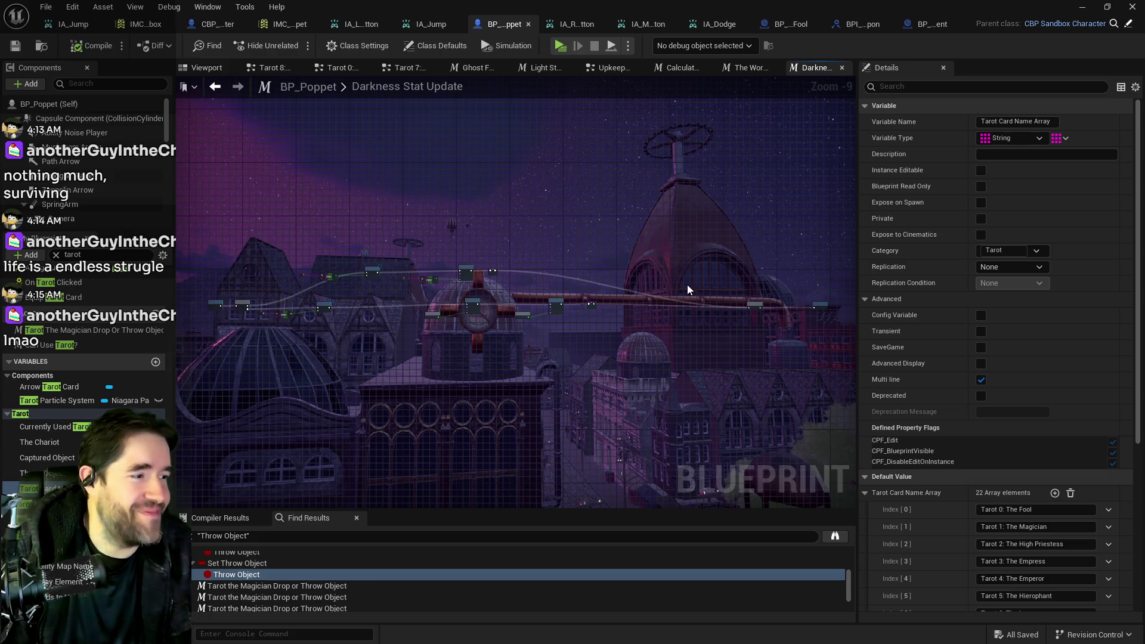
Glance over The World Stat Update and Darkness Stat Update graphs, then open the Light Stat Update macro from the Upkeep Graph
left_click(739, 70)
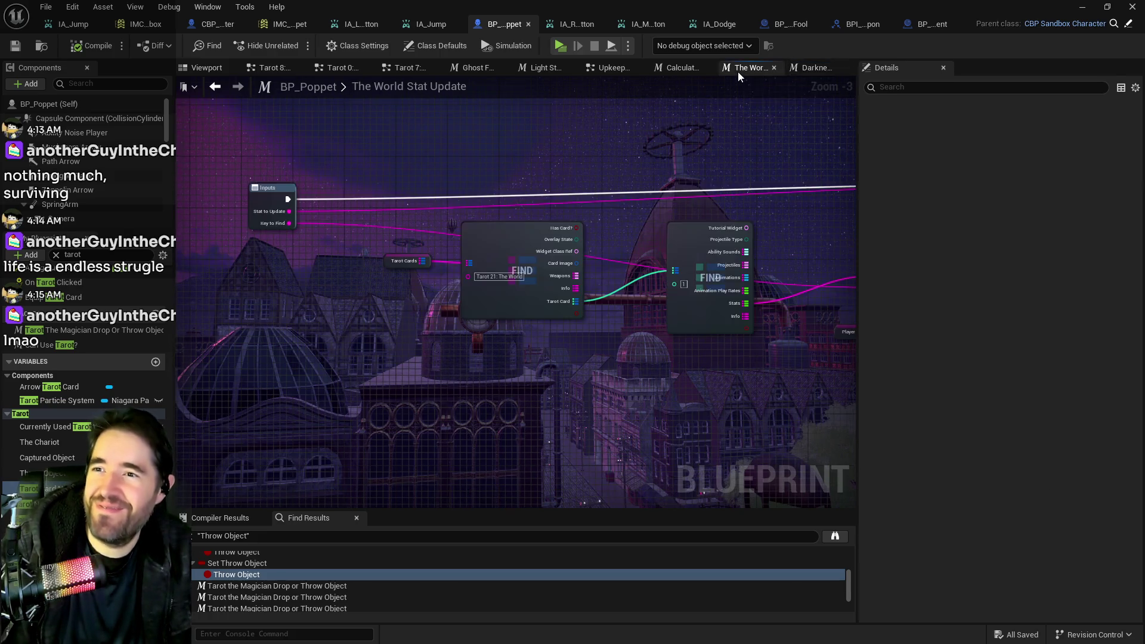
left_click_drag(722, 158, 352, 112)
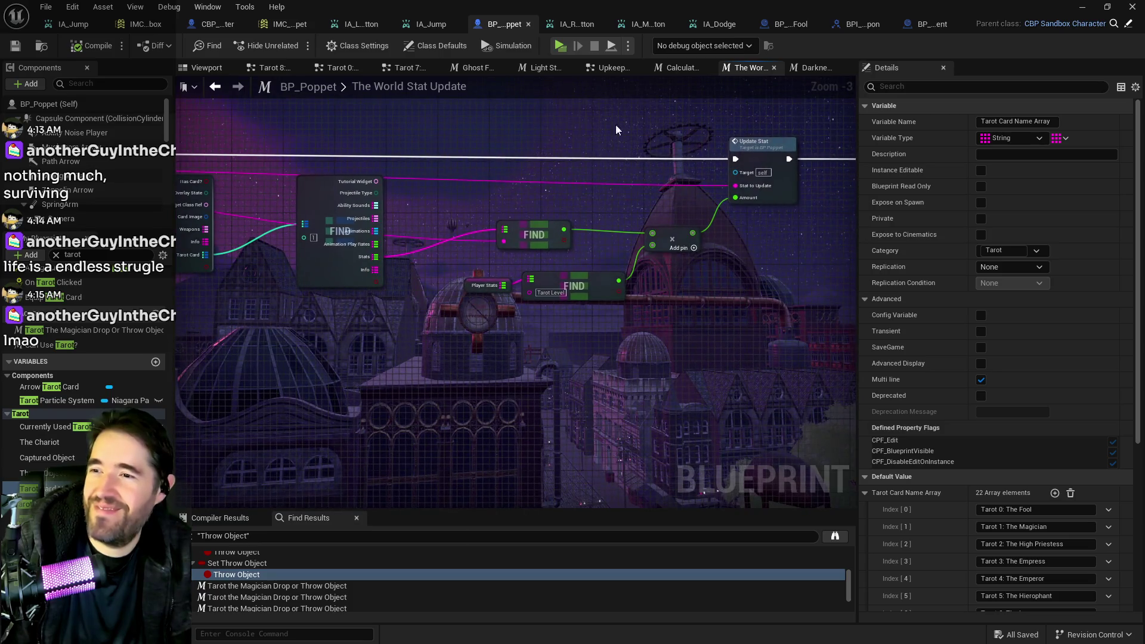
left_click(808, 69)
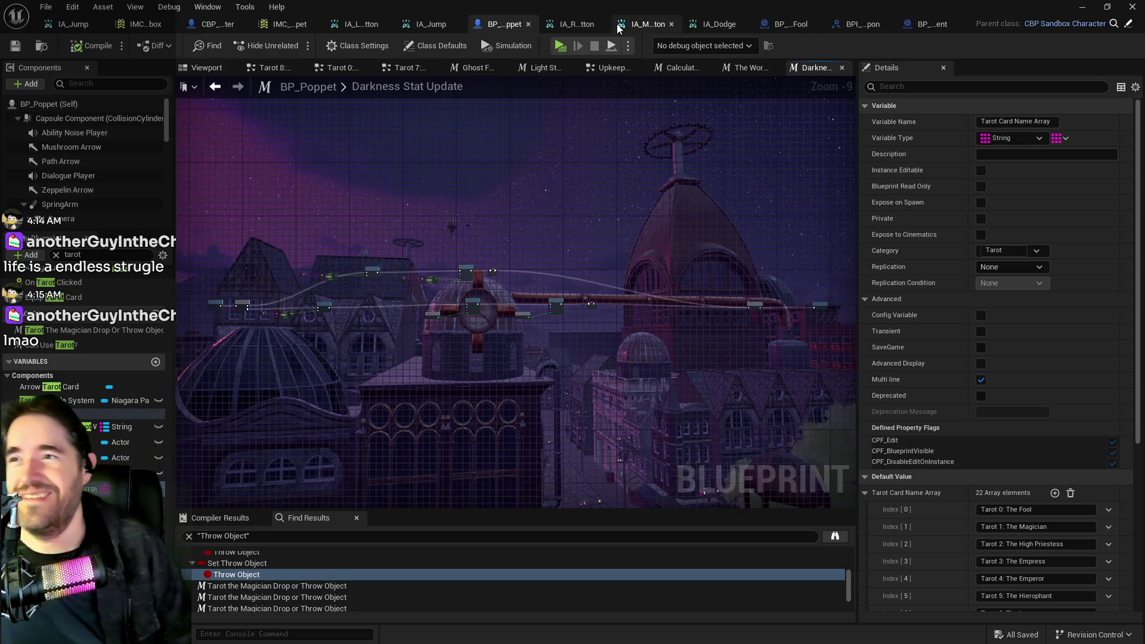
left_click(610, 70)
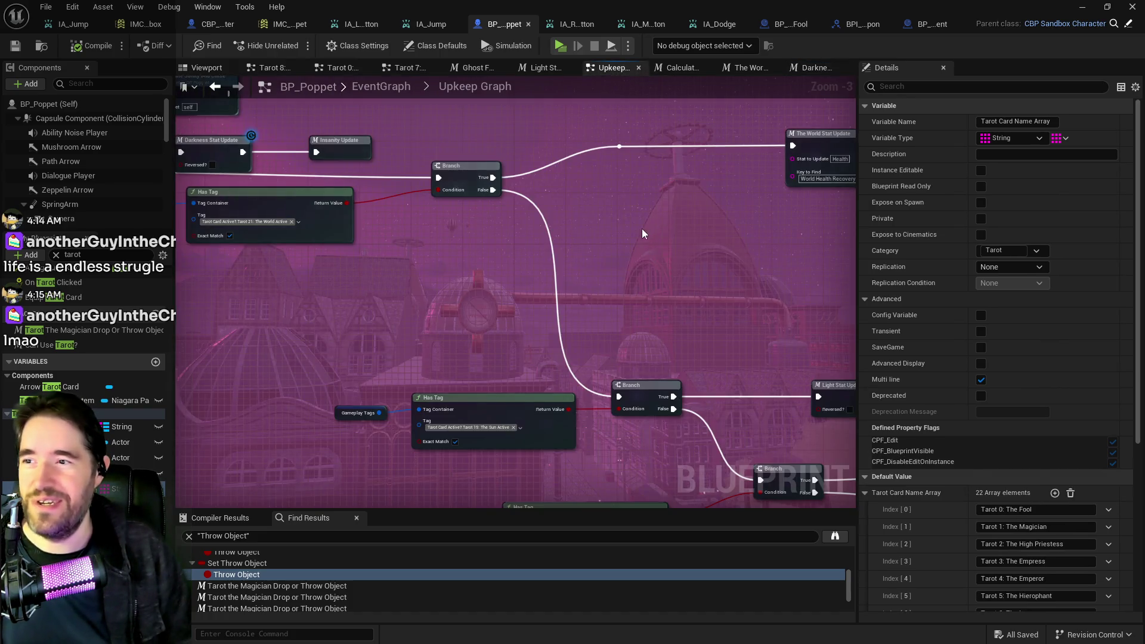
scroll(571, 269, "up", 4)
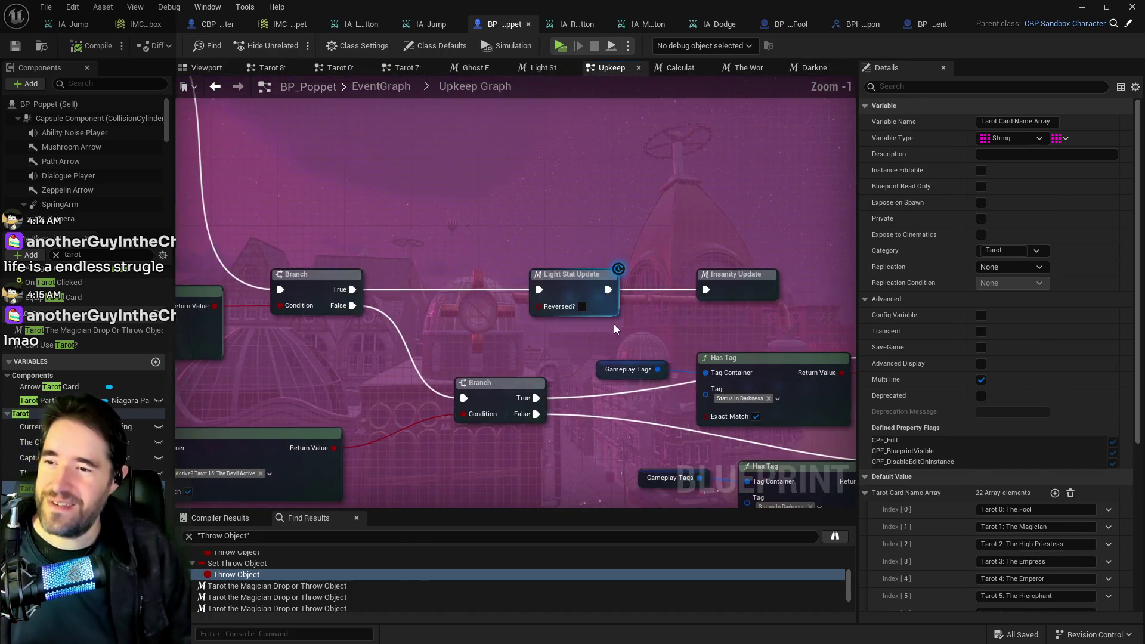
double_click(568, 278)
scroll(341, 252, "up", 3)
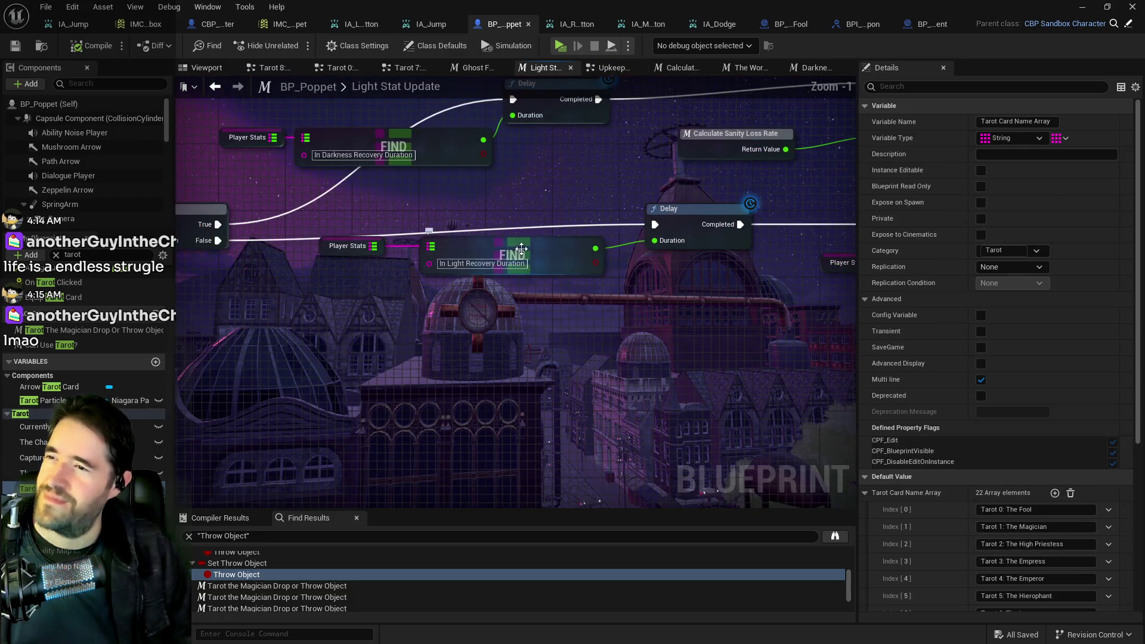
Inspect Player Stats defaults and pan through the Light Stat Update recovery lookups, Update Stat and SET nodes
left_click(342, 253)
scroll(957, 520, "down", 5)
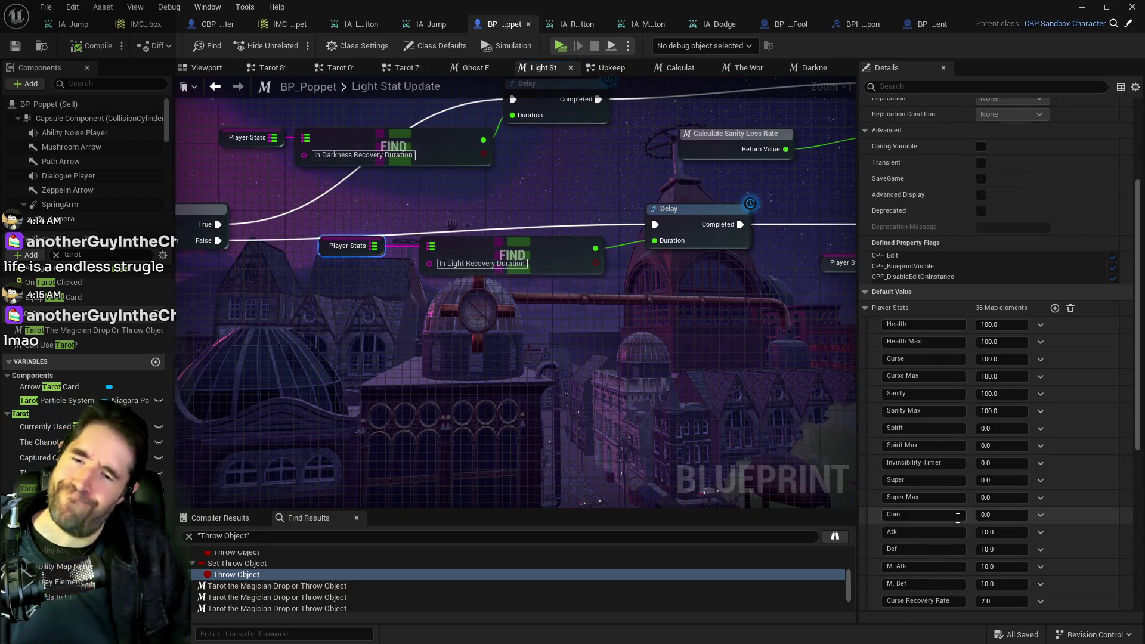
scroll(957, 517, "down", 2)
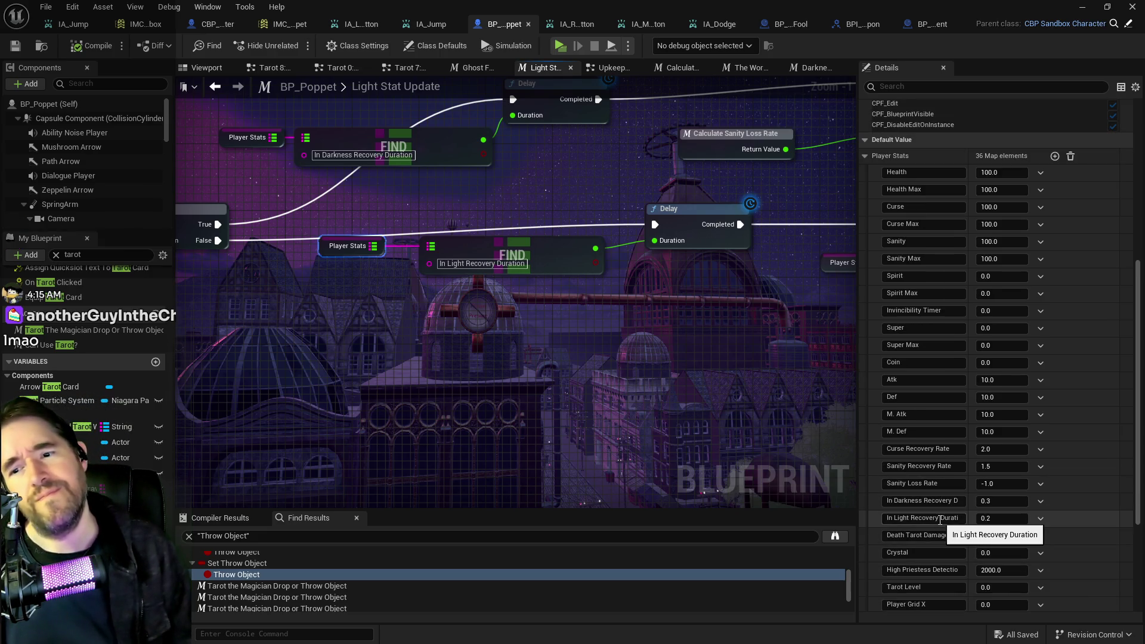
left_click_drag(788, 437, 464, 400)
left_click_drag(669, 275, 465, 293)
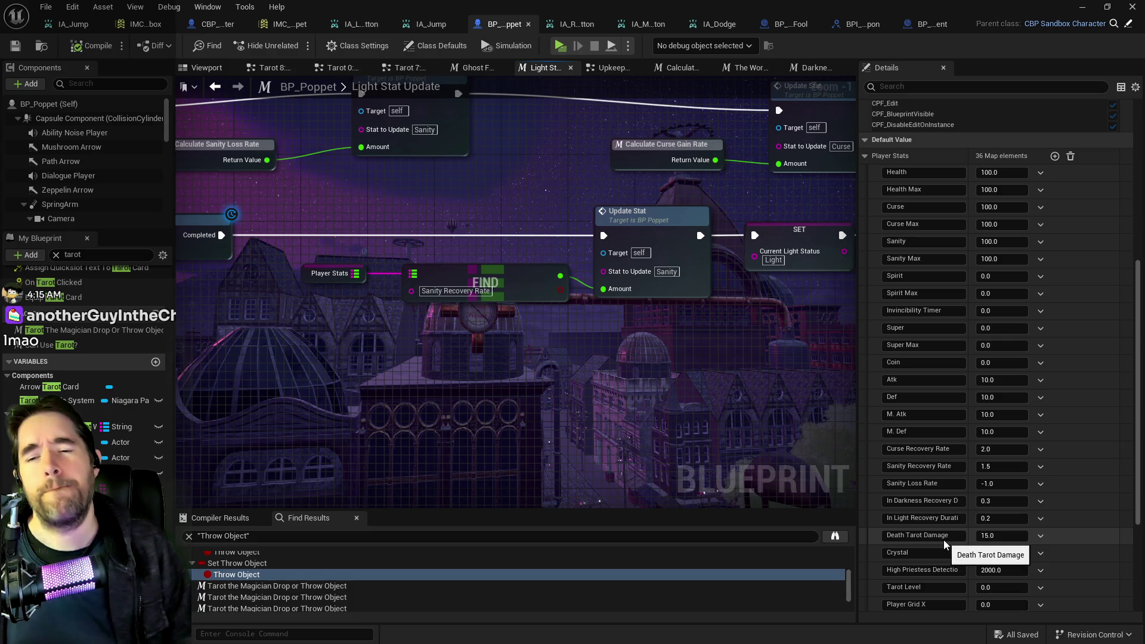
left_click_drag(685, 422, 824, 337)
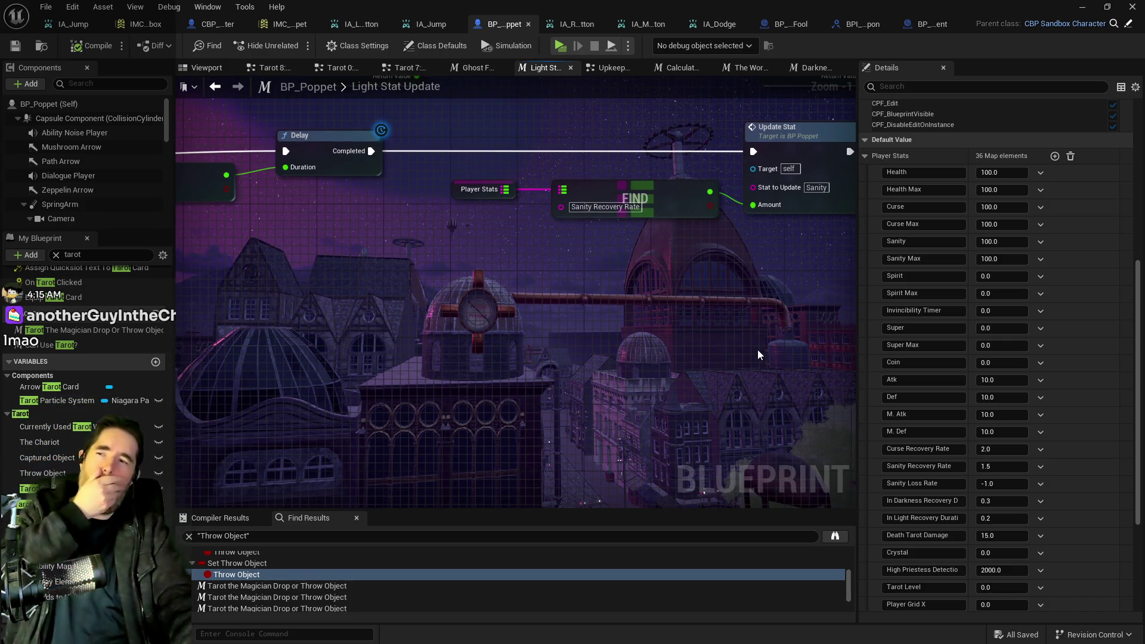
left_click_drag(678, 352, 587, 416)
scroll(587, 416, "down", 3)
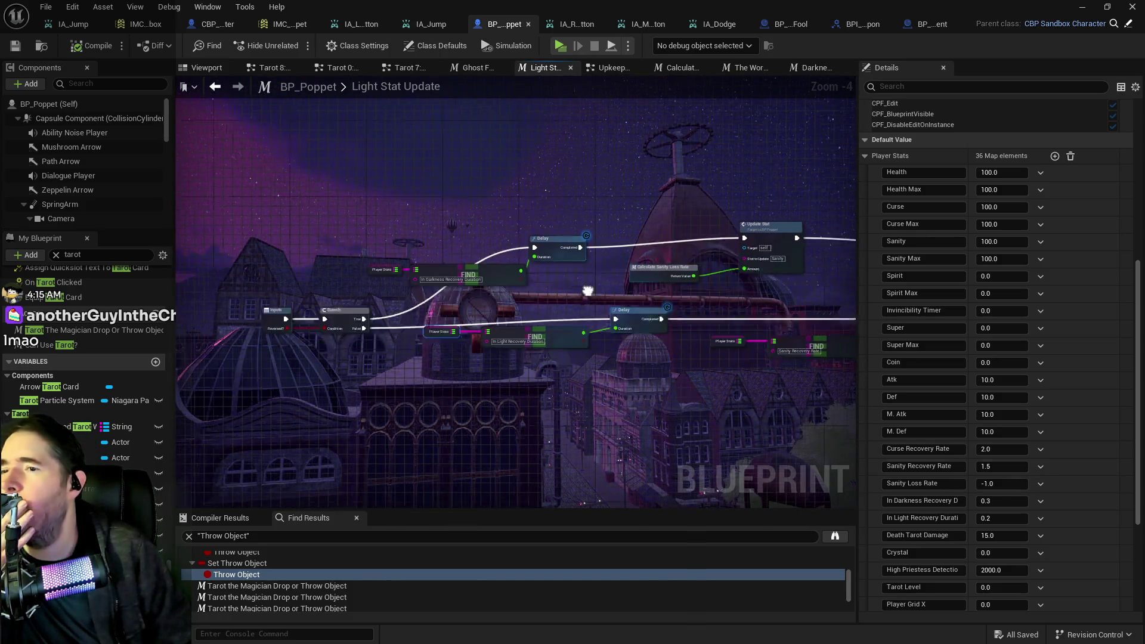
mouse_move(691, 267)
left_mouse_down()
mouse_move(591, 246)
mouse_move(471, 257)
left_mouse_up()
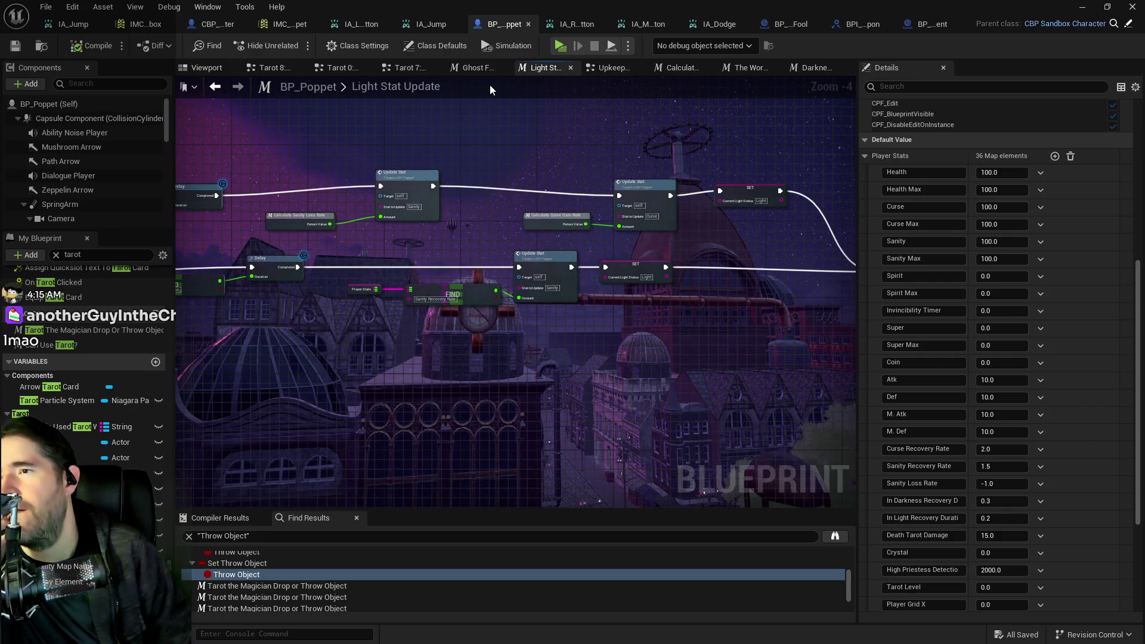
Return to the Upkeep Graph and bring its Has Tag and Branch nodes into view
left_click(608, 67)
mouse_move(606, 107)
left_mouse_down()
mouse_move(635, 210)
mouse_move(447, 105)
mouse_move(334, 89)
left_mouse_up()
scroll(537, 298, "down", 2)
mouse_move(657, 298)
left_mouse_down()
mouse_move(537, 334)
mouse_move(580, 381)
mouse_move(454, 358)
mouse_move(316, 302)
mouse_move(298, 201)
left_mouse_up()
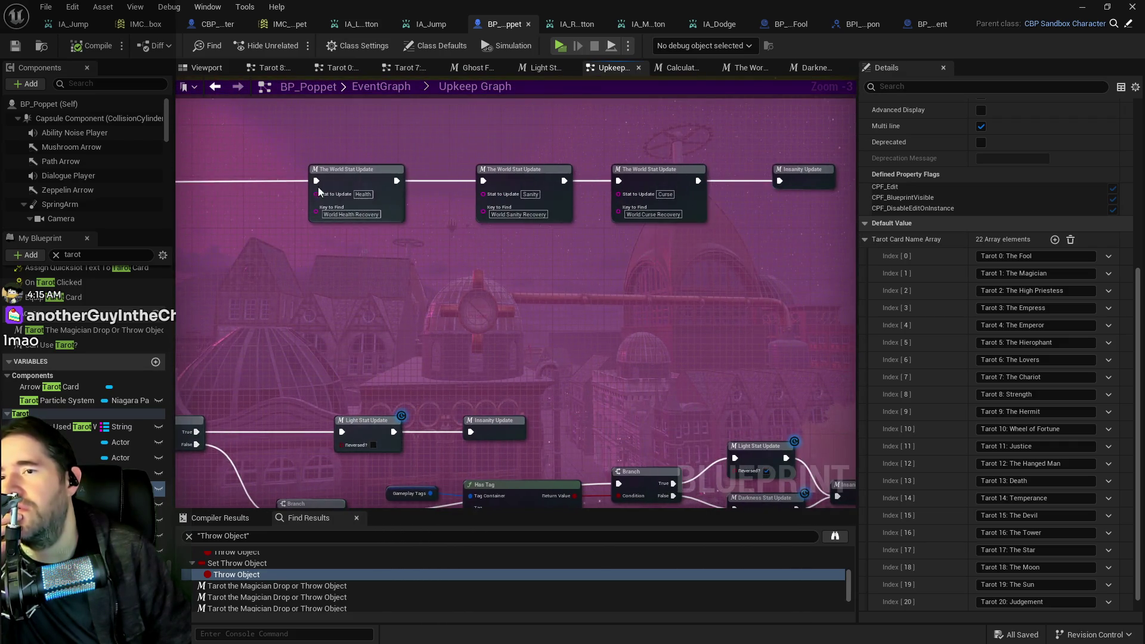
Reopen the Light Stat Update macro graph from the Upkeep Graph for editing
double_click(361, 421)
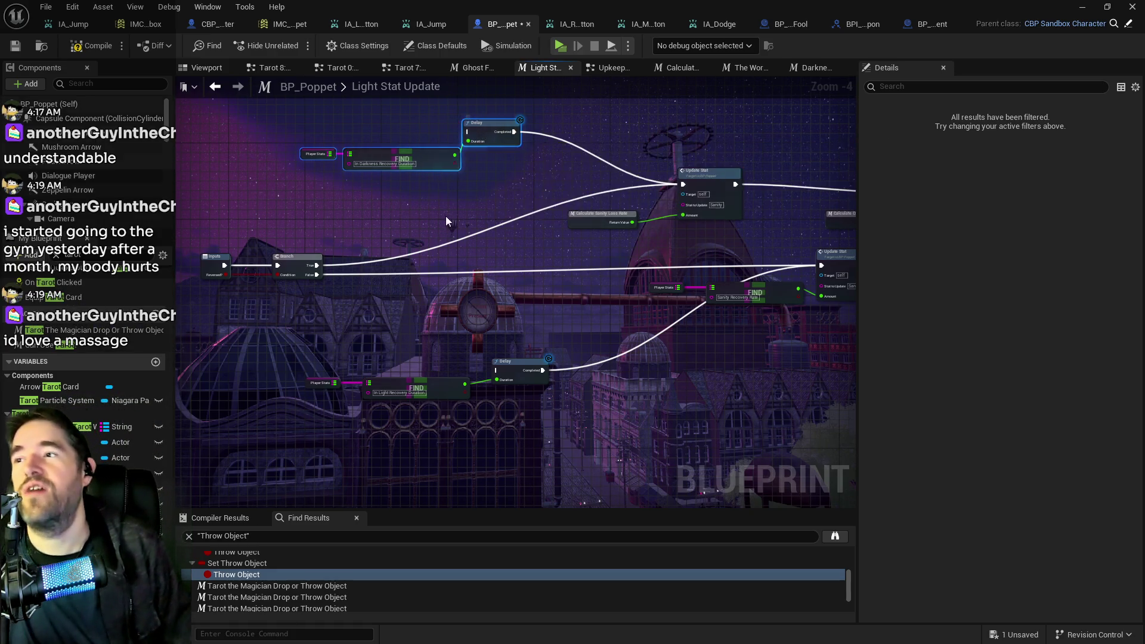
Go back to the Upkeep Graph and open the Darkness Stat Update macro graph
left_click_drag(487, 247, 452, 233)
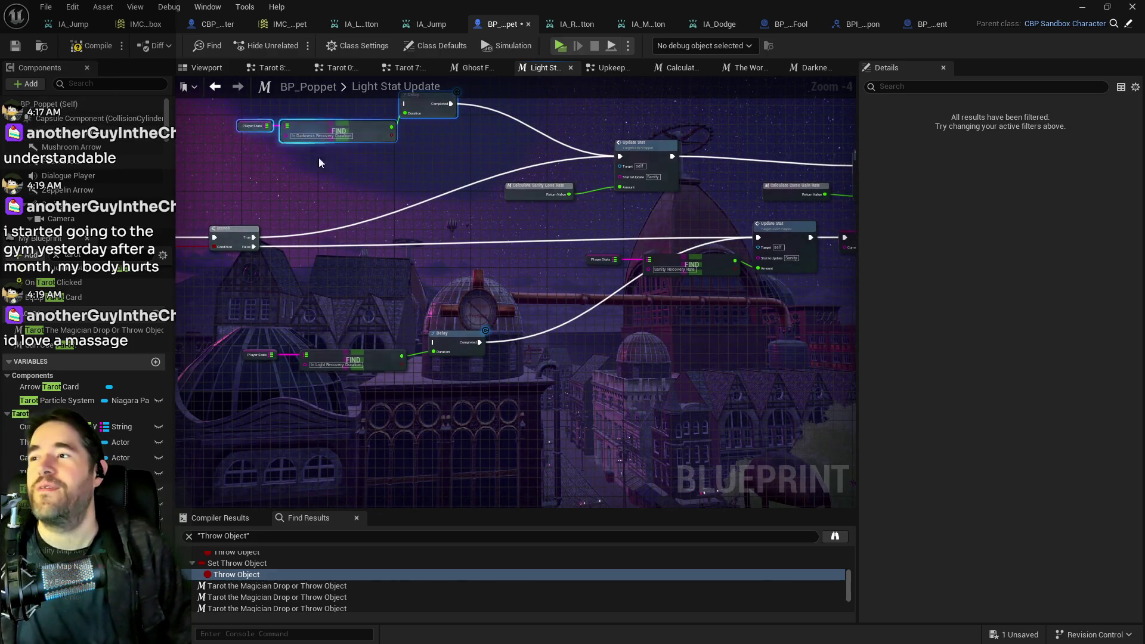
left_click_drag(553, 91, 641, 138)
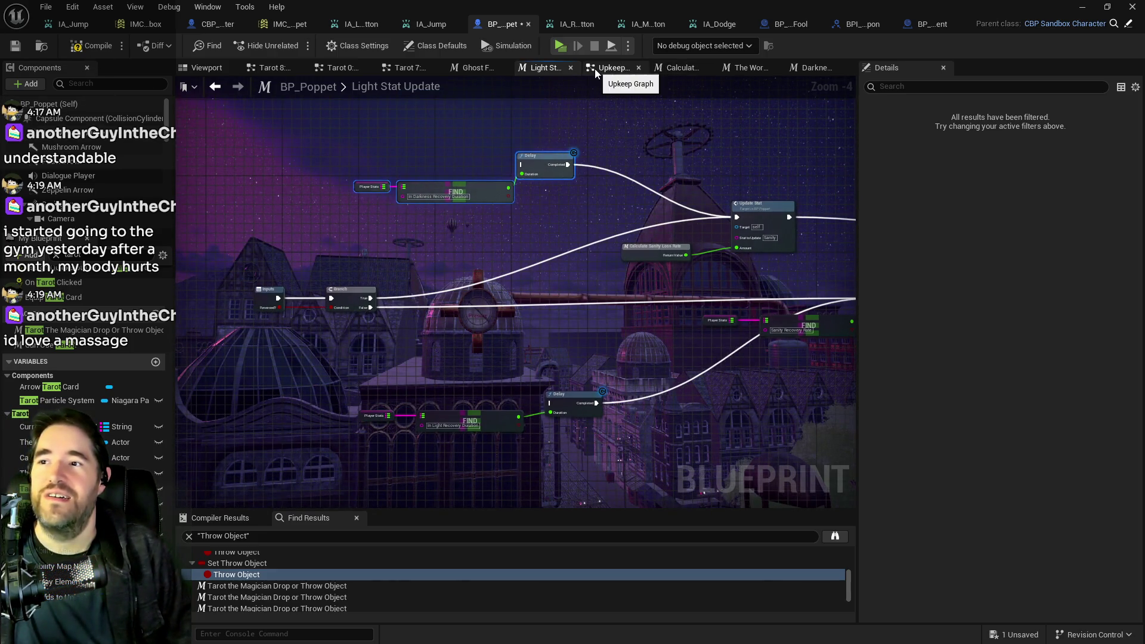
left_click(605, 68)
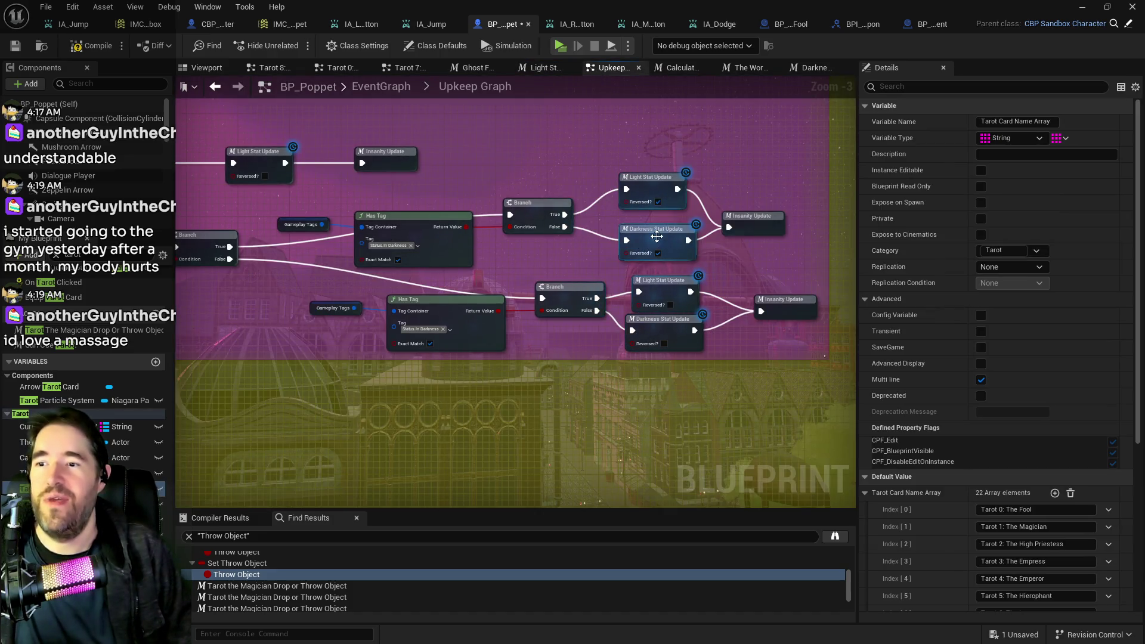
double_click(660, 242)
scroll(562, 256, "up", 6)
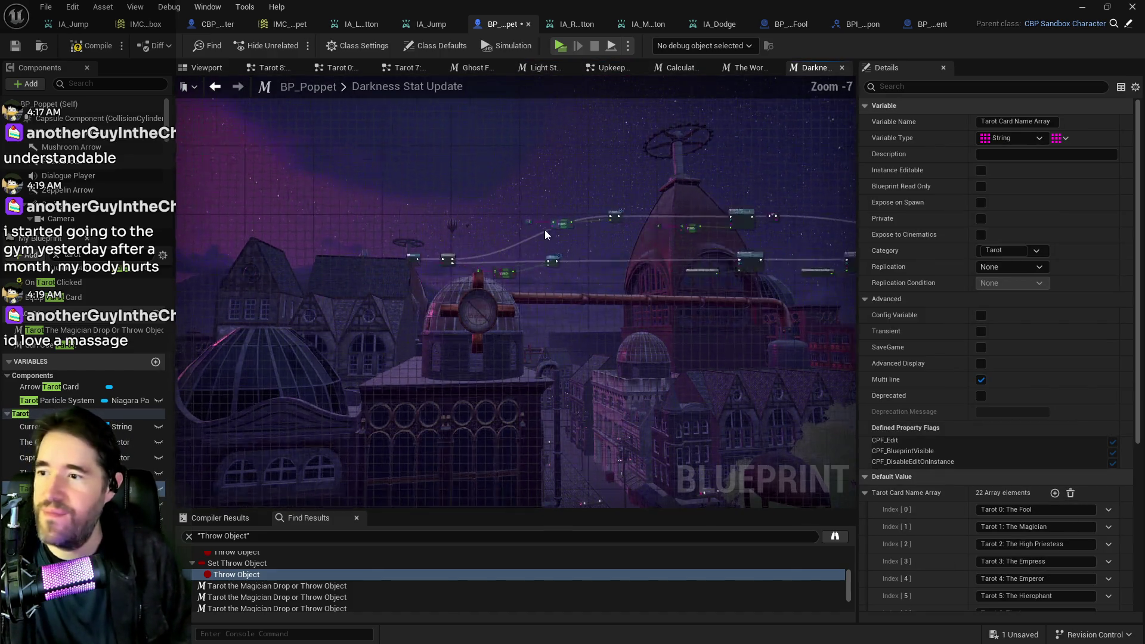
Wire the Branch False output to Update Stat's exec input and compile BP_Poppet
mouse_move(359, 268)
left_mouse_down()
mouse_move(385, 280)
mouse_move(917, 199)
mouse_move(531, 172)
mouse_move(797, 163)
mouse_move(686, 173)
mouse_move(669, 139)
left_mouse_up()
left_click_drag(651, 177, 851, 146)
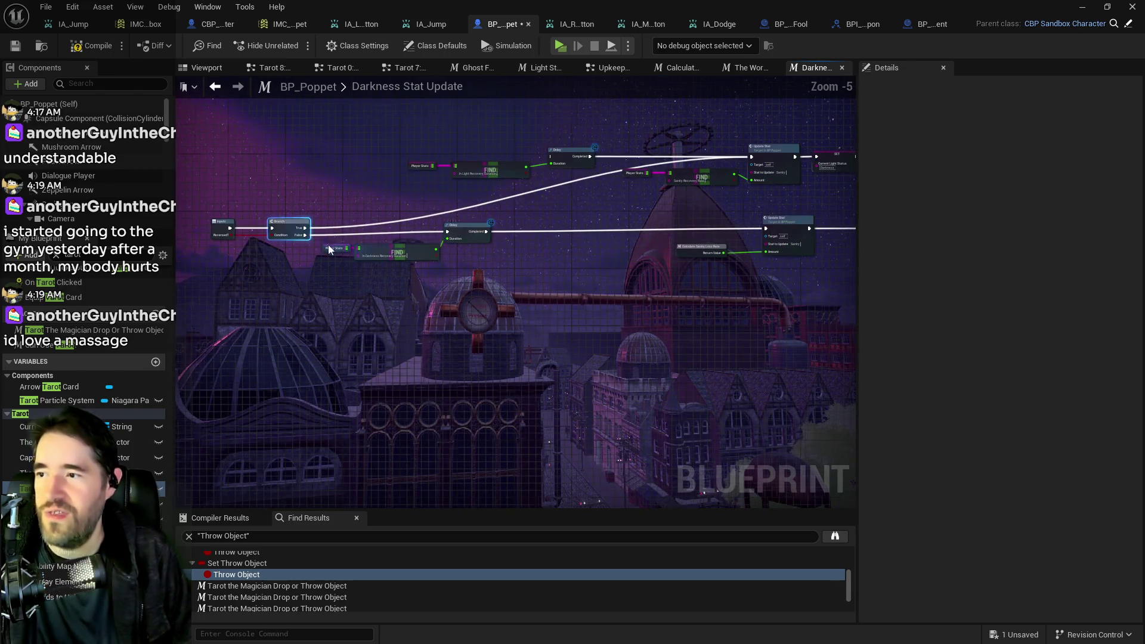
mouse_move(279, 234)
left_mouse_down()
mouse_move(771, 228)
mouse_move(635, 217)
left_mouse_up()
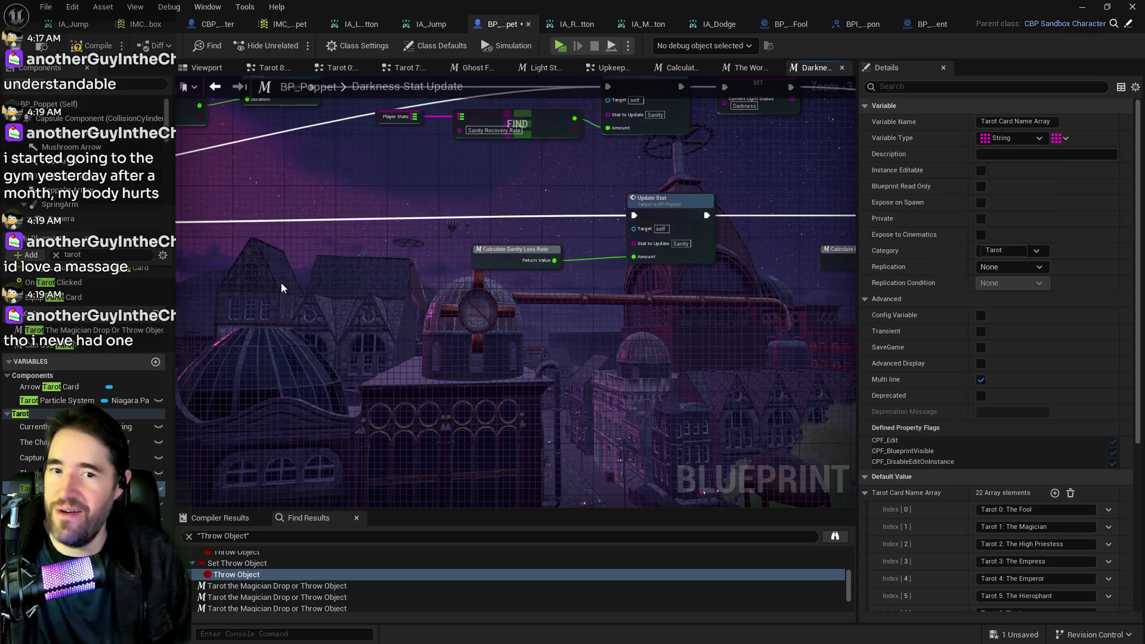
left_click(85, 47)
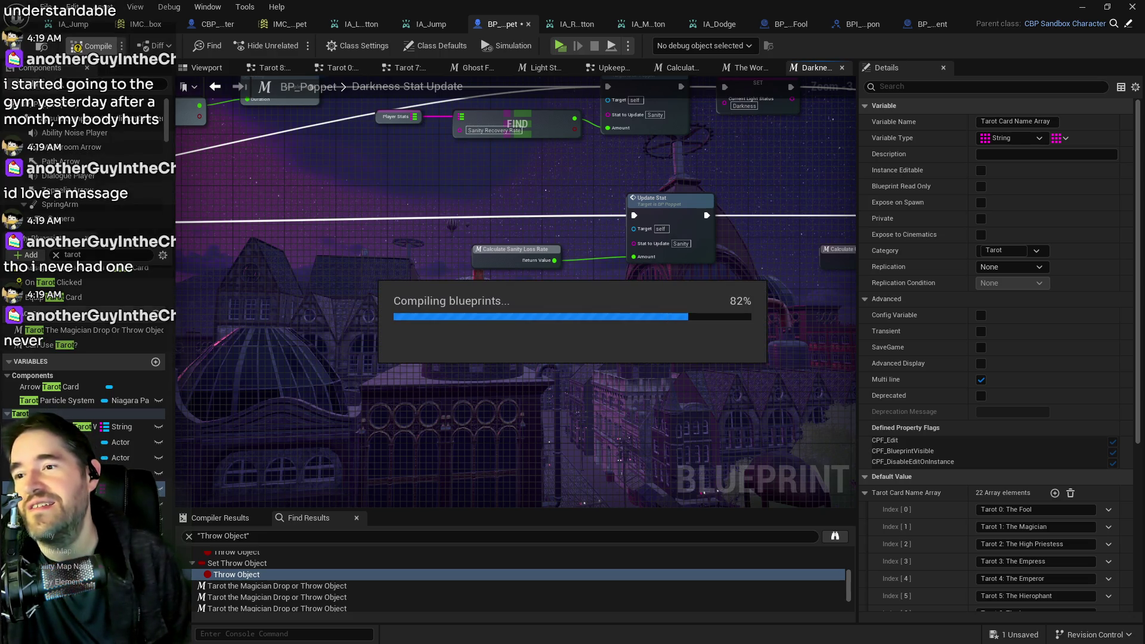
Save the compiled BP_Poppet blueprint with Ctrl+S and minimize the Blueprint editor
key("ctrl+s")
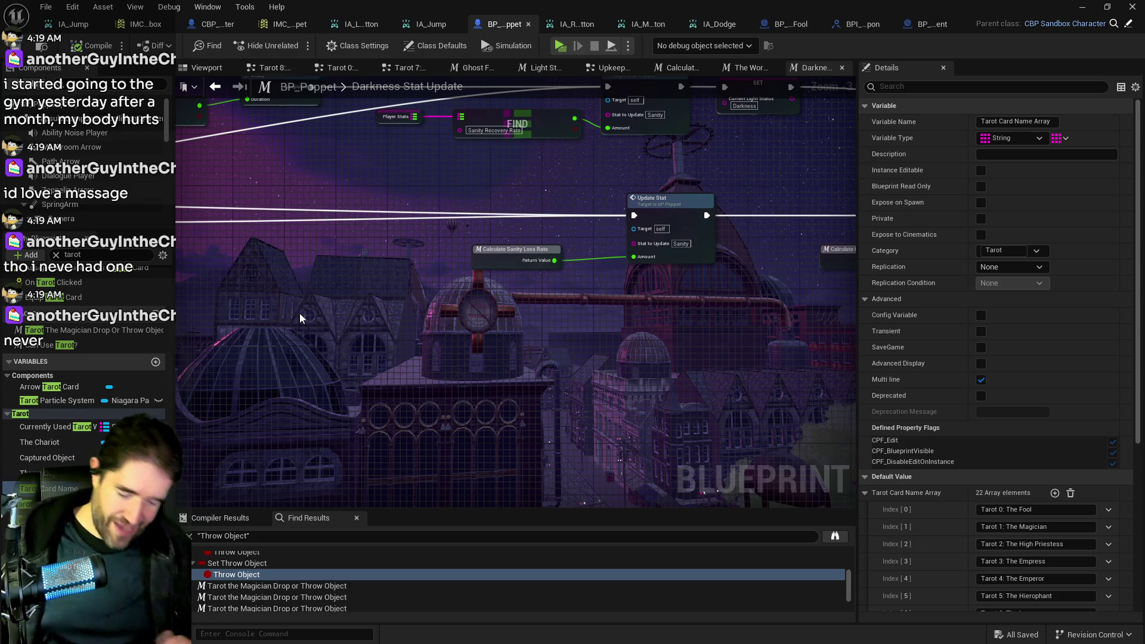
left_click(1082, 7)
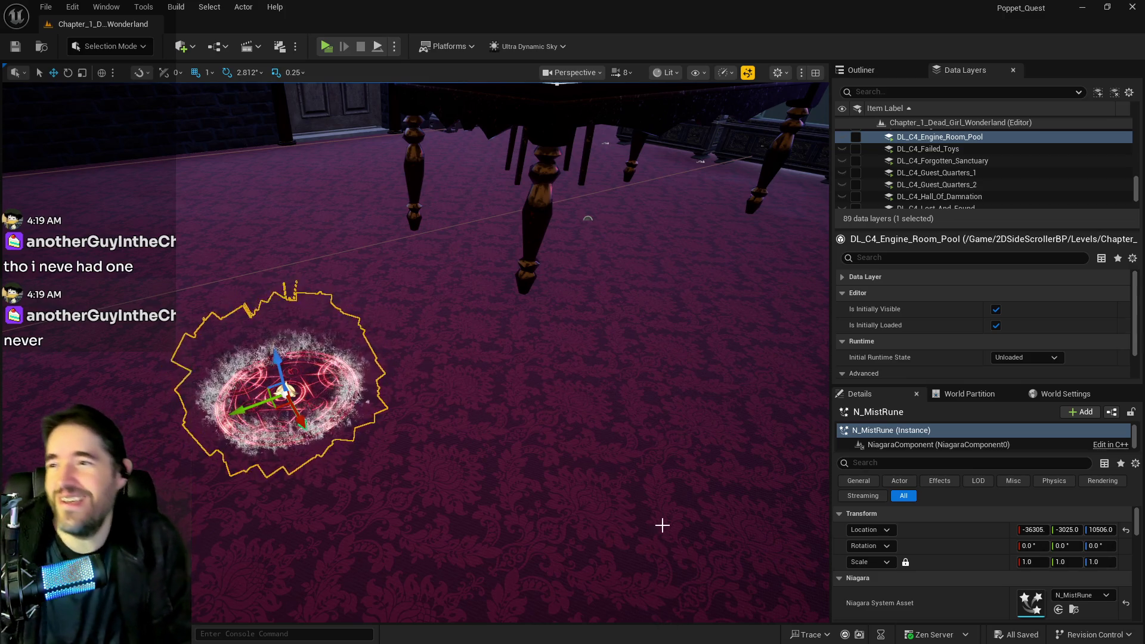
Jump the level viewport camera to the furnished room using bookmark 1
key("1")
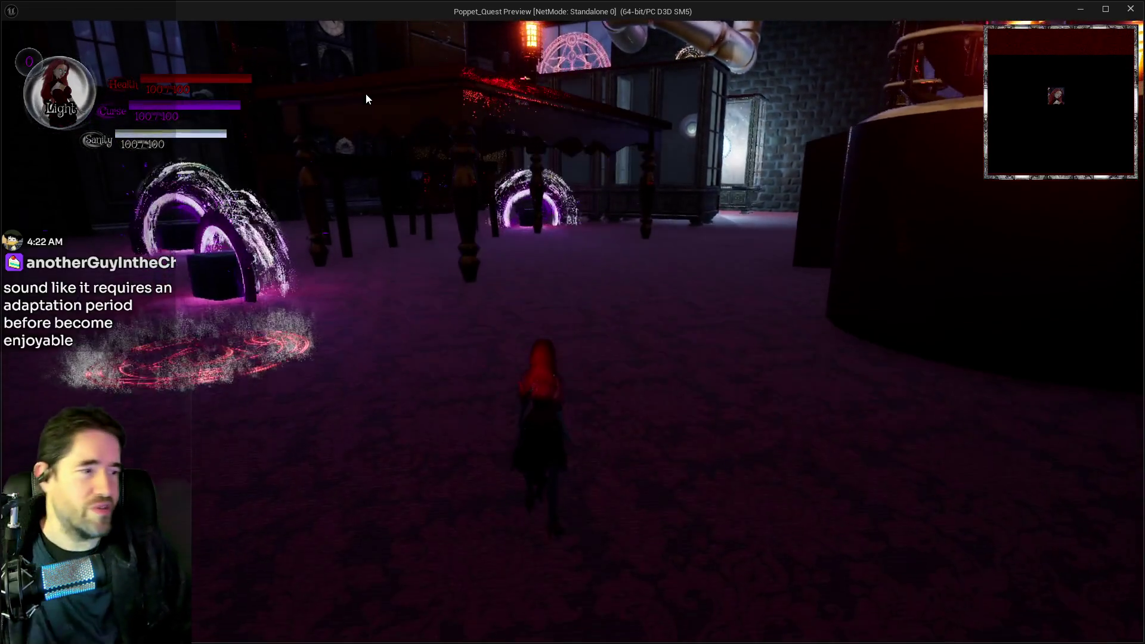
Run the character past the table, drawers and piped corridor toward the glass cabinet
key("w")
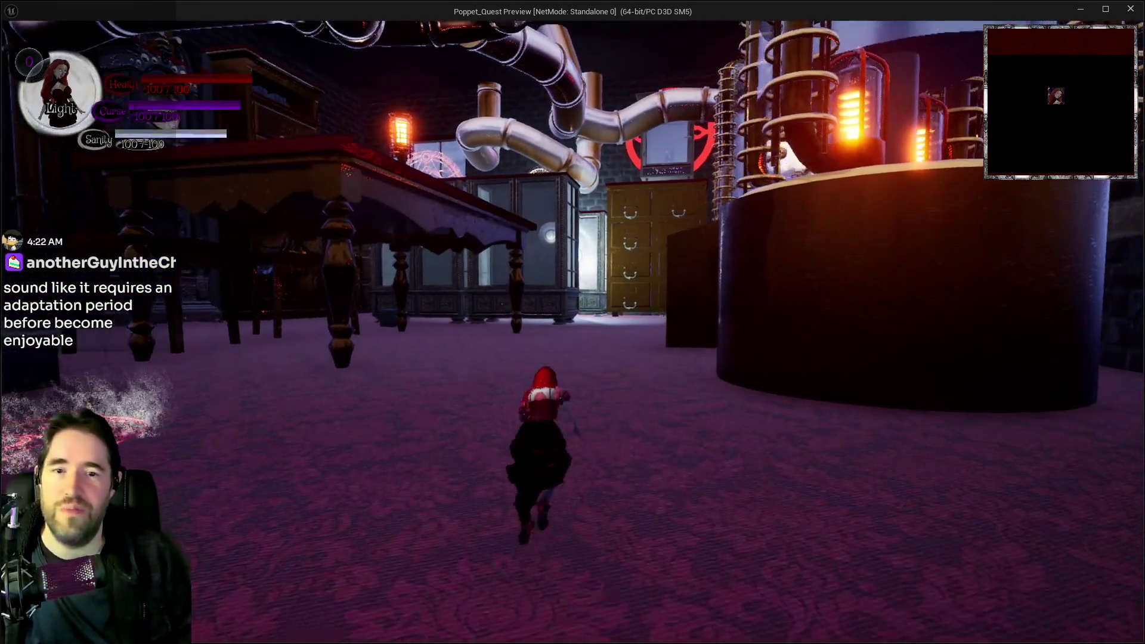
key("w")
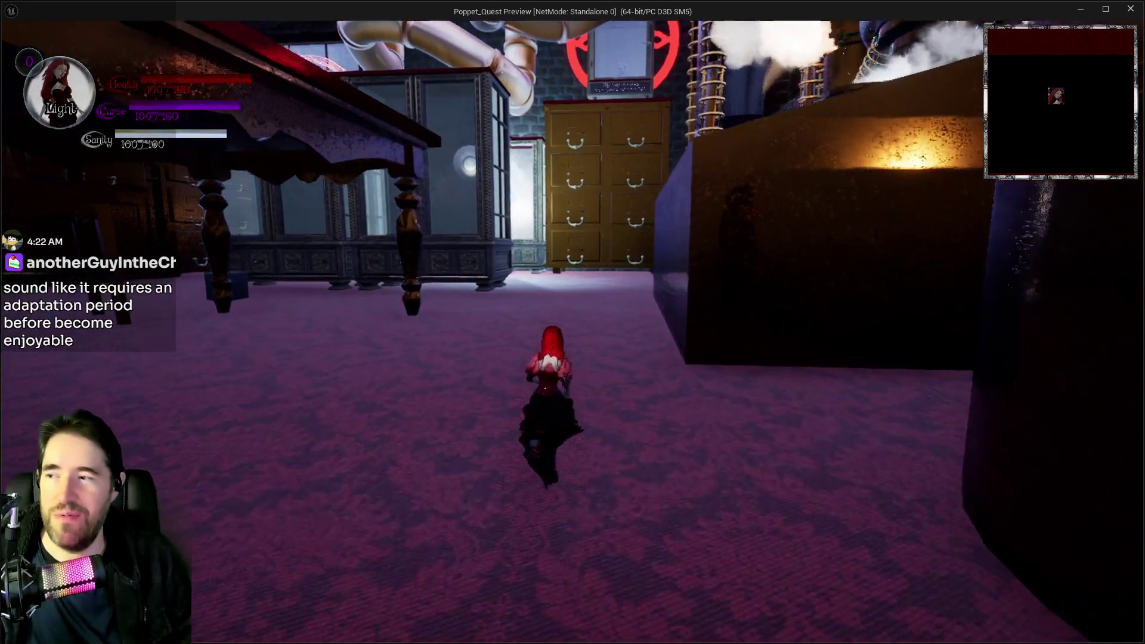
key("w")
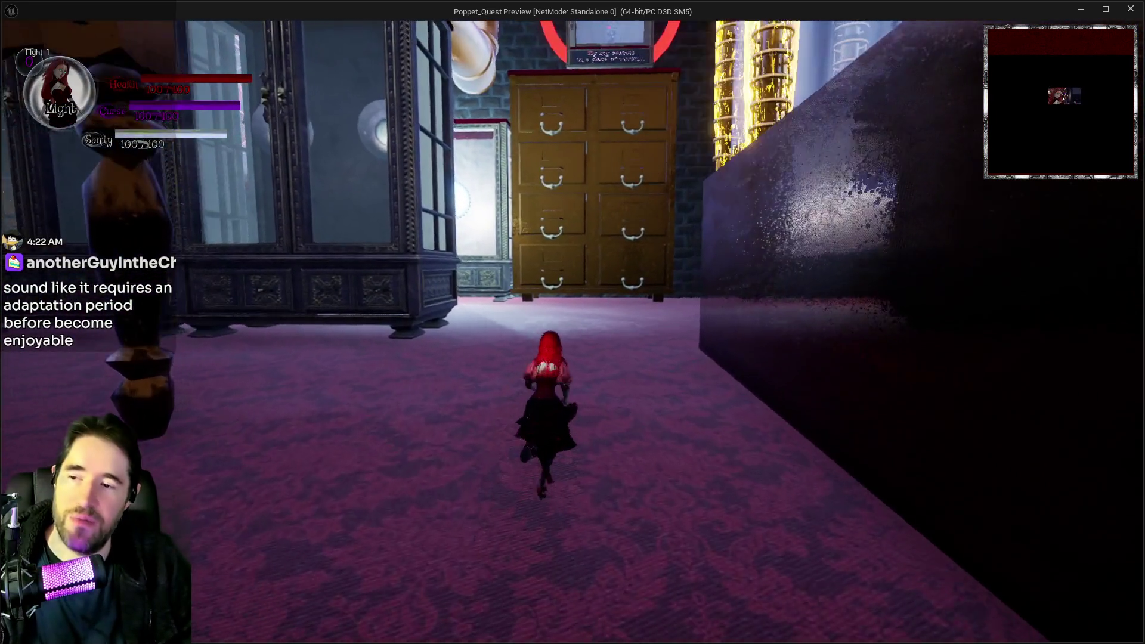
key("w")
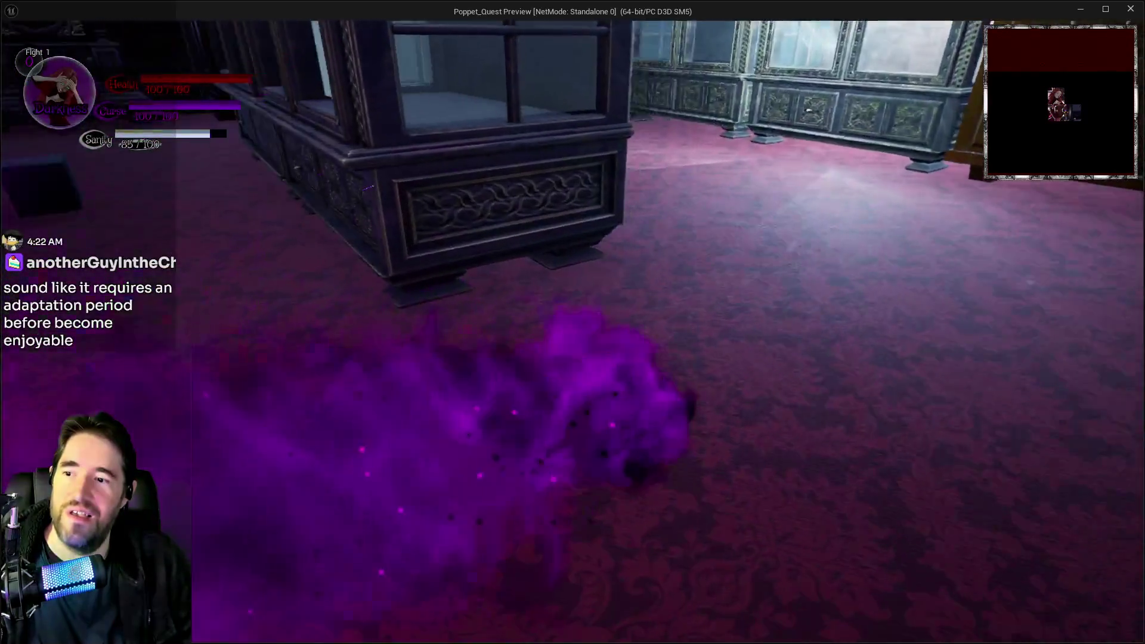
key("w")
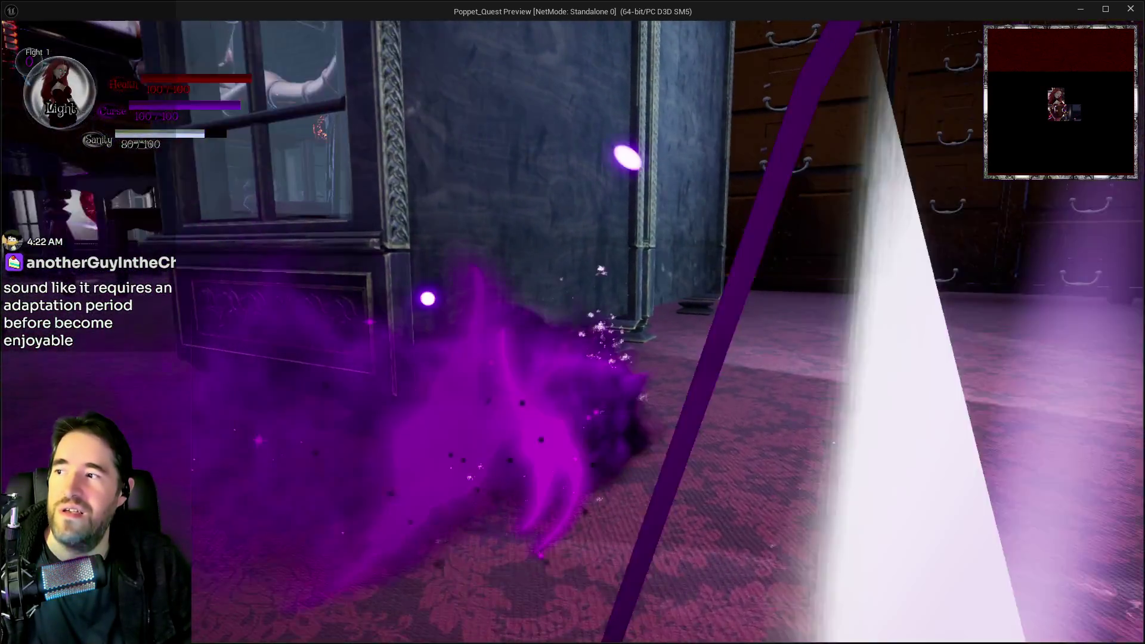
key("w")
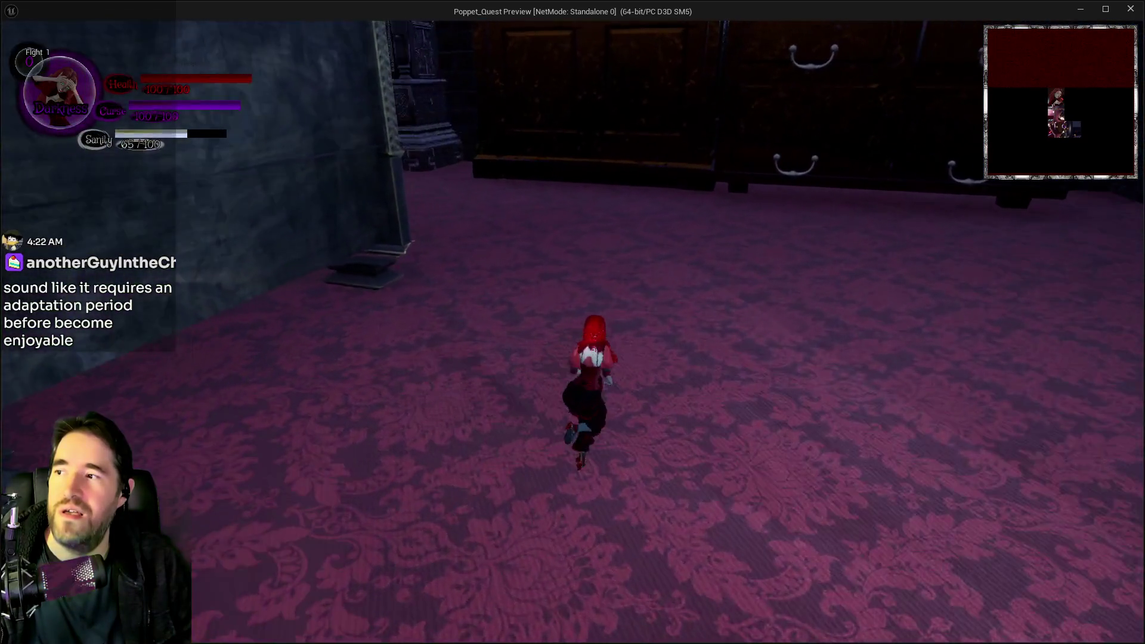
key("w")
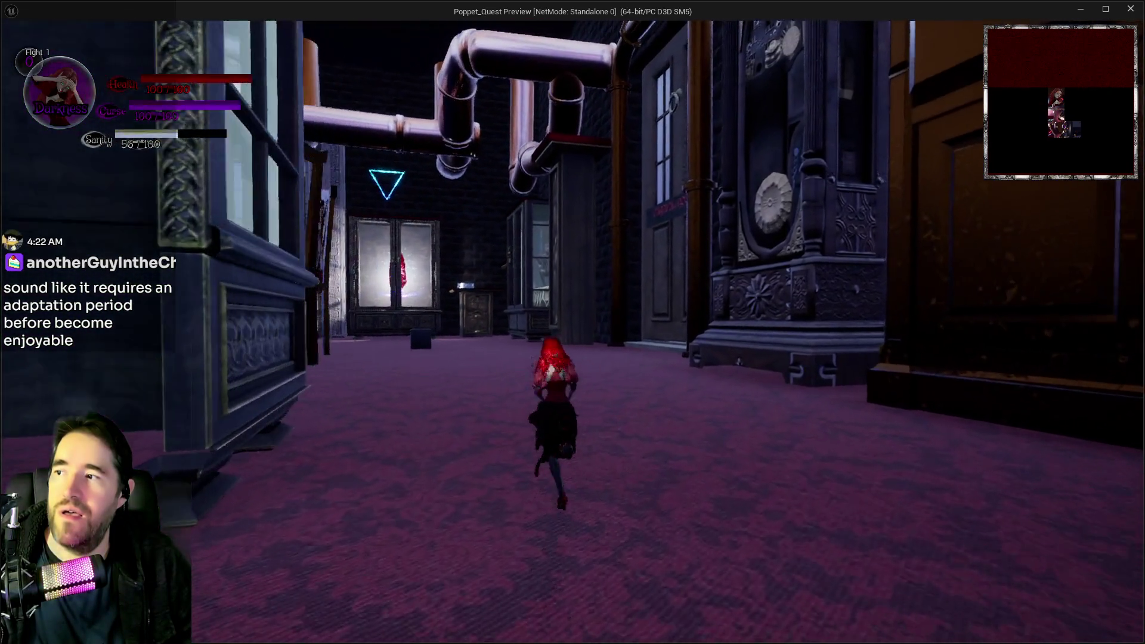
key("w")
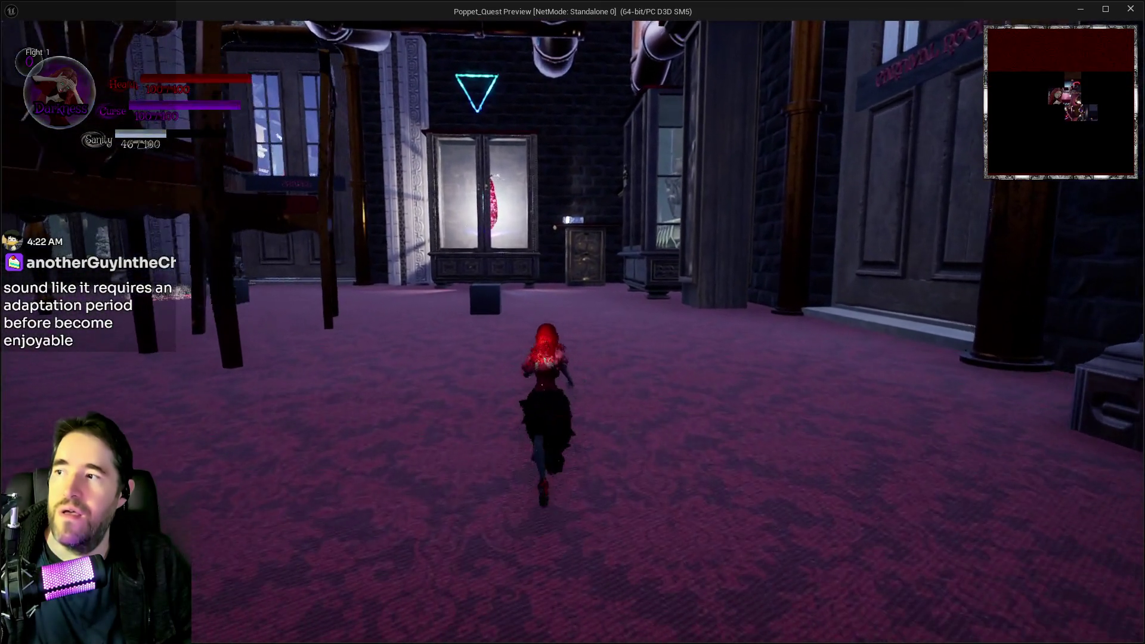
key("w")
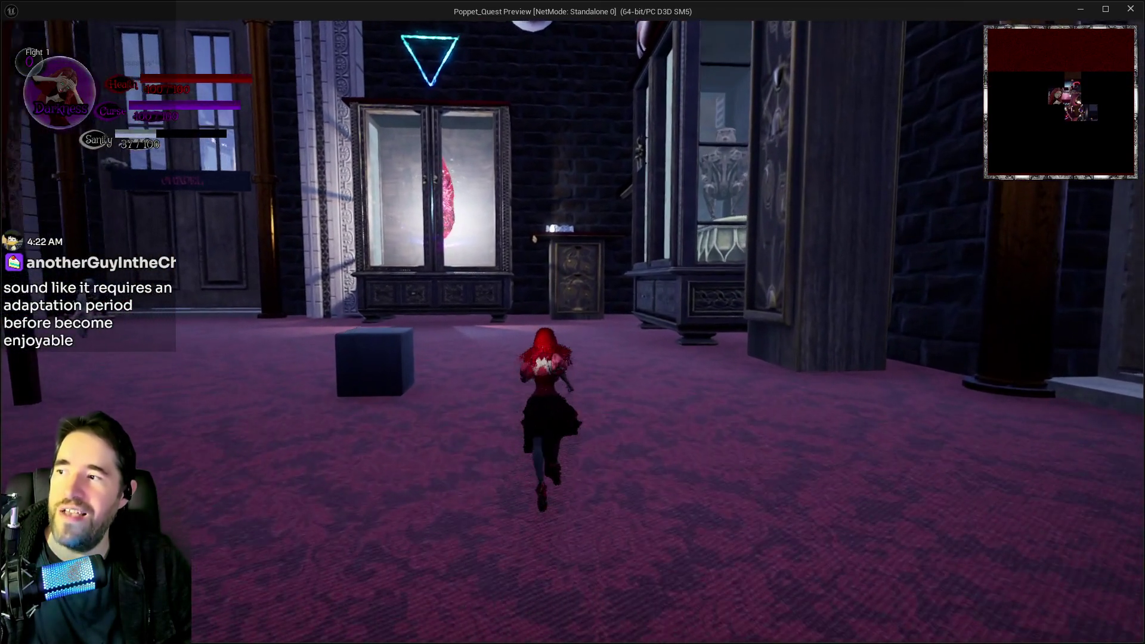
key("d")
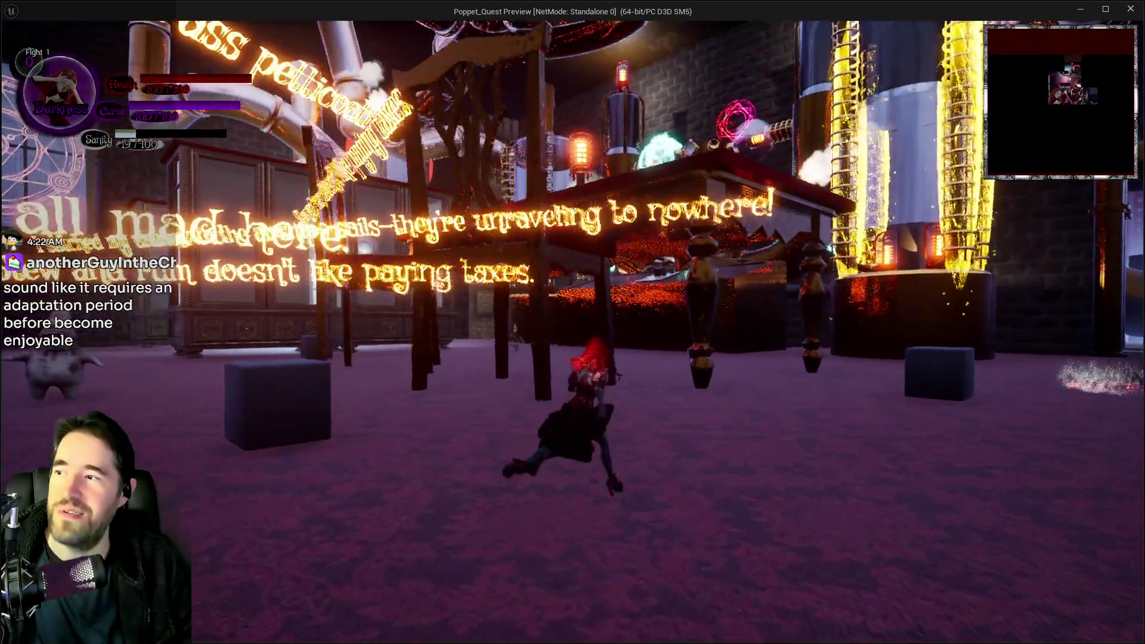
Toggle between Light and Darkness modes while running toward the dressers, then return to the editor
key("w")
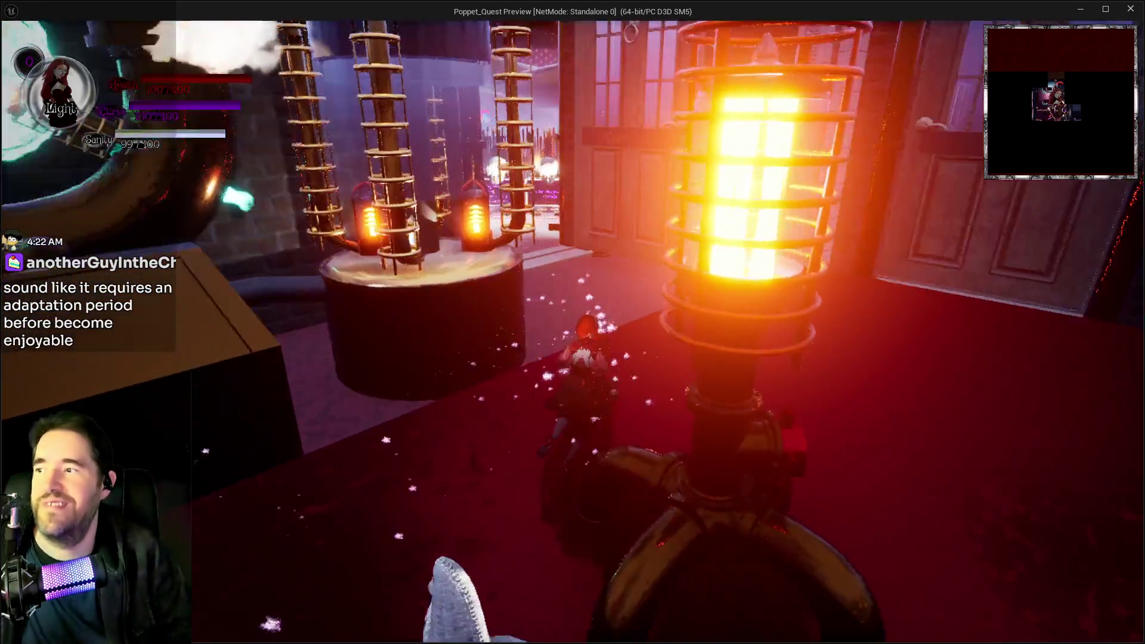
key("w")
key("q")
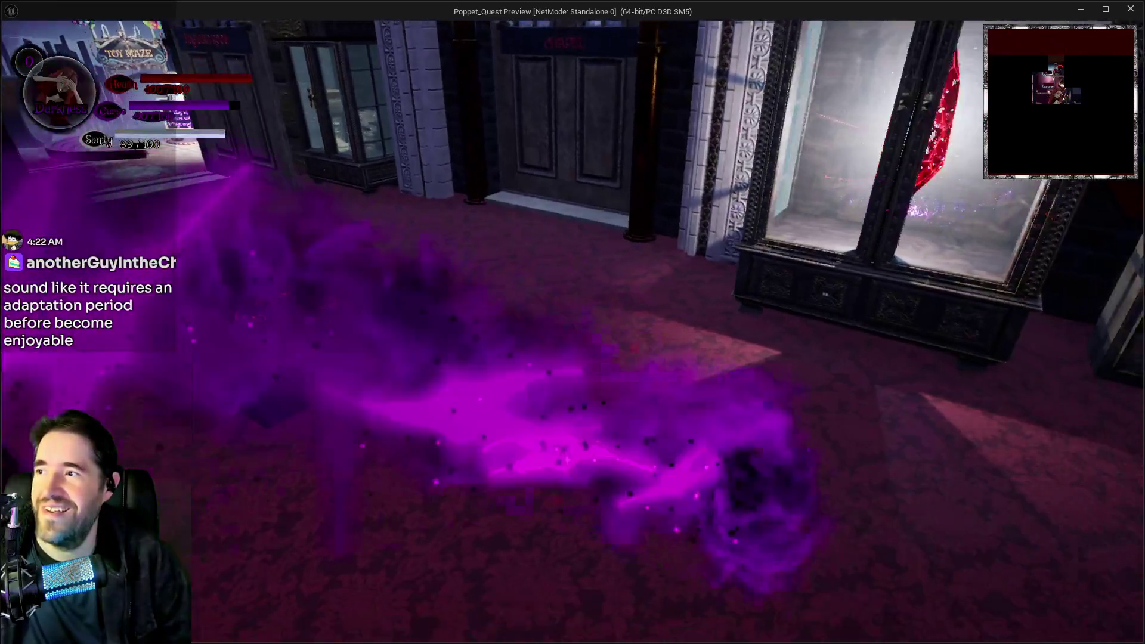
key("w")
key("w")
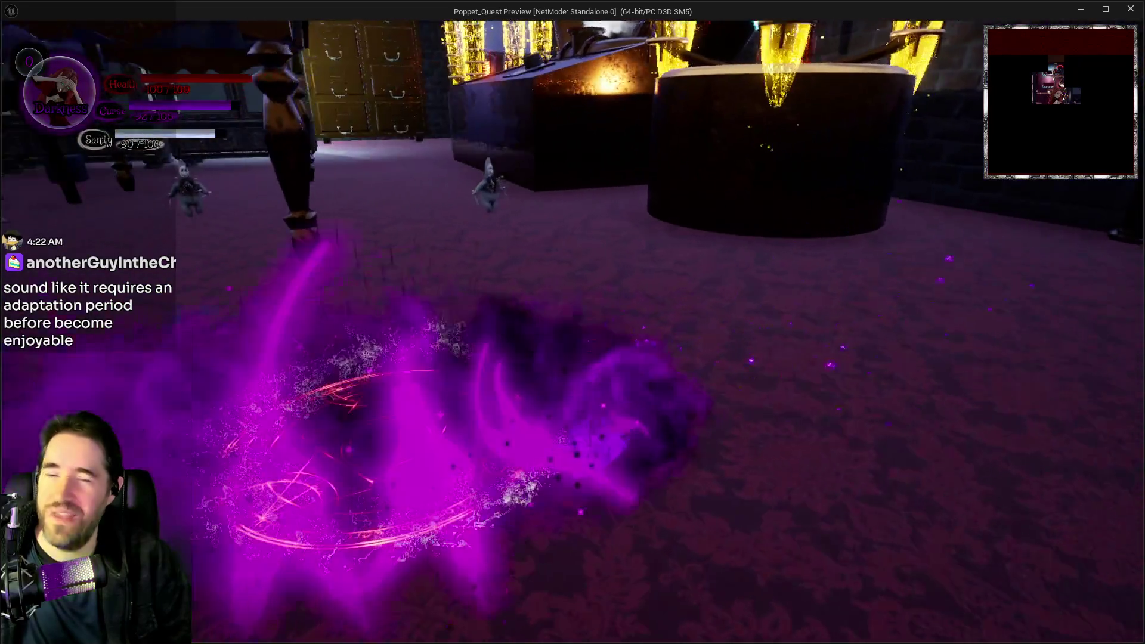
key("w")
key("q")
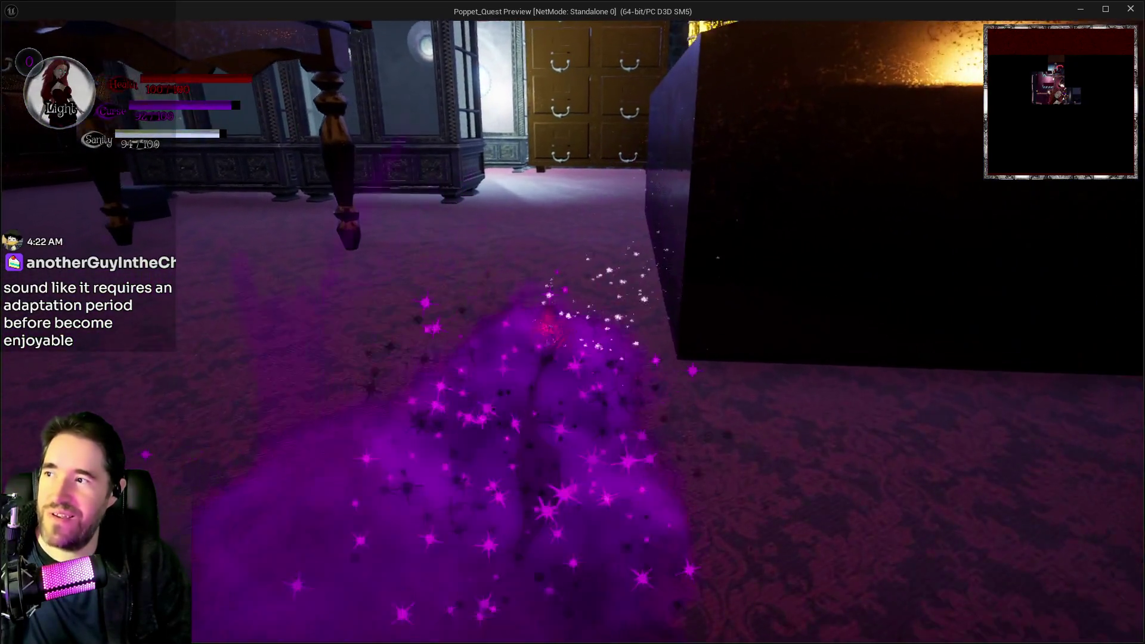
key("w")
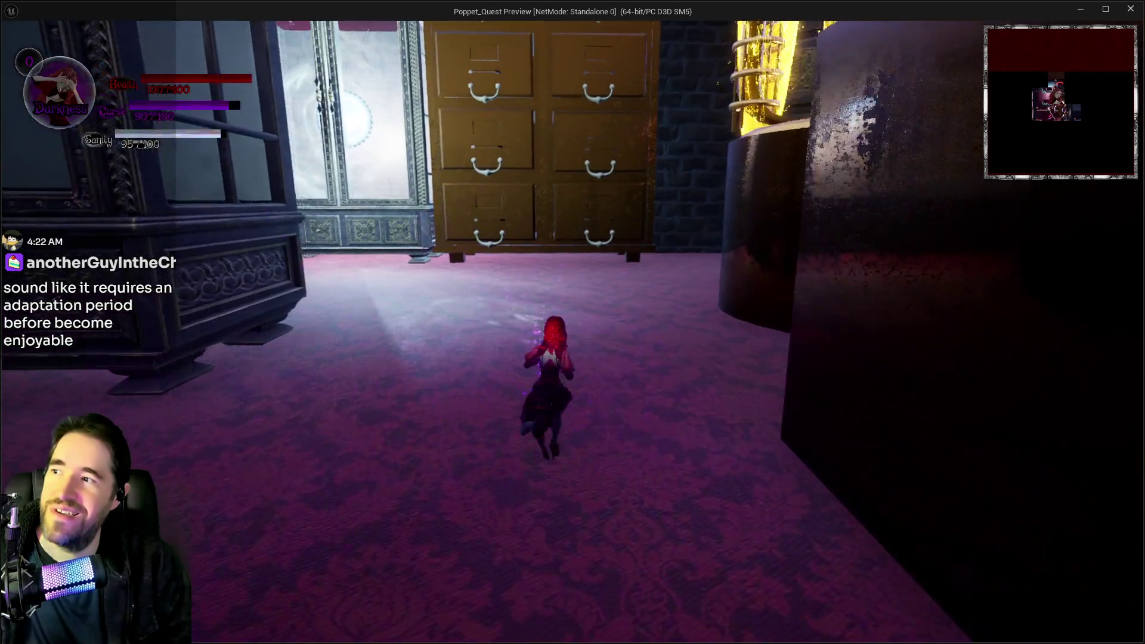
key("w")
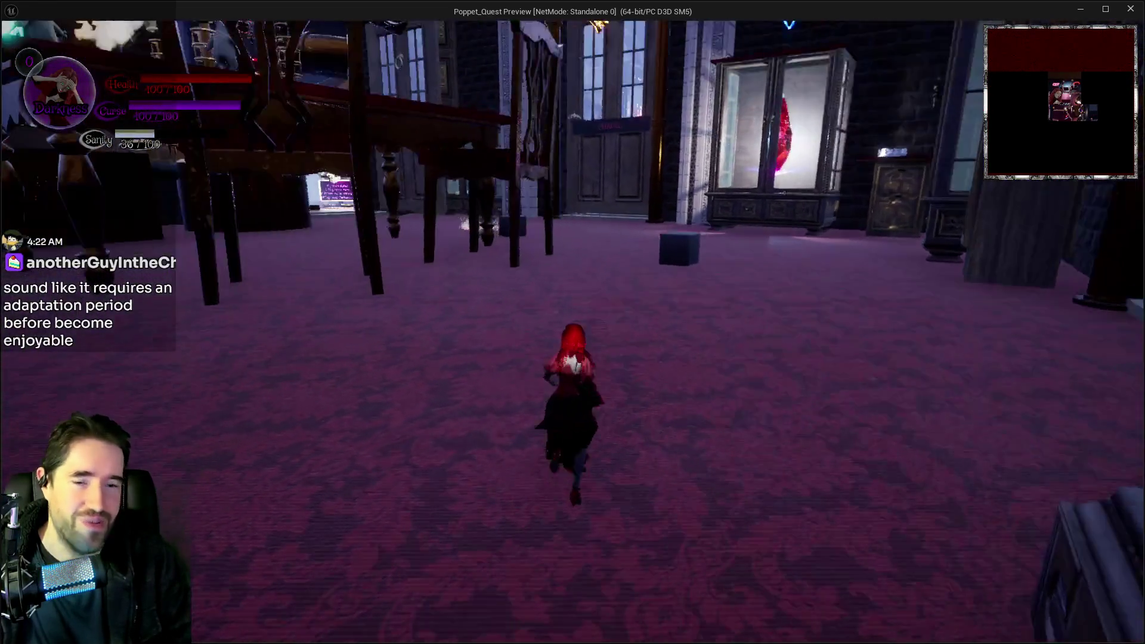
key("alt+Tab")
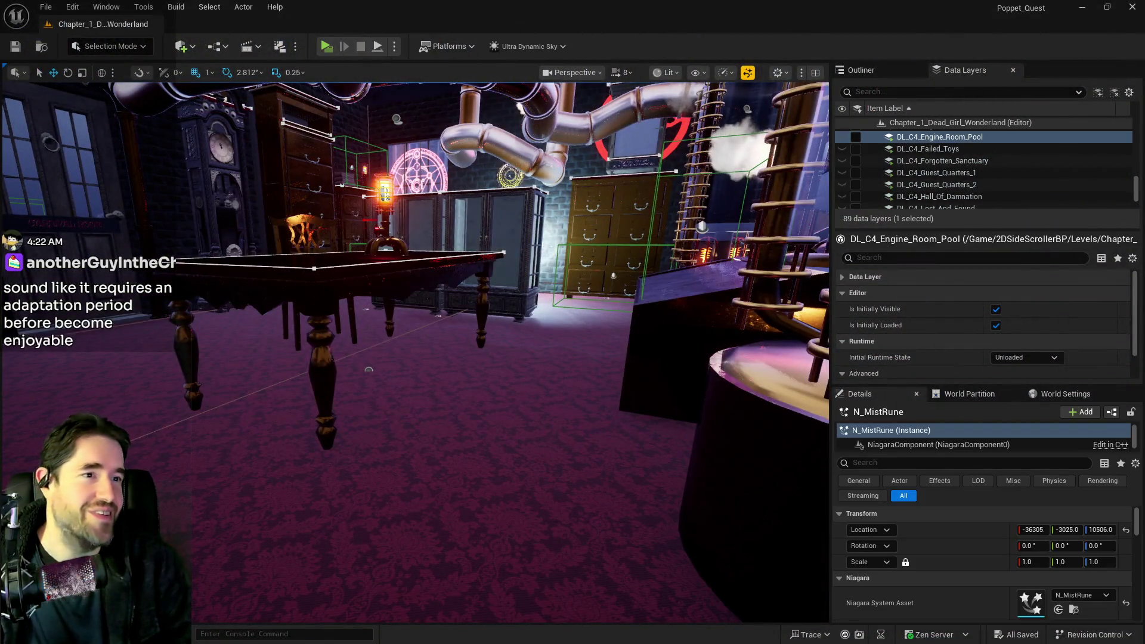
In Darkness Stat Update, connect Branch True to the upper Delay and False to the lower Delay, then compile
key("alt+Tab")
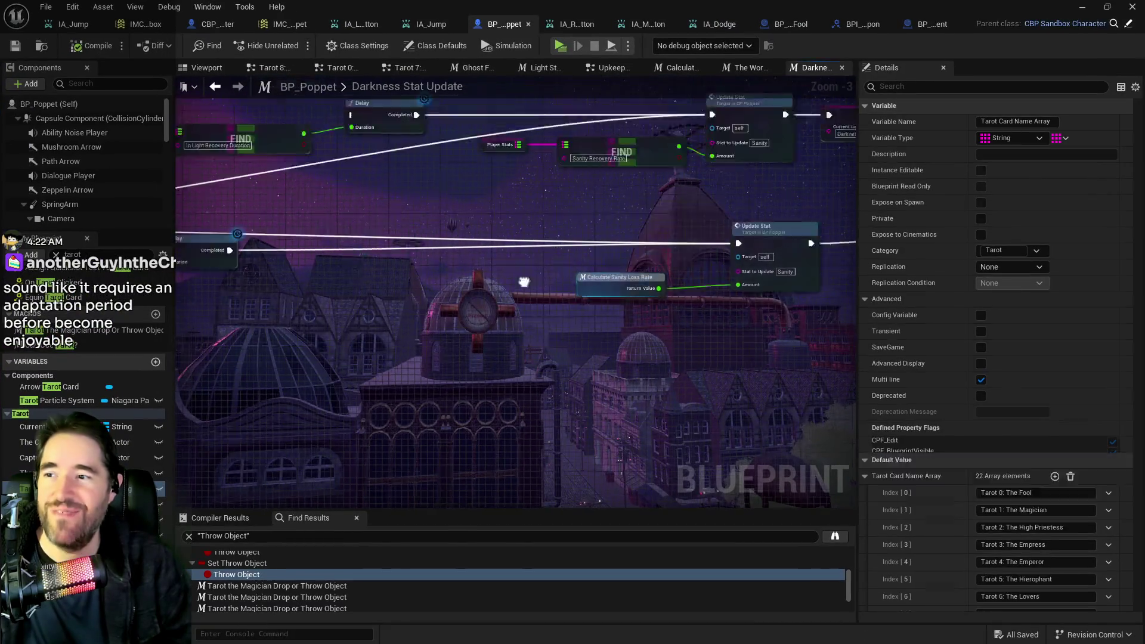
left_click_drag(429, 255, 774, 329)
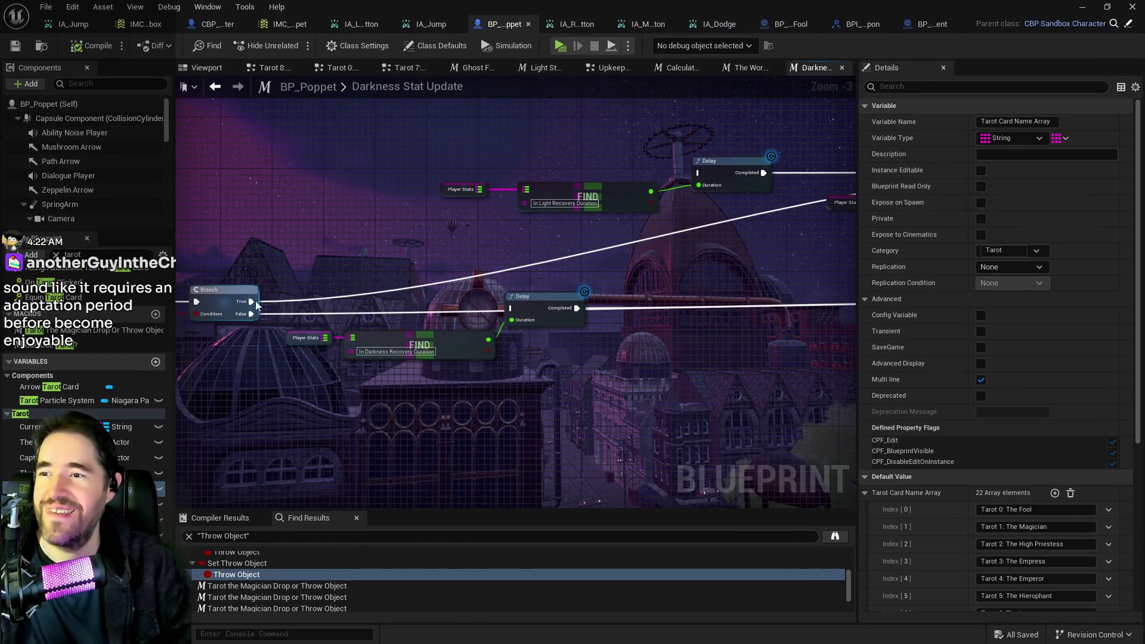
mouse_move(252, 301)
left_mouse_down()
mouse_move(663, 169)
mouse_move(699, 175)
left_mouse_up()
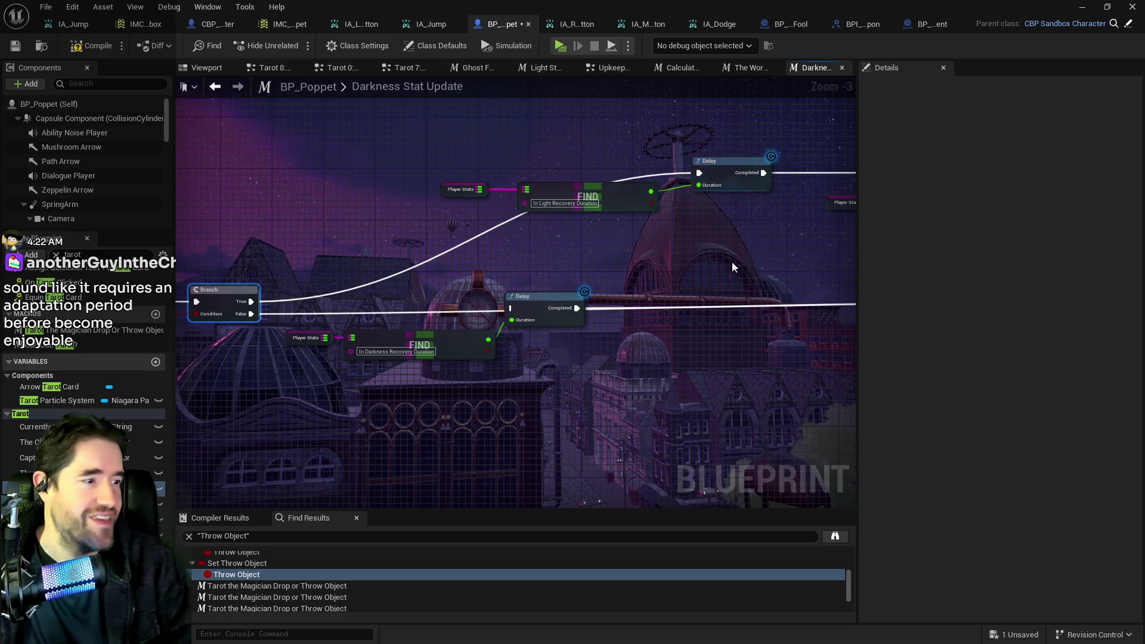
scroll(735, 262, "down", 1)
left_click_drag(255, 237, 458, 230)
left_click_drag(666, 260, 328, 250)
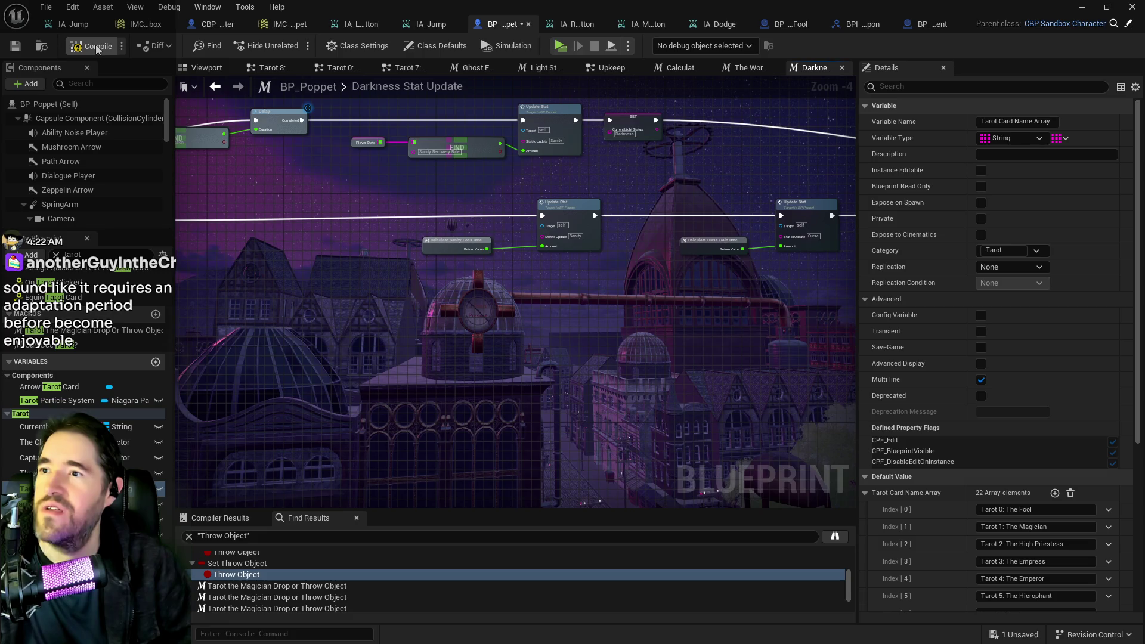
left_click(15, 52)
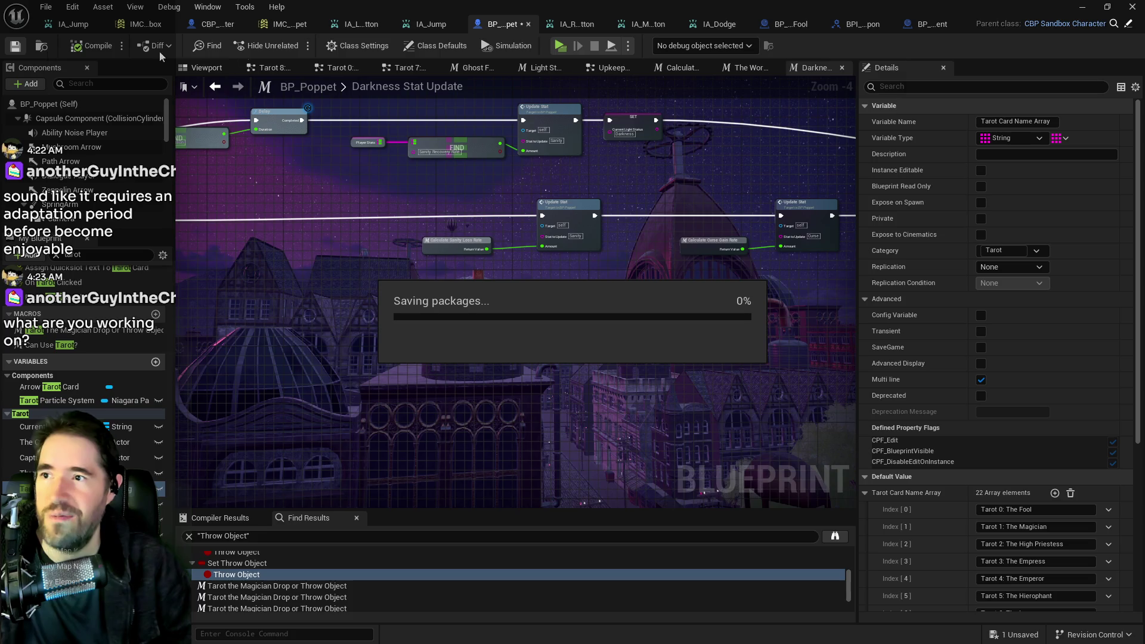
In Light Stat Update, connect Branch True/False to the upper/lower Delays, then compile and save
left_click(534, 72)
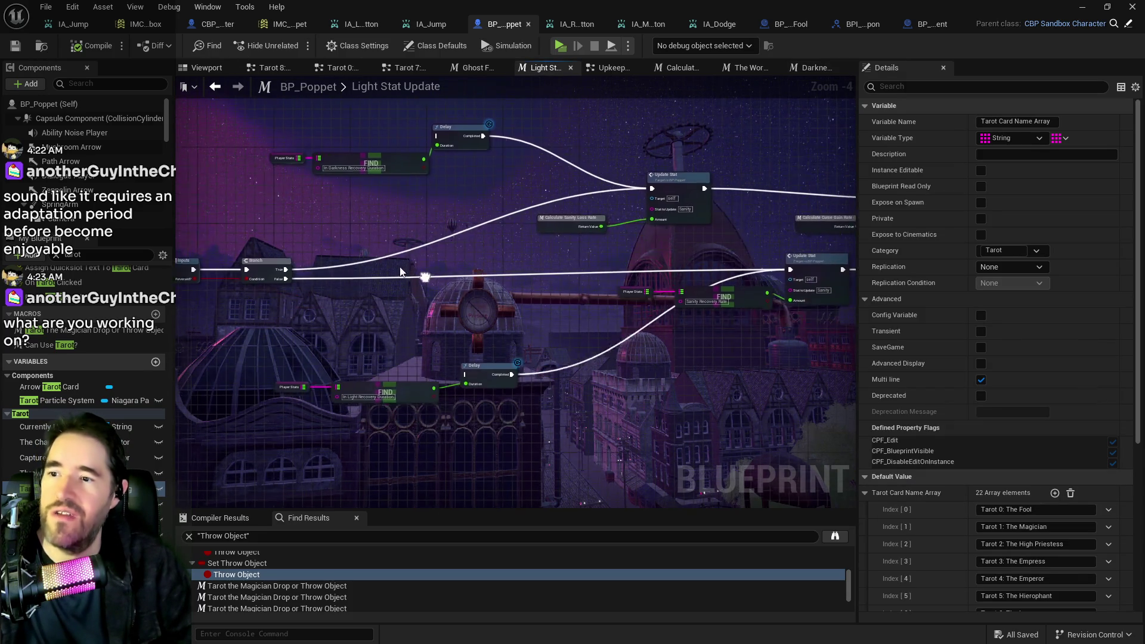
left_click_drag(428, 267, 328, 256)
mouse_move(415, 284)
left_mouse_down()
mouse_move(417, 220)
mouse_move(384, 342)
left_mouse_up()
left_click(281, 310)
mouse_move(302, 318)
left_mouse_down()
mouse_move(359, 245)
mouse_move(463, 185)
mouse_move(452, 184)
left_mouse_up()
left_click_drag(301, 327, 482, 423)
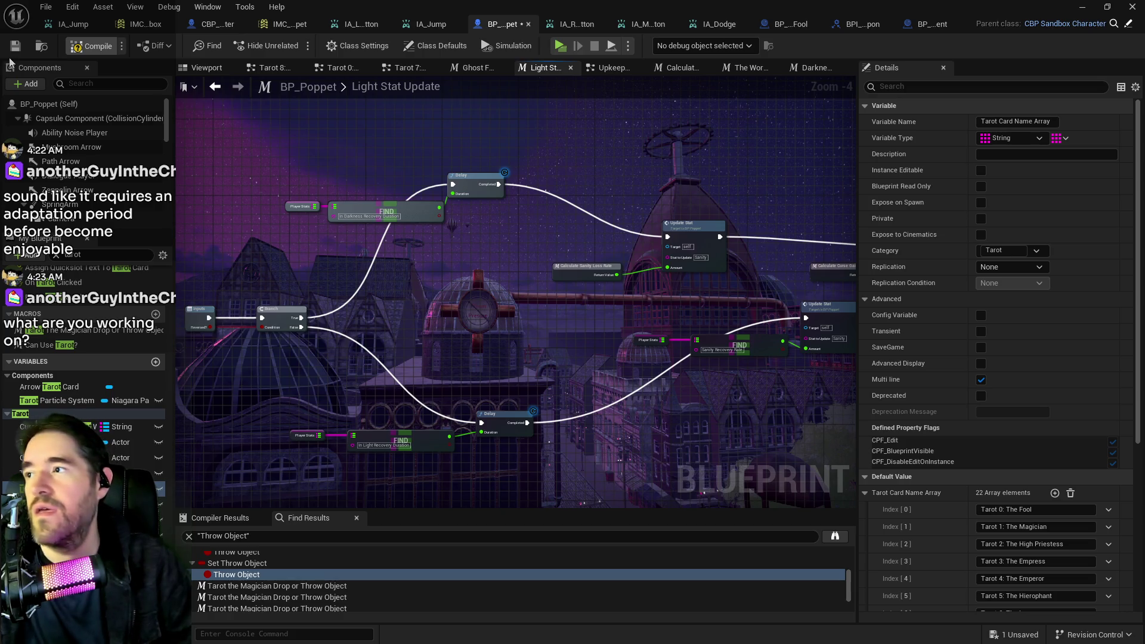
key("F7")
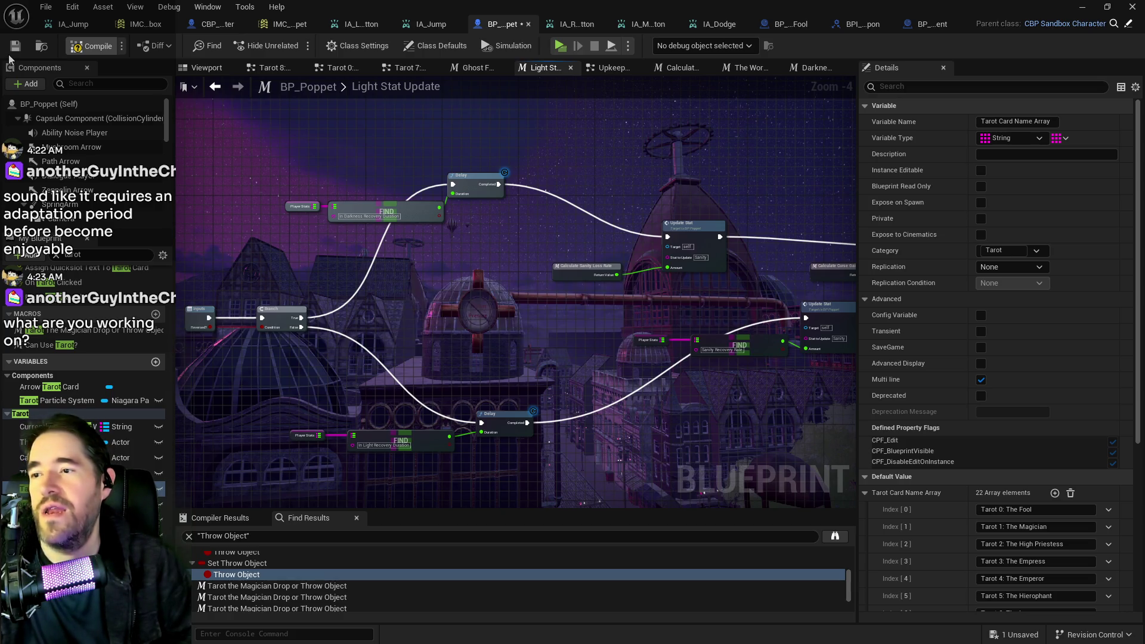
left_click(9, 56)
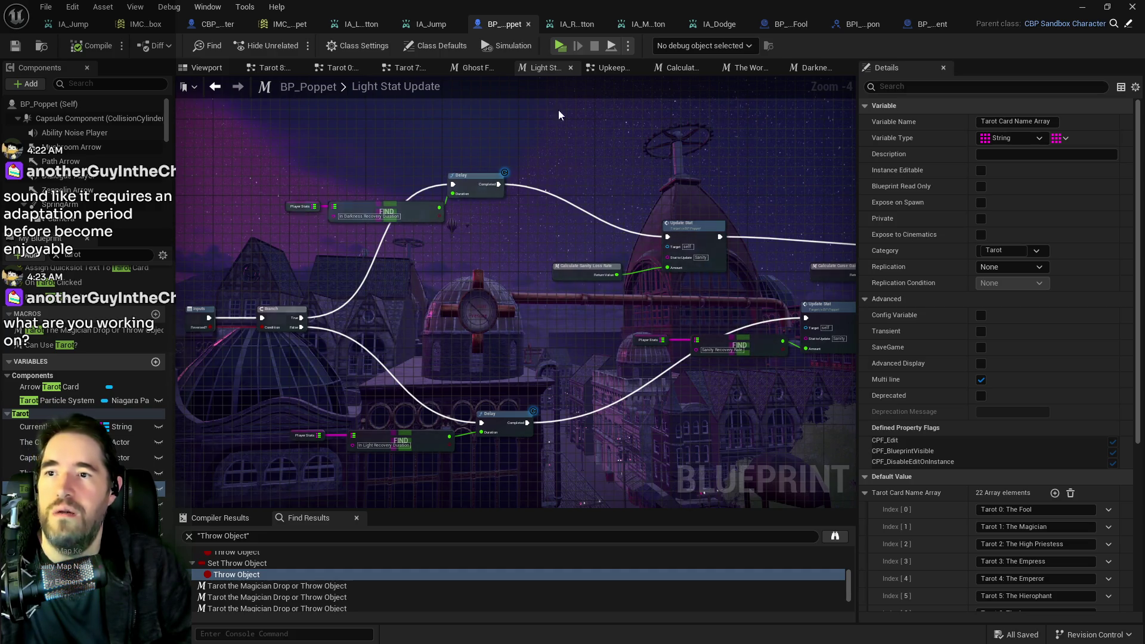
Open The World Stat Update function graph and pan across its nodes
left_click(750, 67)
scroll(586, 487, "down", 1)
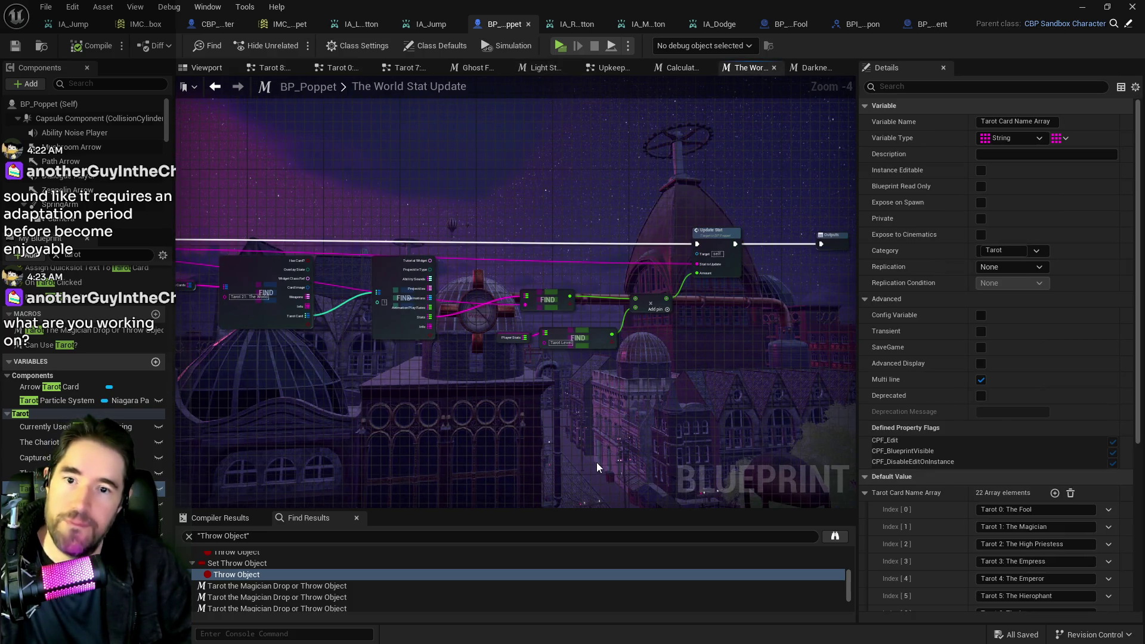
left_click_drag(464, 407, 716, 430)
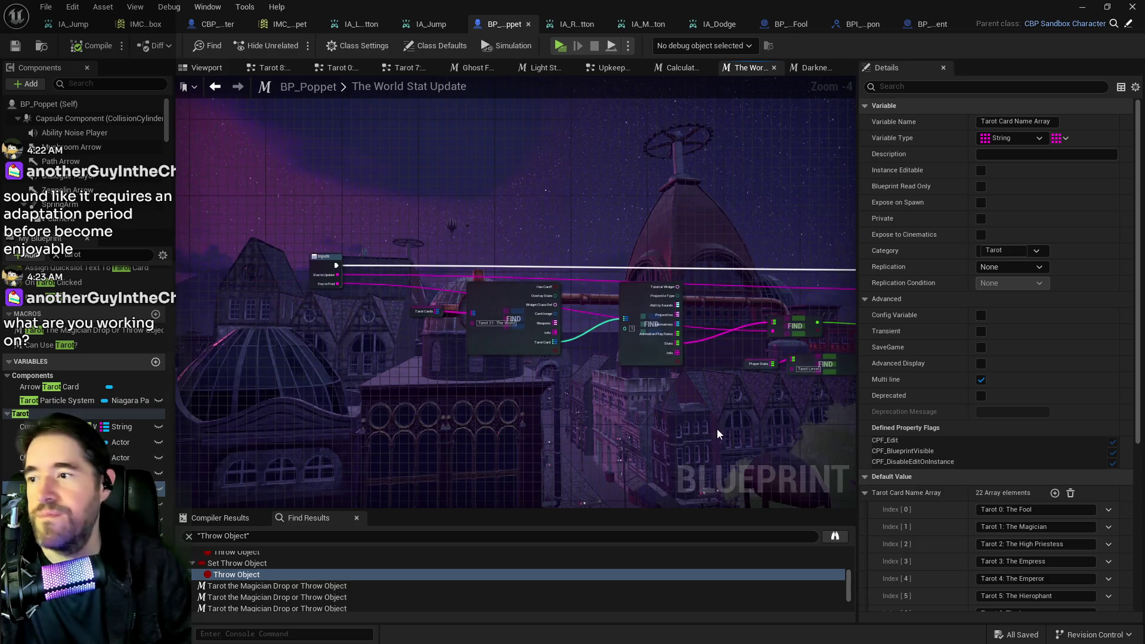
left_click_drag(778, 269, 566, 260)
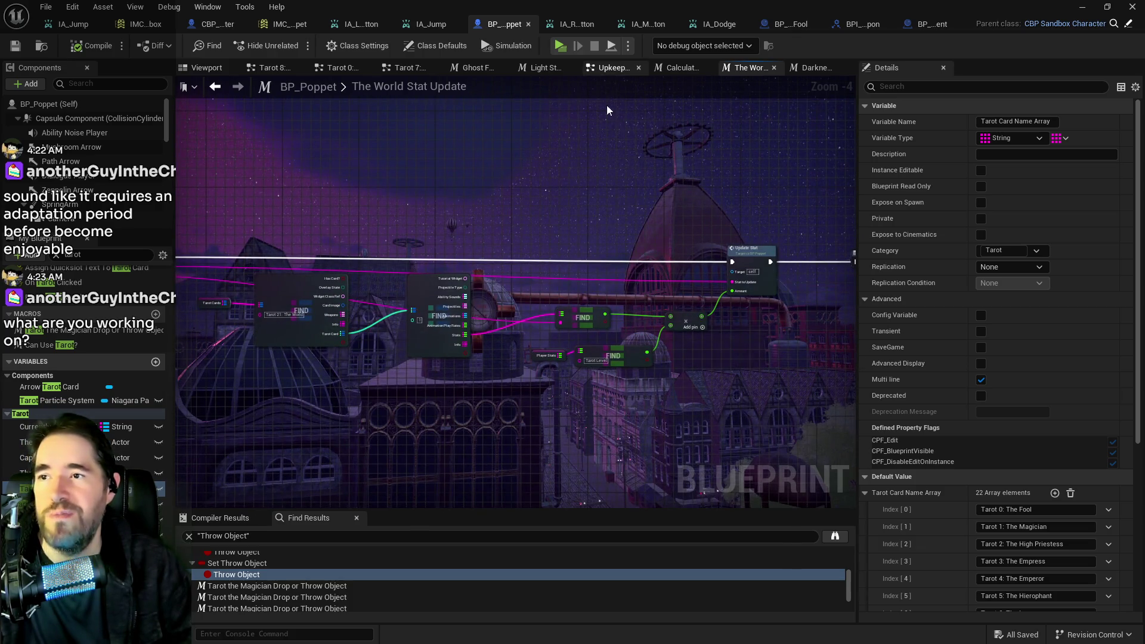
In the Upkeep Graph, center the Health, Sanity and Curse World Stat Update calls and Insanity Update node
left_click(611, 67)
scroll(753, 300, "down", 3)
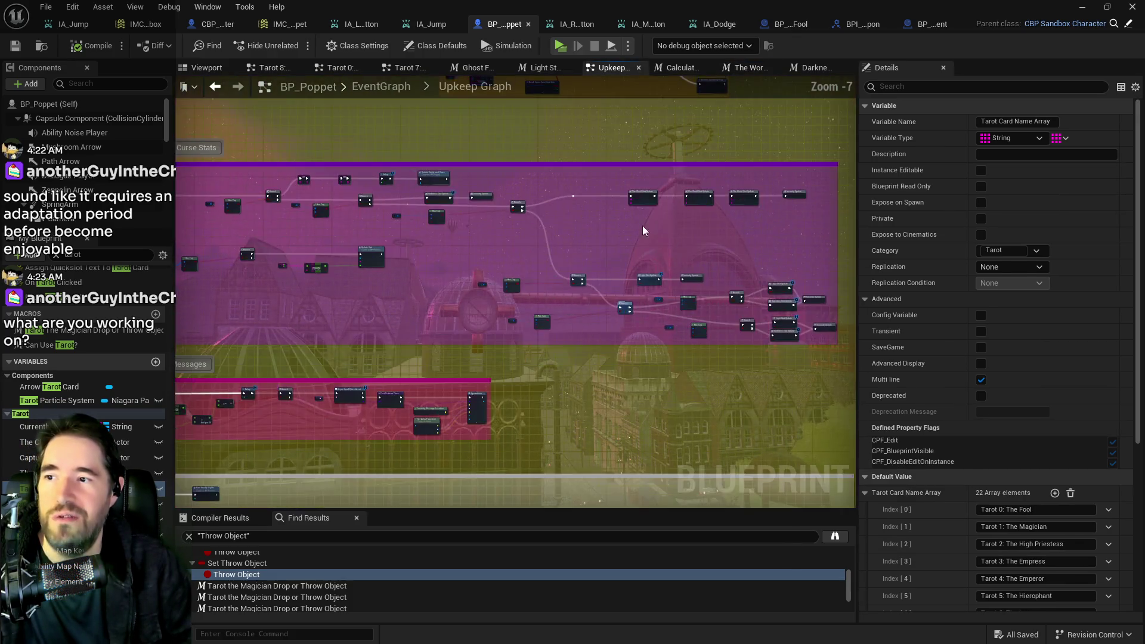
scroll(642, 238, "up", 8)
left_click_drag(610, 245, 605, 113)
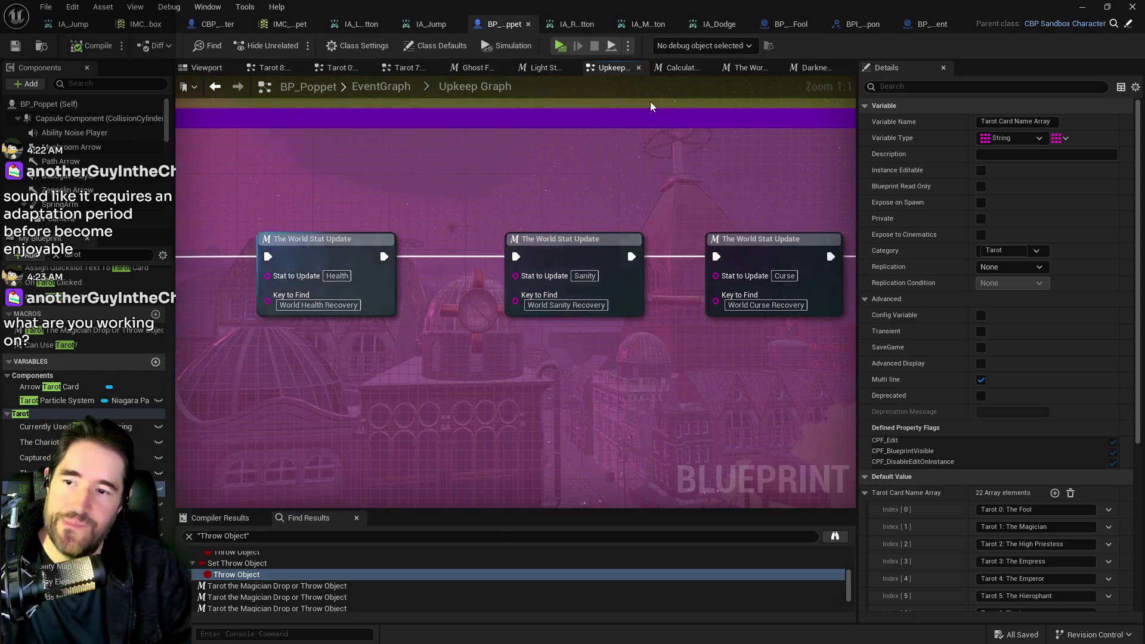
mouse_move(416, 333)
left_mouse_down()
mouse_move(281, 199)
mouse_move(212, 286)
mouse_move(334, 245)
mouse_move(423, 264)
left_mouse_up()
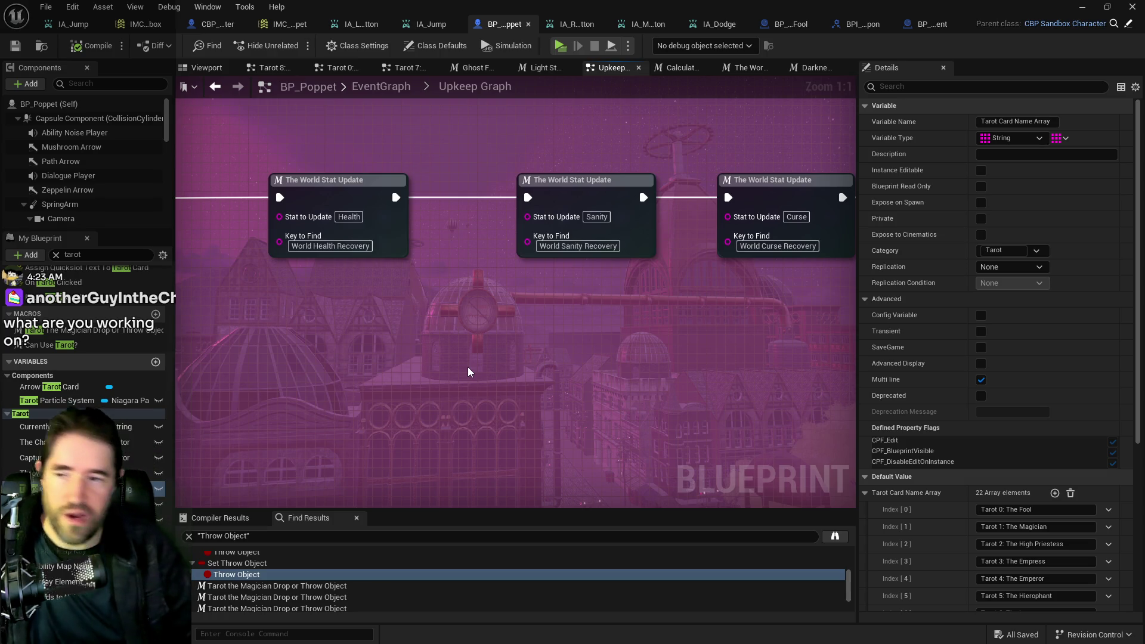
left_click_drag(582, 328, 487, 291)
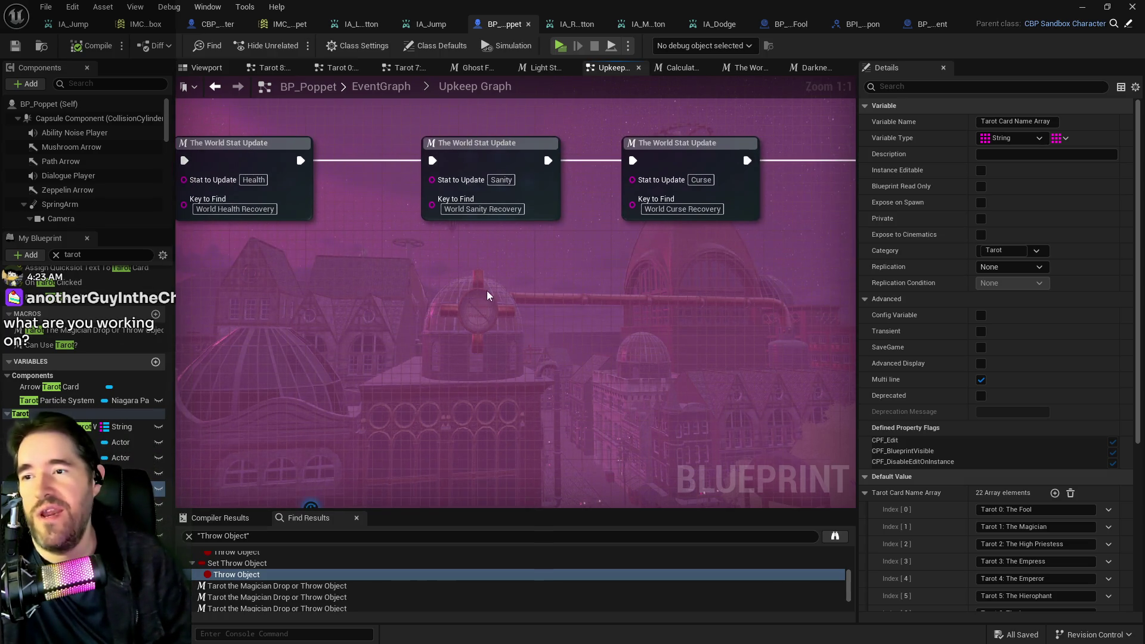
scroll(626, 287, "down", 1)
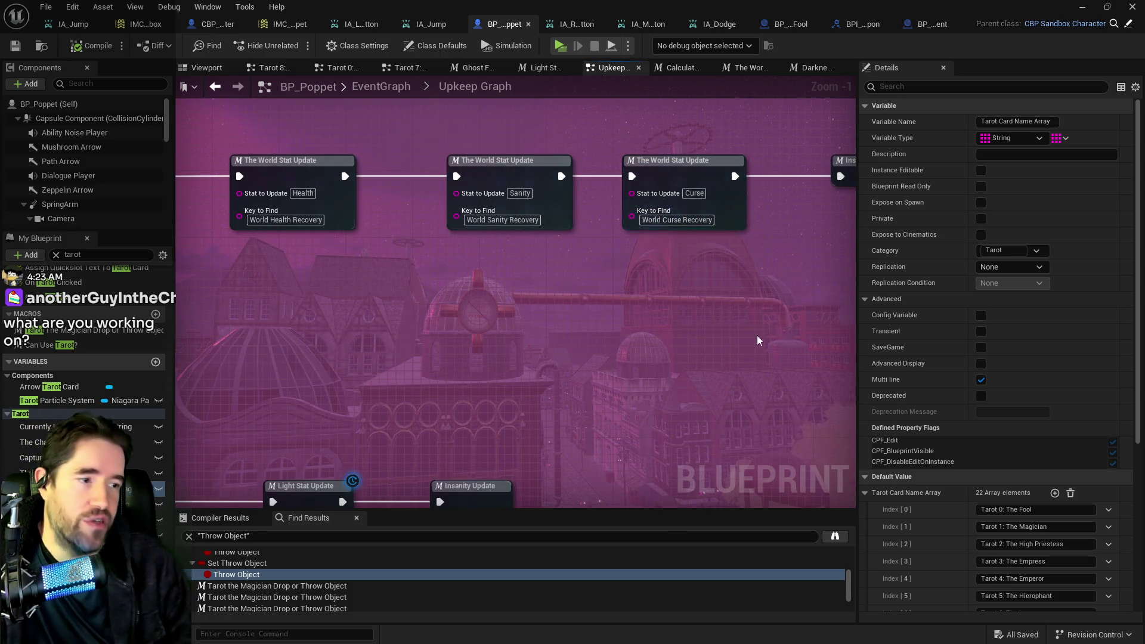
left_click_drag(527, 391, 479, 391)
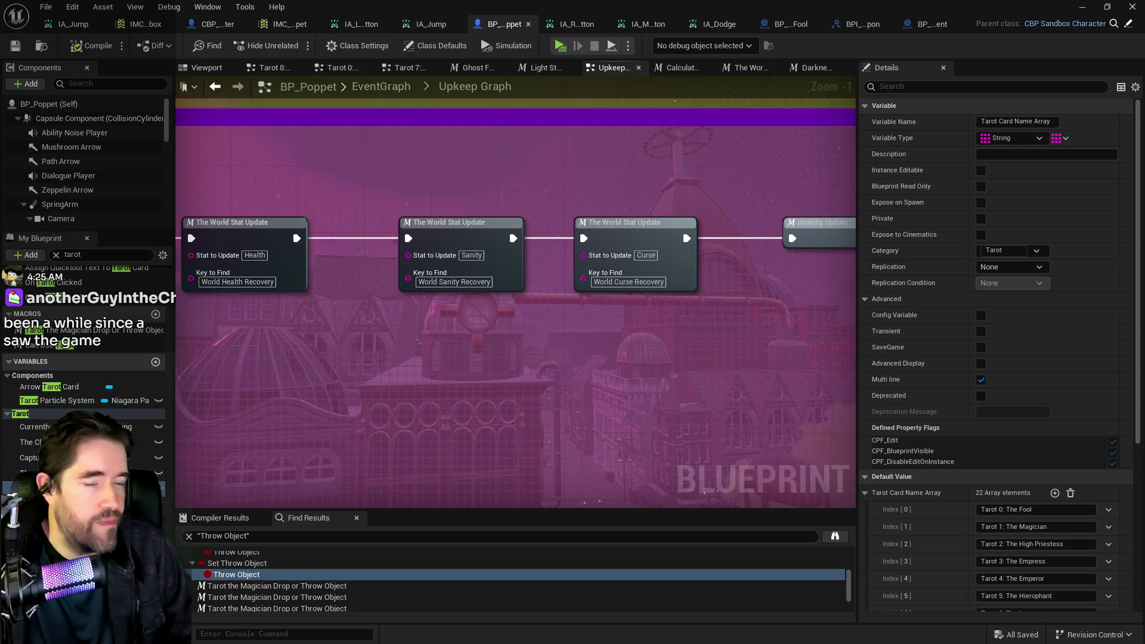
Switch back to the Chapter_1_Dead_Girl_Wonderland level editor window
key("alt+Tab")
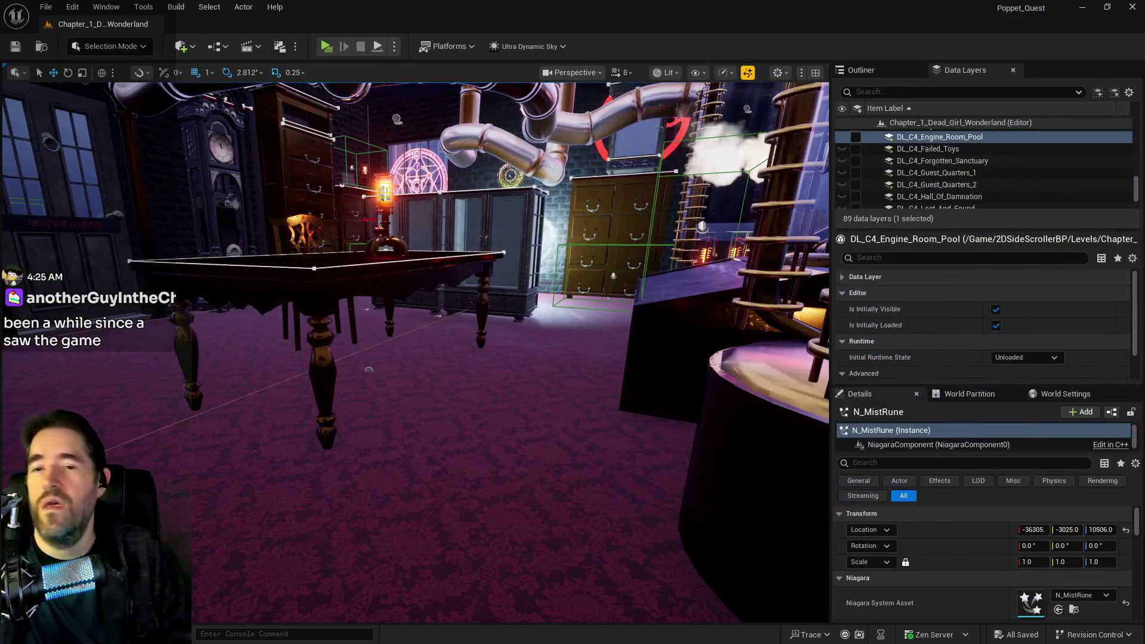
Load the DL_C2_Hidden_Grotto data layer and turn on its viewport visibility
key("f")
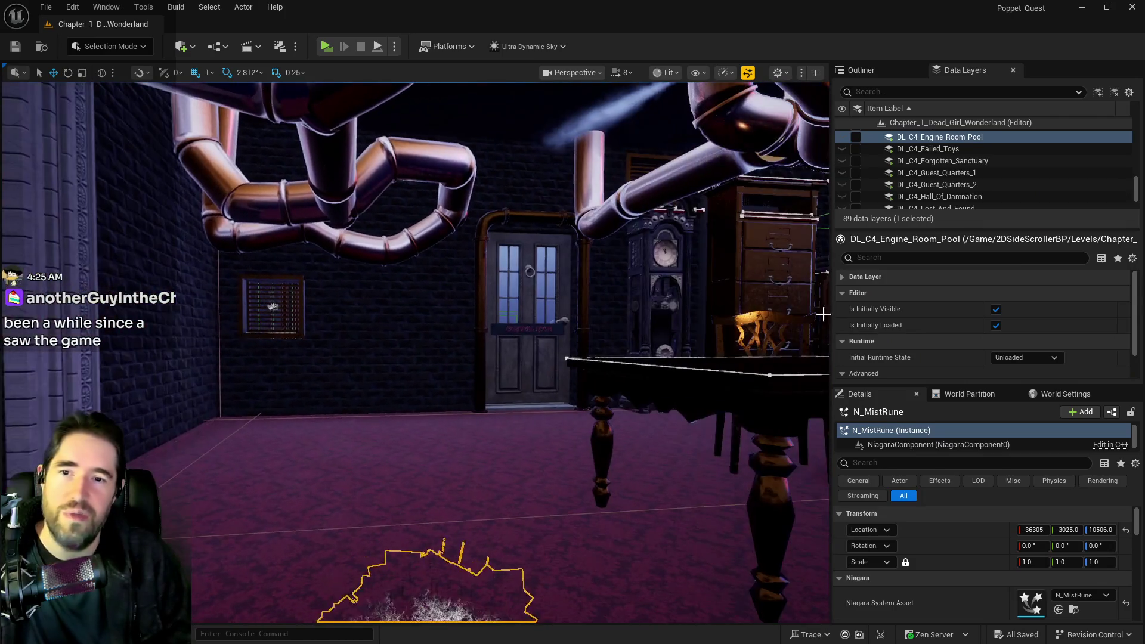
scroll(883, 179, "down", 6)
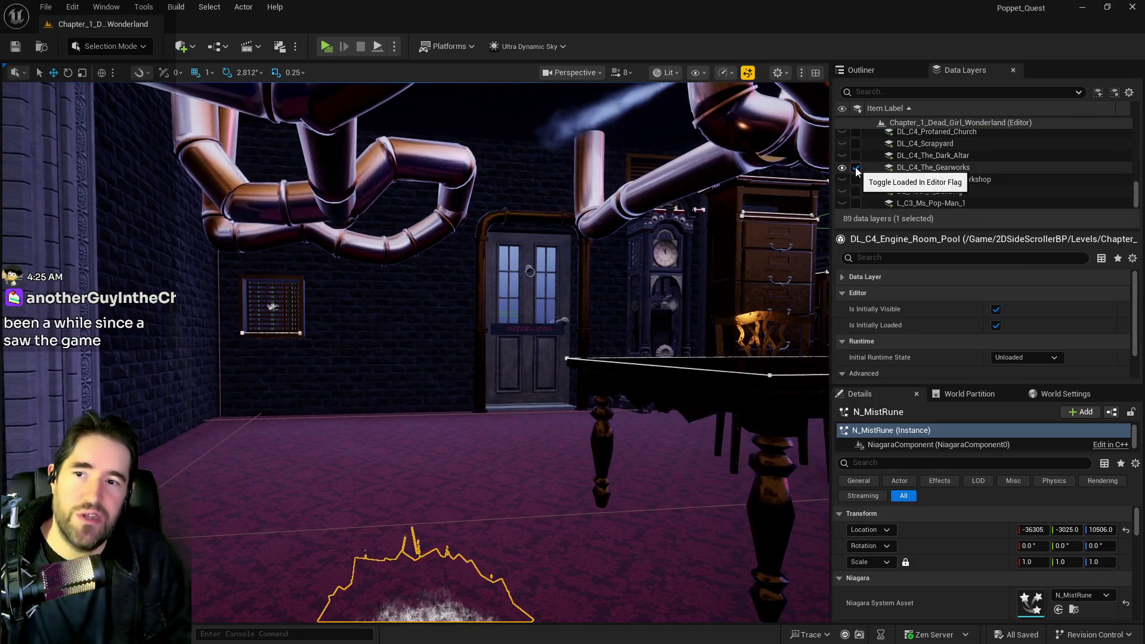
scroll(986, 191, "up", 5)
scroll(1007, 179, "up", 5)
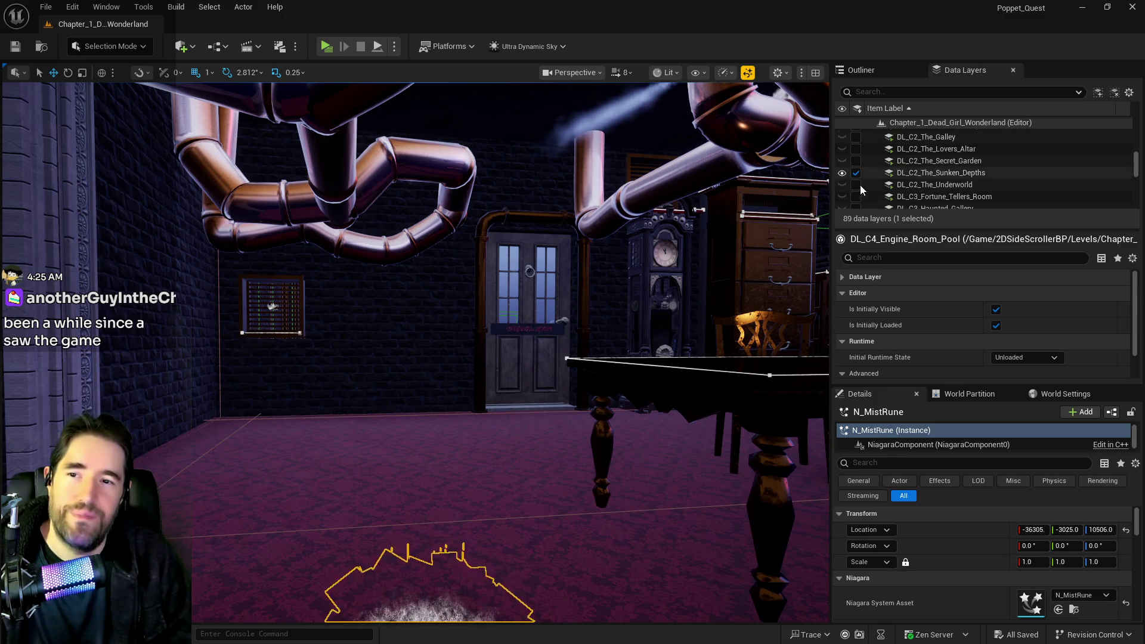
scroll(895, 188, "down", 3)
scroll(911, 194, "up", 5)
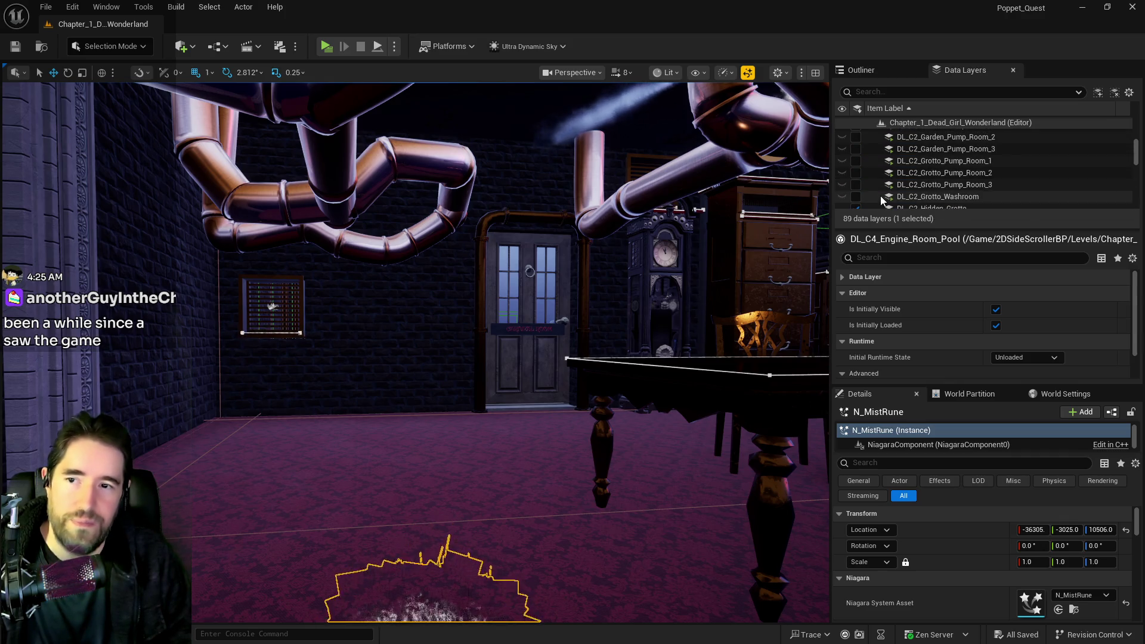
scroll(877, 198, "down", 1)
left_click(864, 189)
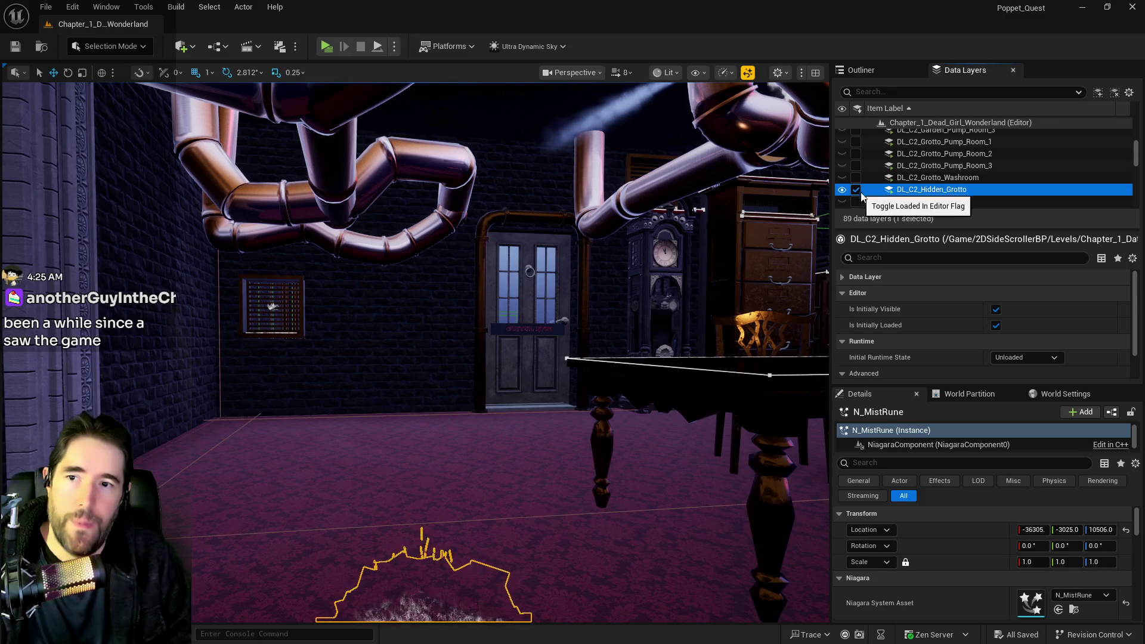
key("1")
key("w")
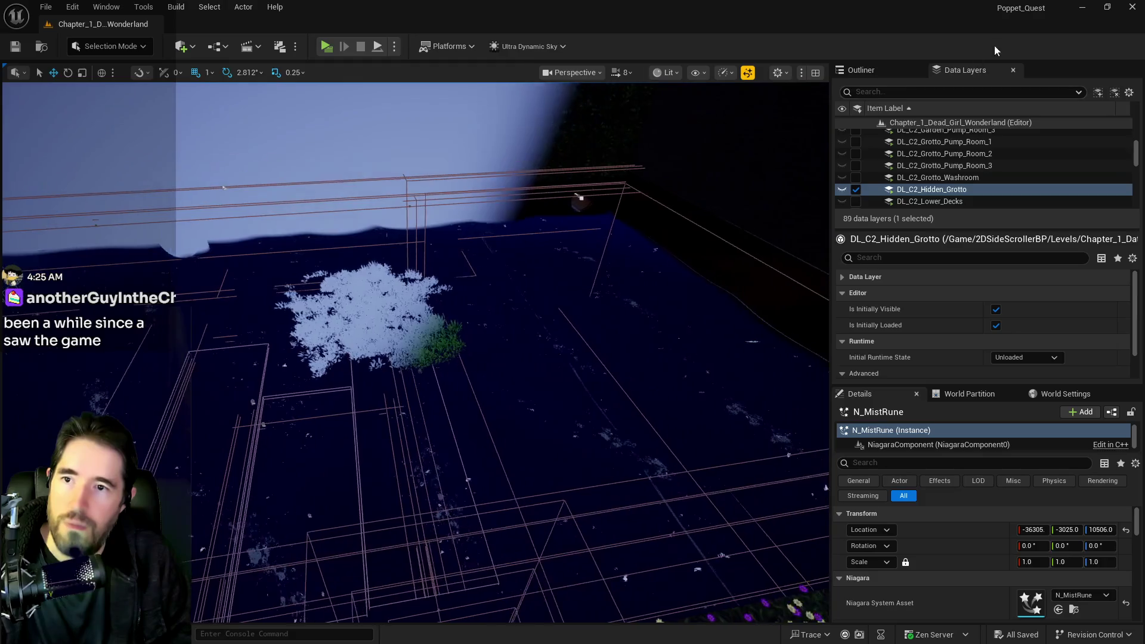
left_click(841, 190)
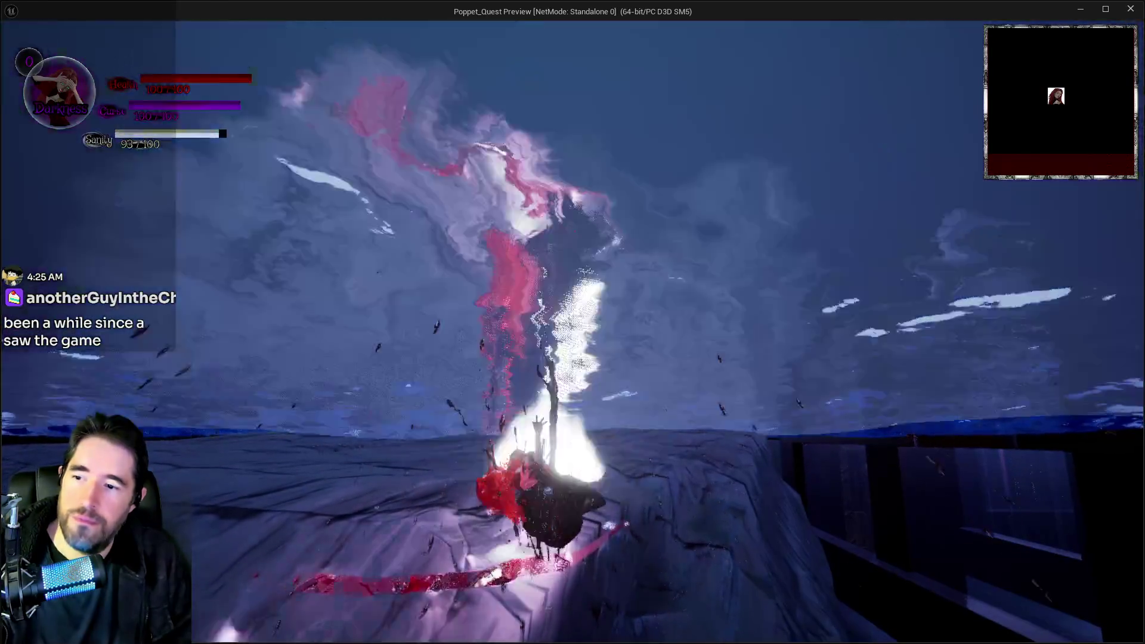
Bring the editor back to the front and end the play session
key("alt+Tab")
key("Escape")
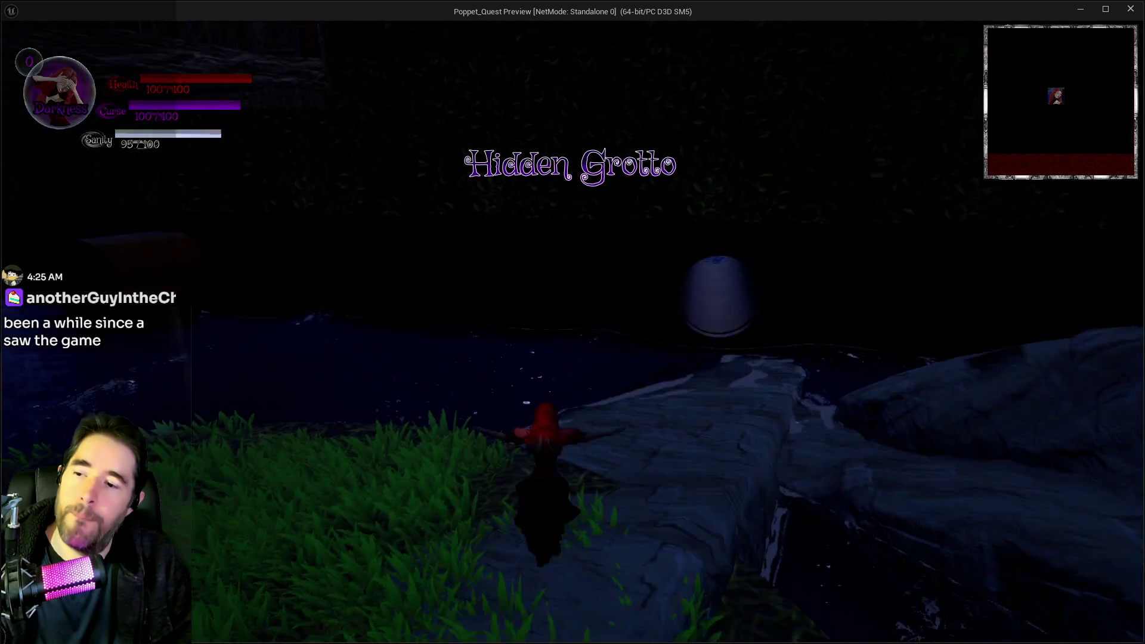
Run along the stone path by the water and use an inventory item to refill sanity
key("w")
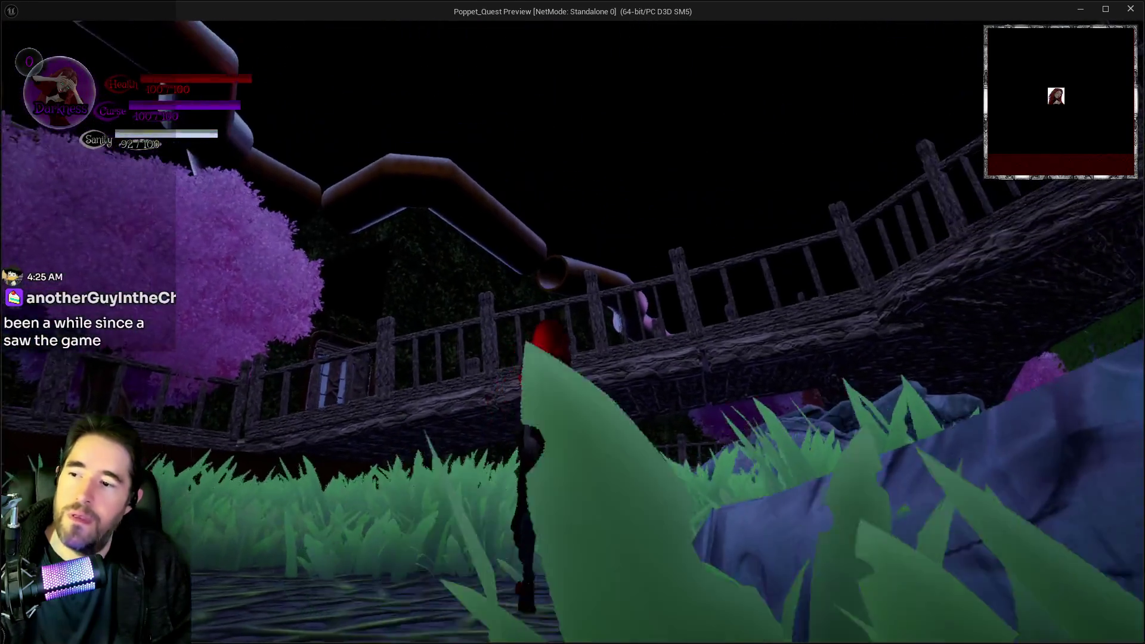
key("w")
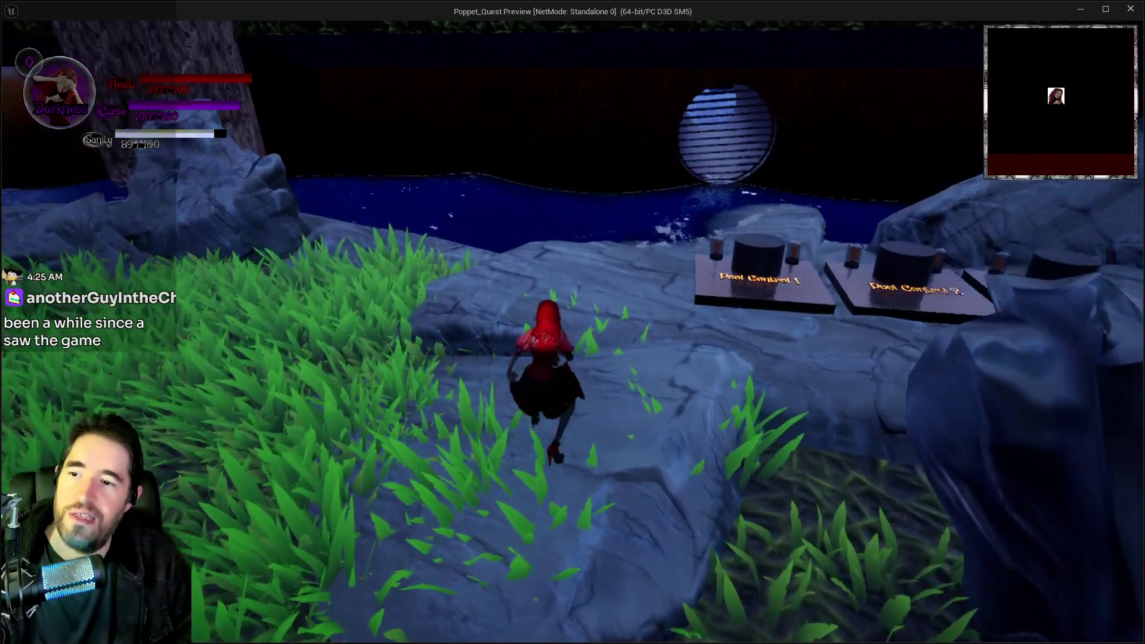
key("w")
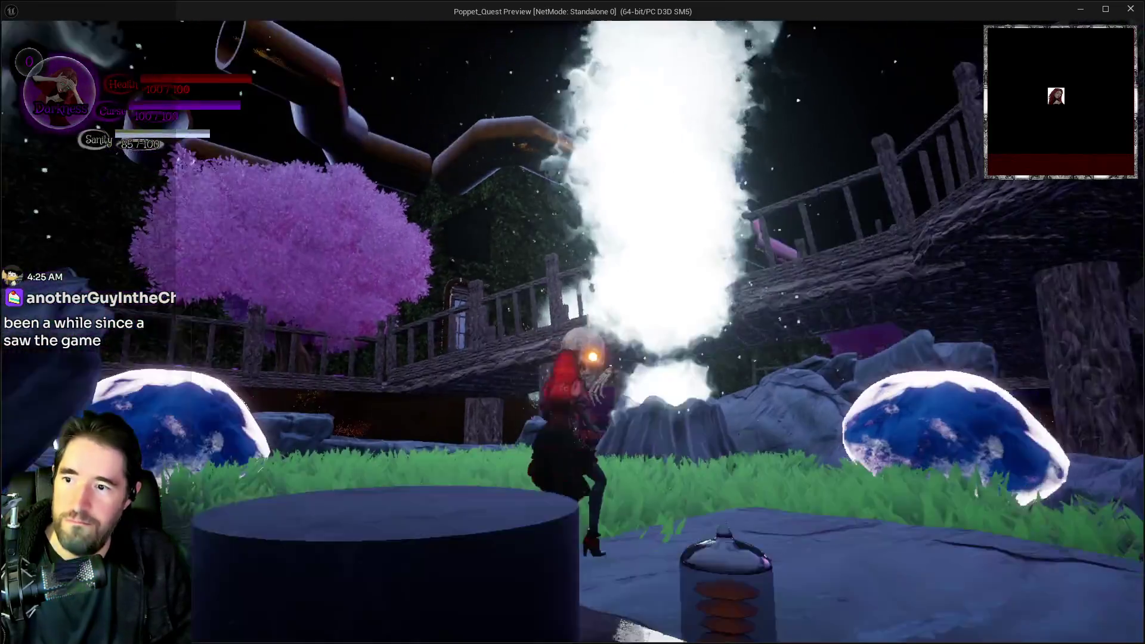
key("w")
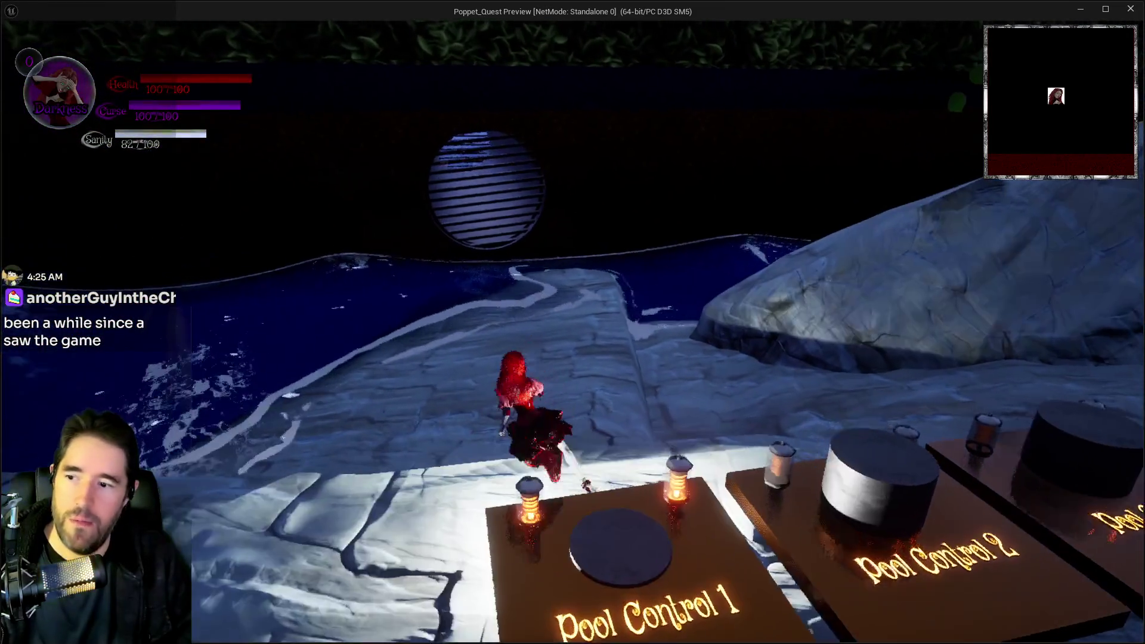
key("w")
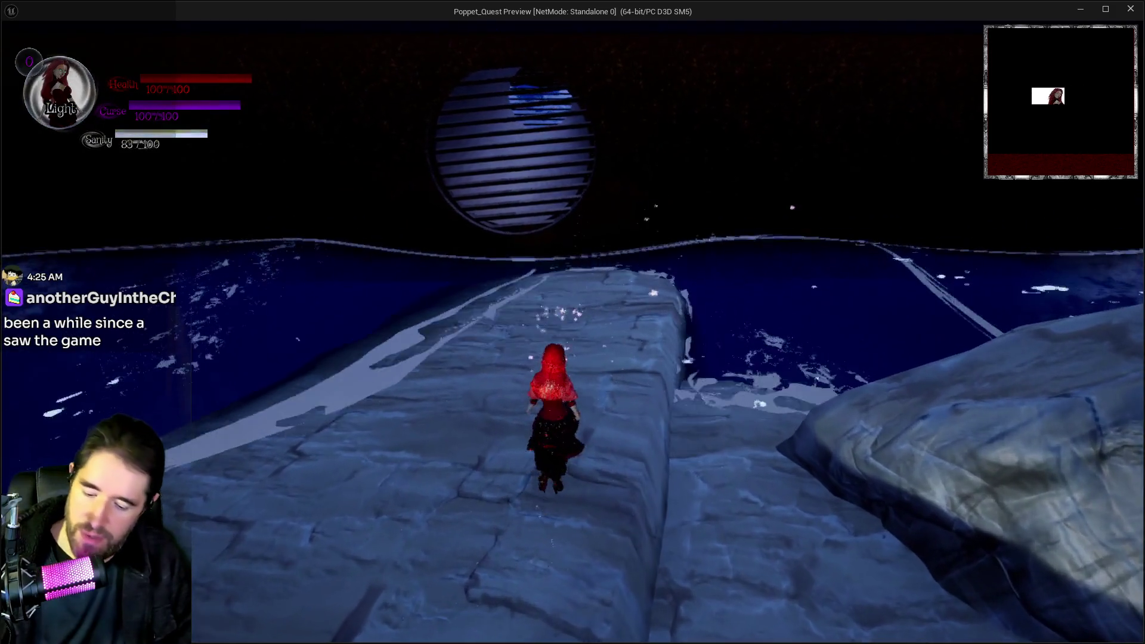
key("i")
left_click(414, 513)
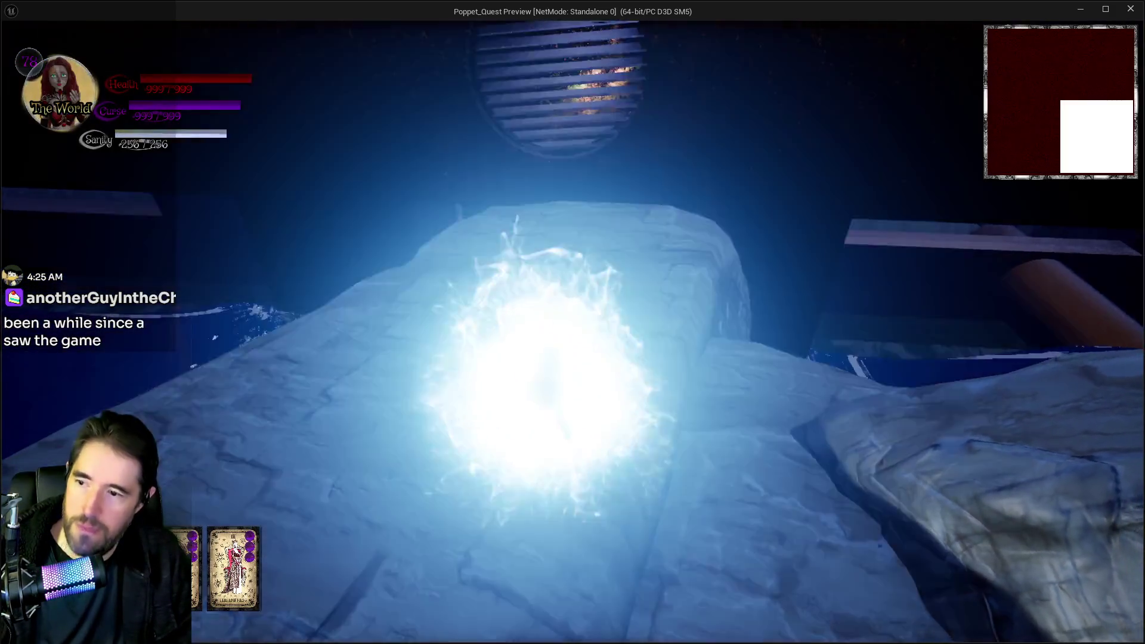
Run along the ledge to the round grate and smash it with the hammer
key("w")
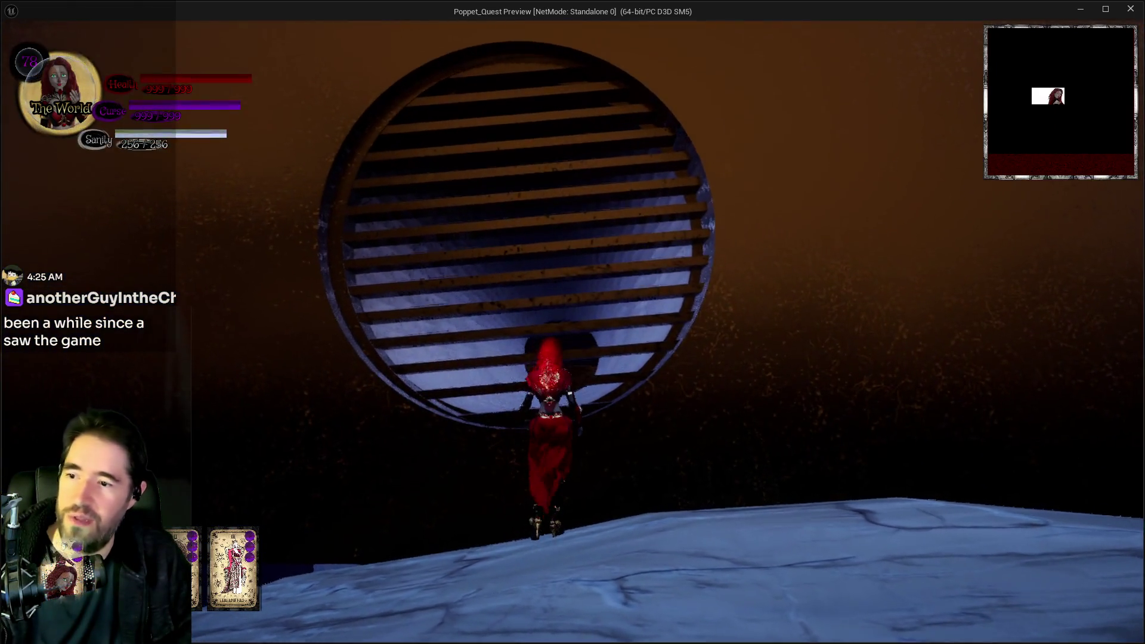
key("s")
key("w")
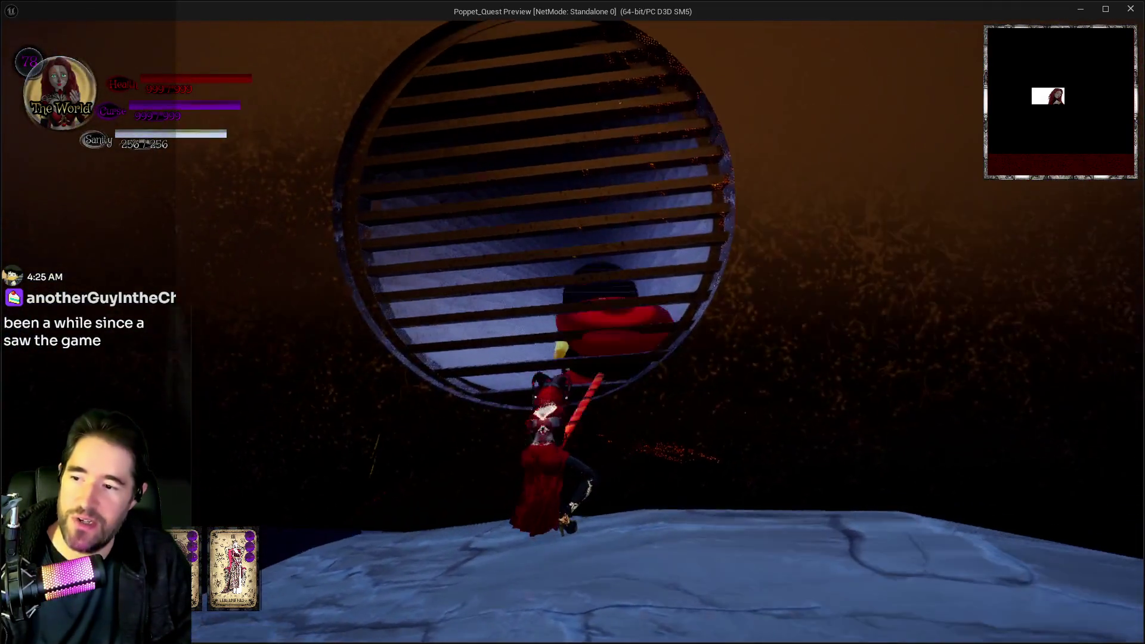
left_click(573, 322)
left_click(573, 322)
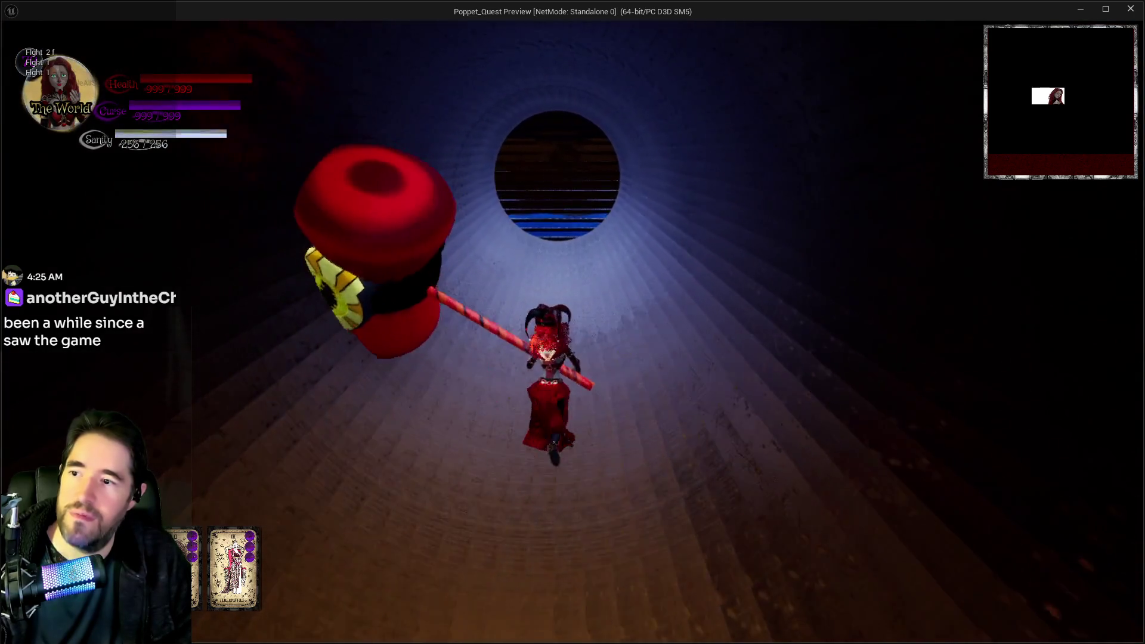
Glide down the tunnel, smash the far grate, climb onto the pipe ledge, then exit the preview
key("space")
left_click(573, 322)
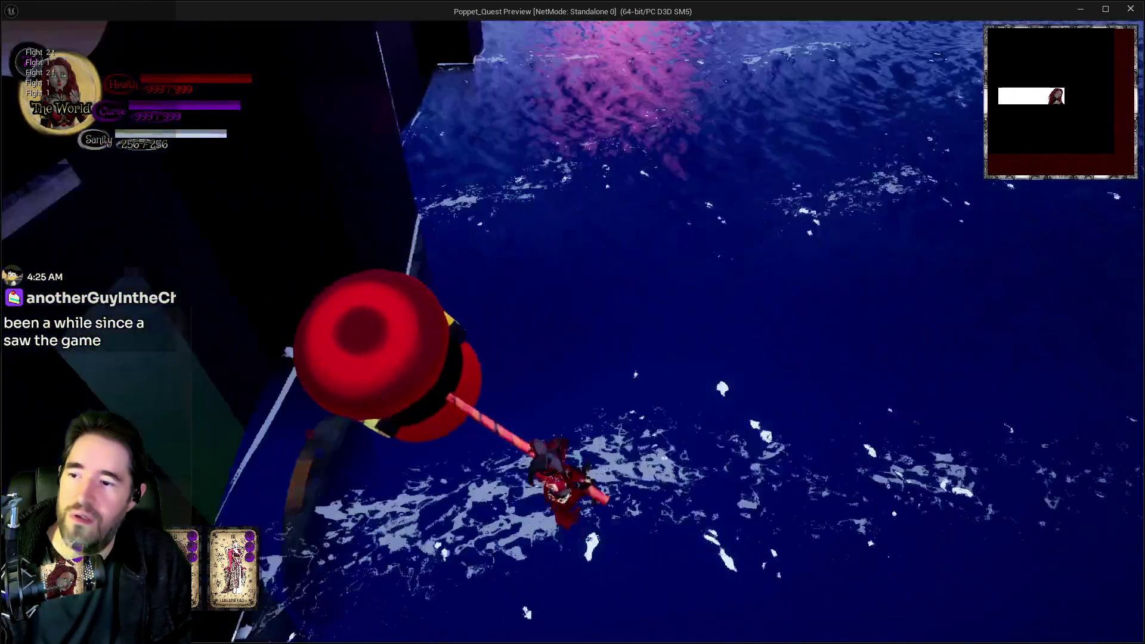
key("space")
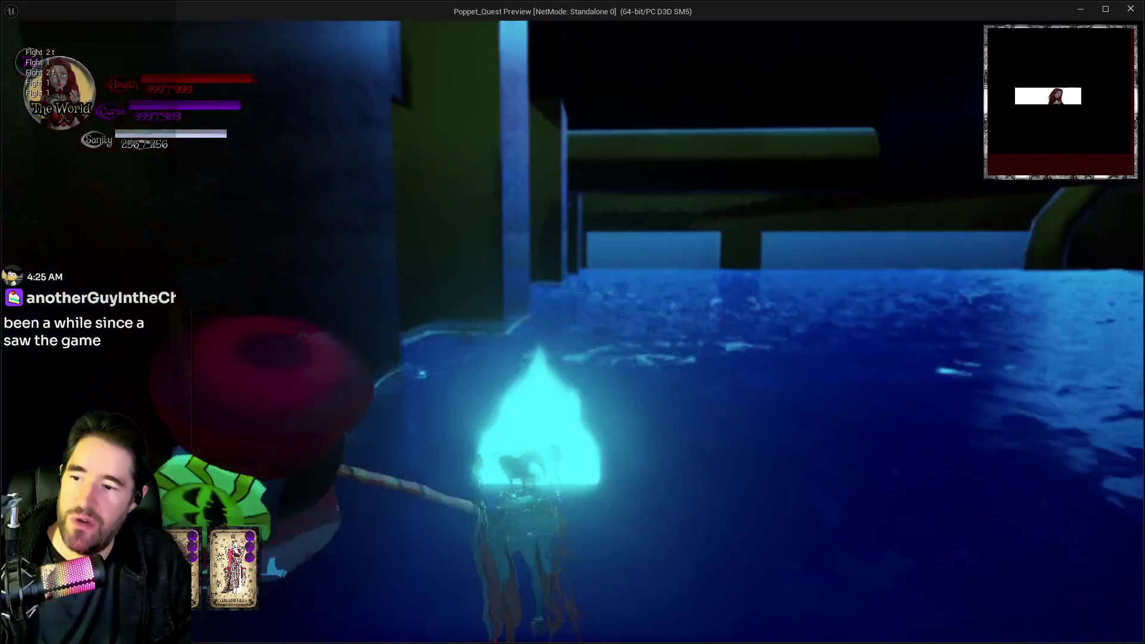
key("space")
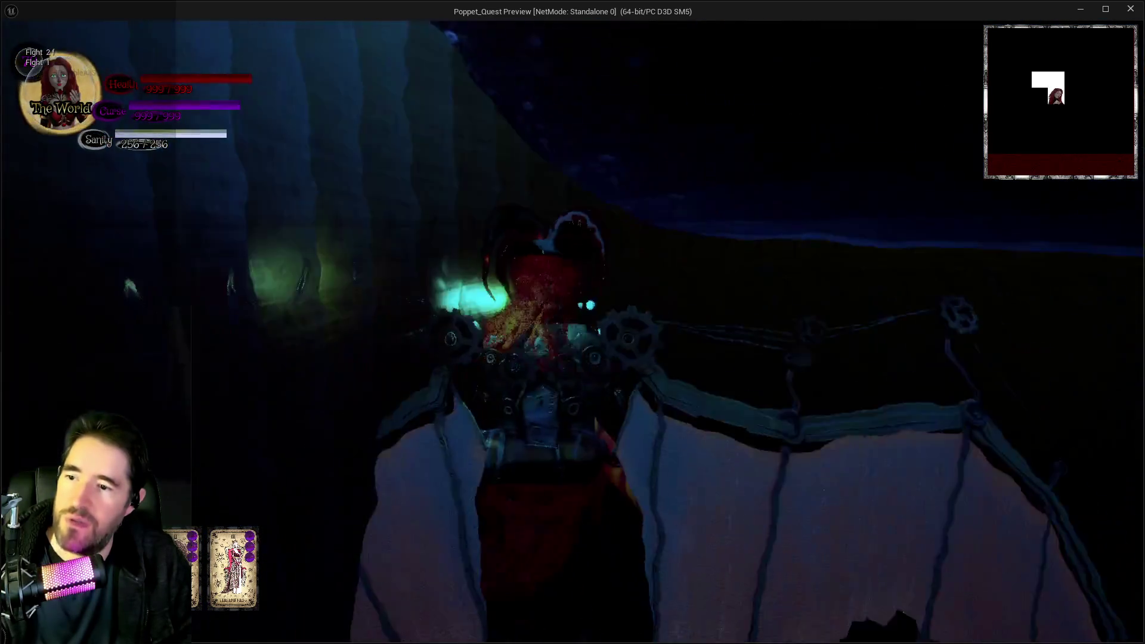
key("Escape")
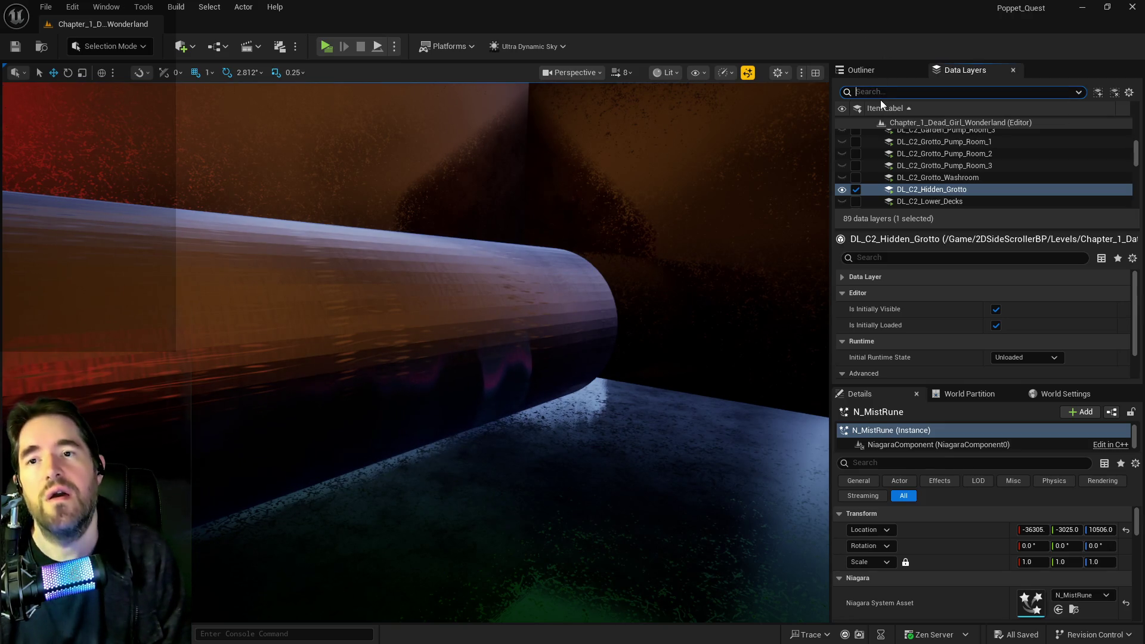
Select DL_C2_Crows_Nest through DL_C2_The_Underworld and make all 25 layers visible and loaded
scroll(958, 173, "up", 3)
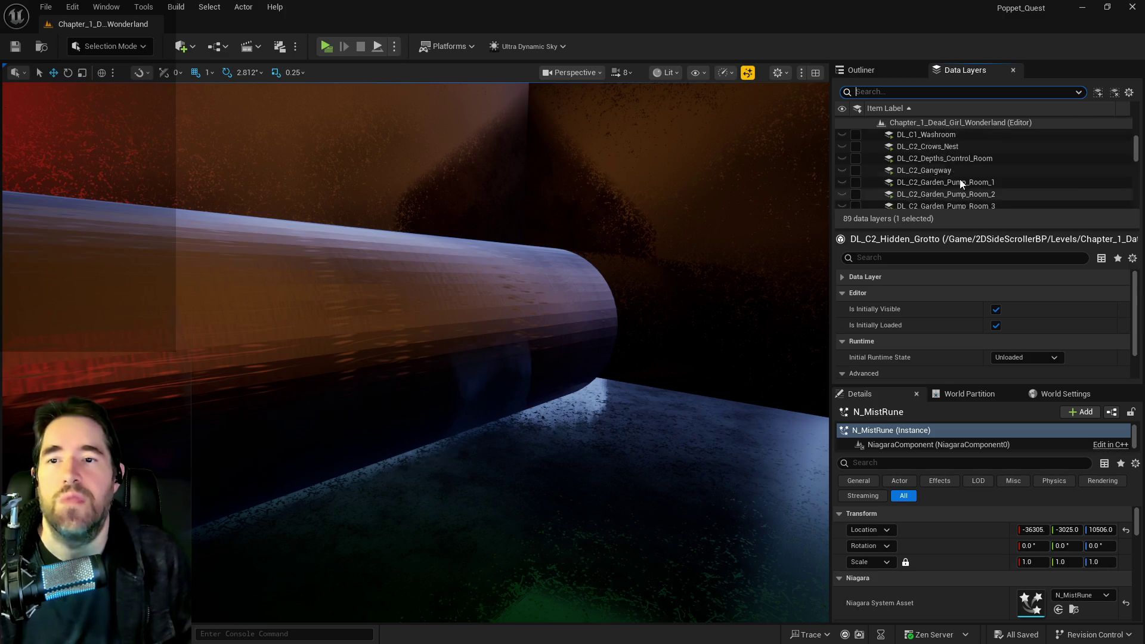
left_click(917, 187)
scroll(918, 186, "down", 3)
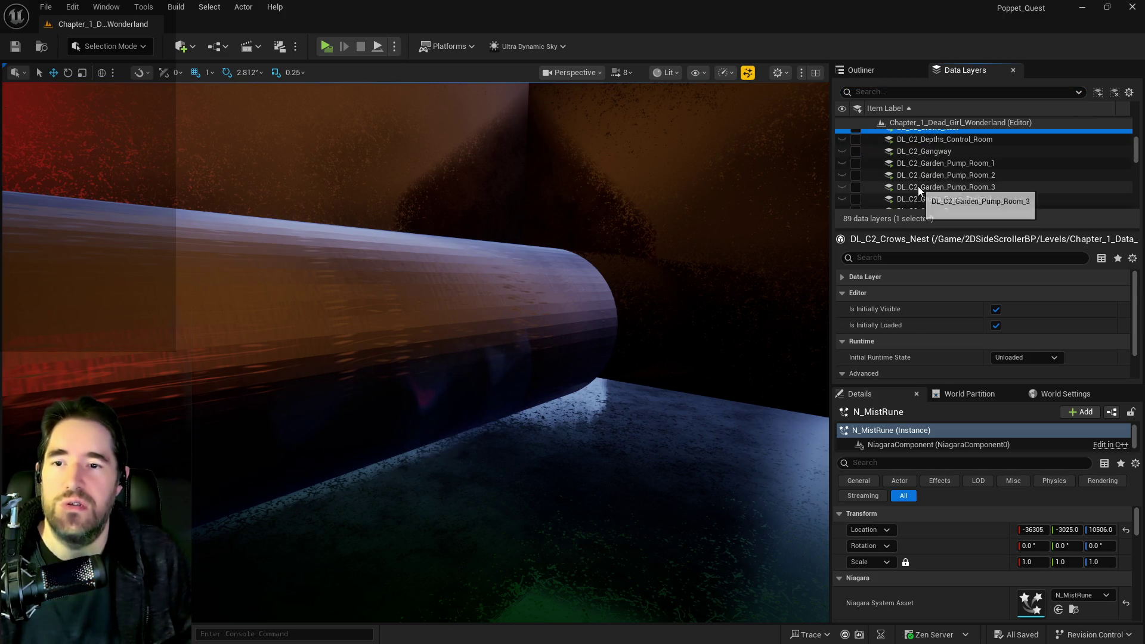
scroll(914, 191, "down", 5)
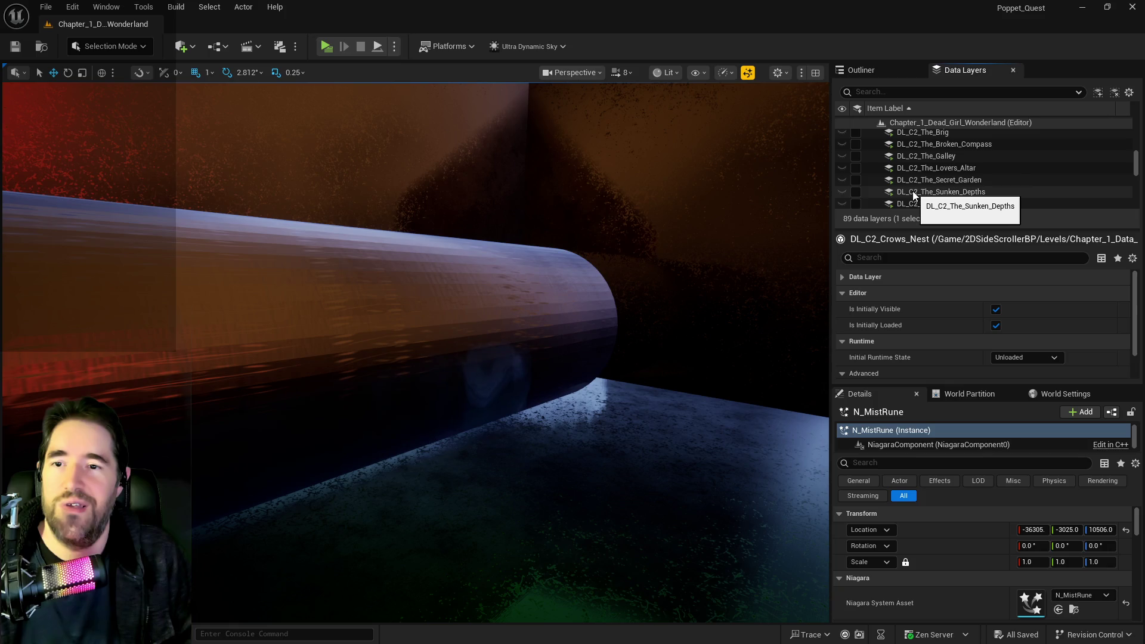
left_click(904, 148, "shift")
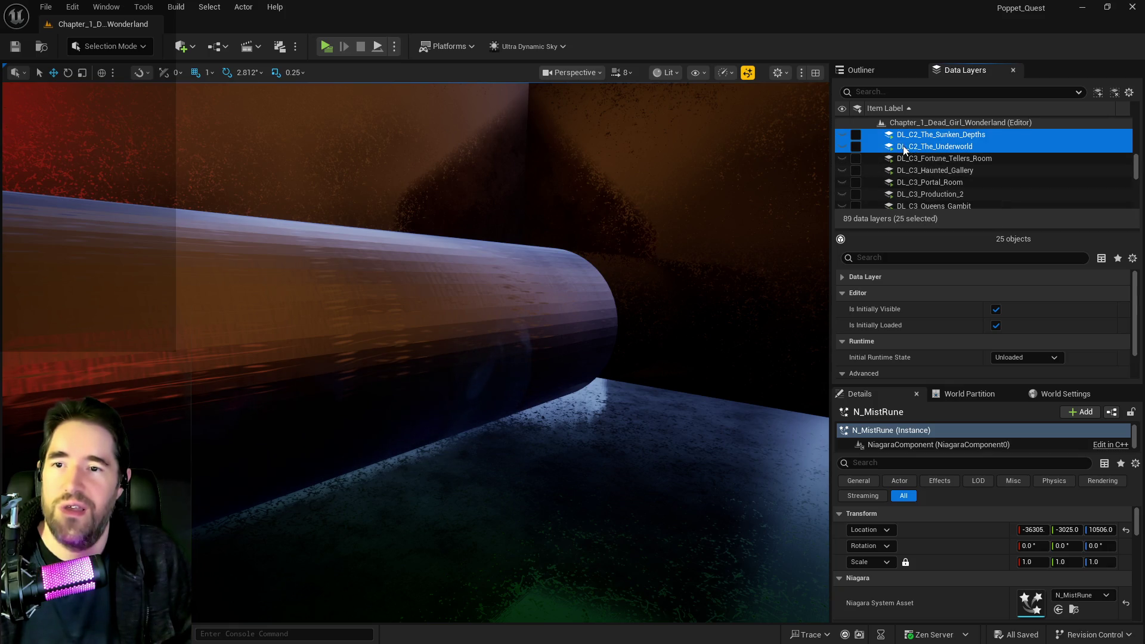
left_click(857, 147)
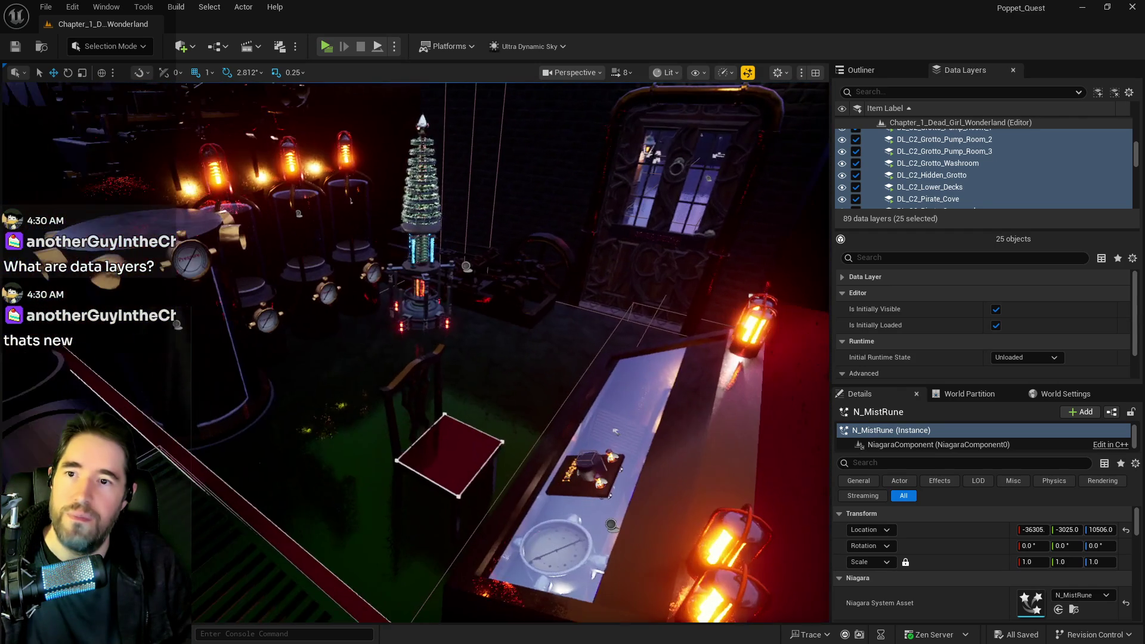
scroll(1014, 171, "up", 2)
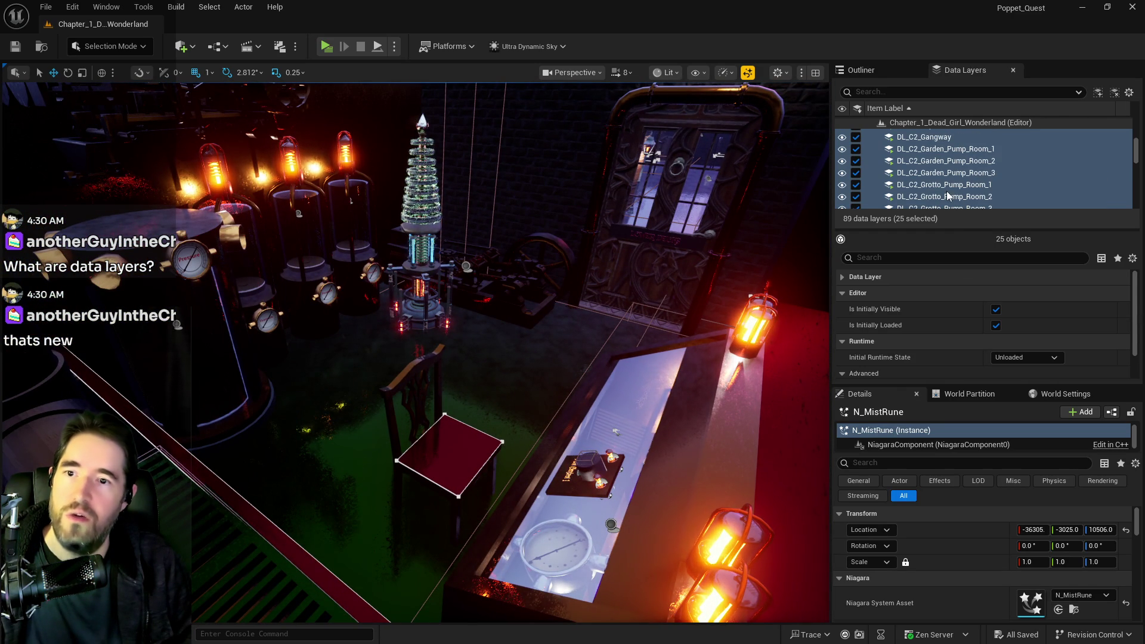
Unload DL_C2_Grotto_Pump_Room_1 and select the upper and lower machine props
left_click(948, 188)
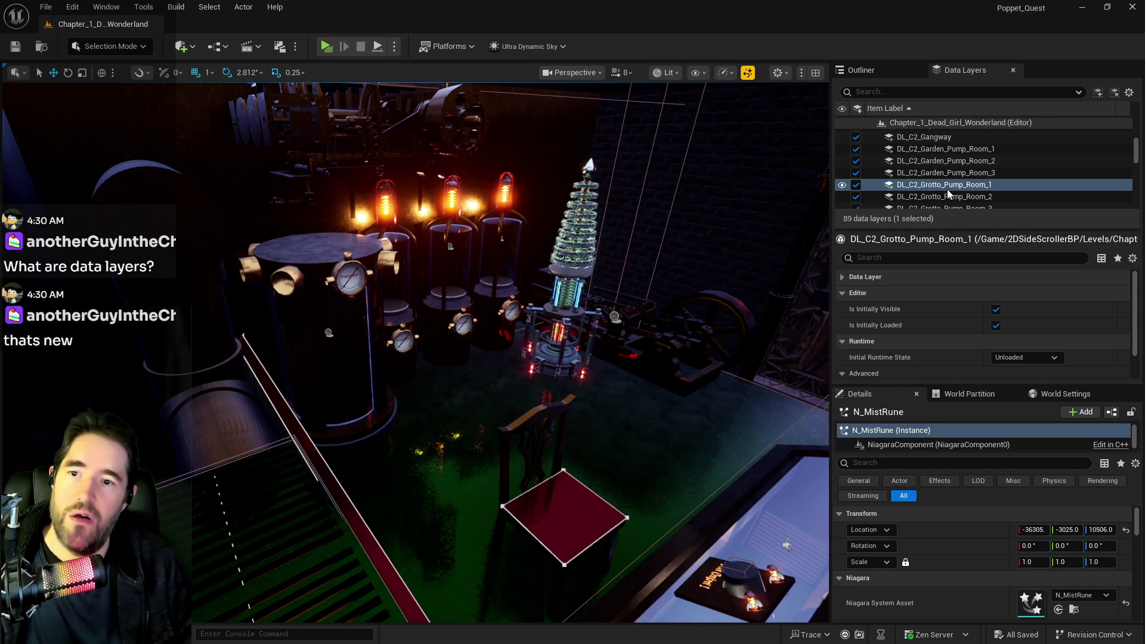
left_click(856, 185)
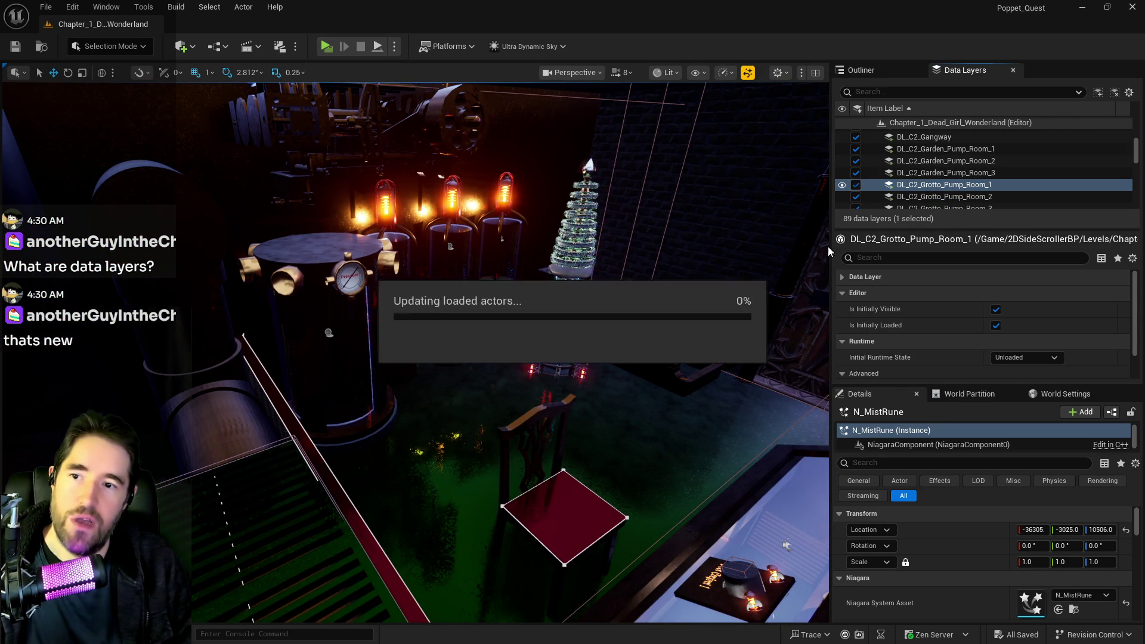
left_click_drag(598, 453, 448, 355)
left_click(598, 451)
left_click(422, 313, "ctrl")
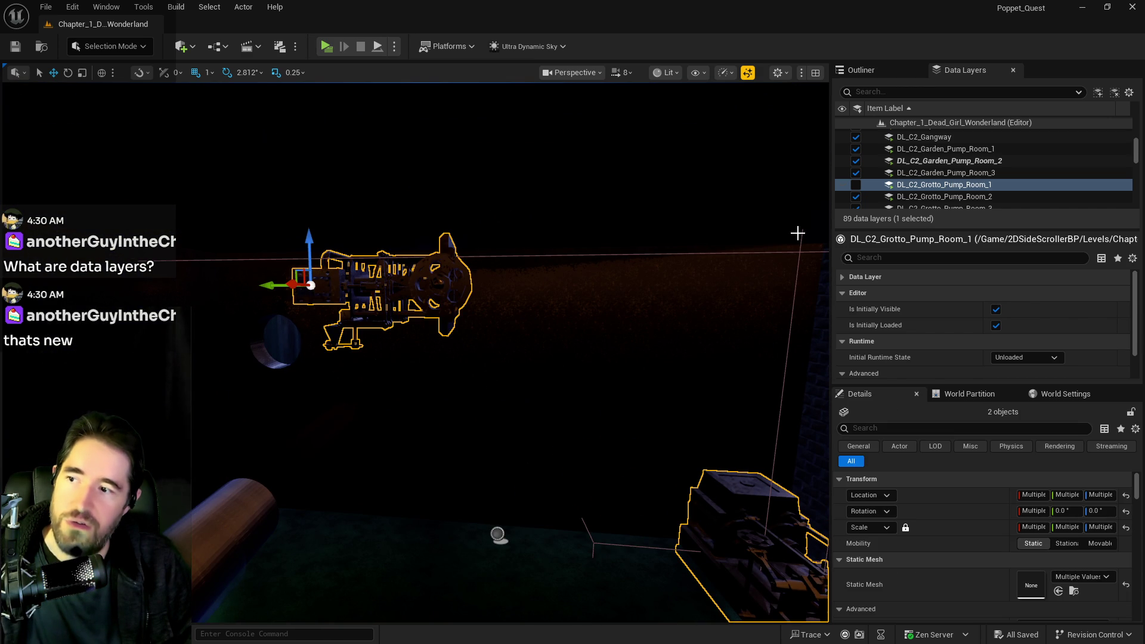
Add the two selected machines to the DL_C2_Garden_Pump_Room_2 data layer
right_click(944, 186)
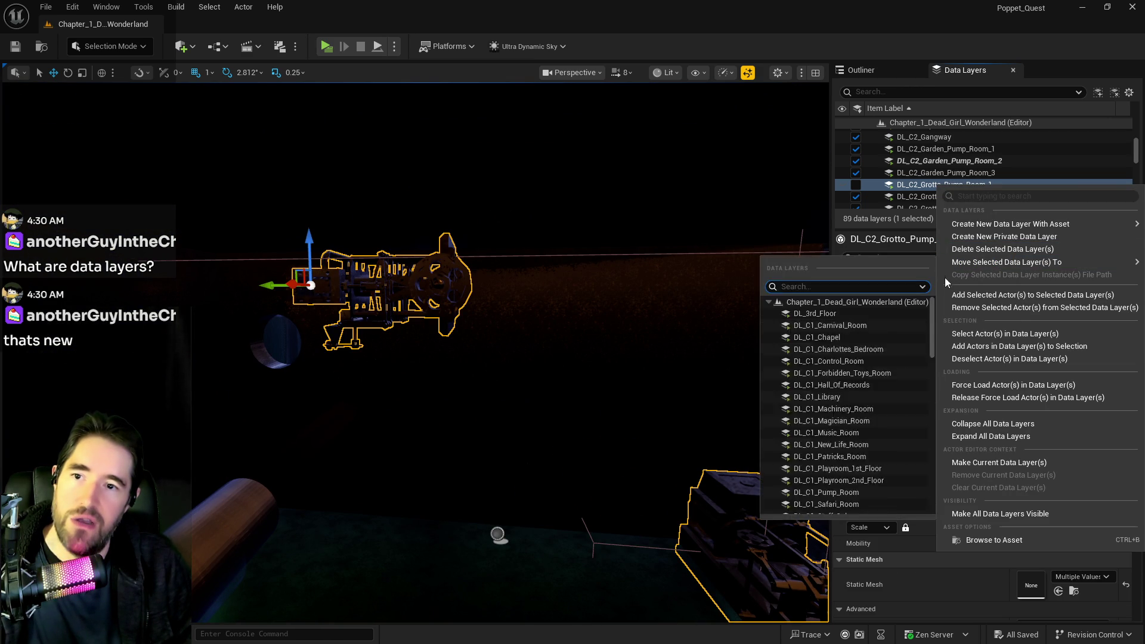
left_click(936, 160)
right_click(936, 161)
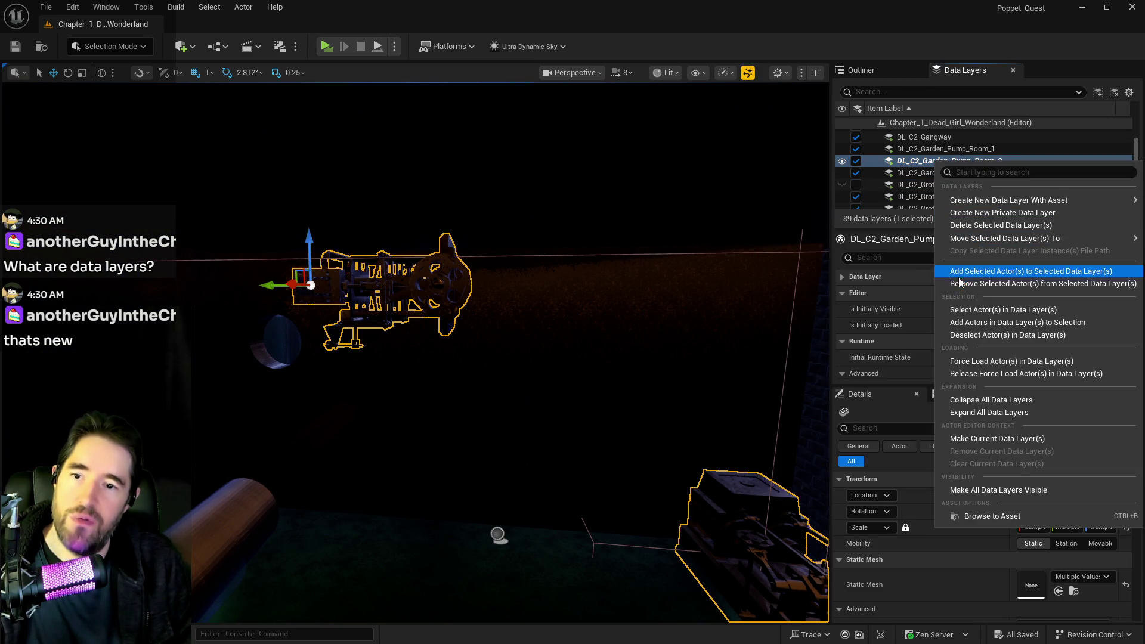
left_click(1008, 270)
Add the props to Grotto_Pump_Room_1, make it visible, and view the pool control desk
left_click(914, 185)
right_click(915, 186)
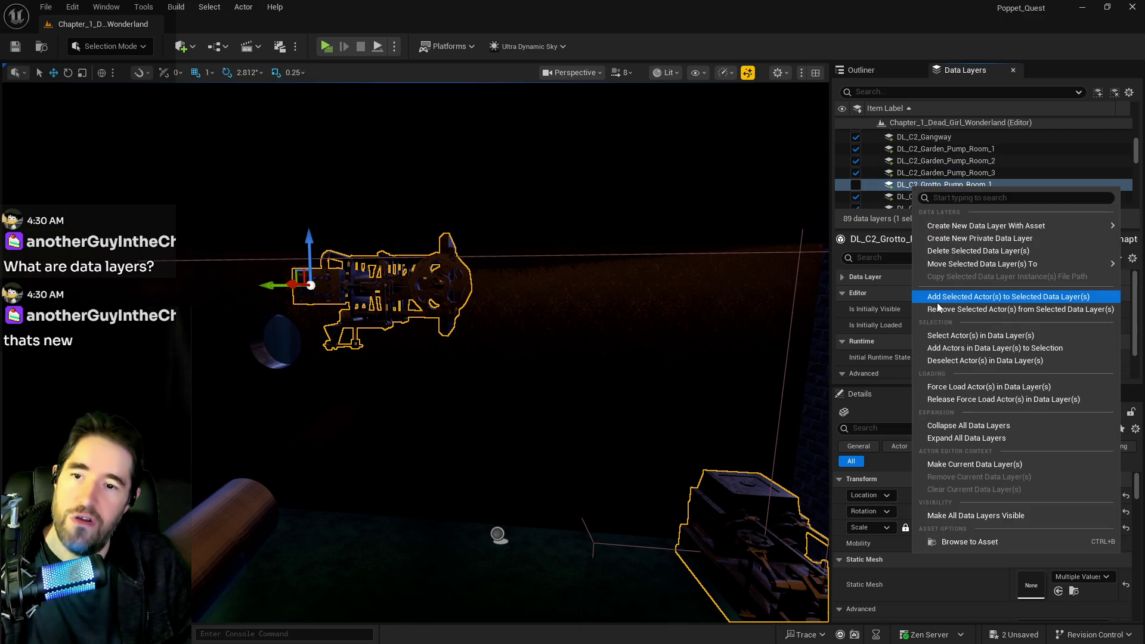
left_click(1009, 296)
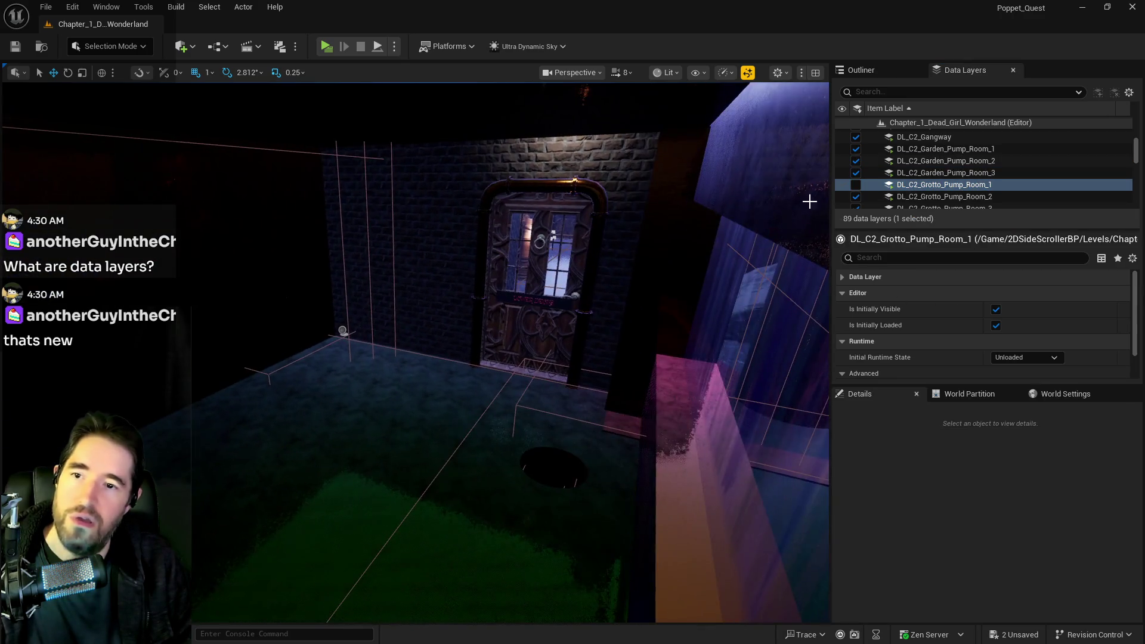
left_click(856, 185)
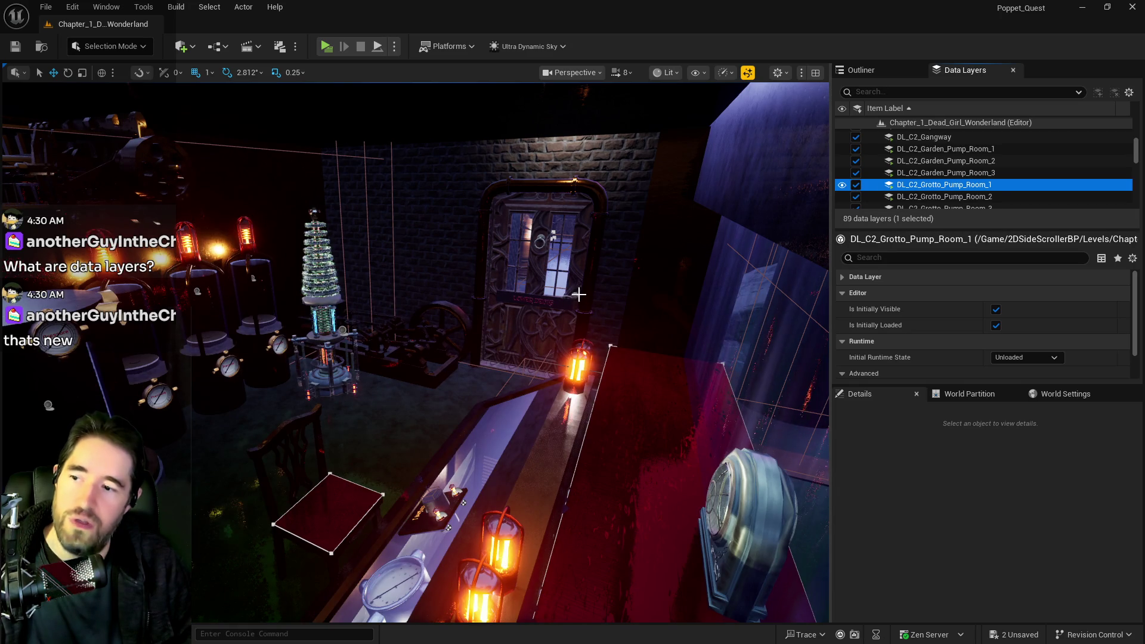
left_click_drag(49, 406, 137, 435)
left_click_drag(705, 370, 710, 369)
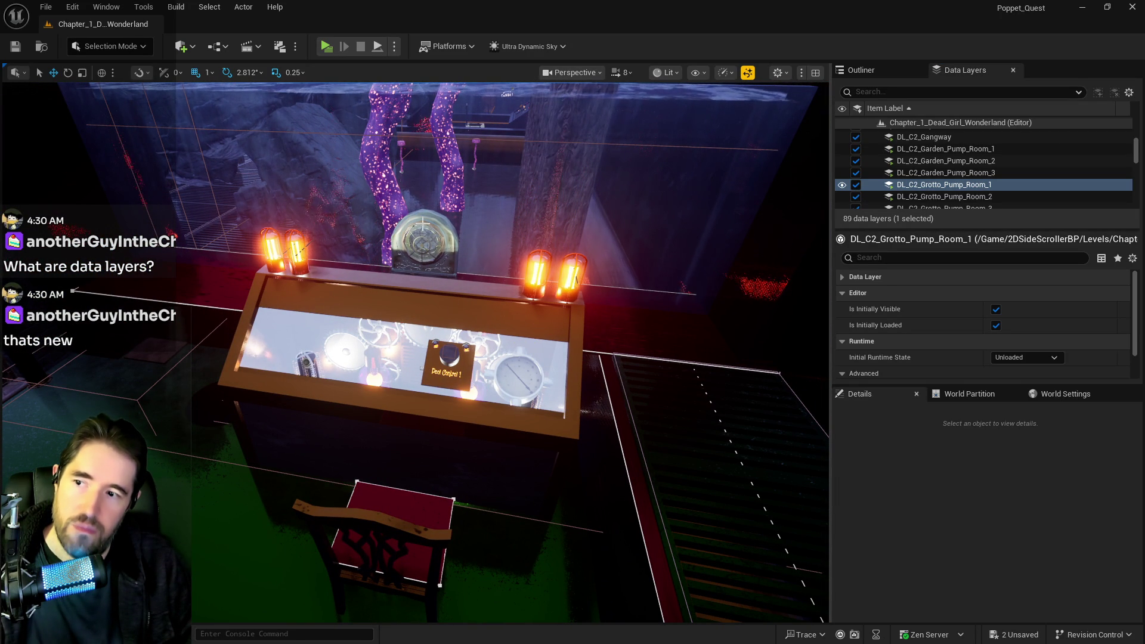
left_click(881, 70)
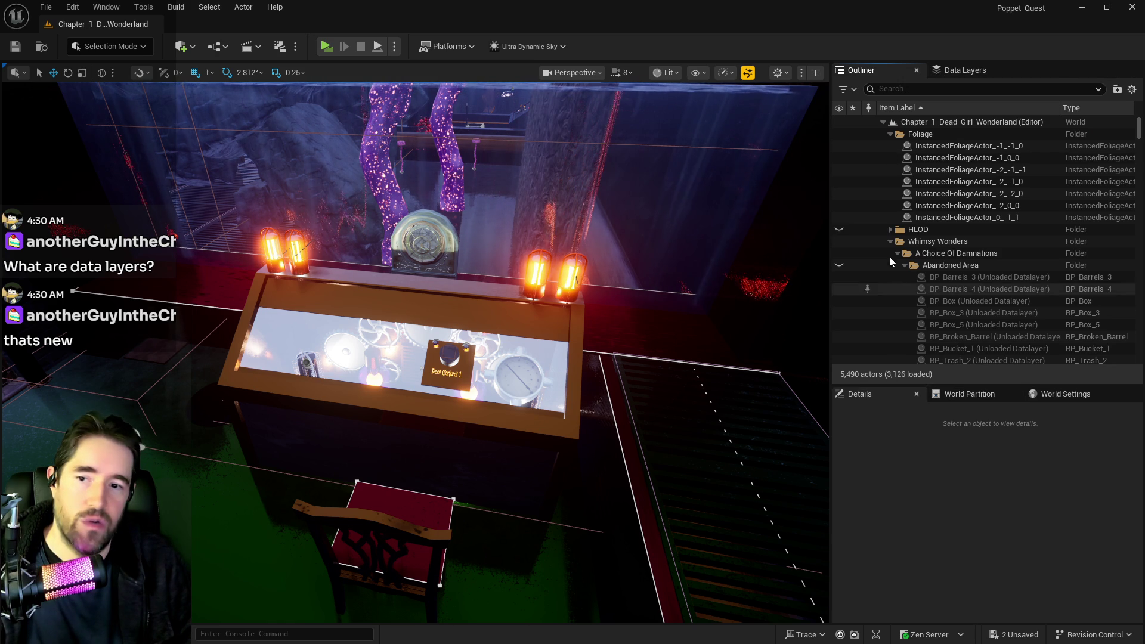
Switch off the 25 layers DL_C2_Crows_Nest to DL_C2_The_Underworld and check the Outliner actor count
left_click(964, 70)
scroll(926, 184, "up", 3)
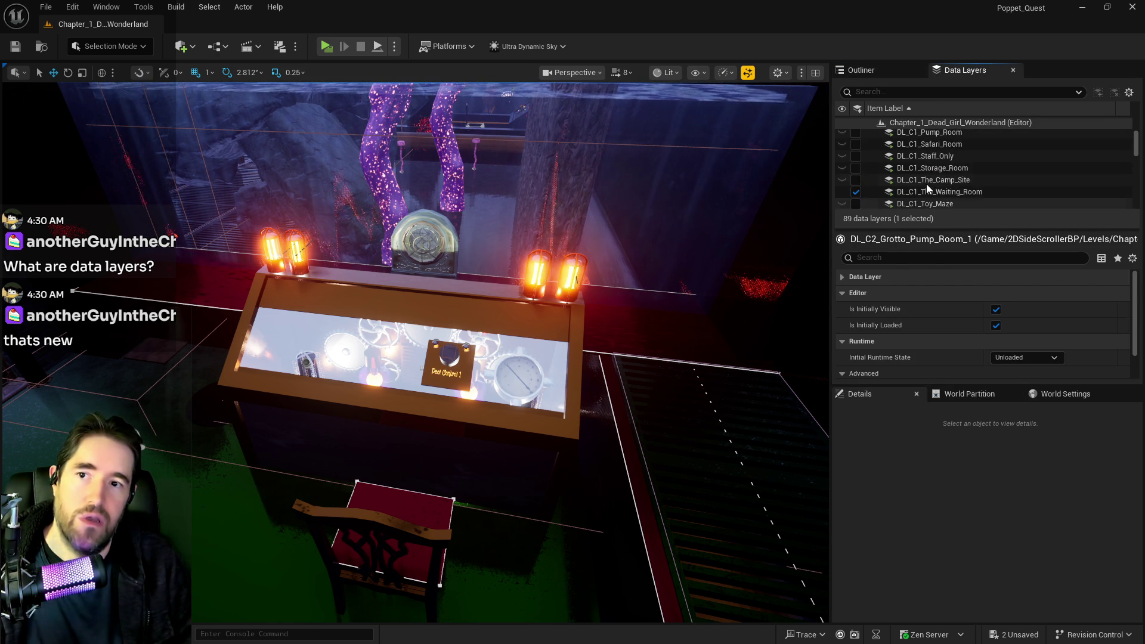
left_click(920, 188)
scroll(920, 188, "down", 6)
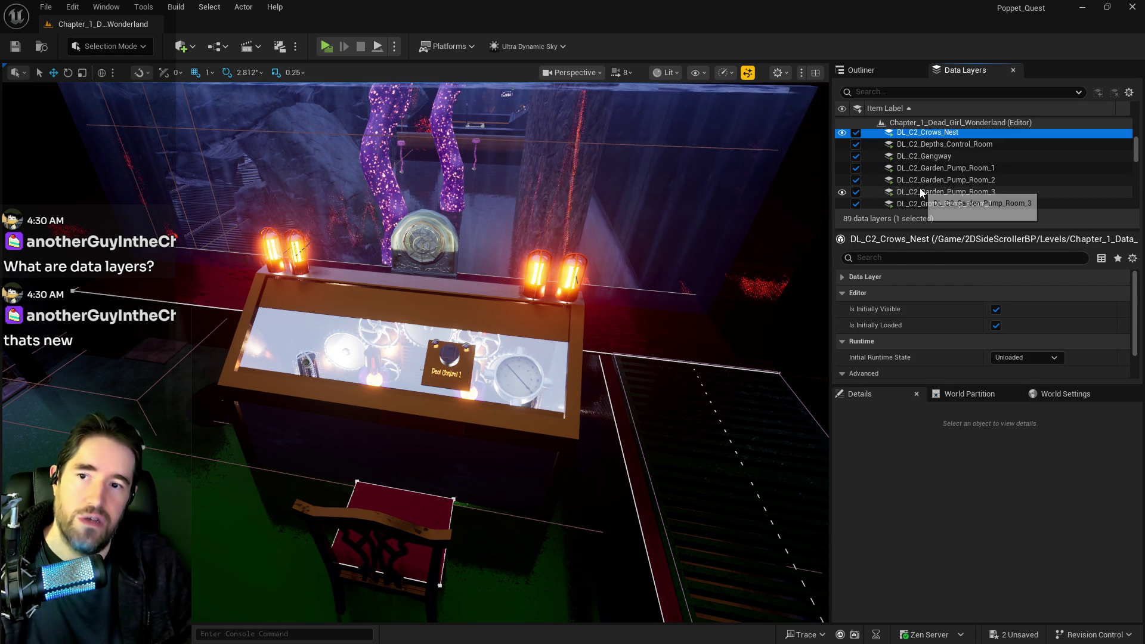
scroll(922, 189, "down", 2)
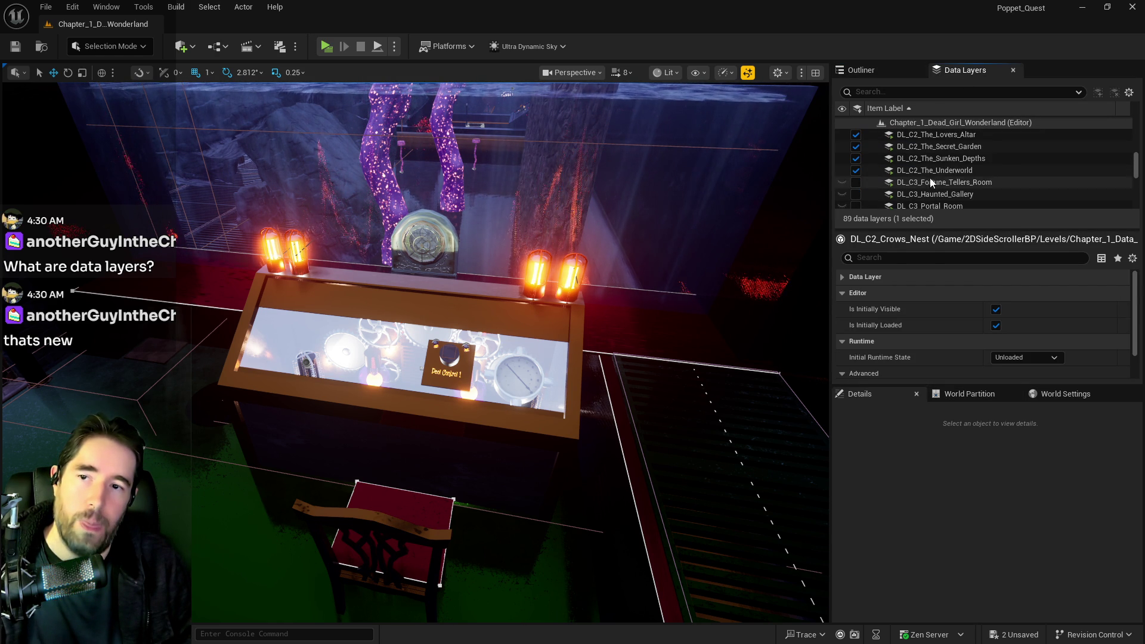
left_click(859, 171, "shift")
left_click(859, 170)
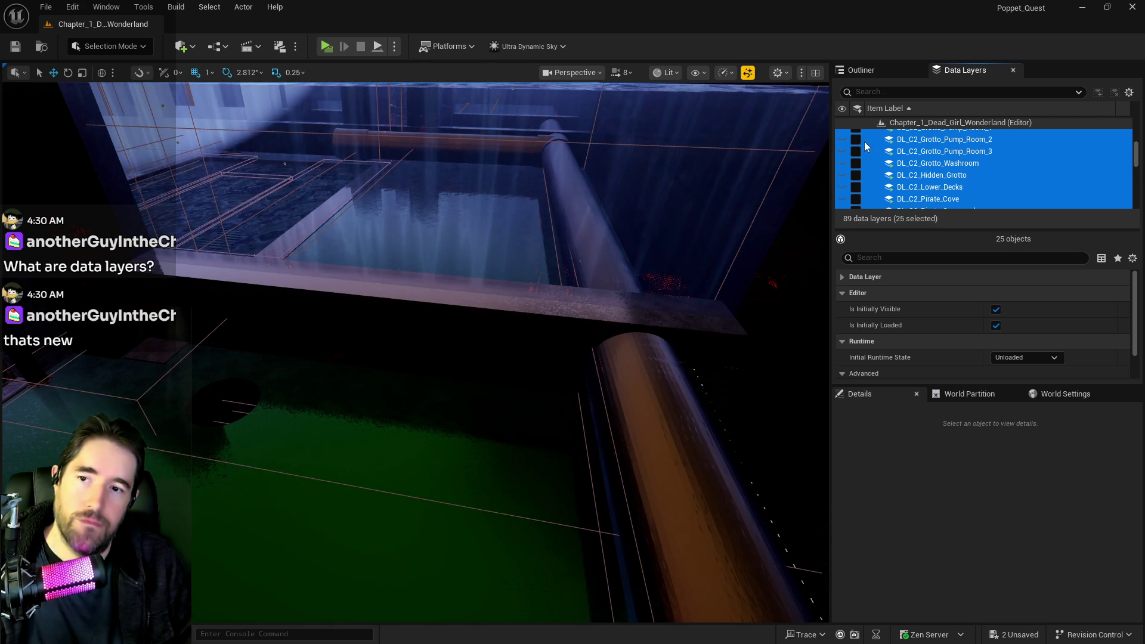
left_click(873, 72)
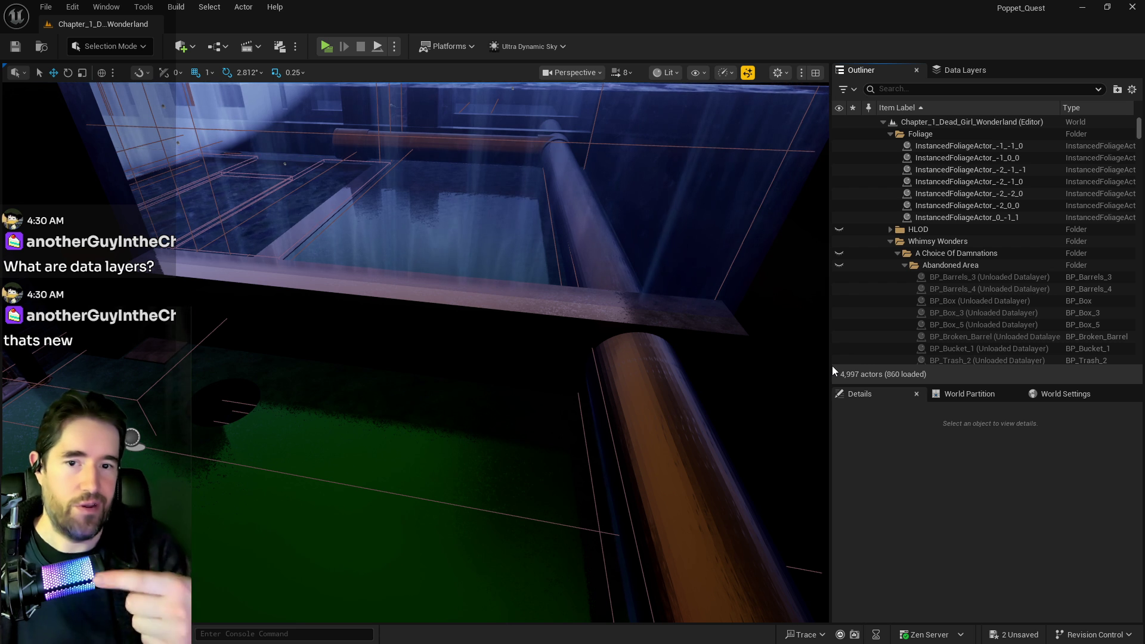
Fly through the LOWER DECKS door, then switch the 25 Chapter 2 layers back on
mouse_move(742, 384)
left_mouse_down()
mouse_move(742, 340)
mouse_move(417, 378)
left_mouse_up()
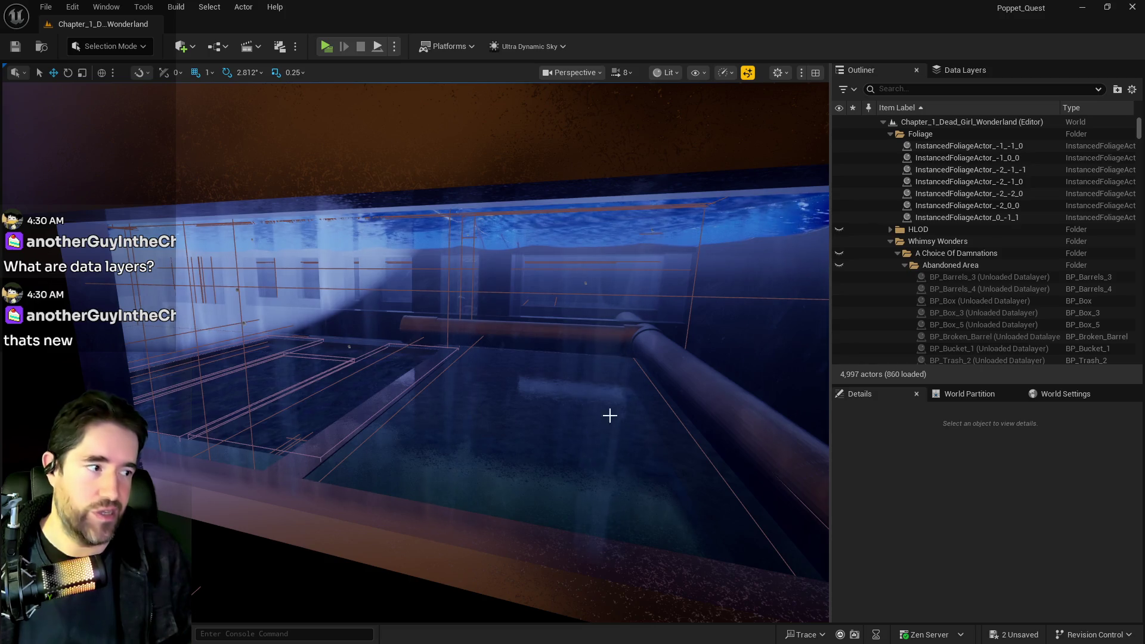
mouse_move(565, 399)
left_mouse_down()
mouse_move(565, 352)
mouse_move(532, 263)
mouse_move(391, 314)
left_mouse_up()
left_click_drag(414, 395, 414, 394)
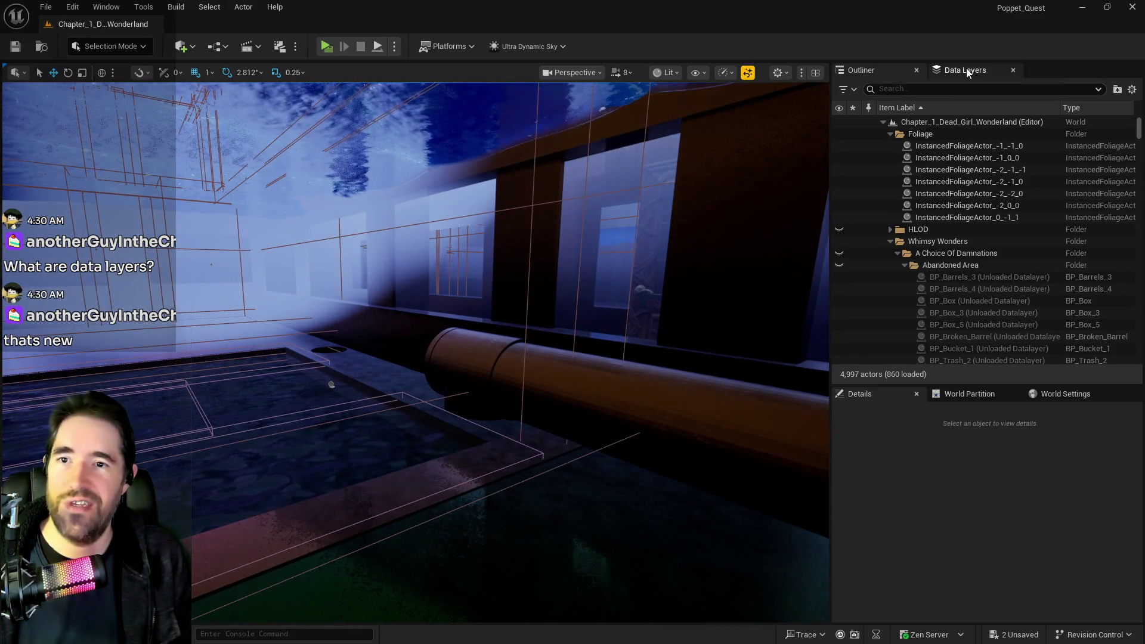
left_click(961, 70)
left_click(855, 139)
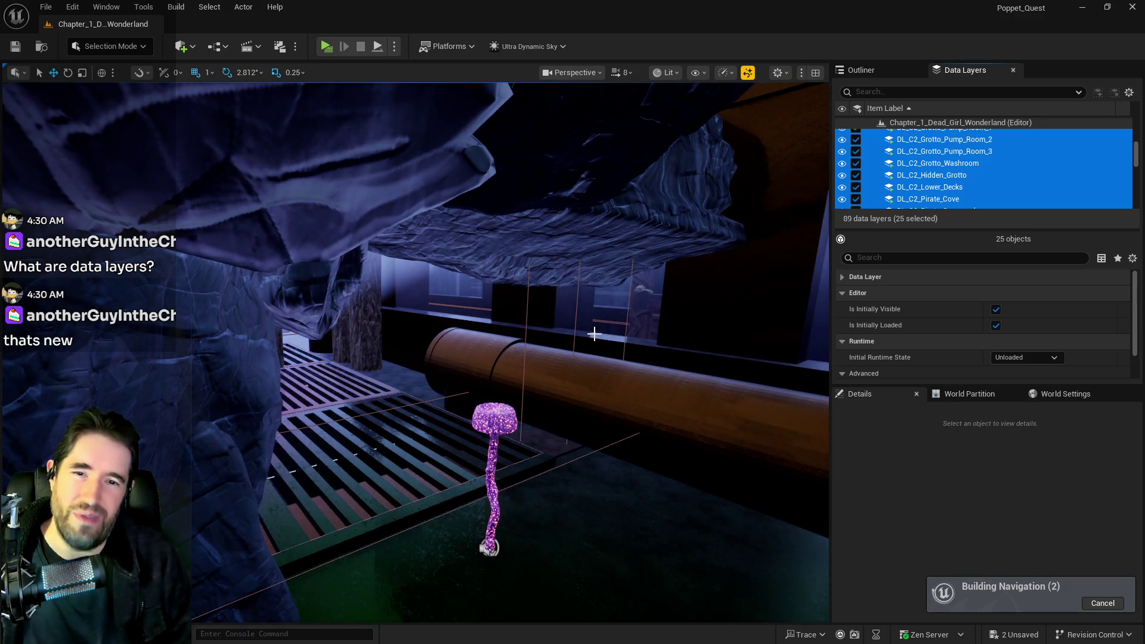
Fly into the round opening and select the Hidden_Grotto_Sunken_Depths_Pool actor
left_click_drag(594, 333, 594, 489)
left_click(595, 406)
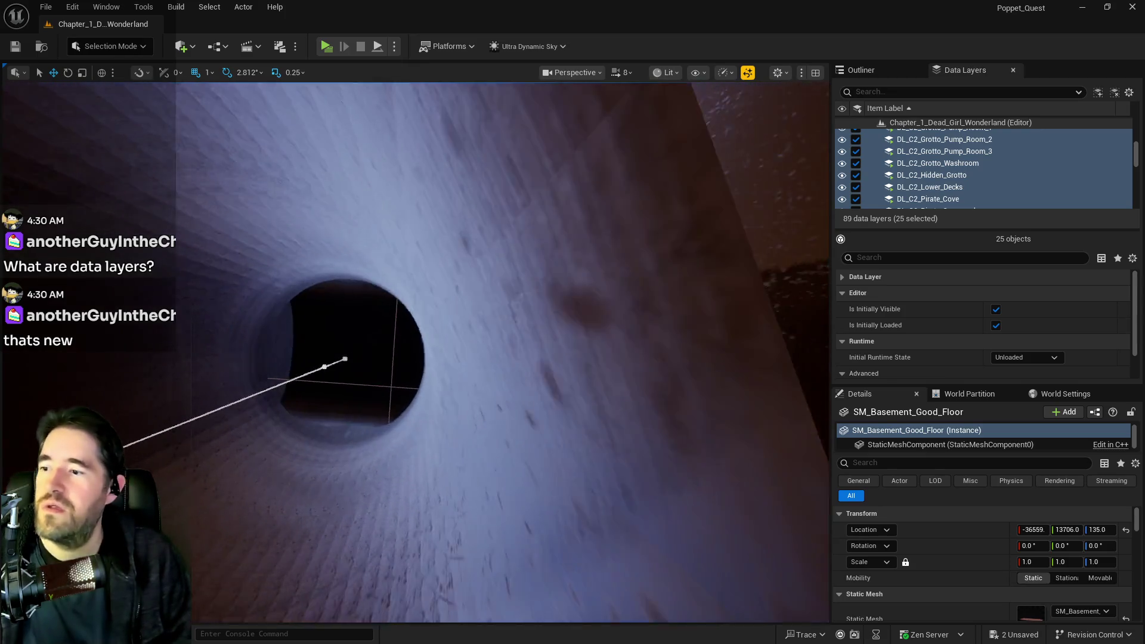
left_click(363, 330)
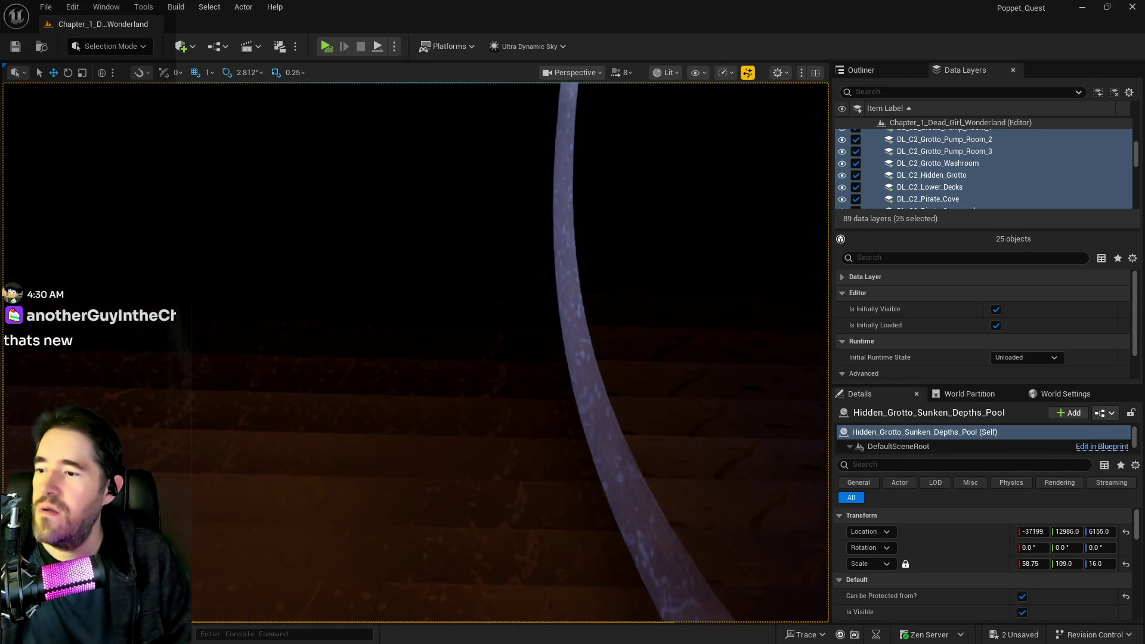
mouse_move(416, 352)
left_mouse_down()
mouse_move(415, 430)
mouse_move(322, 331)
left_mouse_up()
left_click_drag(417, 272, 402, 278)
Undo the accidental move of SM_Pipe_3_Way8, keeping Z at 5762.0, then hide the 25 layers
left_click(340, 286)
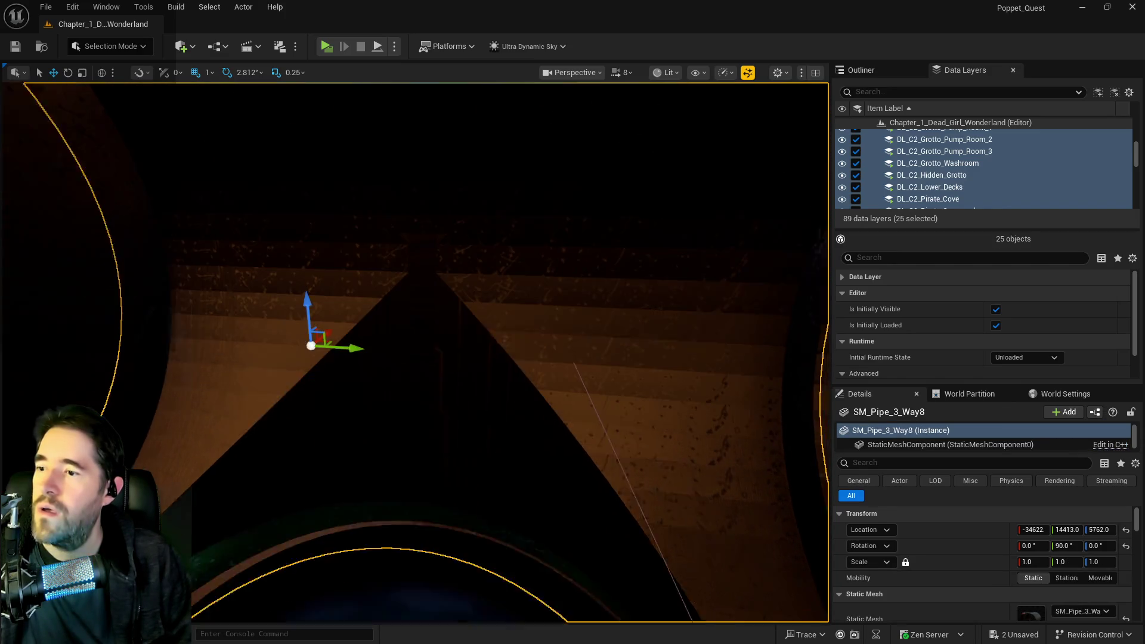
mouse_move(298, 246)
left_mouse_down()
mouse_move(319, 146)
mouse_move(253, 88)
left_mouse_up()
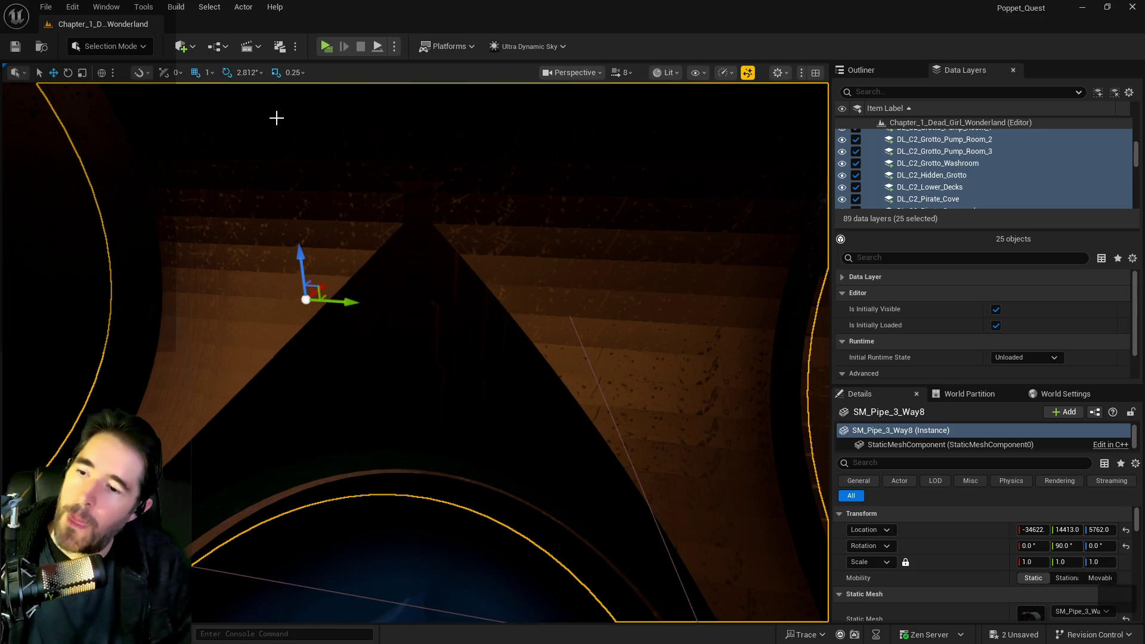
key("ctrl+z")
key("f")
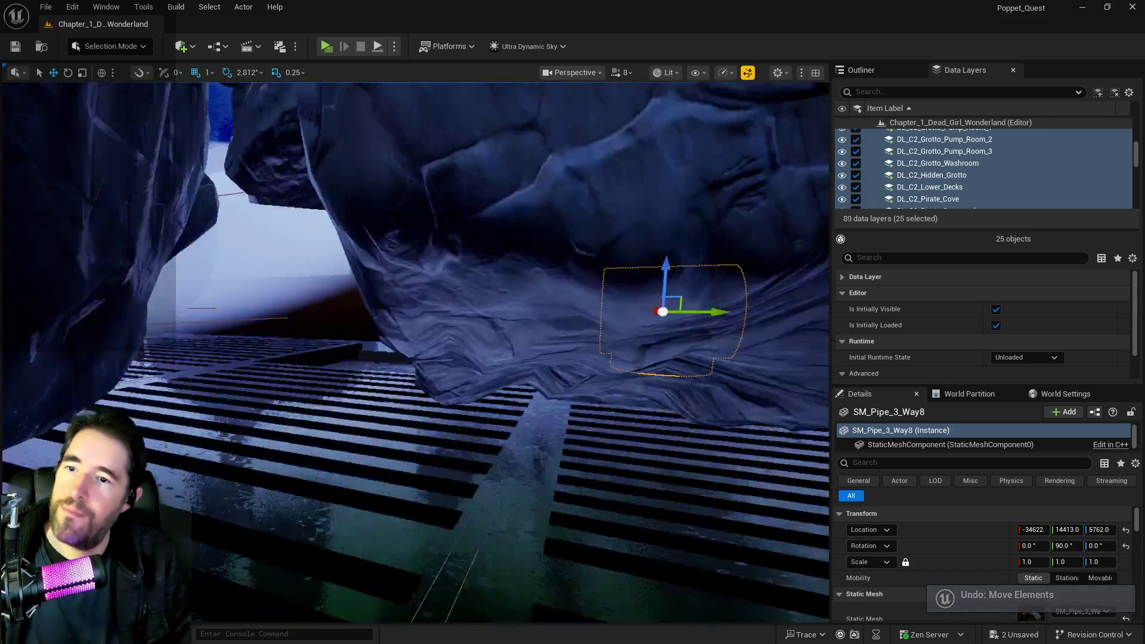
left_click(857, 163)
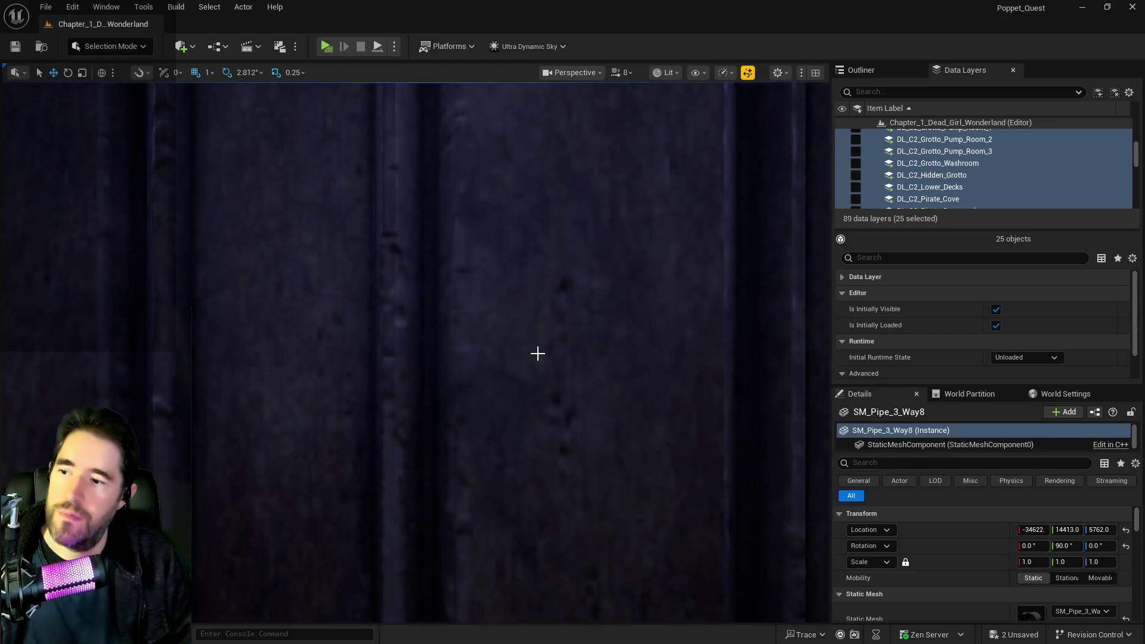
Frame BP_Door_19, then select BP_Door_25 and toggle its Is Open checkbox in Details
left_click(534, 347)
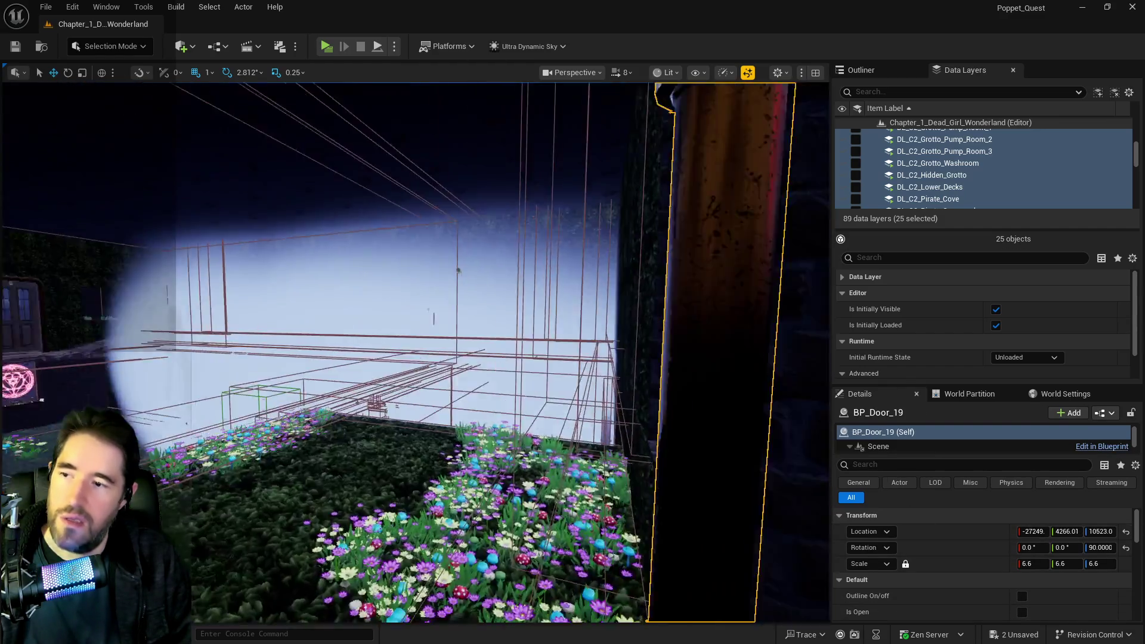
key("f")
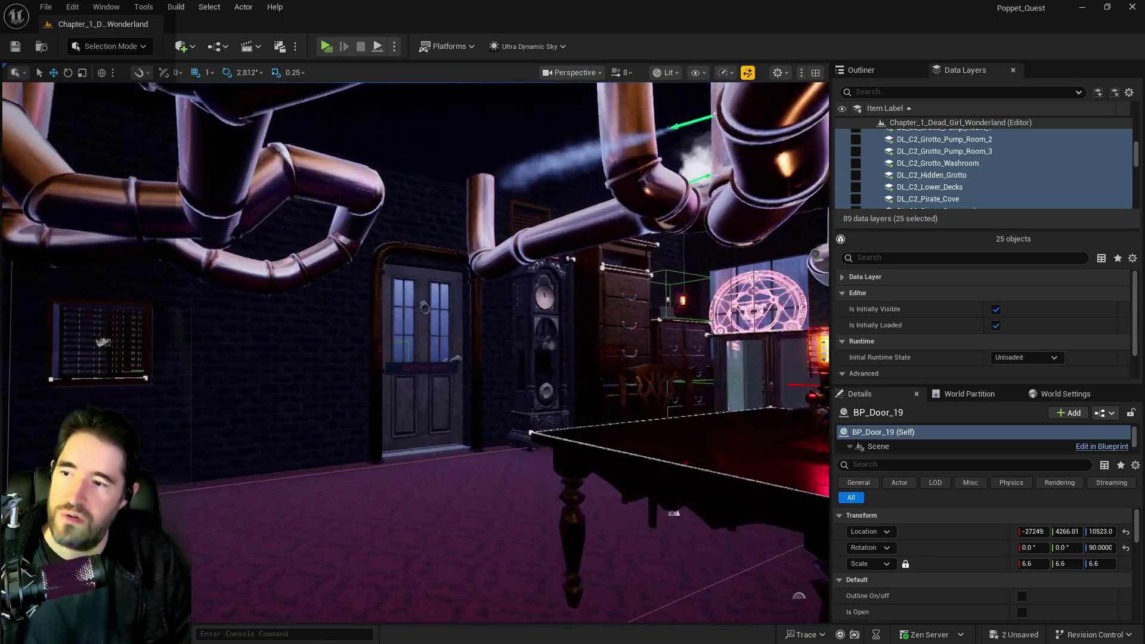
left_click(421, 358)
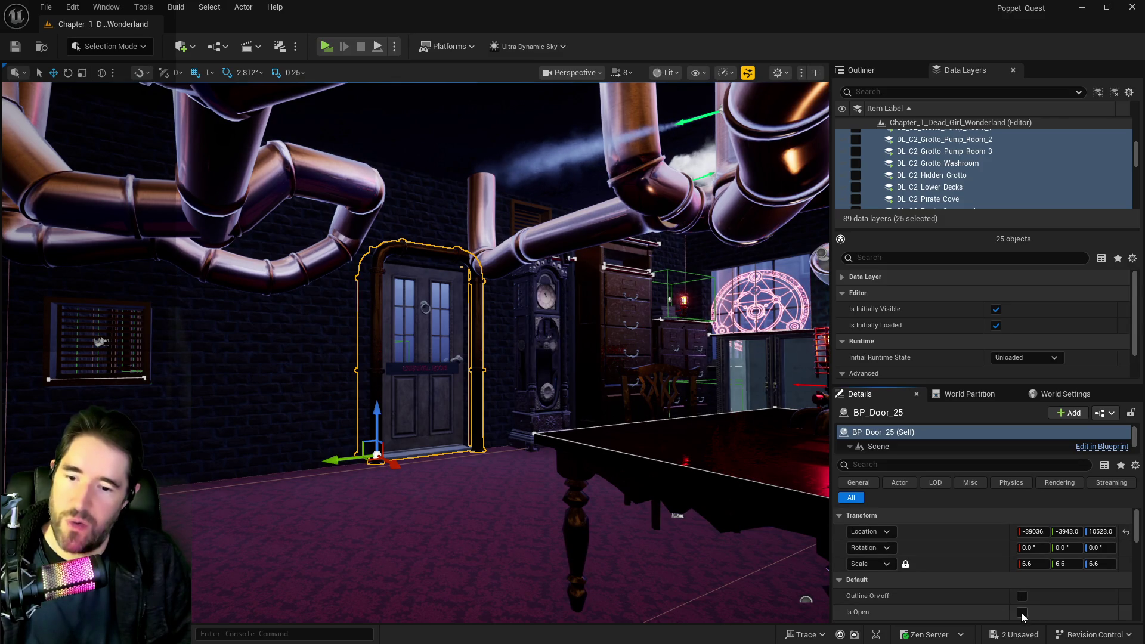
left_click(1022, 613)
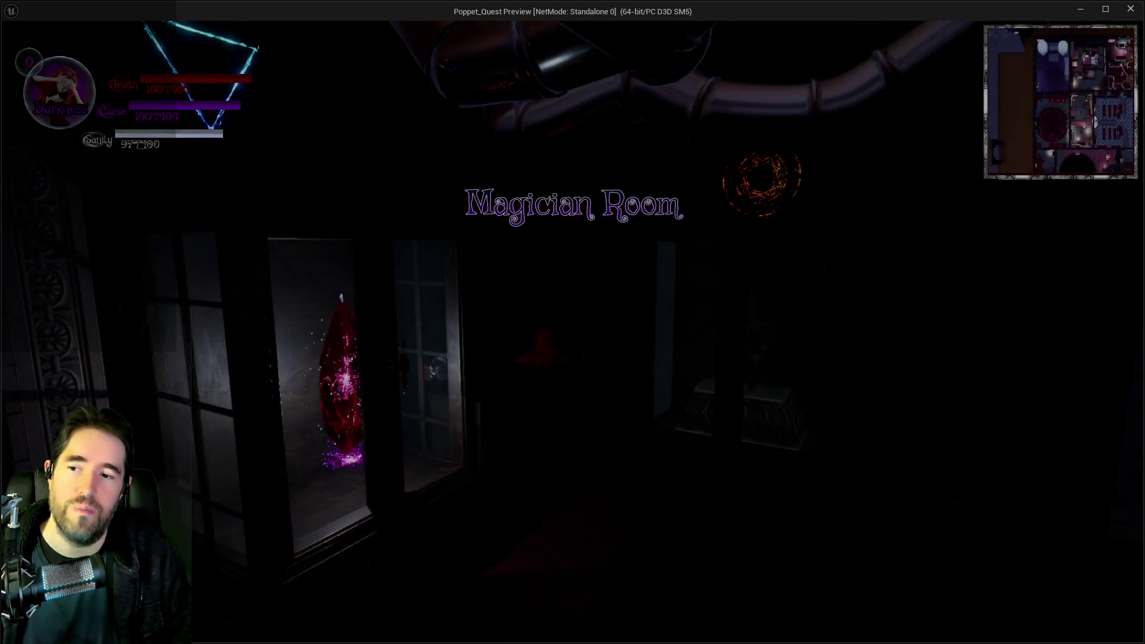
Run from the Magician Room past the Carnival Room alley into the toy shop, then open the card screen
key("w")
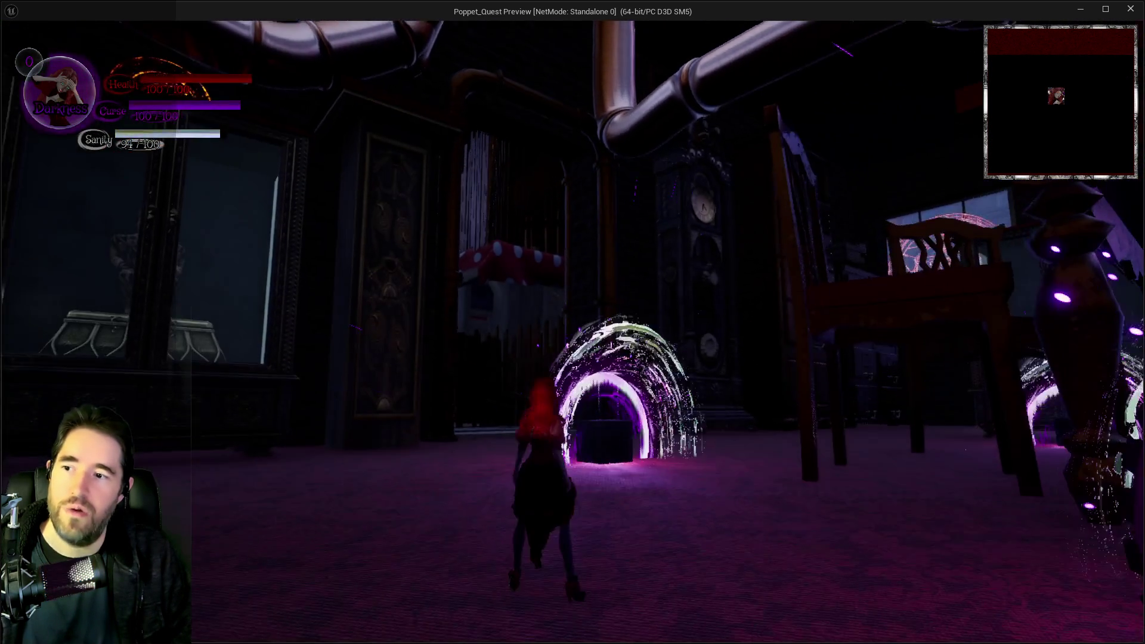
key("w")
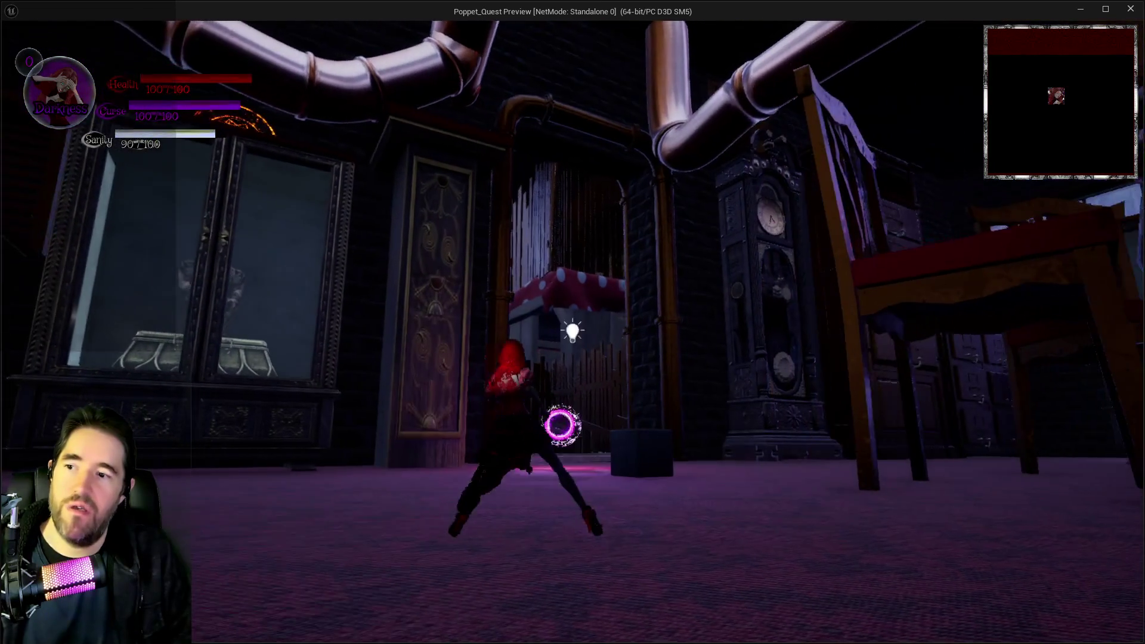
key("w")
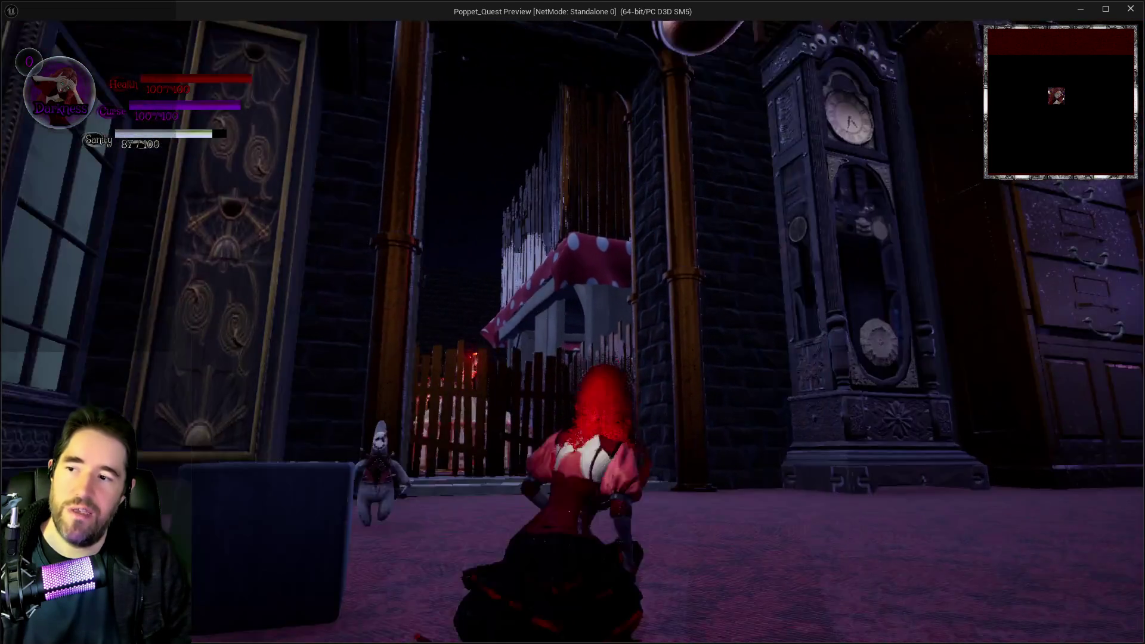
key("w")
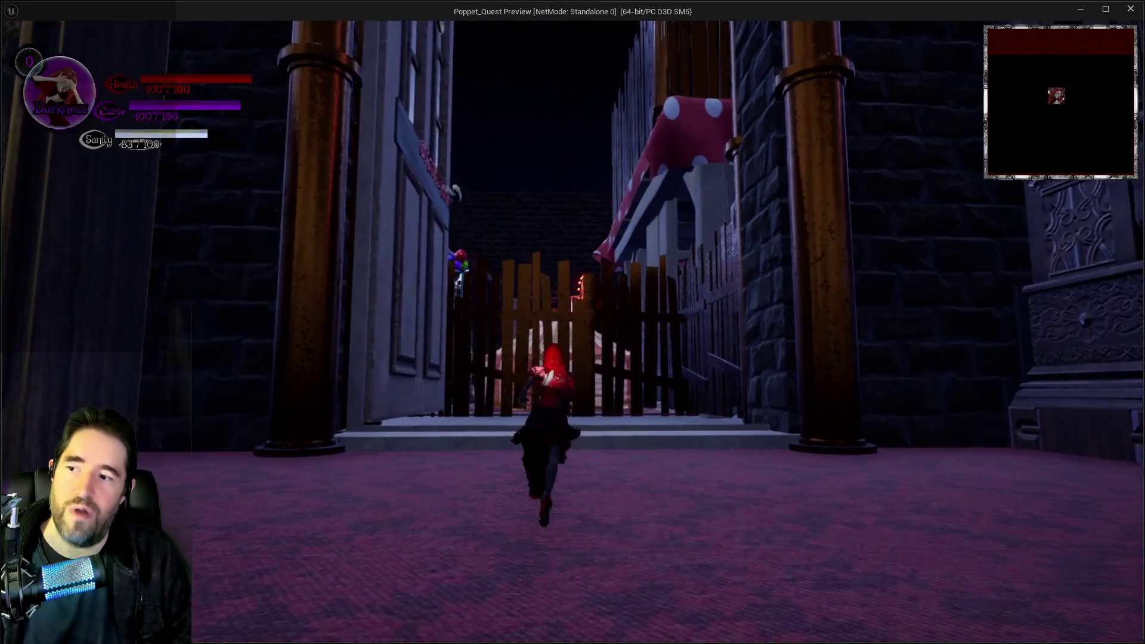
key("w")
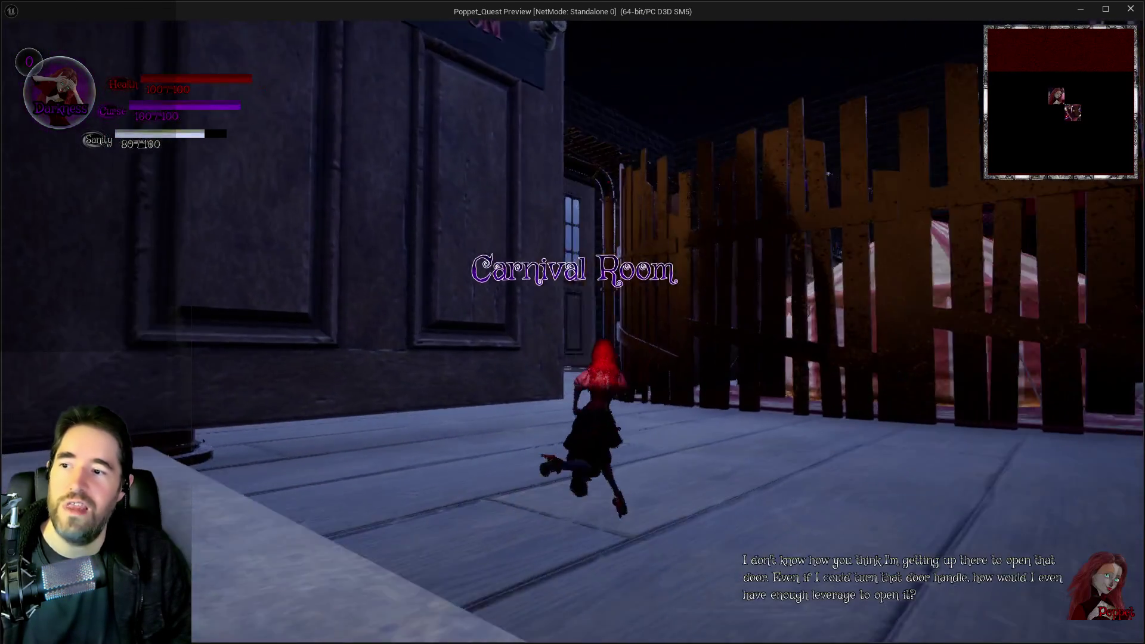
key("w")
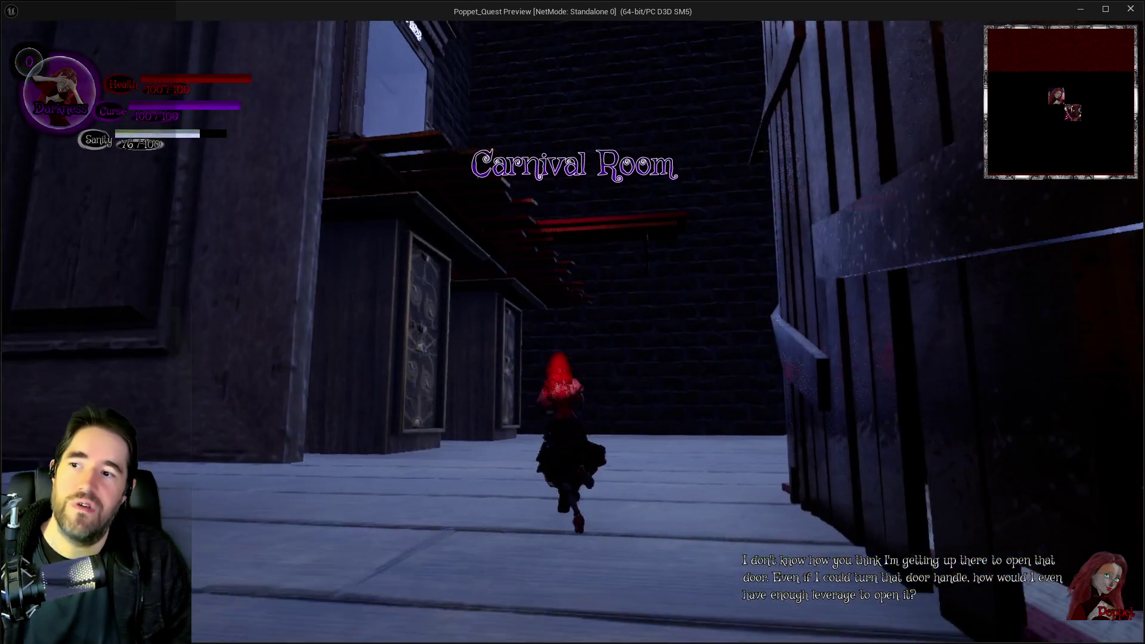
key("s")
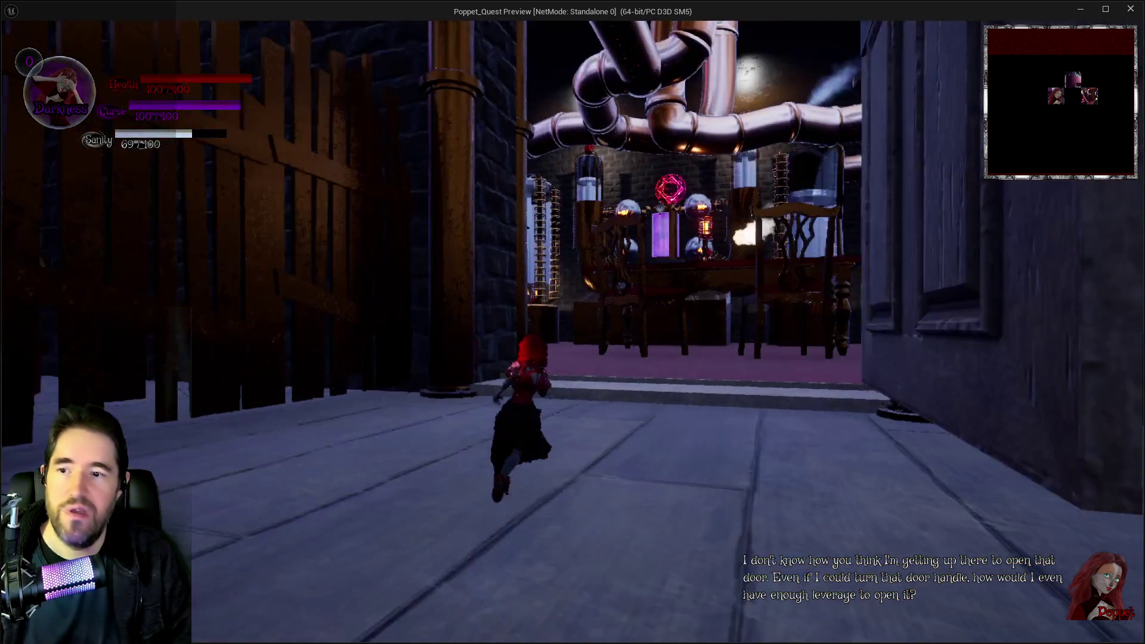
key("w")
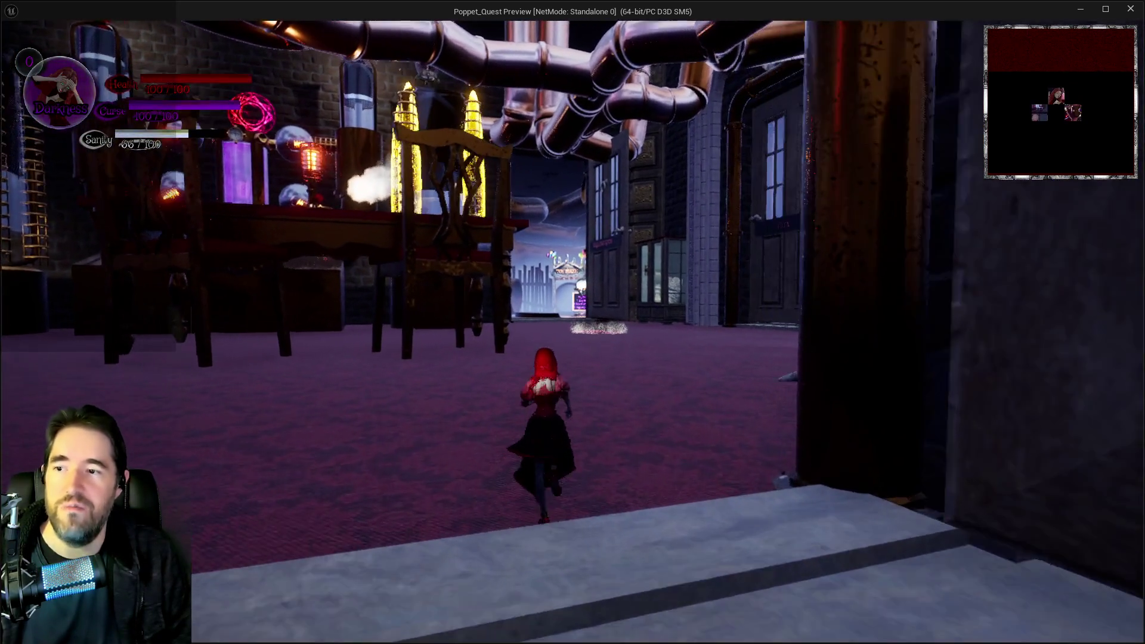
key("w")
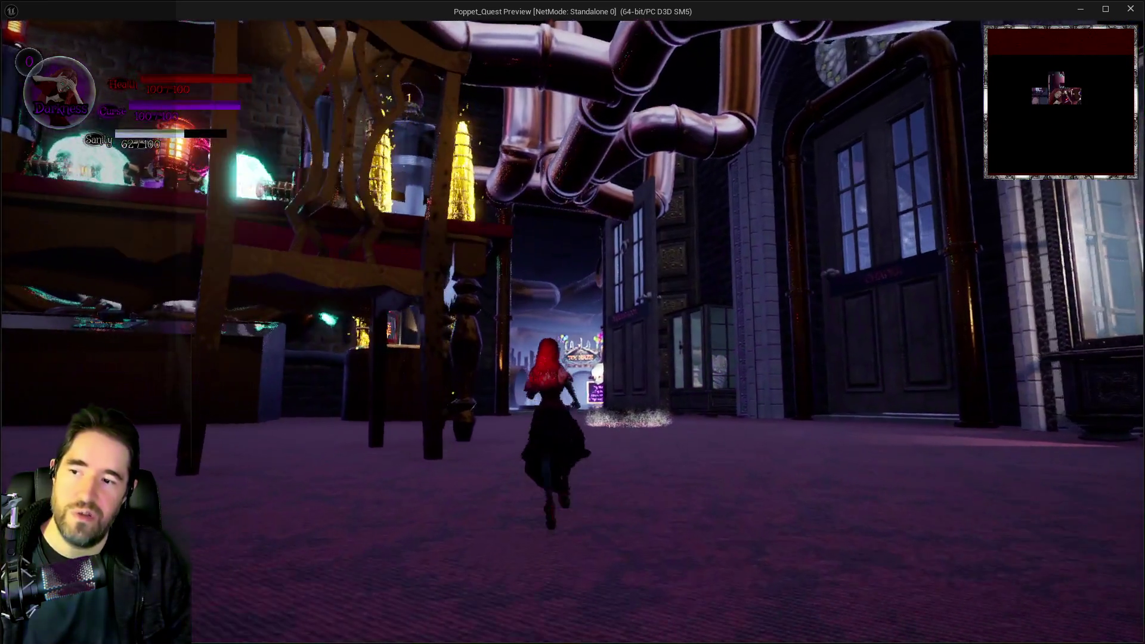
key("w")
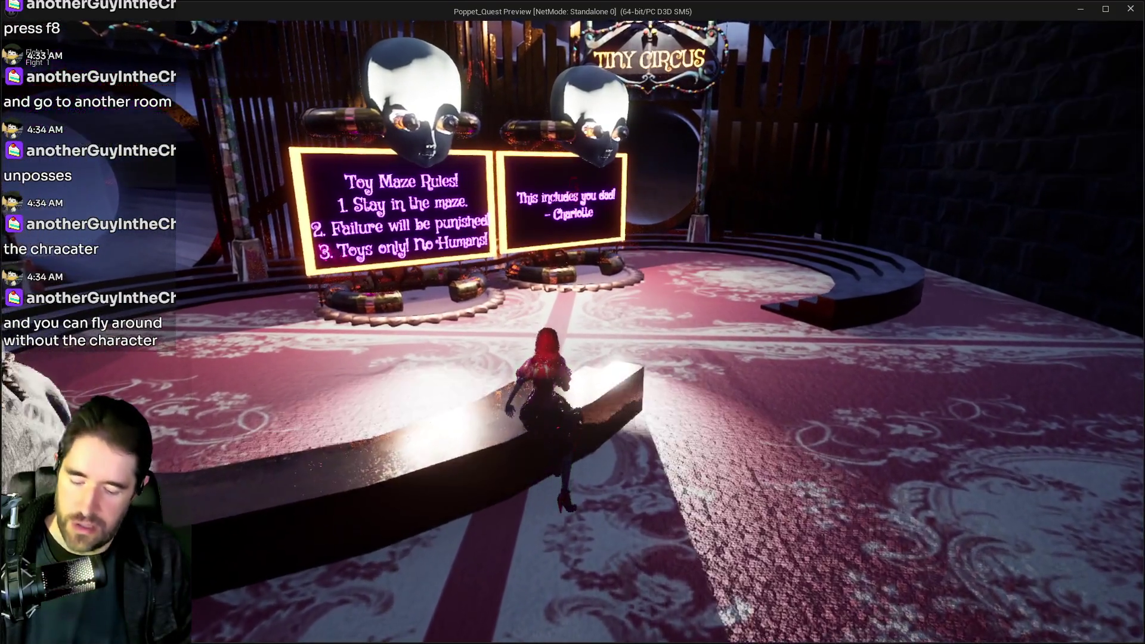
key("Escape")
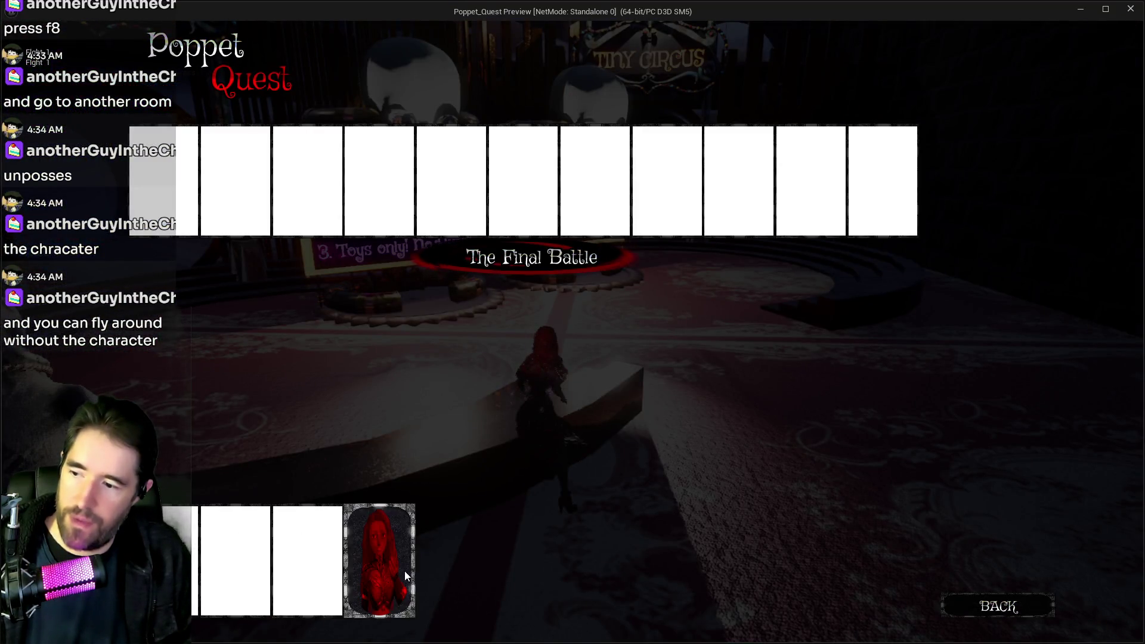
Dismiss the card screen, run past the plush ghosts up the altar steps, then detach to the editor
left_click(406, 575)
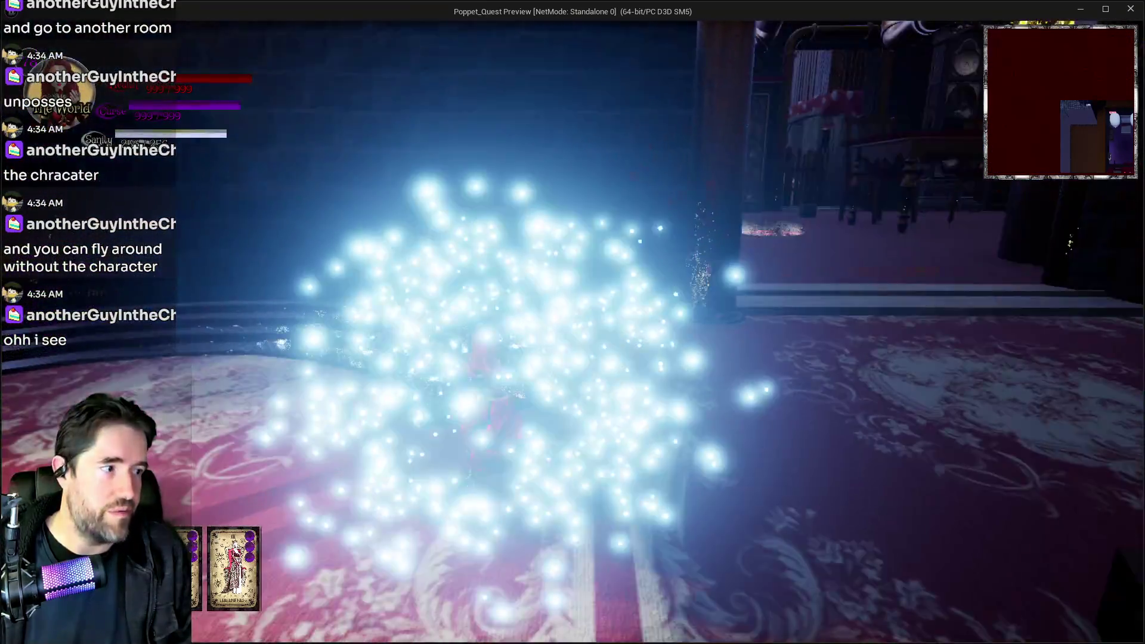
key("w")
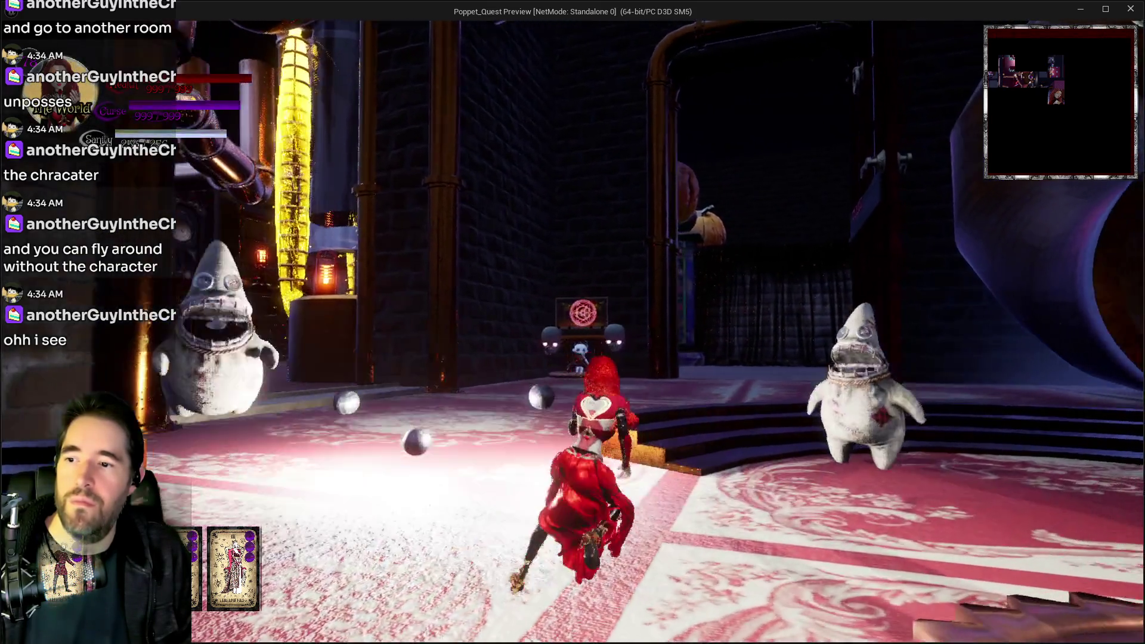
key("w")
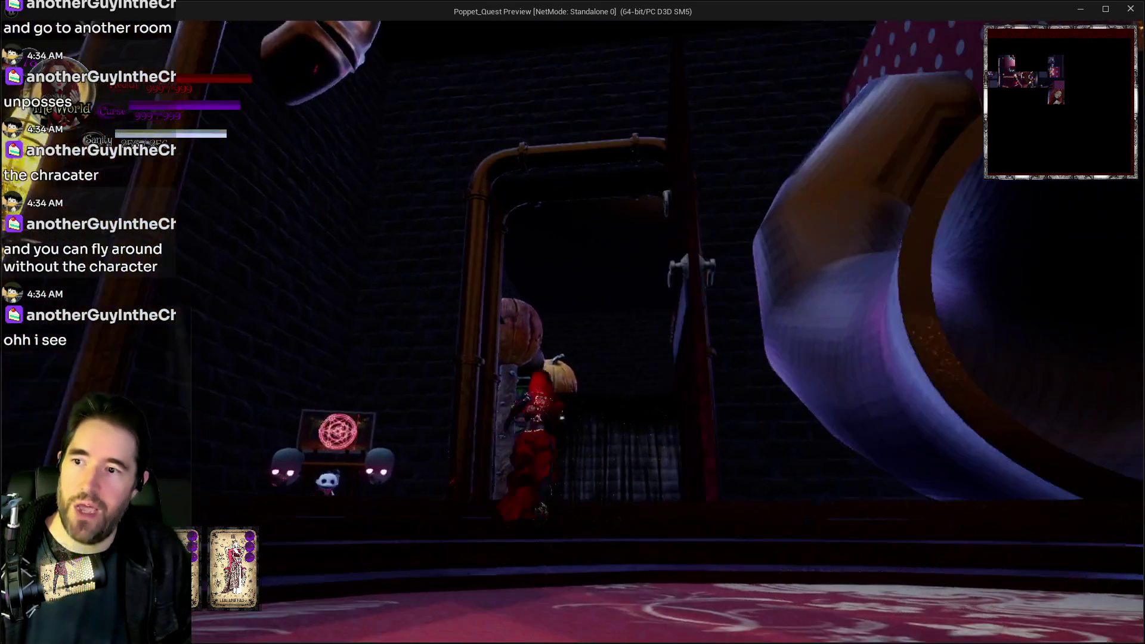
key("alt+Tab")
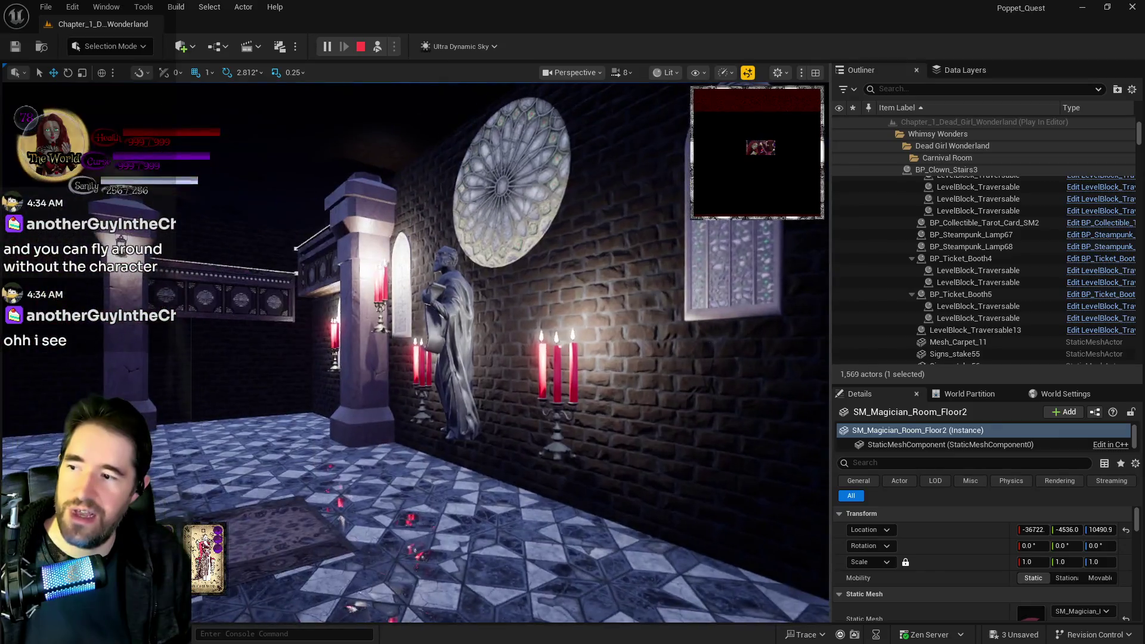
Fly the detached camera past the chapel door into the Magician Room, then stop Play In Editor
key("w")
key("w")
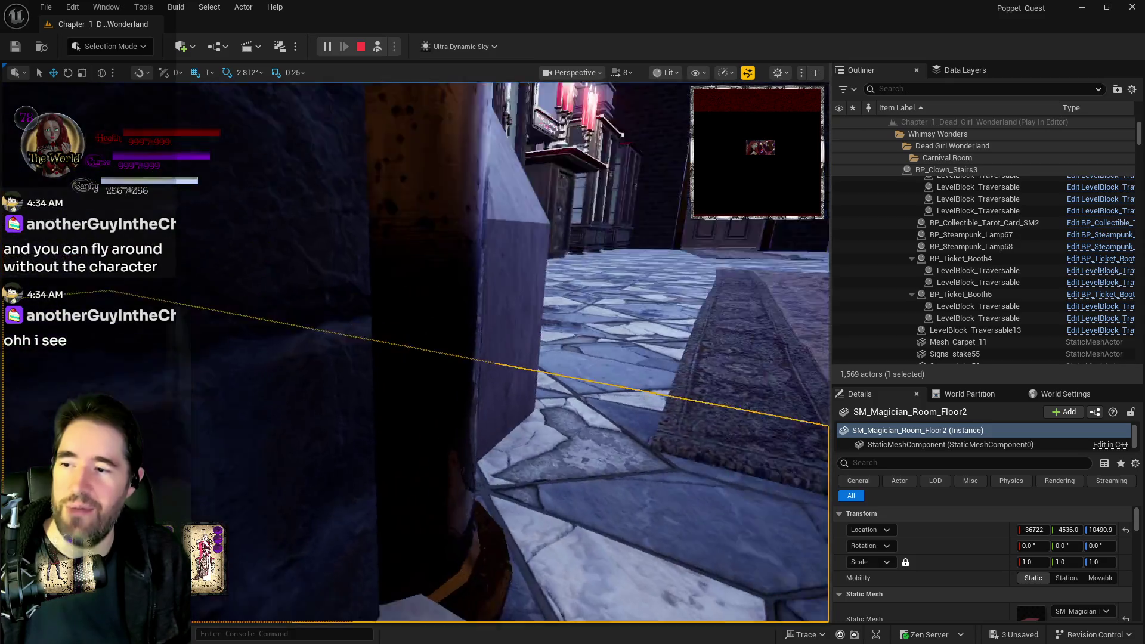
key("w")
key("w")
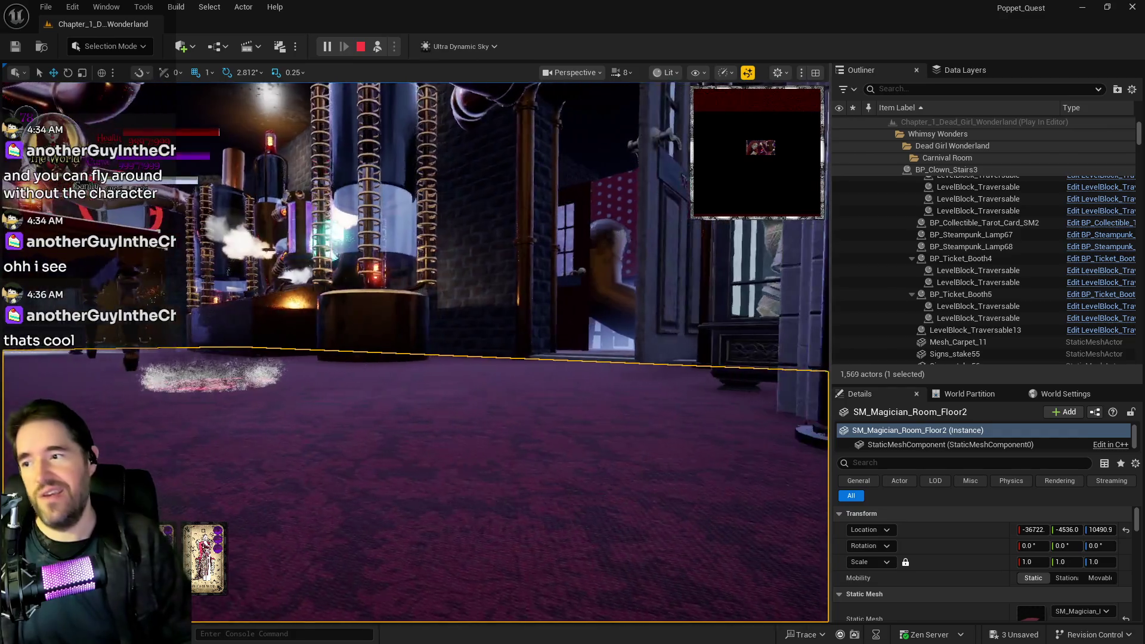
key("w")
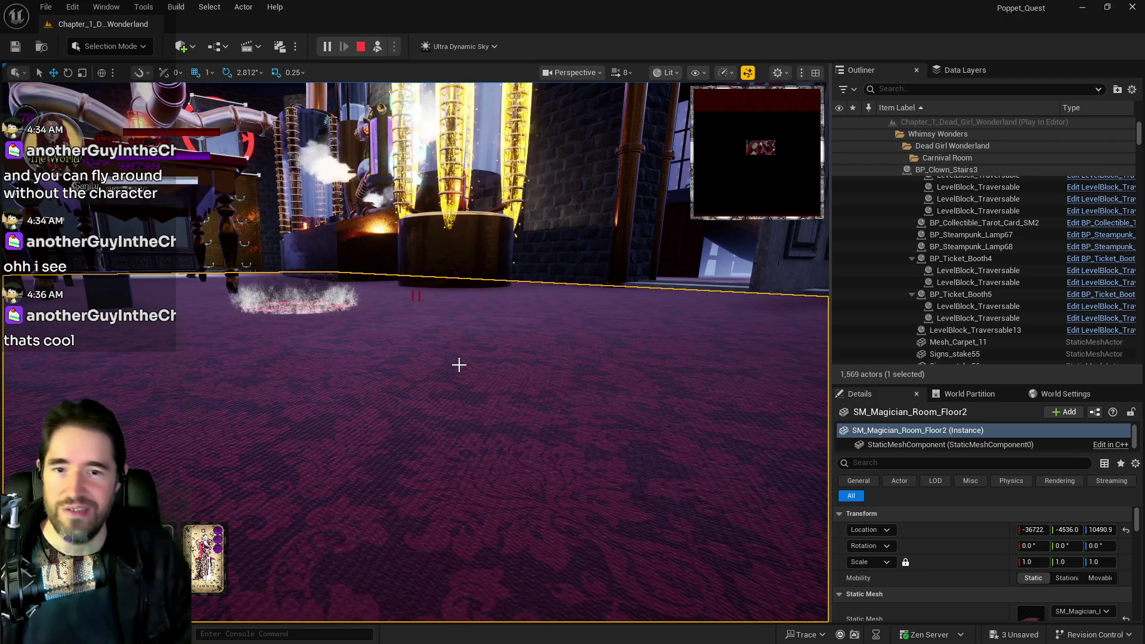
left_click_drag(189, 376, 281, 349)
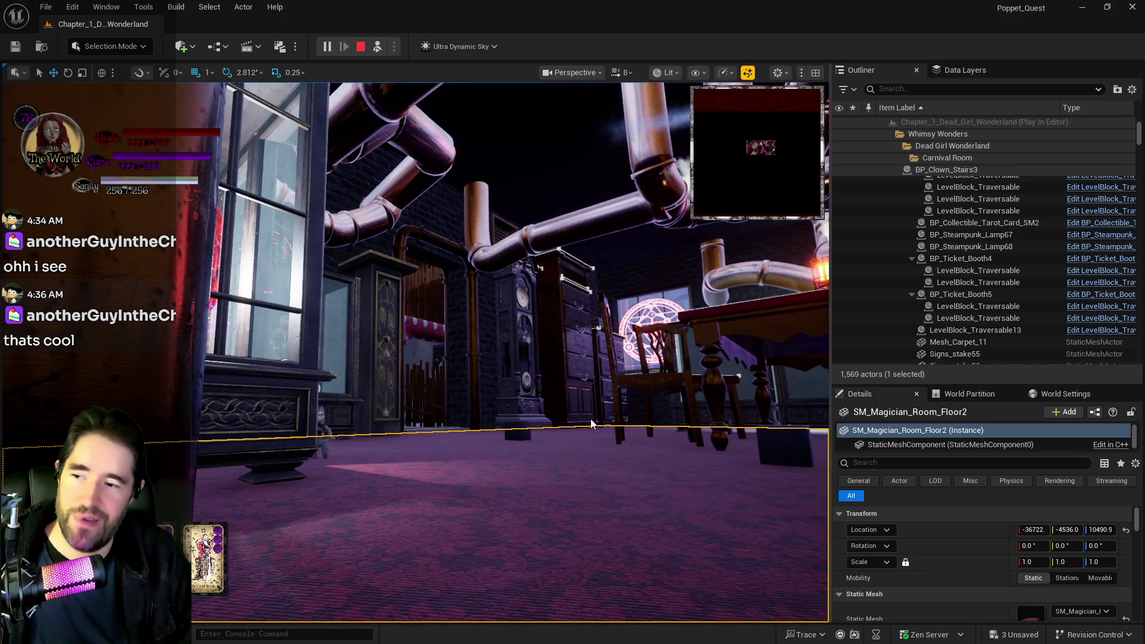
key("Escape")
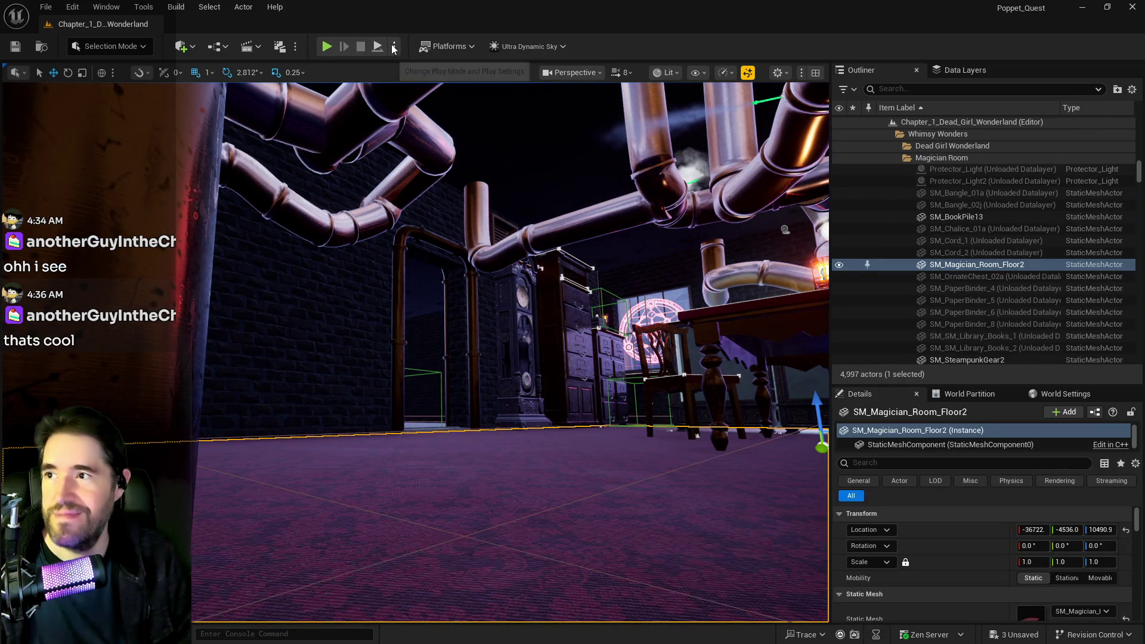
Run a Standalone Game preview of the Magician Room, close it, and select the room's floor
left_click(393, 48)
left_click(784, 296)
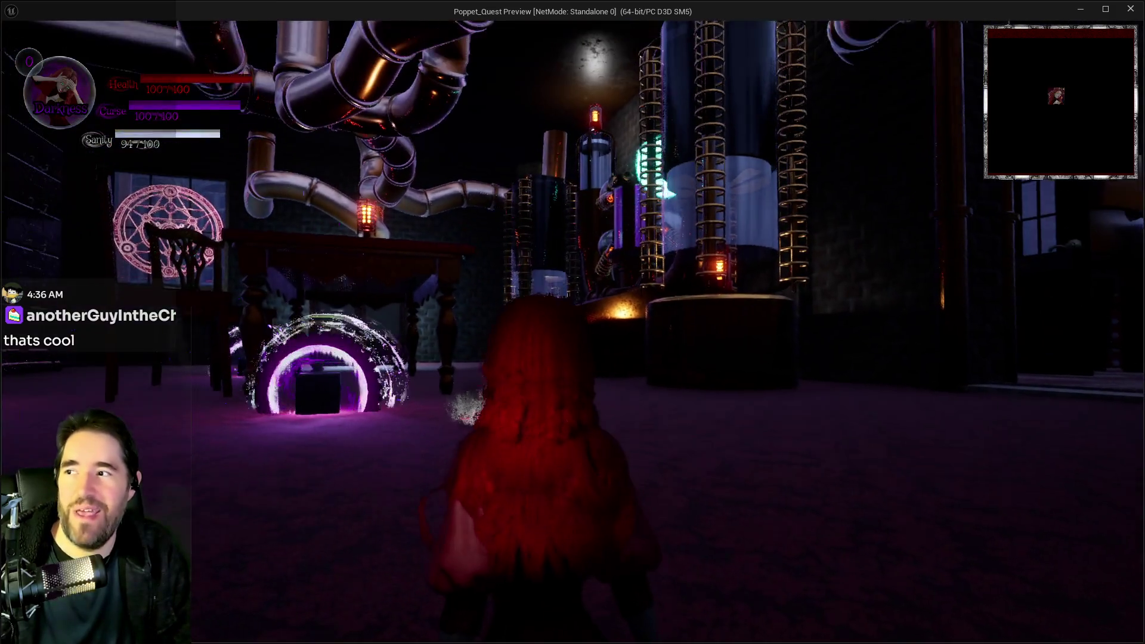
key("Escape")
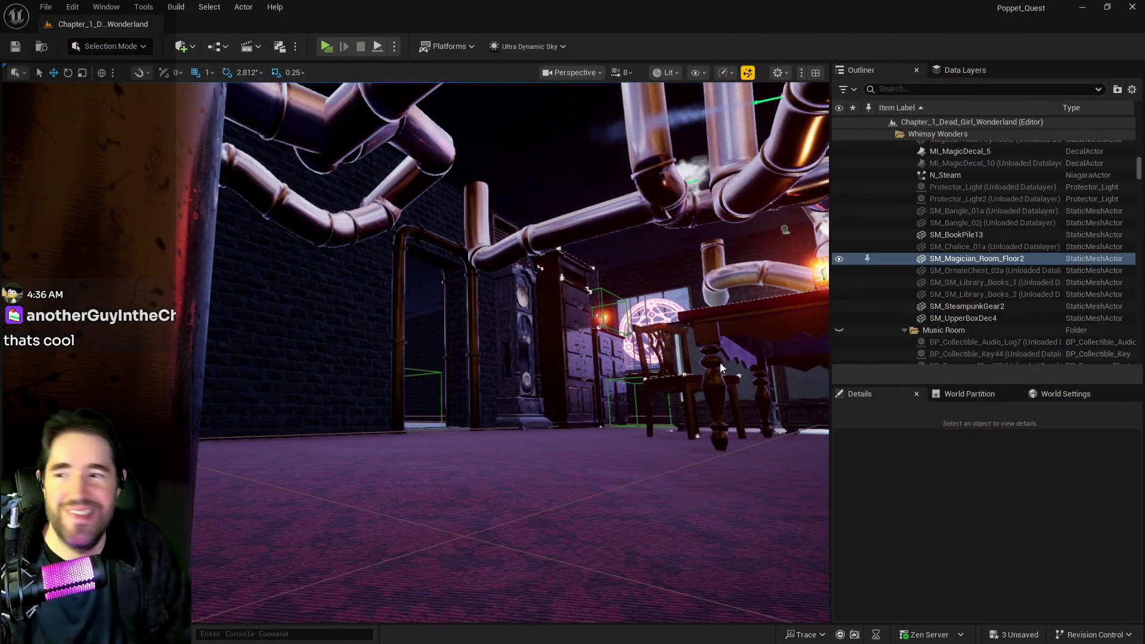
left_click(729, 362)
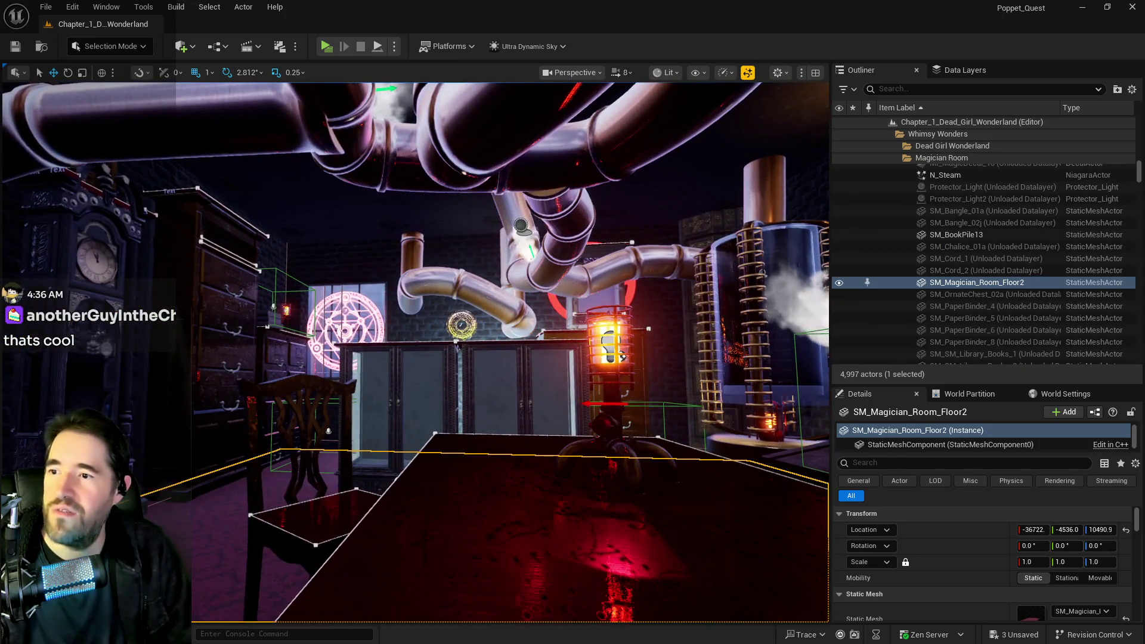
Select BP_Room_Magician_Room and open its BP_Room_Info Blueprint with Ctrl+E
left_click(521, 226)
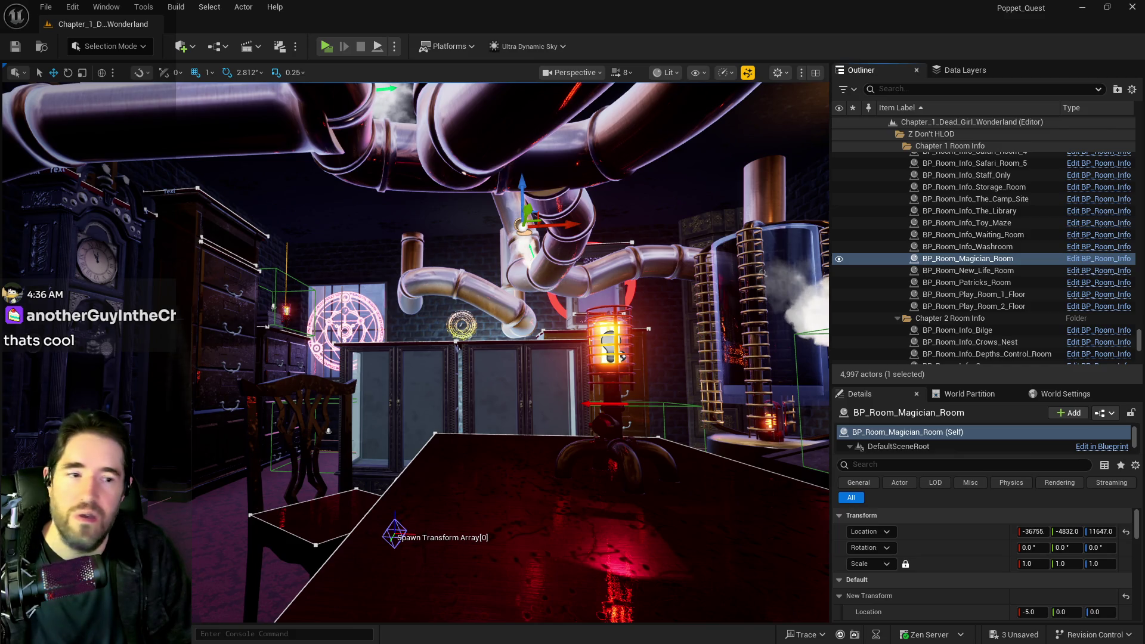
key("ctrl+e")
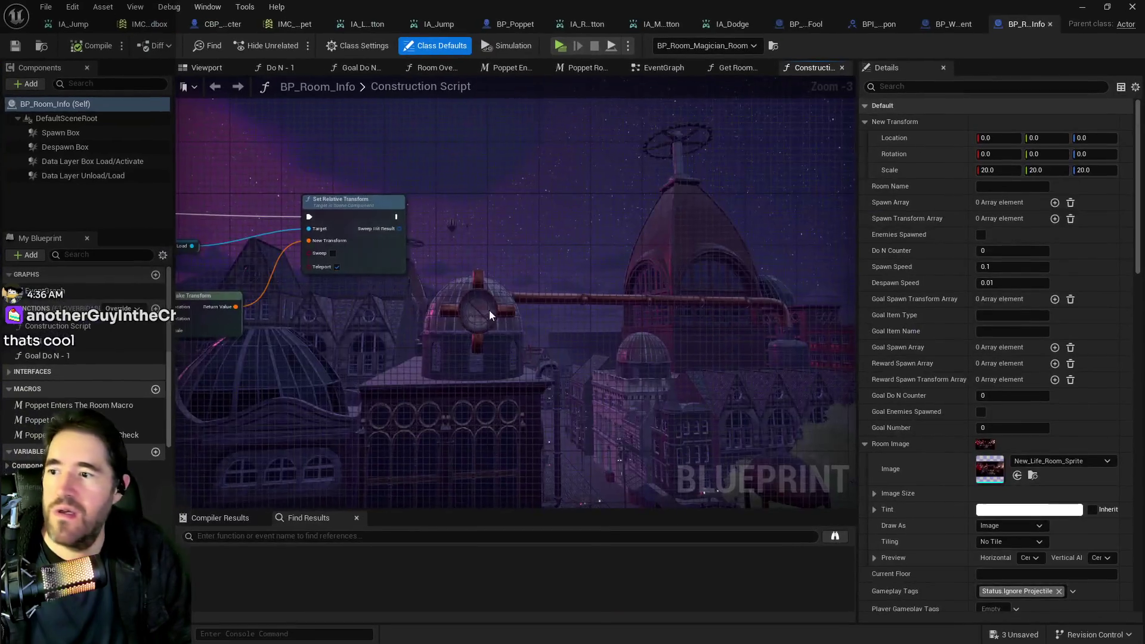
scroll(493, 305, "down", 3)
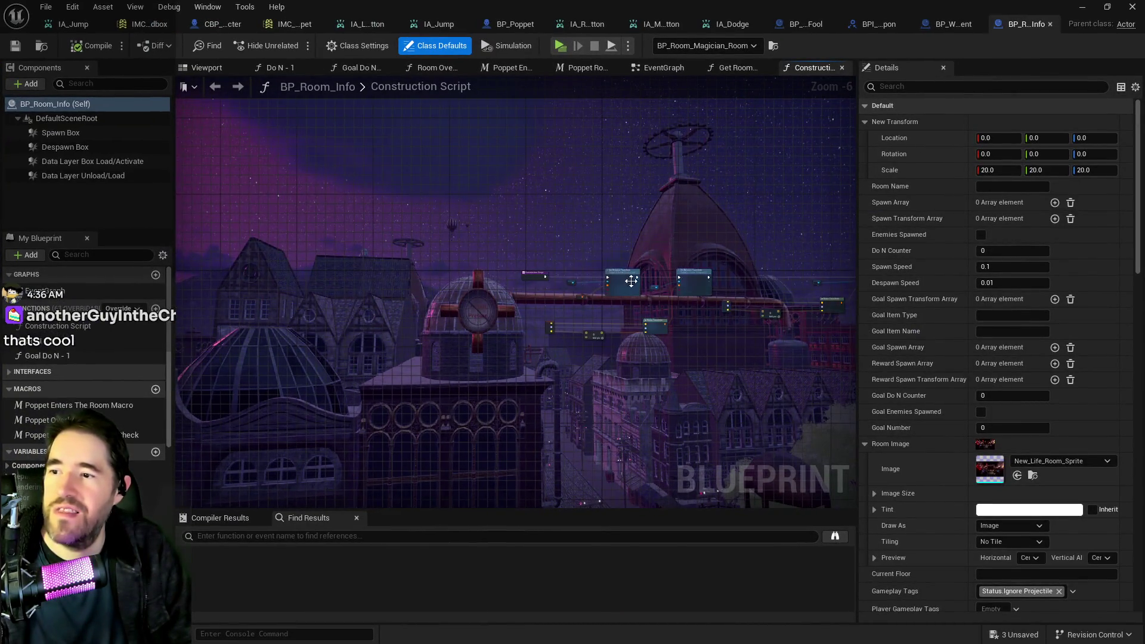
scroll(633, 280, "up", 3)
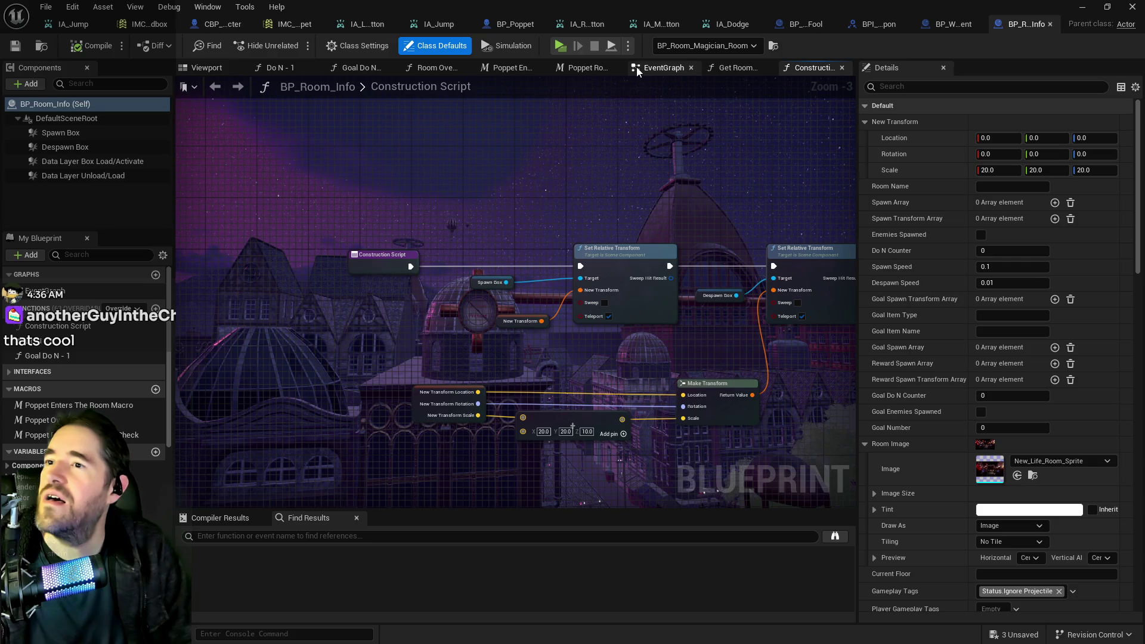
In the EventGraph, open the Poppet Room Load/Unload Check macro and view its tag checks
left_click(636, 67)
scroll(463, 263, "down", 2)
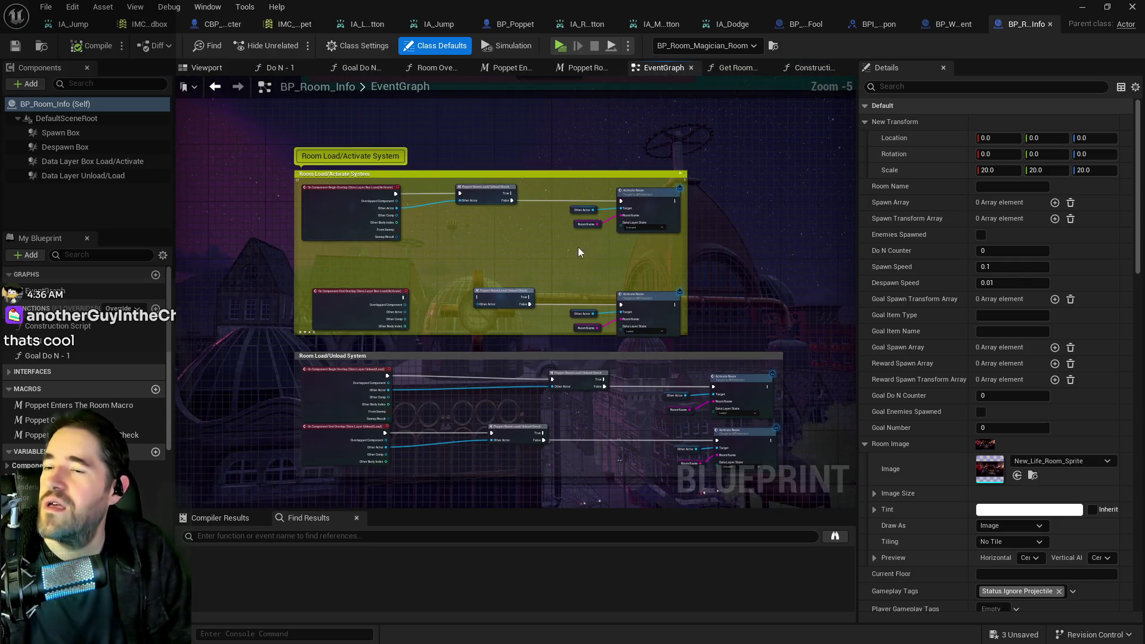
scroll(532, 220, "up", 3)
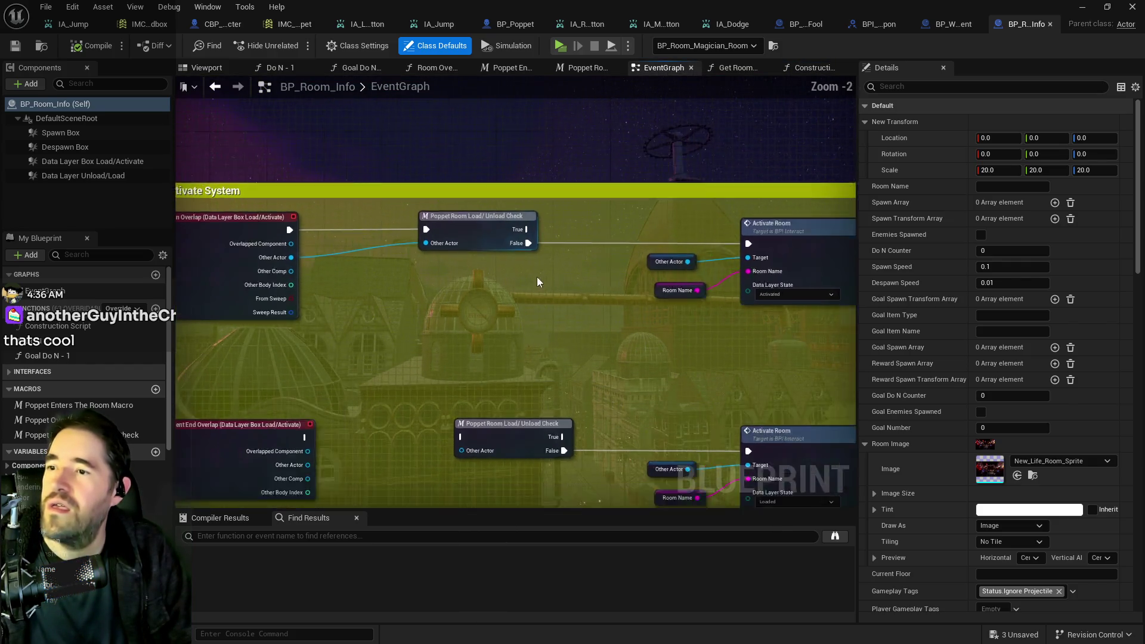
scroll(459, 217, "up", 2)
double_click(457, 210)
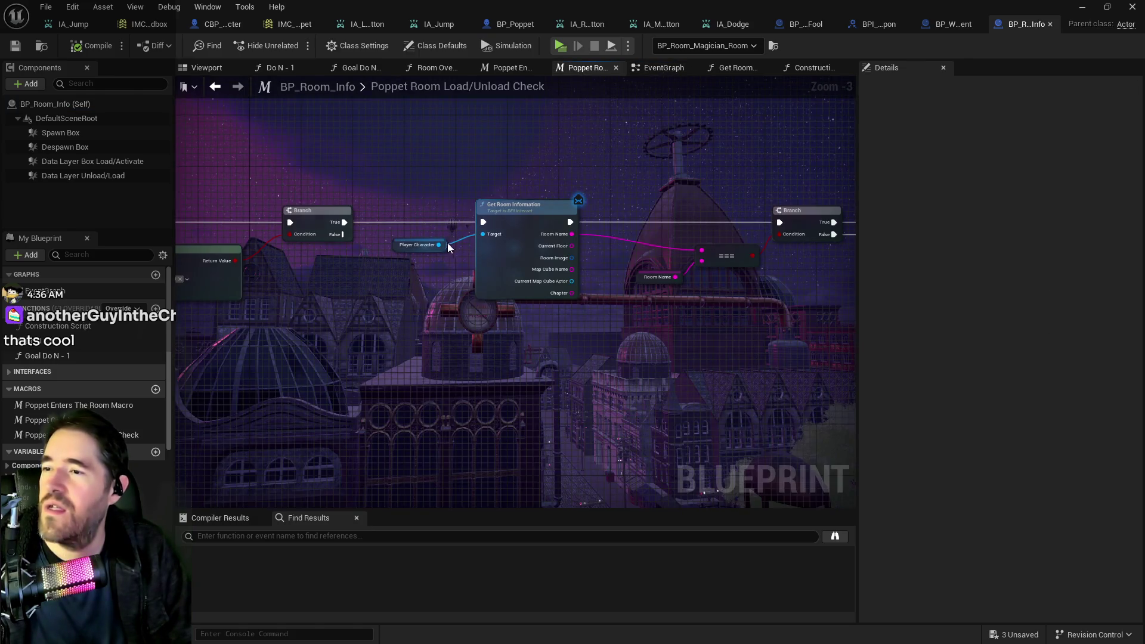
mouse_move(602, 322)
left_mouse_down()
mouse_move(671, 310)
mouse_move(626, 320)
mouse_move(498, 182)
left_mouse_up()
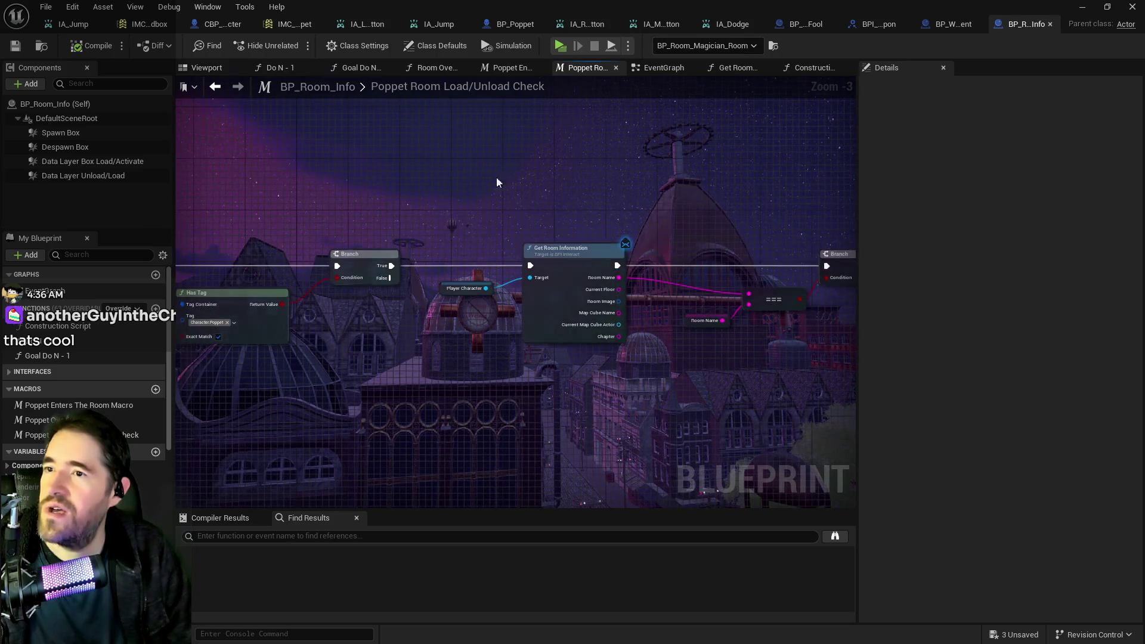
Check Activate Room's Data Layer State stays Activated, then go to BP_Poppet's Upkeep Graph
left_click(664, 68)
scroll(256, 286, "up", 3)
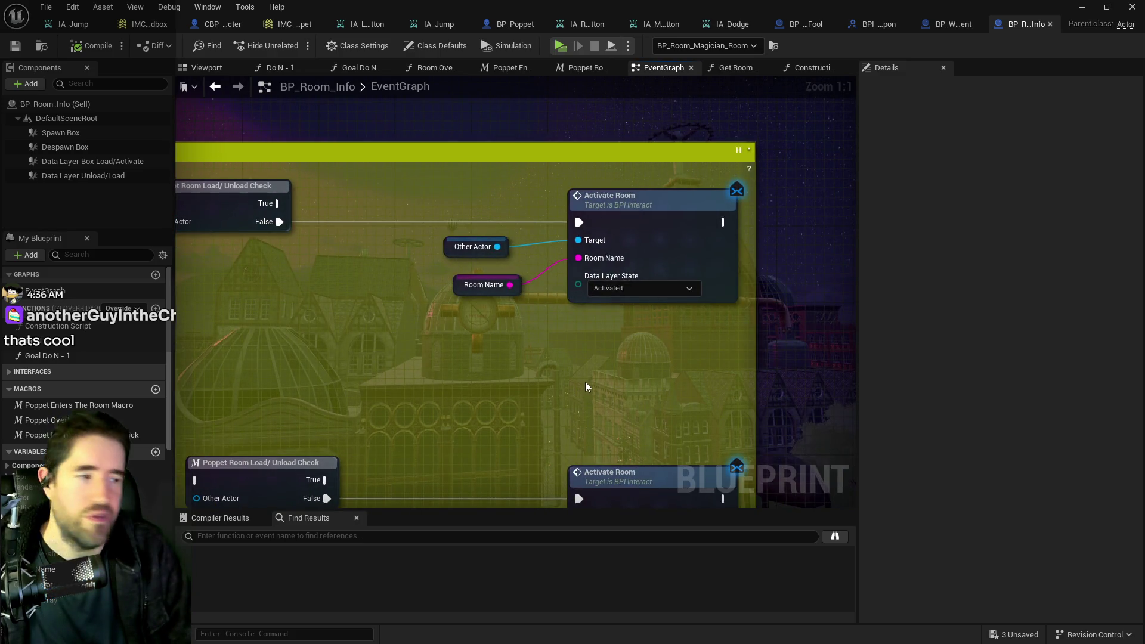
left_click(639, 290)
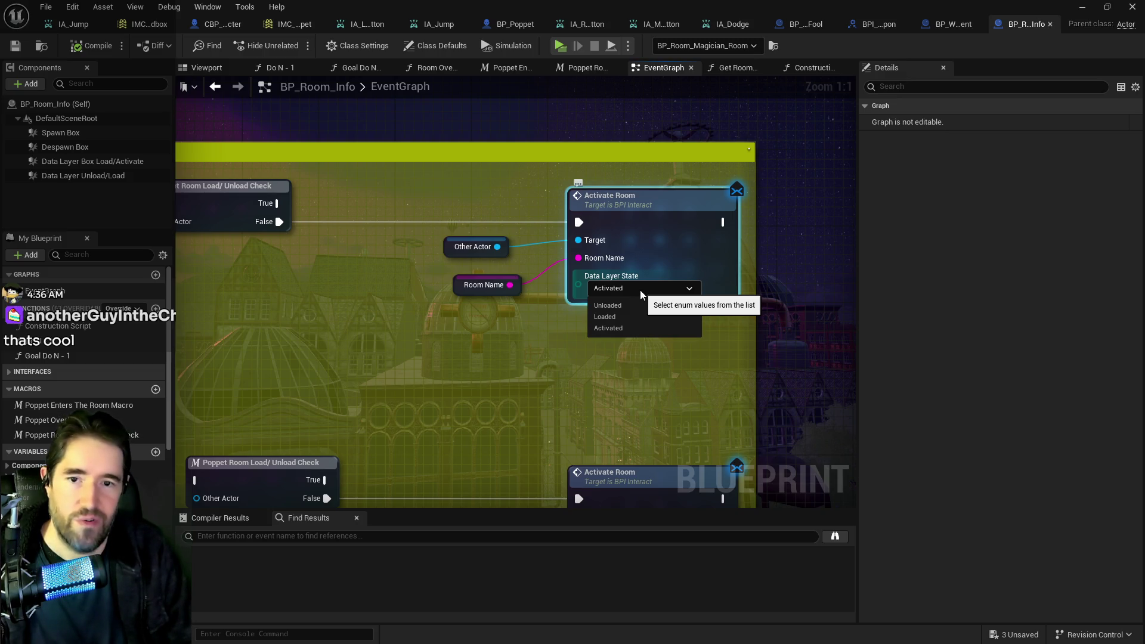
left_click(374, 361)
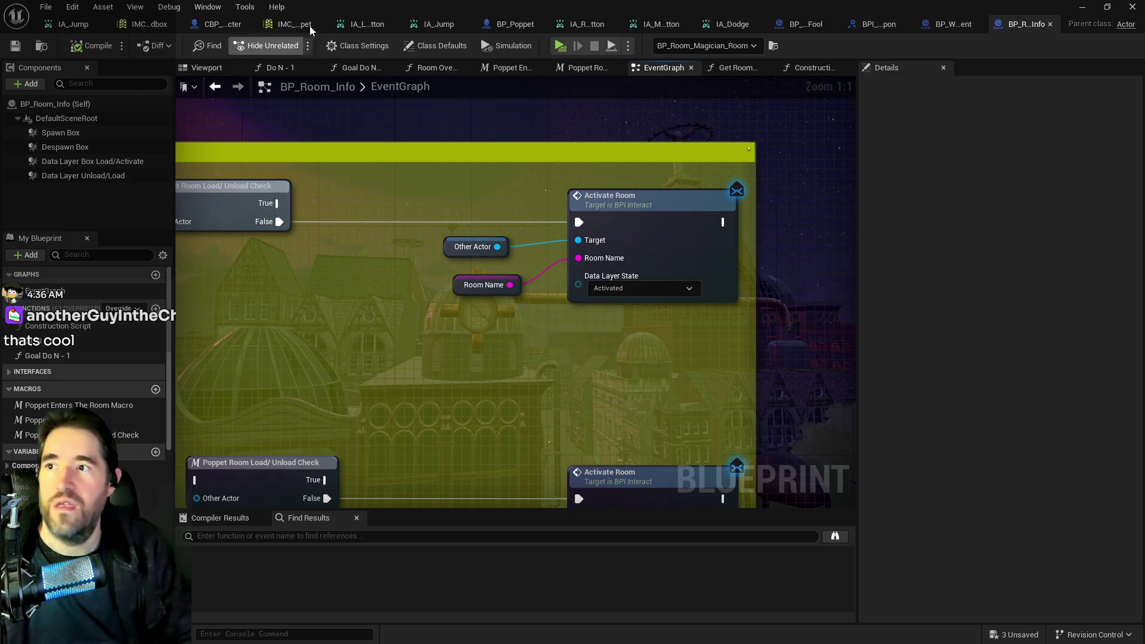
left_click(497, 21)
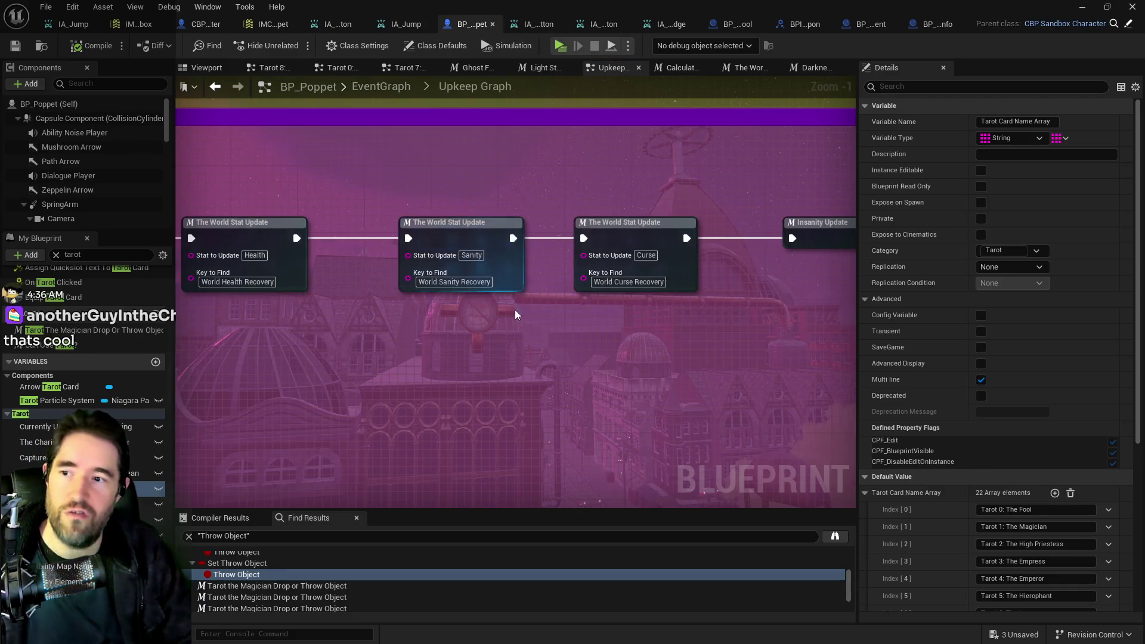
Search My Blueprint for 'acoro' and open BP_Poppet's Room Information Graph
scroll(537, 310, "down", 3)
left_click(922, 24)
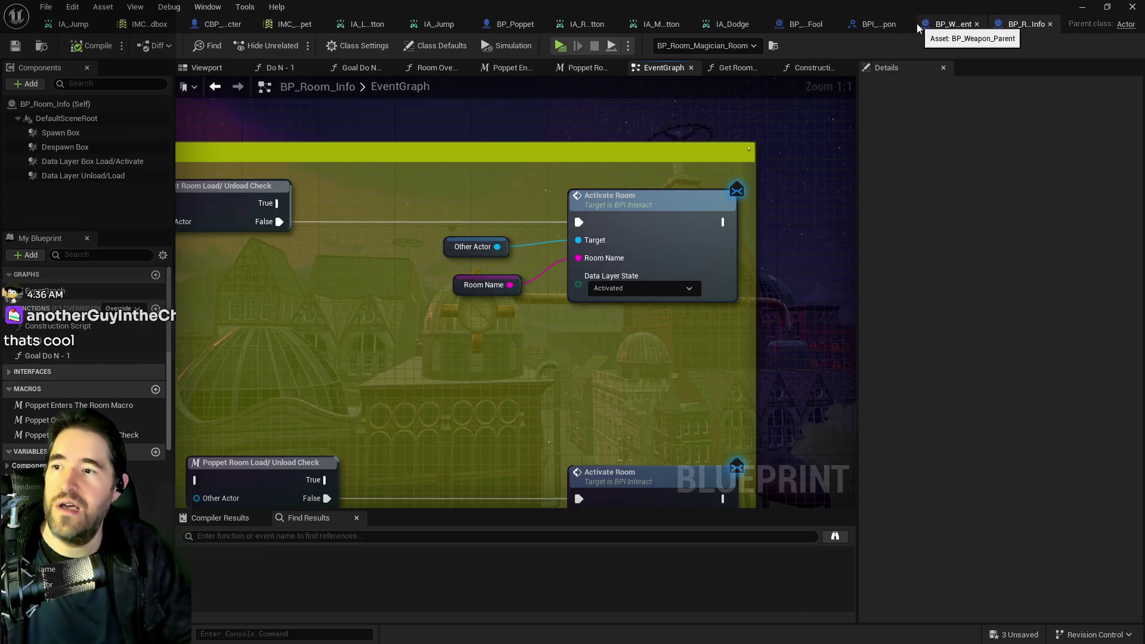
left_click(520, 26)
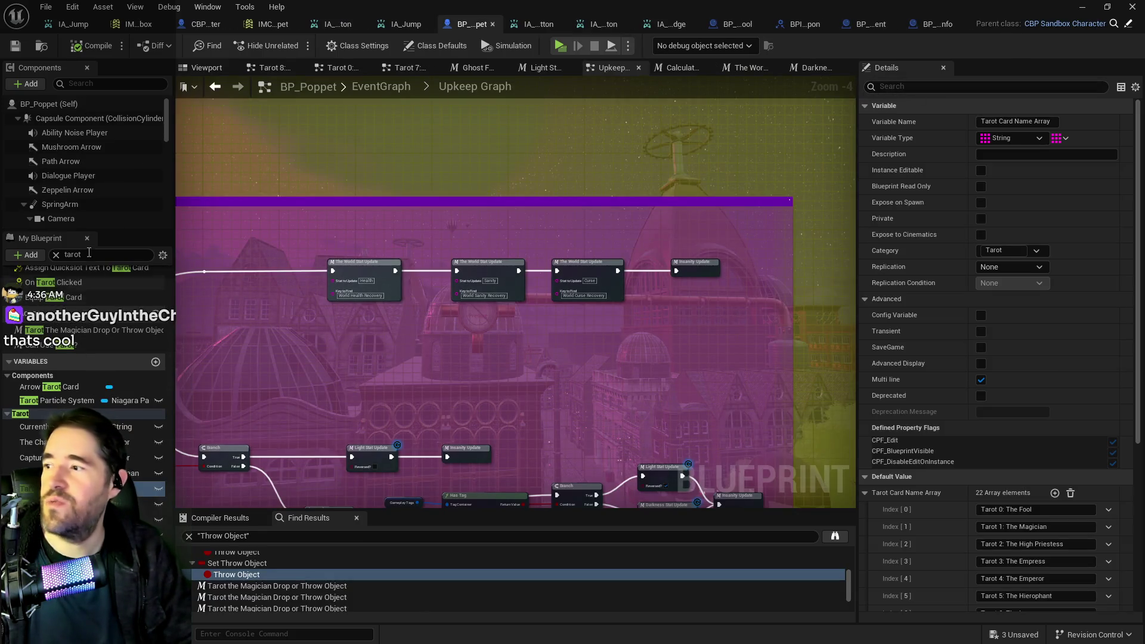
type("act")
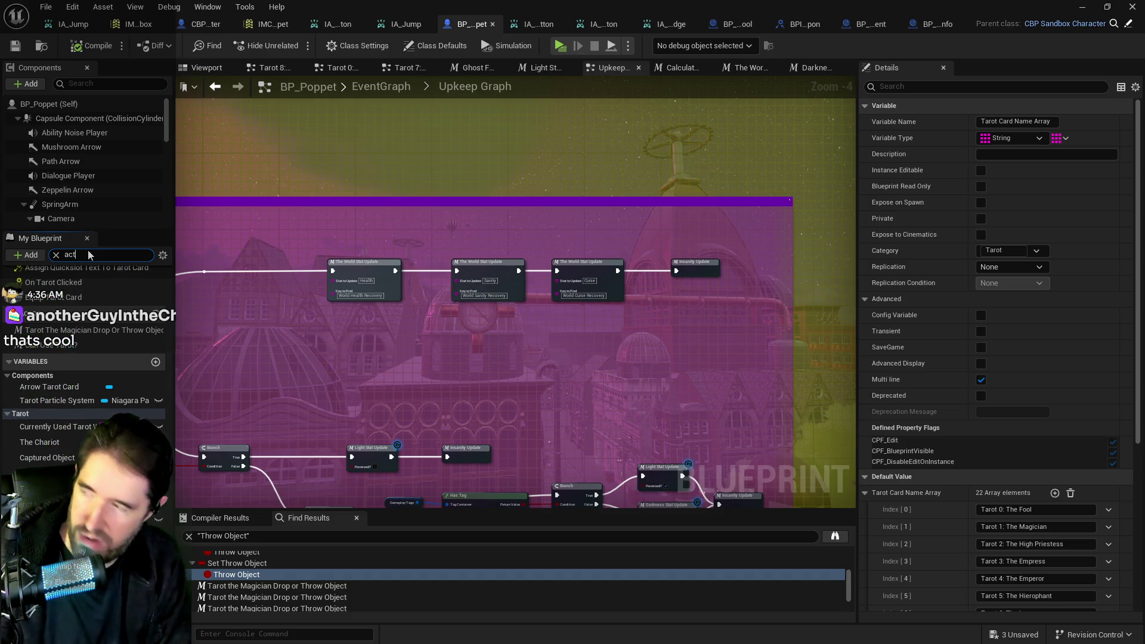
type("o")
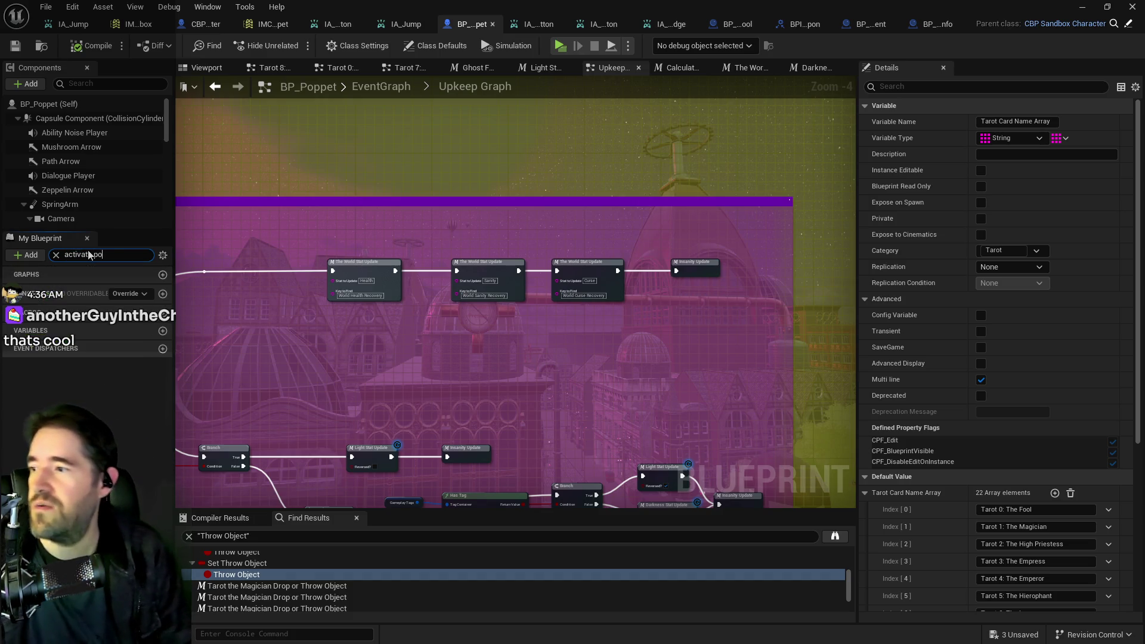
type("room")
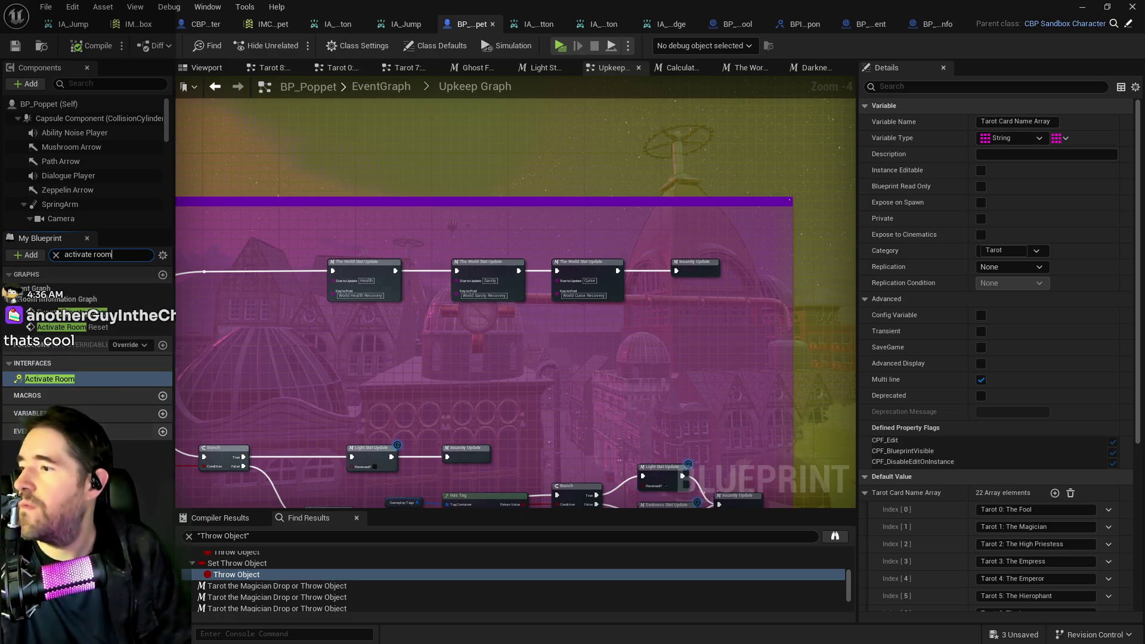
double_click(51, 327)
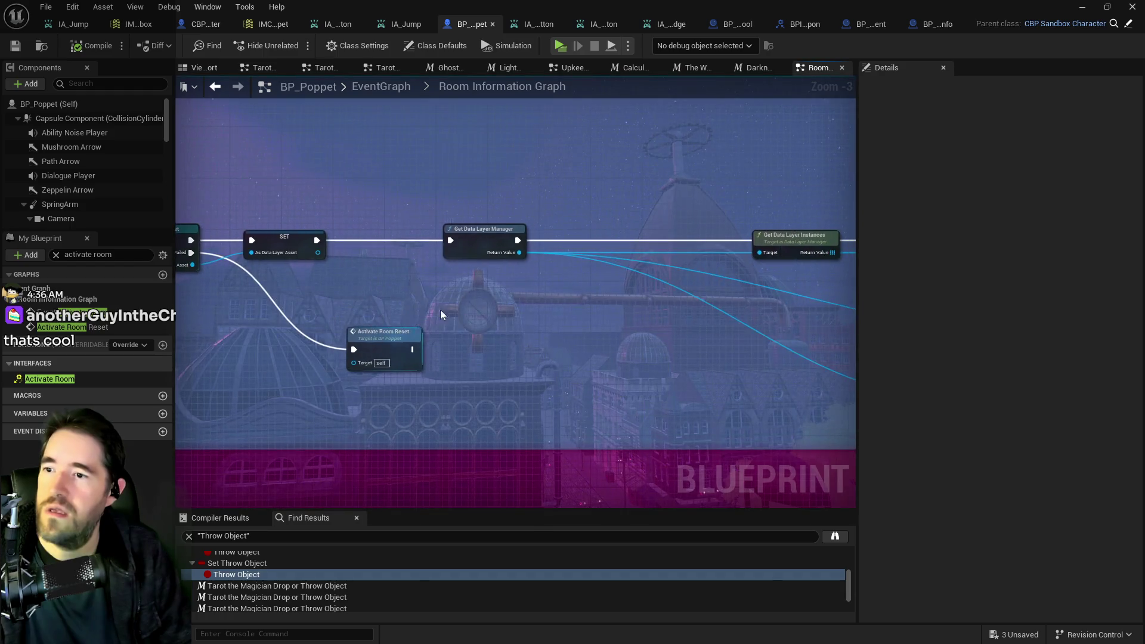
Inspect Set Data Layer Runtime State's As Data Layer Asset and Data Layer in State variables, then minimize
mouse_move(569, 269)
left_mouse_down()
mouse_move(263, 251)
mouse_move(519, 281)
mouse_move(281, 274)
mouse_move(517, 262)
mouse_move(182, 251)
left_mouse_up()
scroll(720, 308, "up", 2)
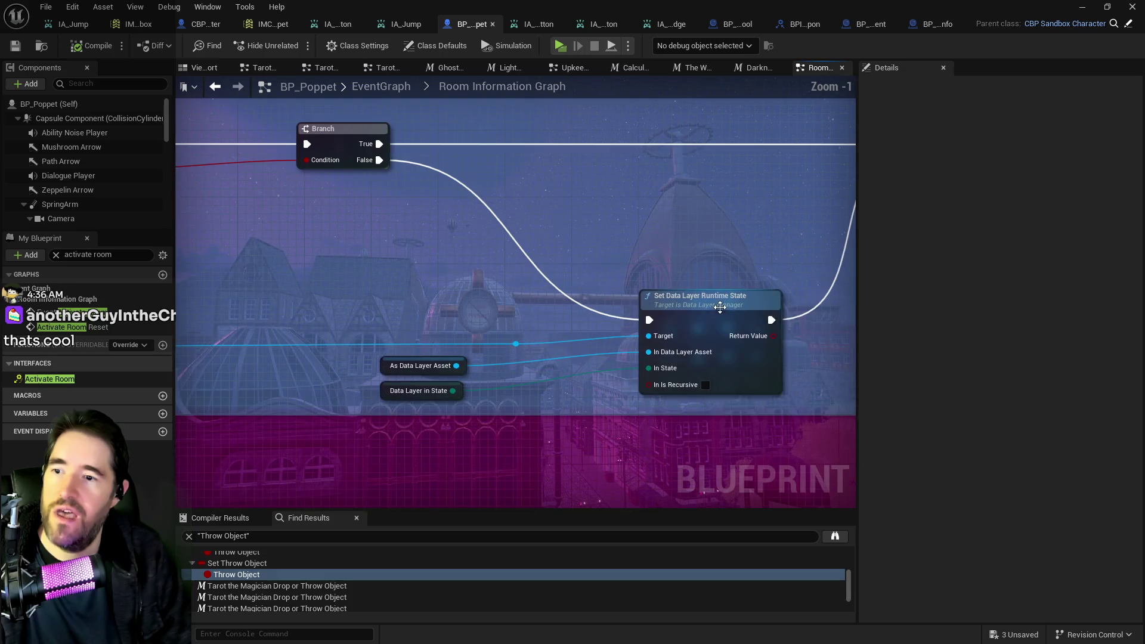
mouse_move(679, 315)
left_mouse_down()
mouse_move(578, 324)
mouse_move(590, 364)
left_mouse_up()
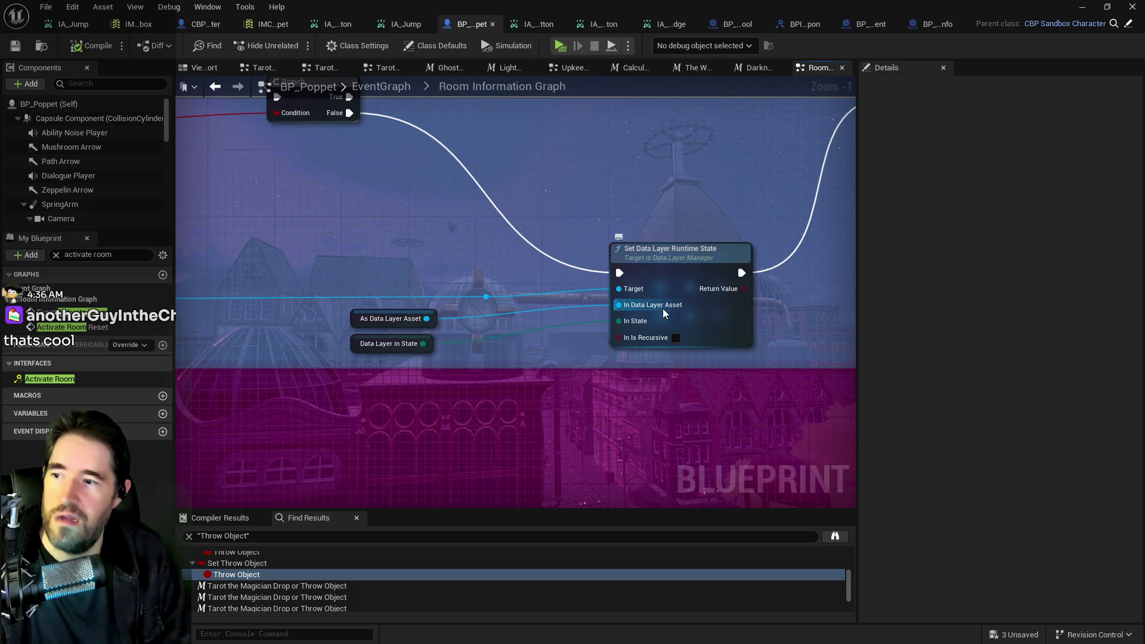
left_click(360, 321)
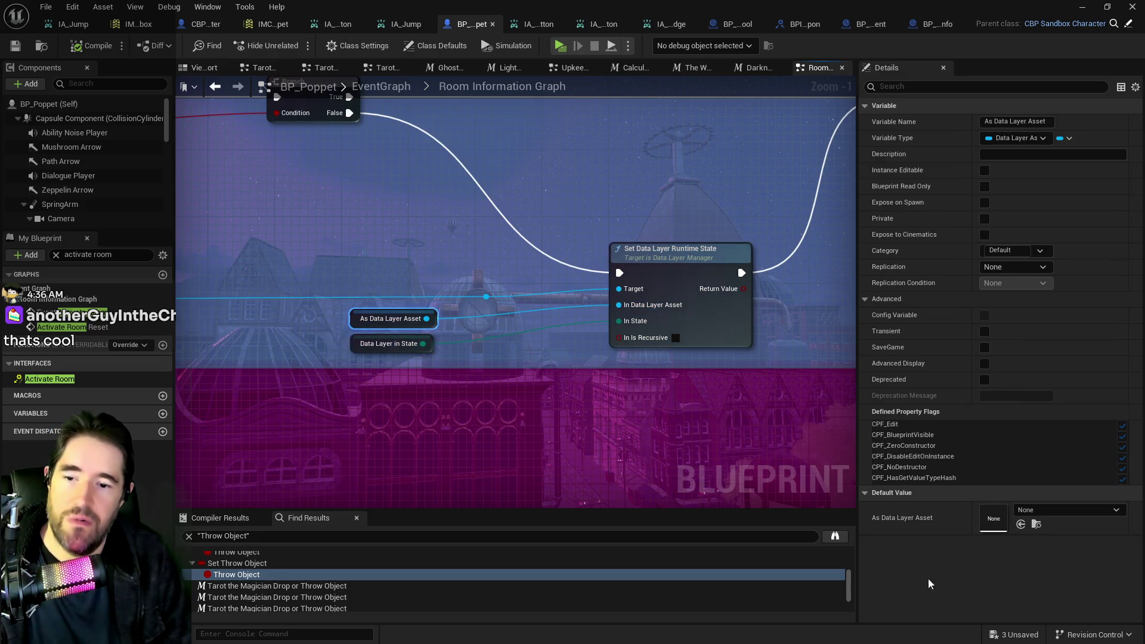
left_click(389, 344)
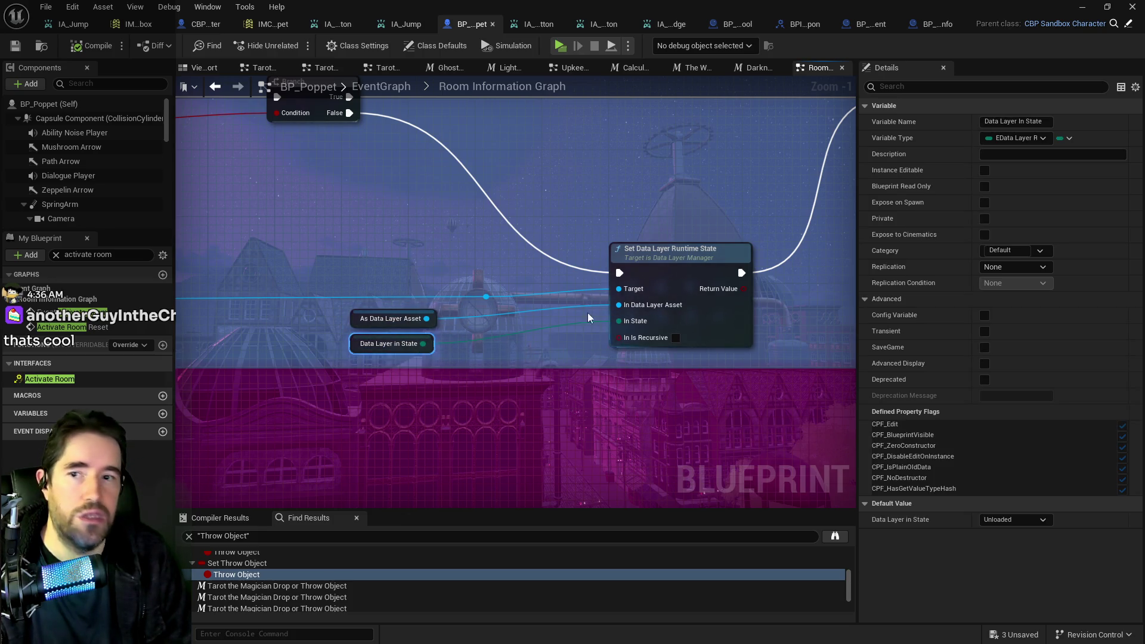
left_click(1083, 6)
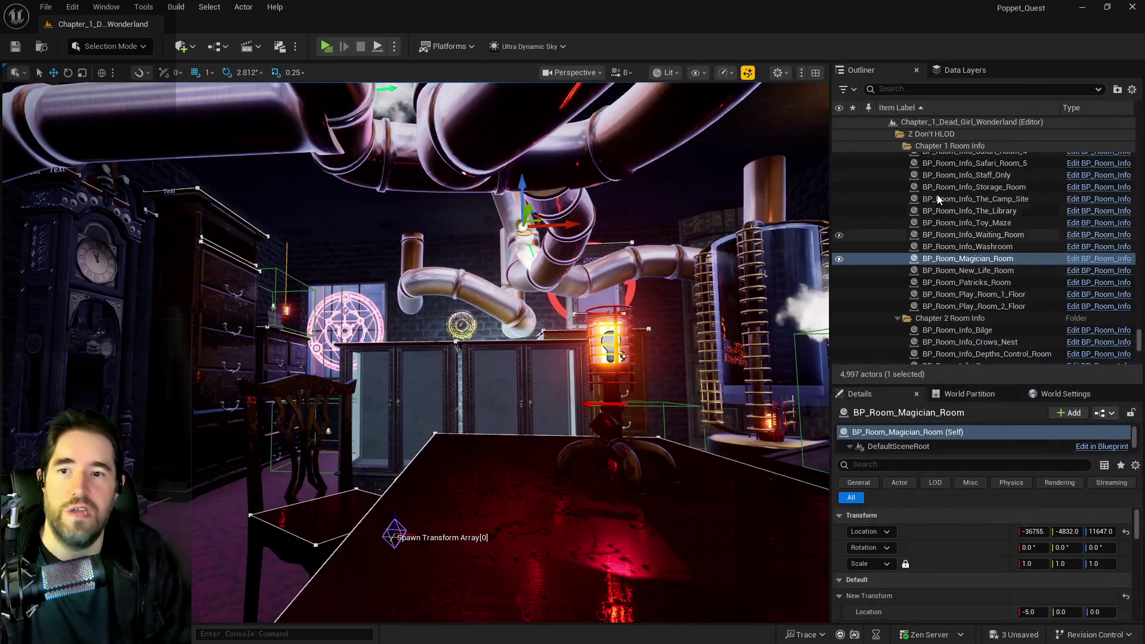
Show the Data Layers list, search commands for 'ata layer', then open the Chapter 1 world's data layer menu
left_click(962, 70)
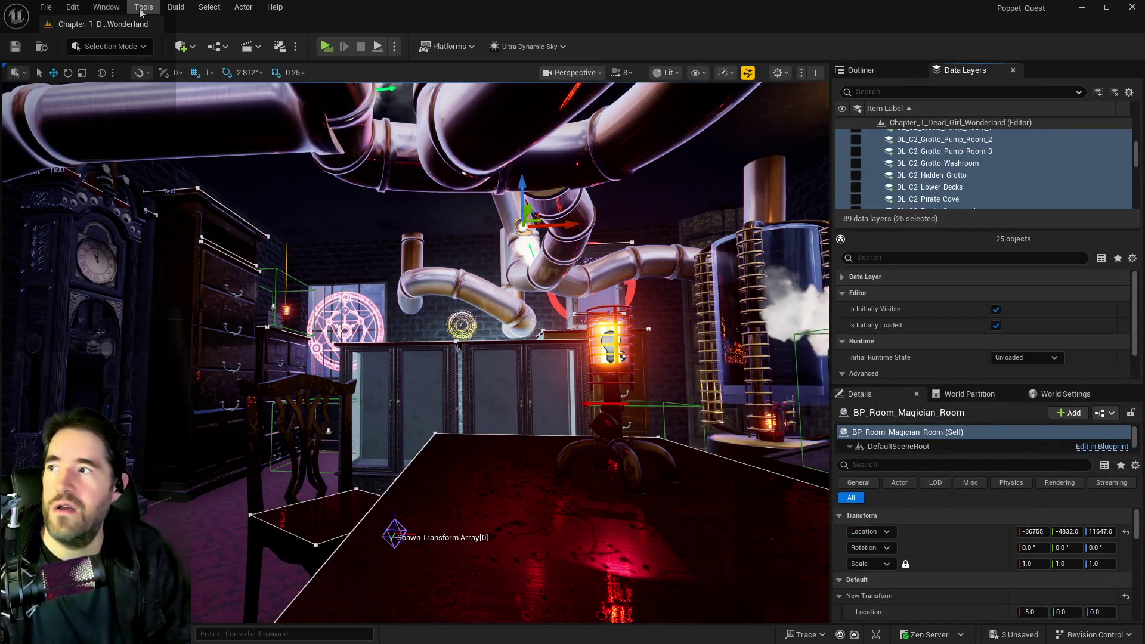
left_click(144, 8)
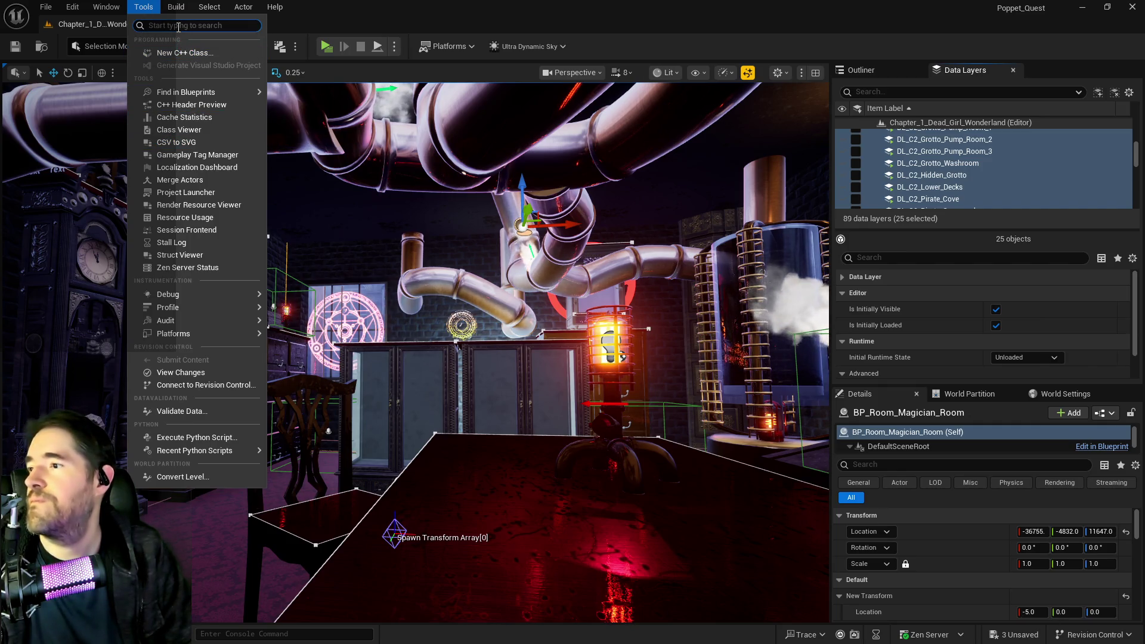
type("data layer")
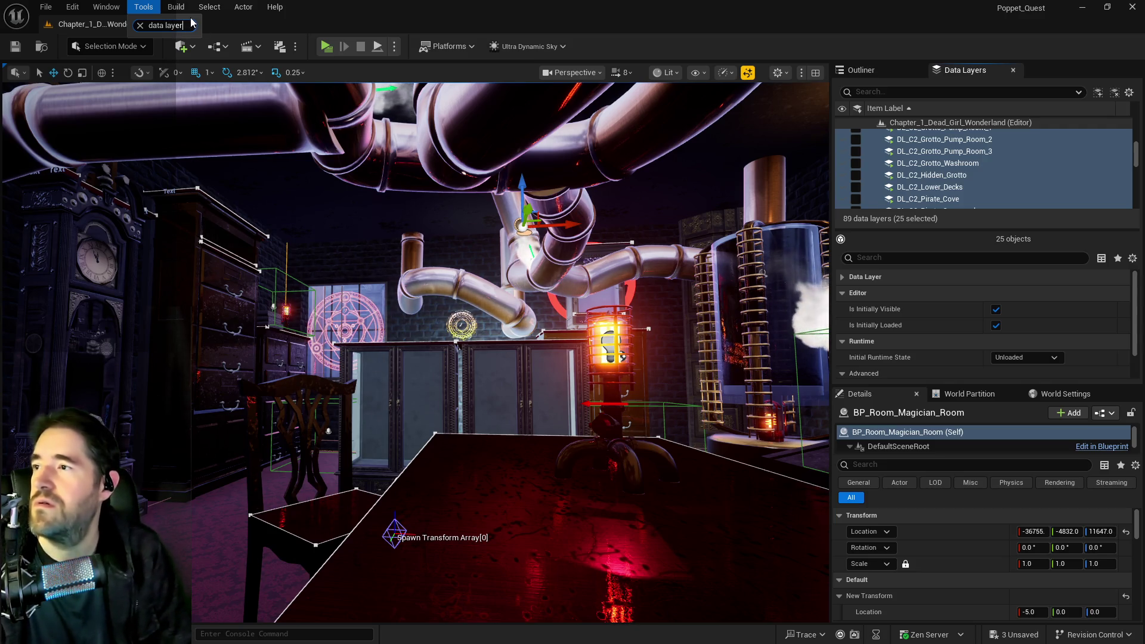
mouse_move(117, 10)
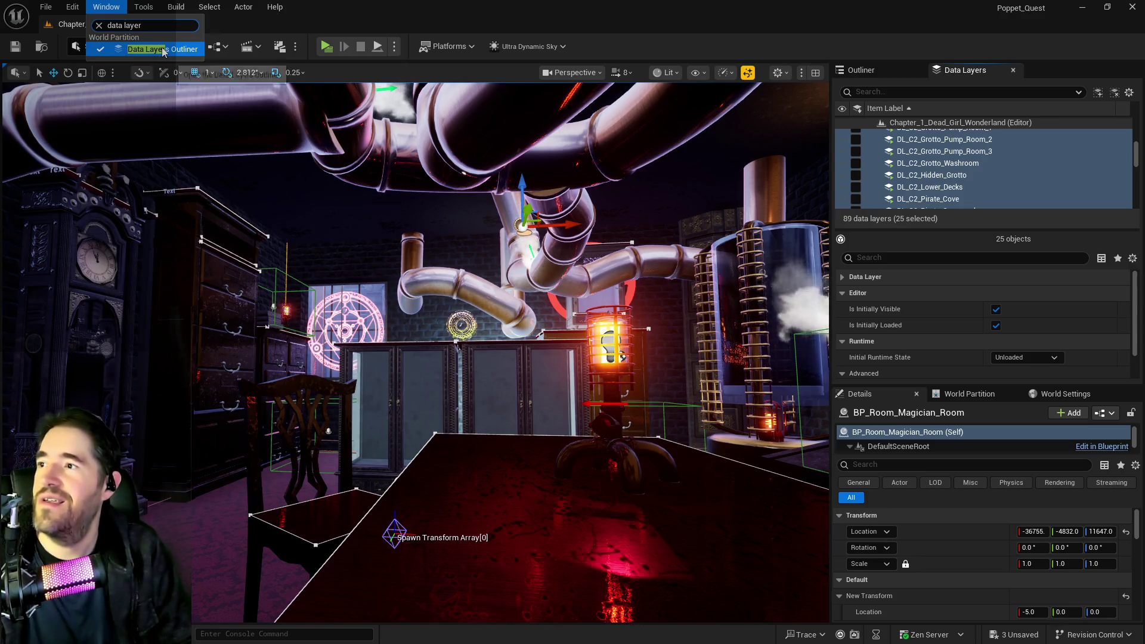
left_click(624, 9)
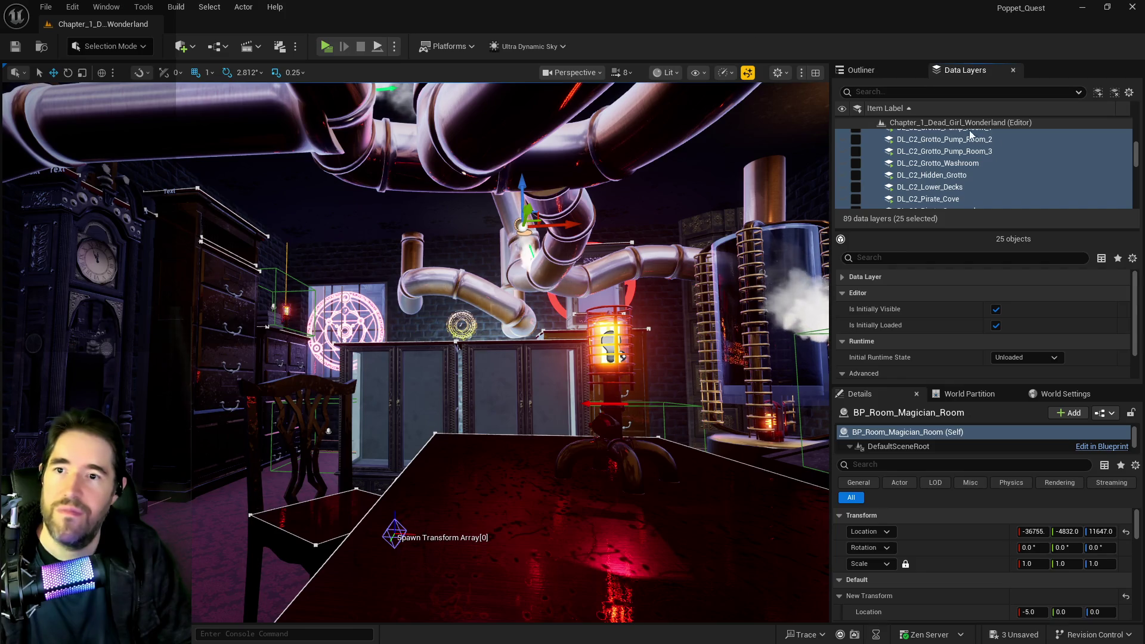
left_click(934, 124)
right_click(932, 120)
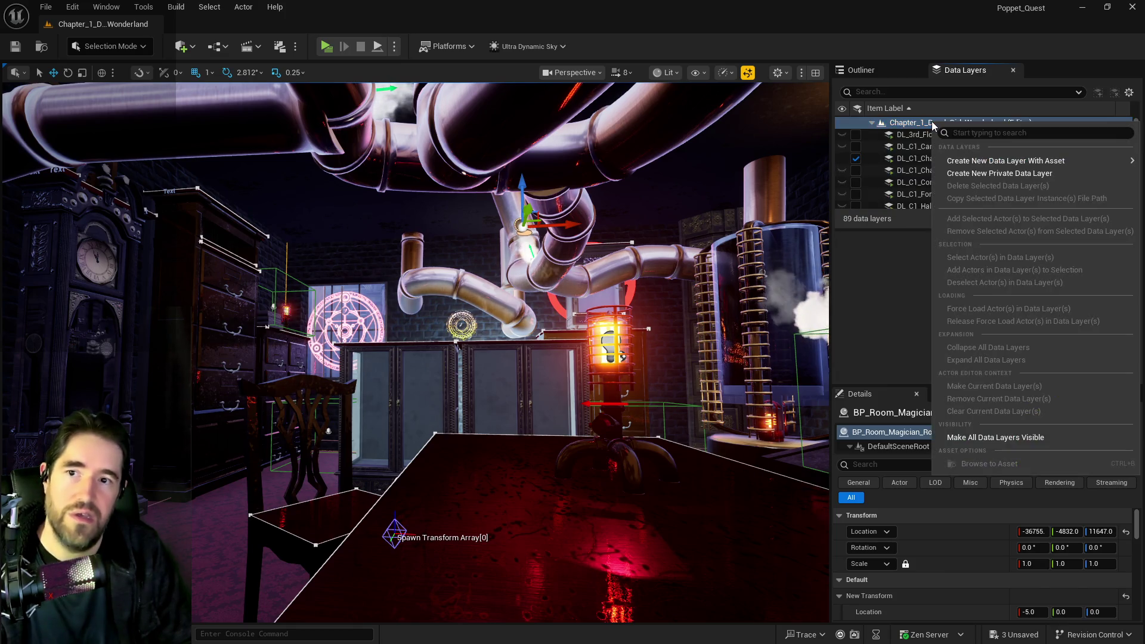
Pick the new Data Layer asset option, then select the large table and DL_C1_Control_Room's actions
mouse_move(965, 160)
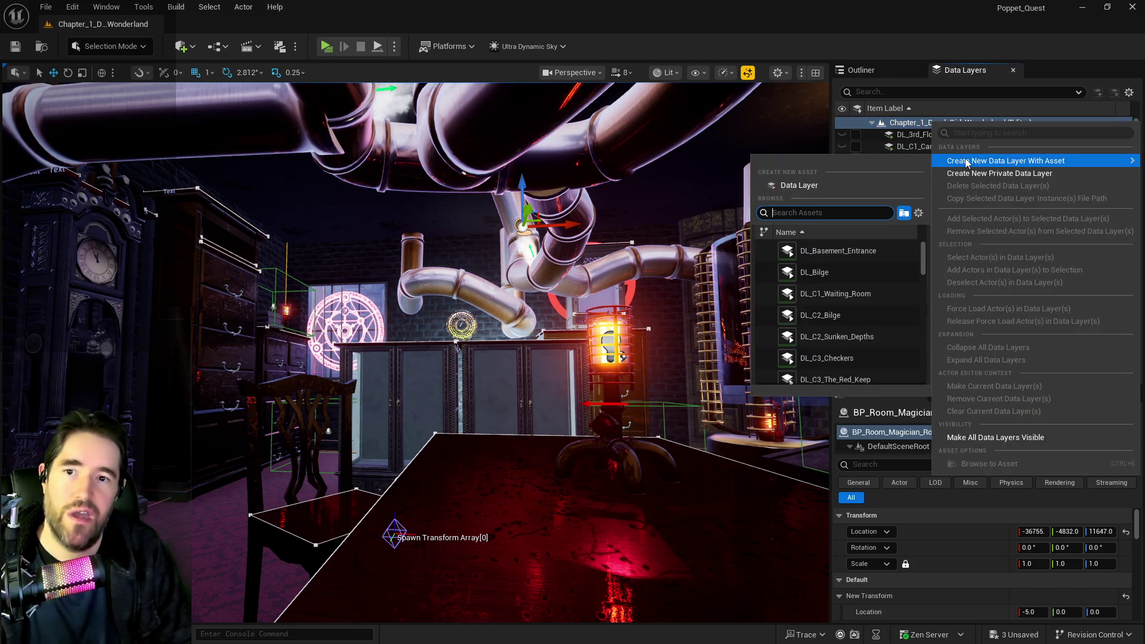
left_click(806, 186)
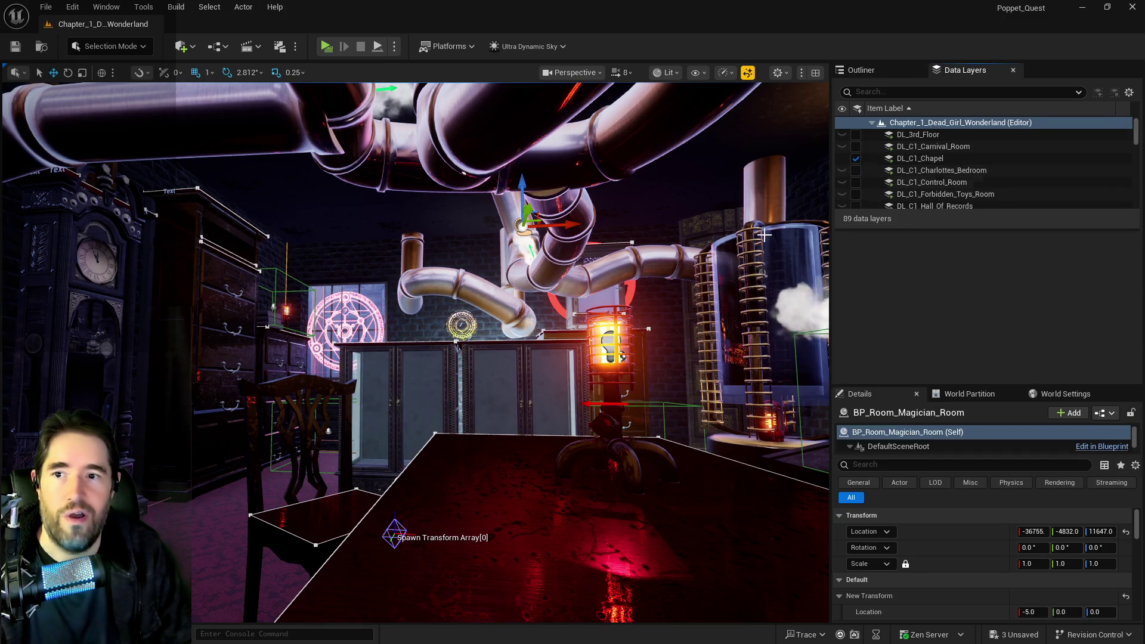
left_click(657, 507)
left_click(926, 182)
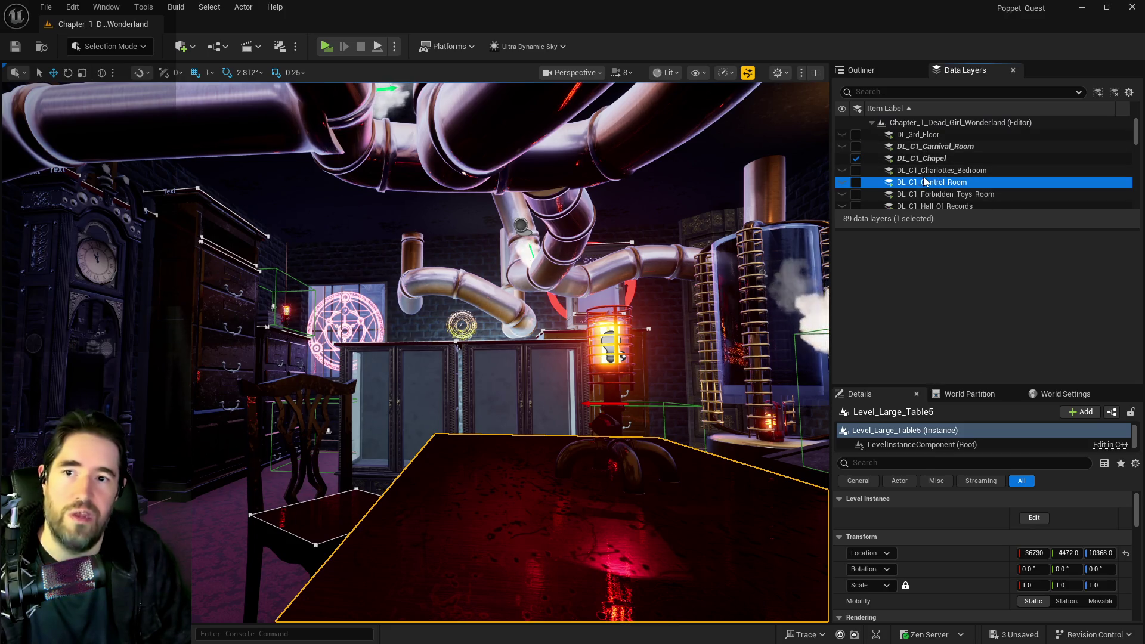
right_click(925, 182)
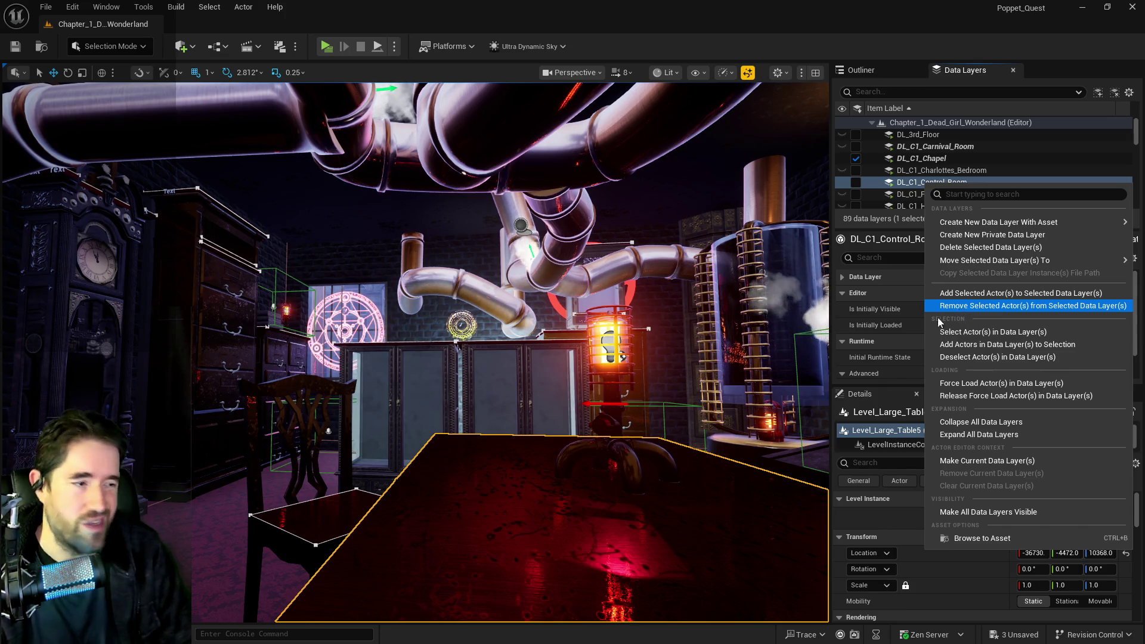
Dismiss the menu and save all three pending changes with Ctrl+S
right_click(716, 358)
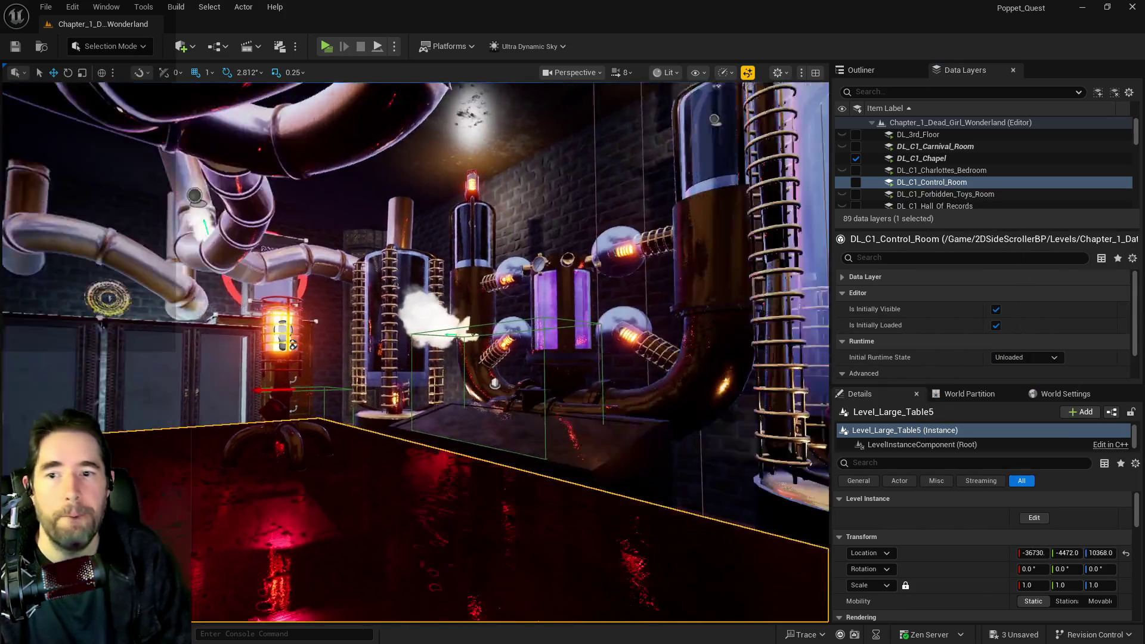
mouse_move(692, 385)
left_mouse_down()
mouse_move(680, 417)
mouse_move(692, 385)
left_mouse_up()
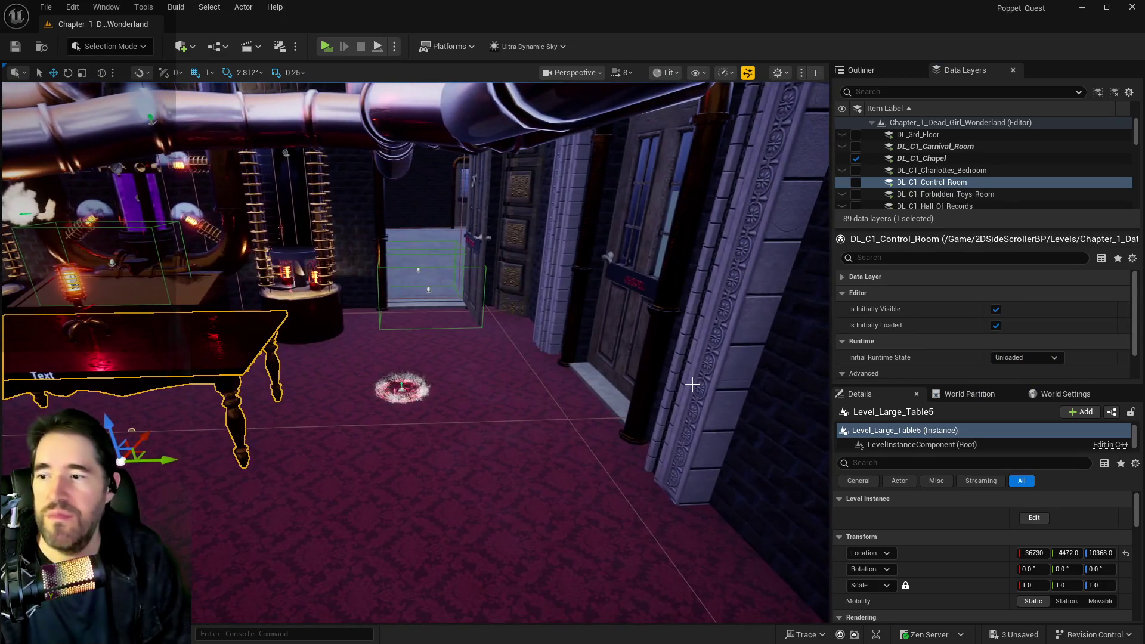
key("ctrl+s")
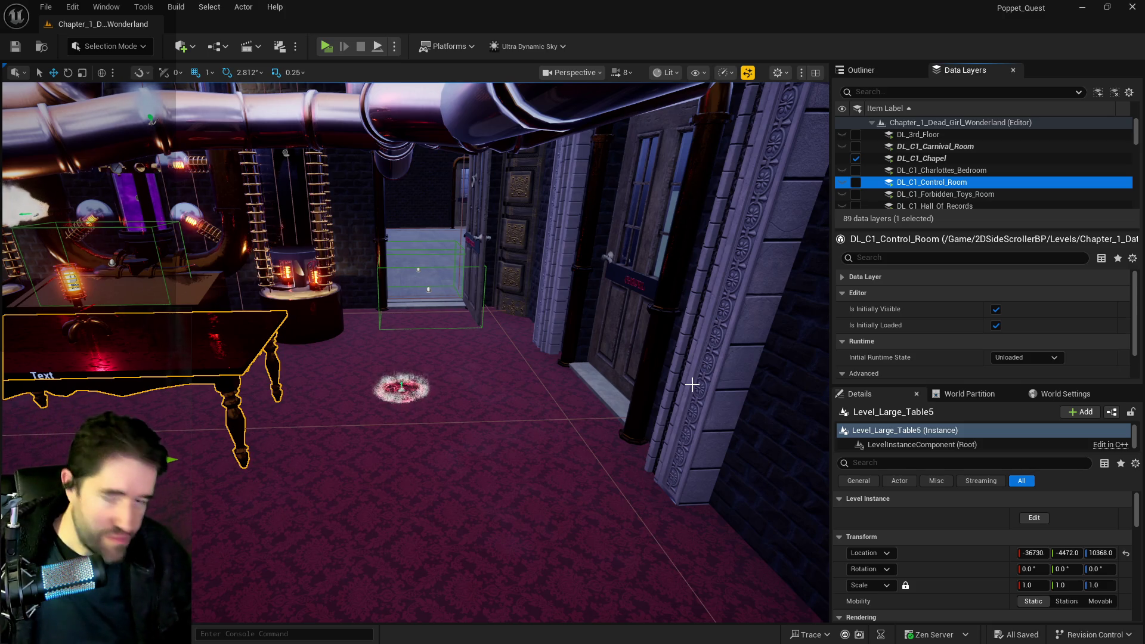
Unload the DL_C1_Chapel and Waiting Room data layers
left_click(856, 159)
scroll(916, 185, "down", 8)
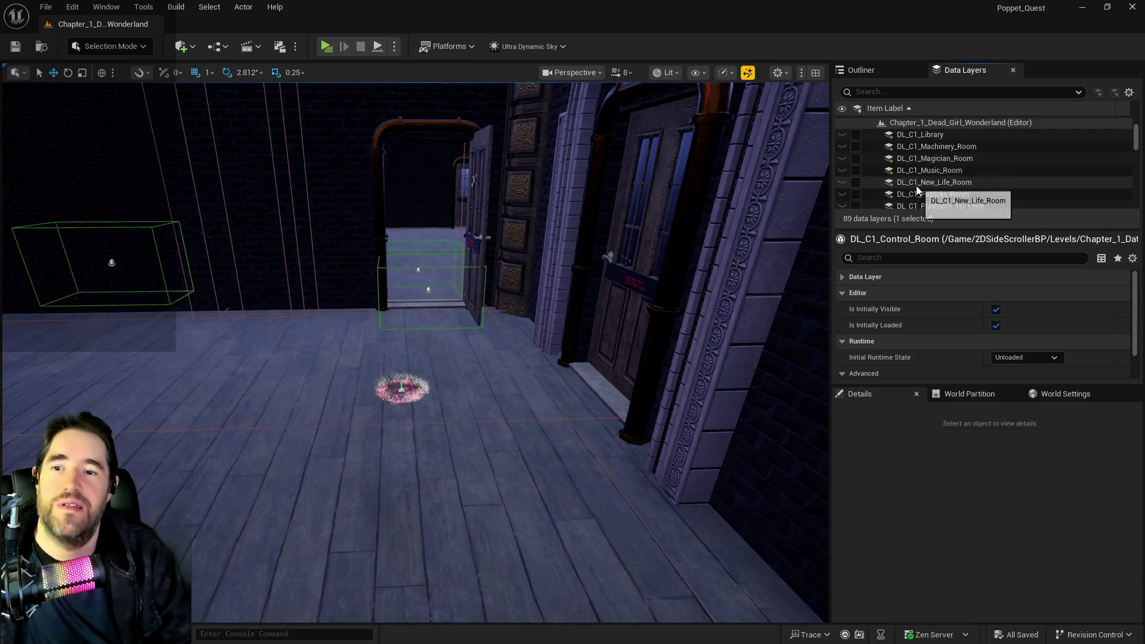
scroll(907, 179, "down", 1)
left_click(855, 156)
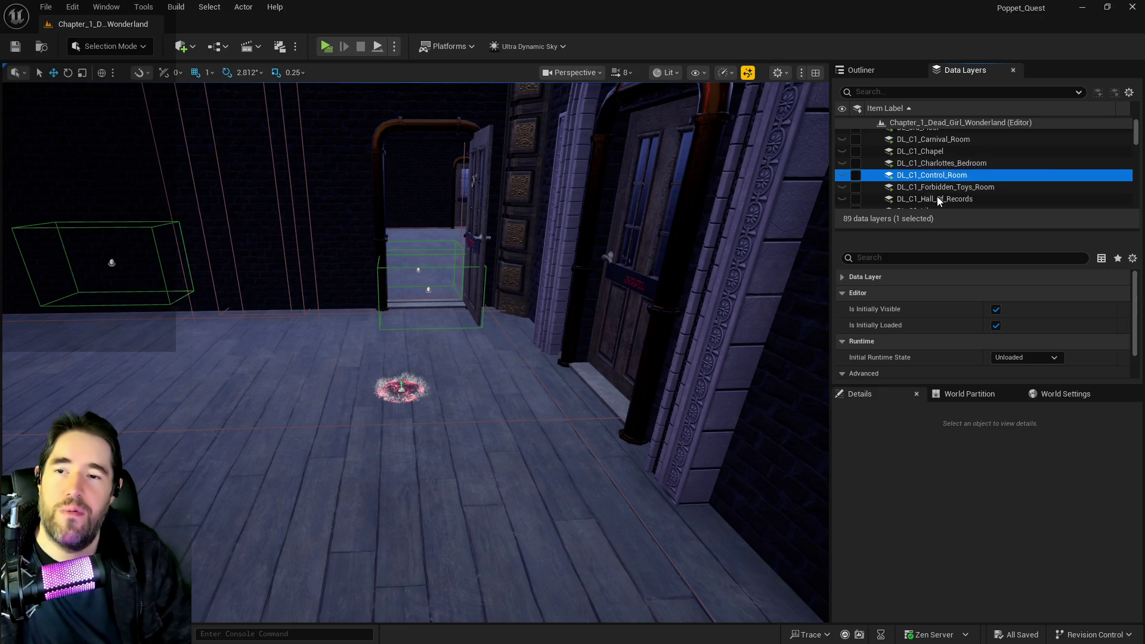
Select DL_C3_Fortune_Tellers_Room through DL_C3_Train_Station and load all twenty layers
scroll(937, 196, "up", 2)
scroll(933, 190, "down", 6)
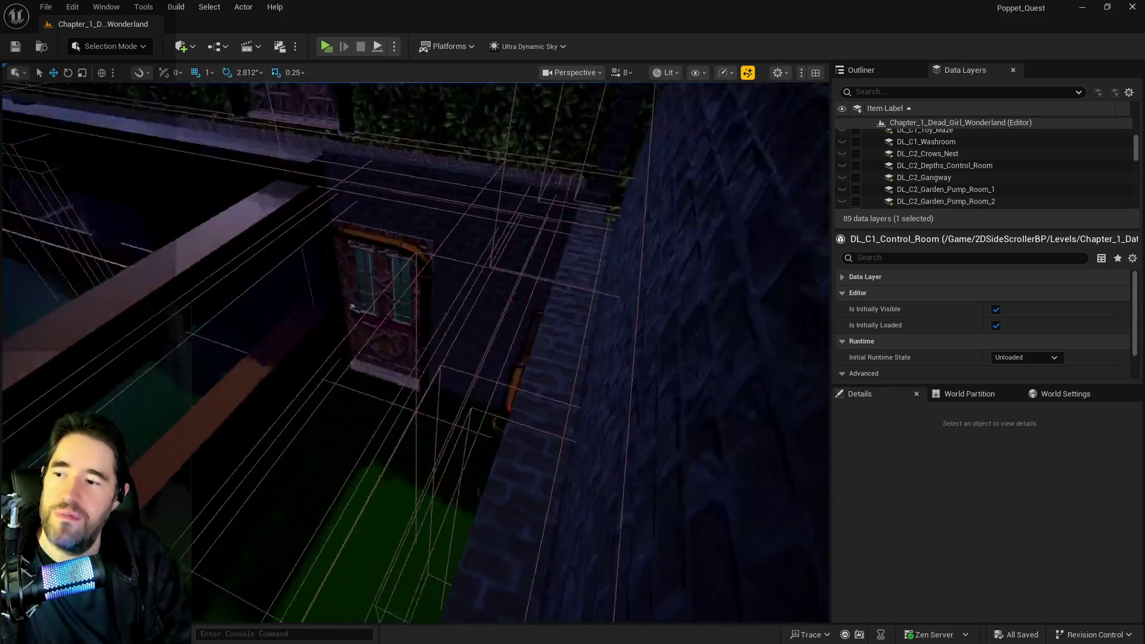
scroll(985, 173, "down", 7)
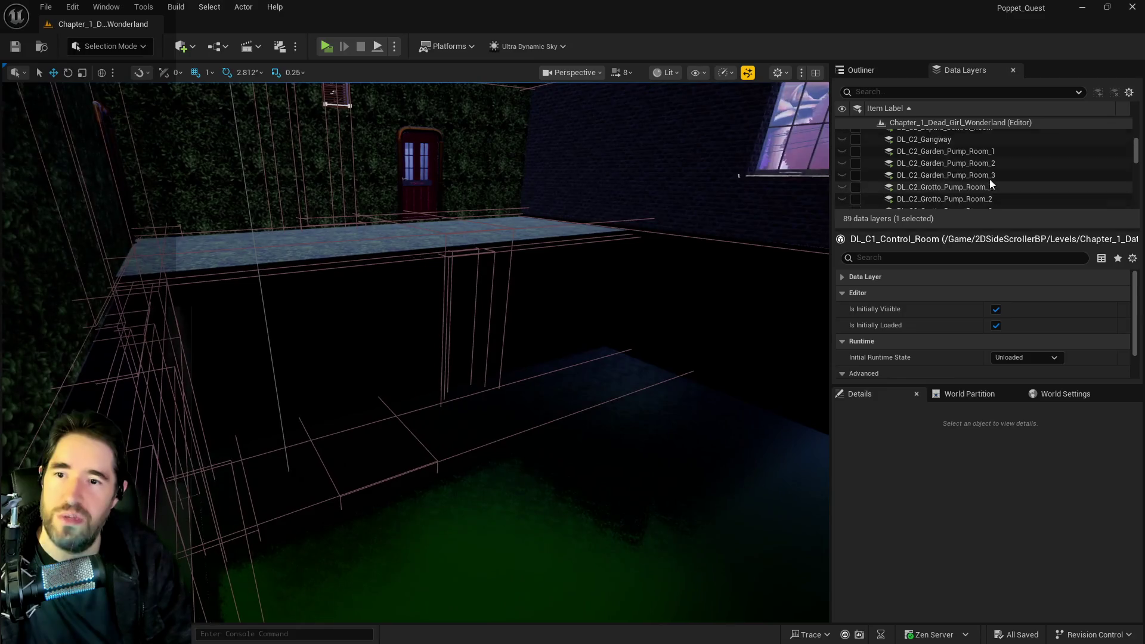
scroll(974, 166, "down", 5)
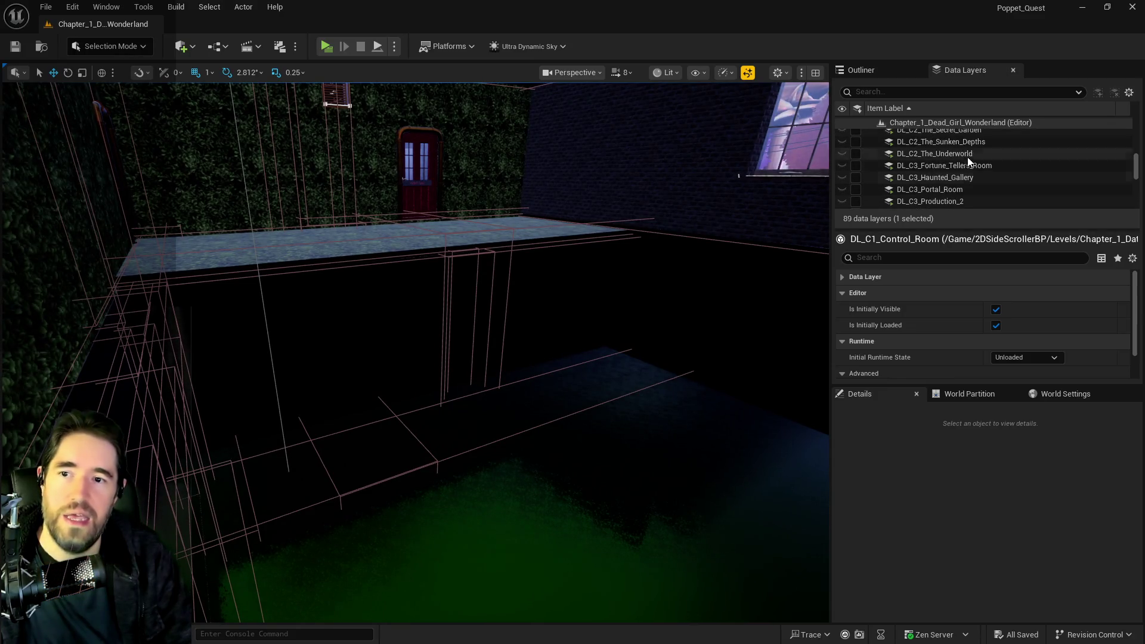
left_click(950, 166)
scroll(950, 166, "down", 3)
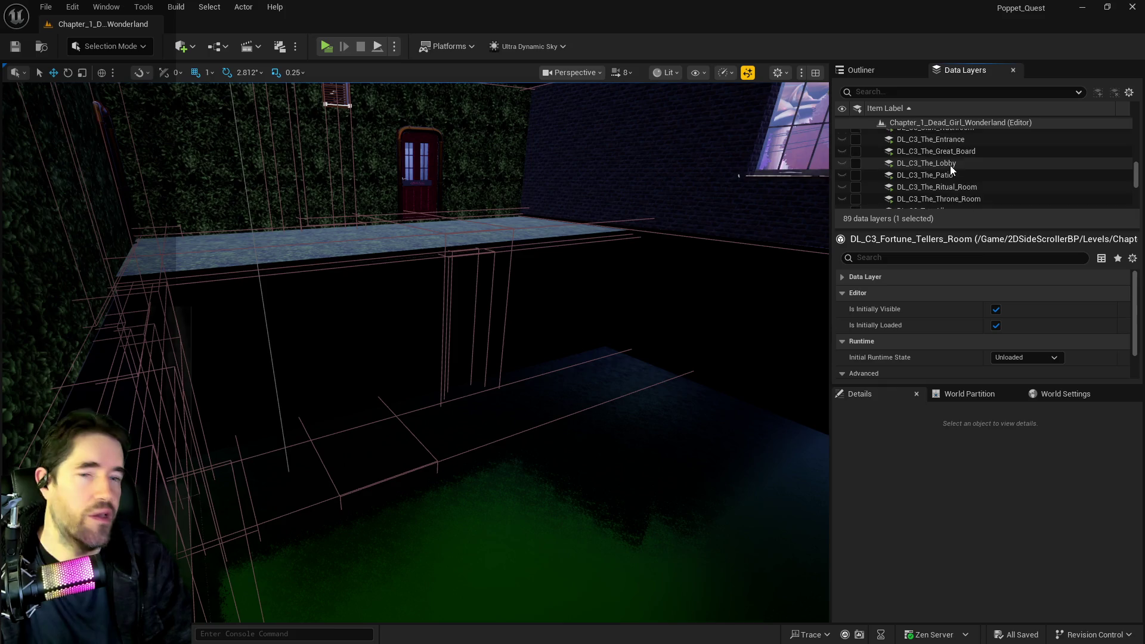
scroll(949, 166, "down", 4)
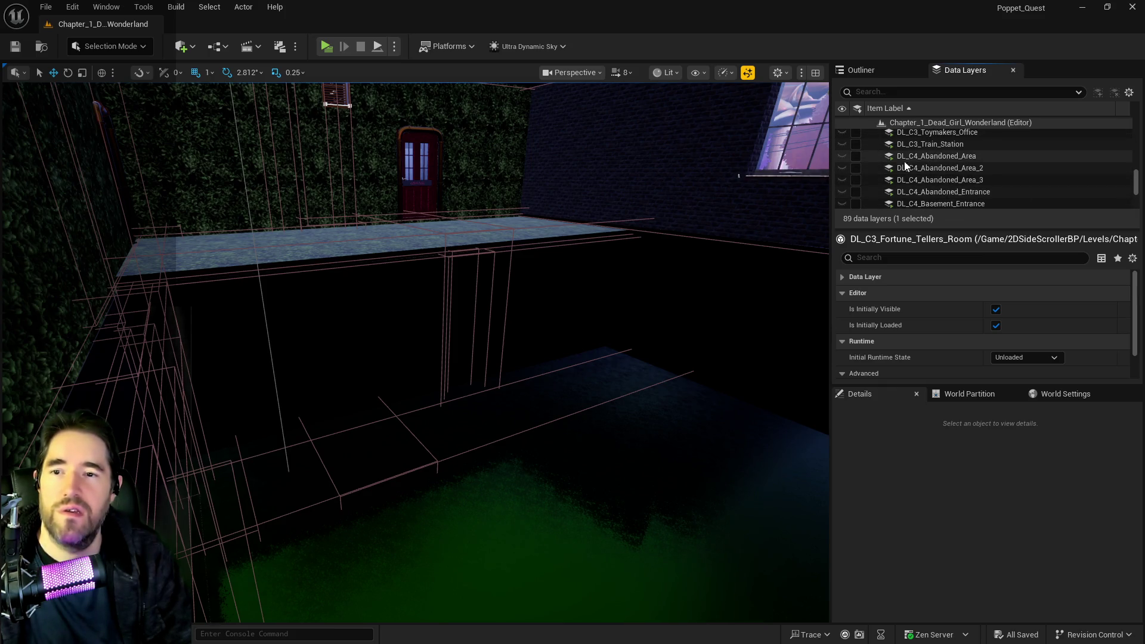
left_click(897, 148, "shift")
left_click(860, 145)
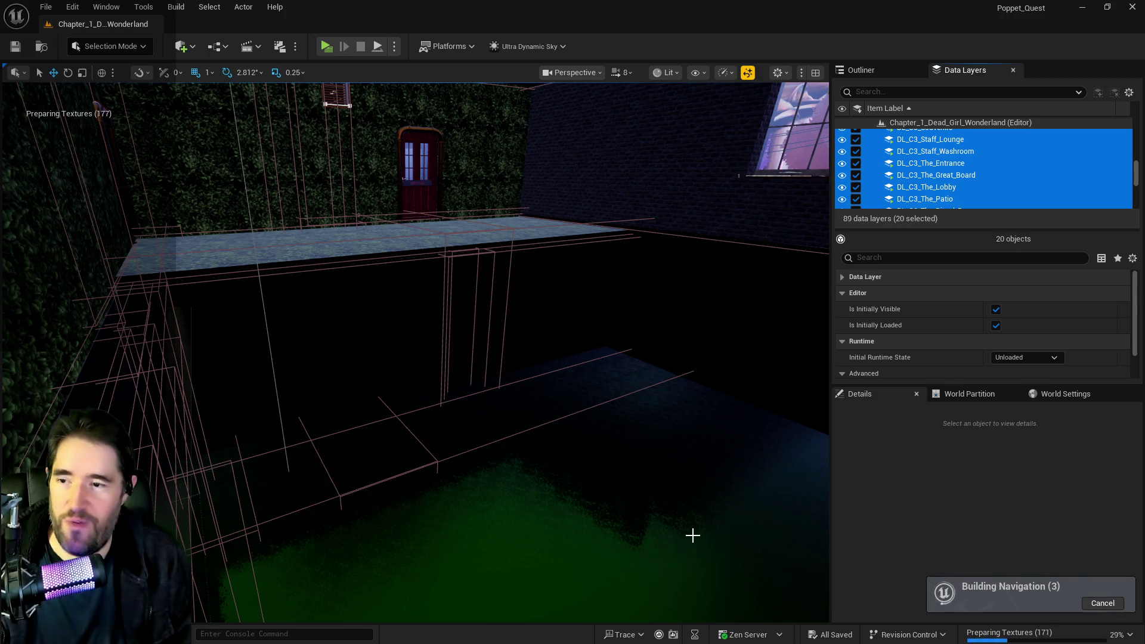
mouse_move(416, 352)
left_mouse_down()
mouse_move(322, 364)
mouse_move(381, 361)
mouse_move(358, 358)
mouse_move(382, 361)
mouse_move(358, 358)
mouse_move(370, 361)
left_mouse_up()
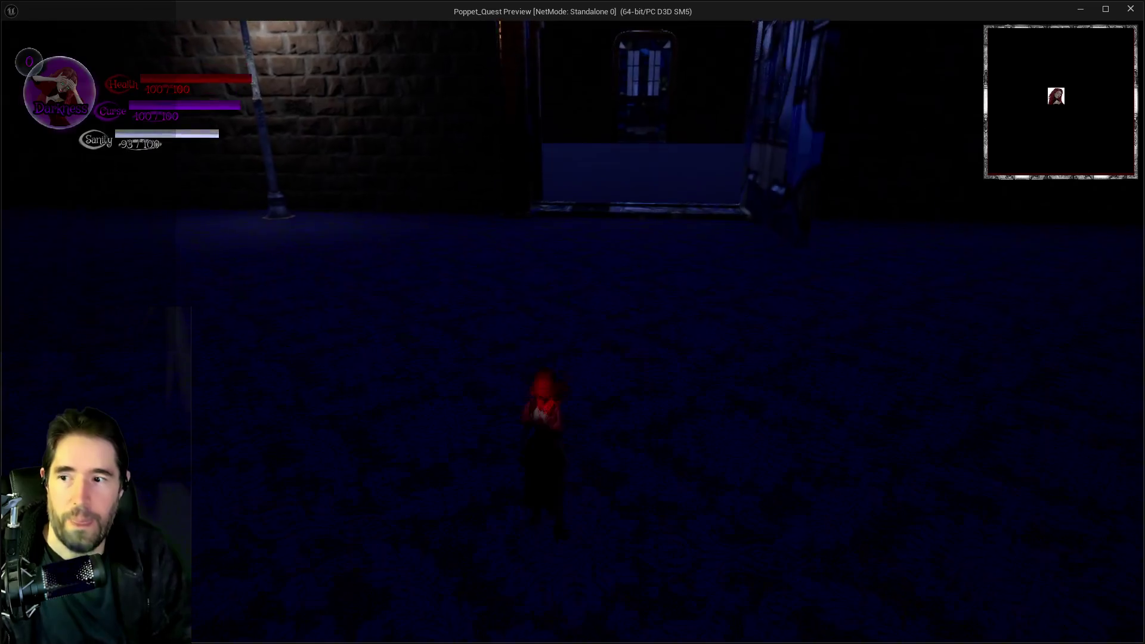
Start from the chapter card menu, run out of The Lobby down the Toy City street, then close the preview
key("Tab")
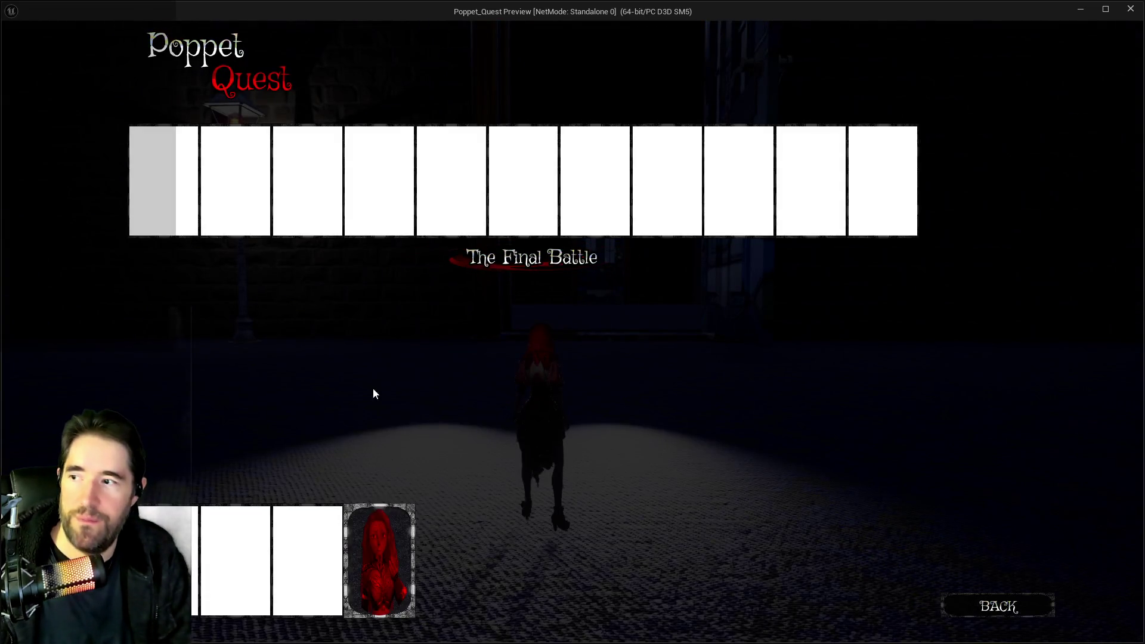
left_click(440, 161)
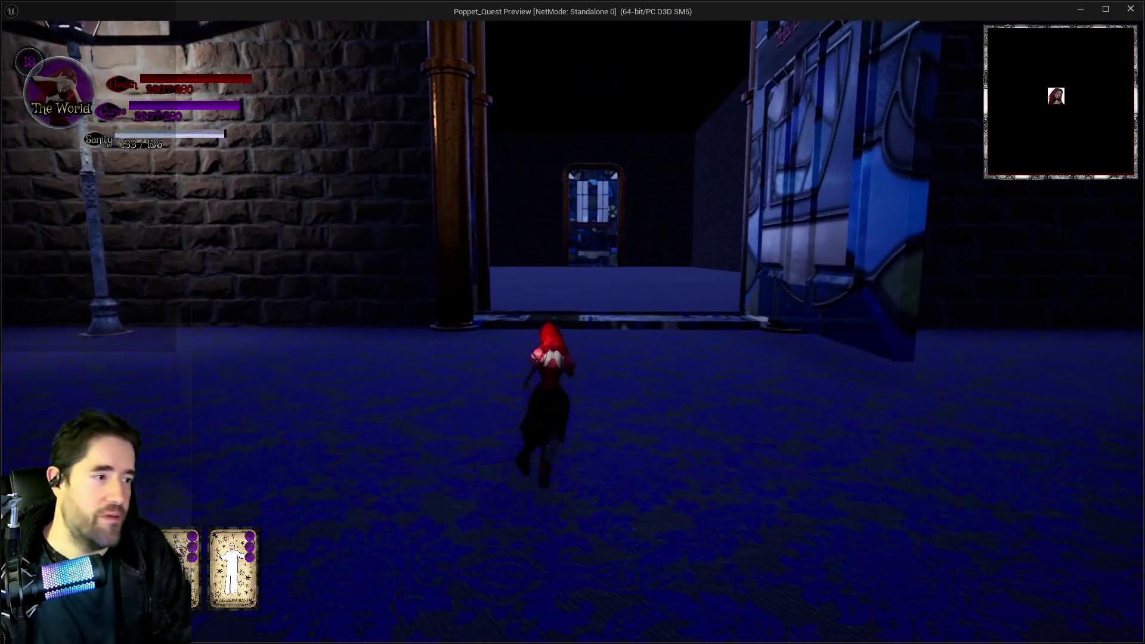
key("w")
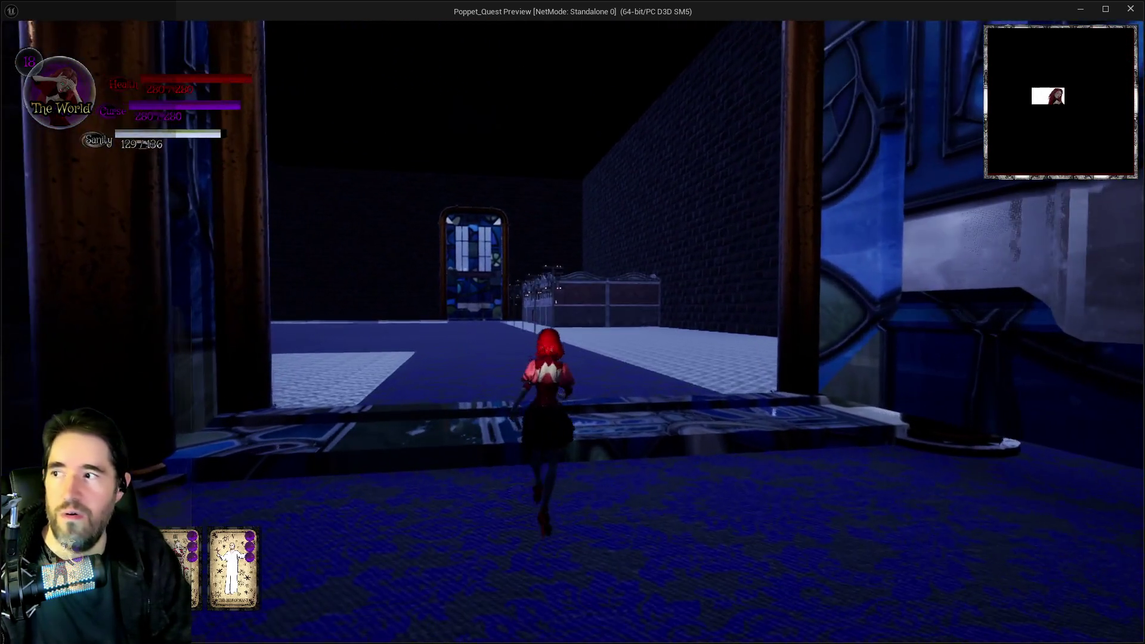
key("w")
key("w")
key("space")
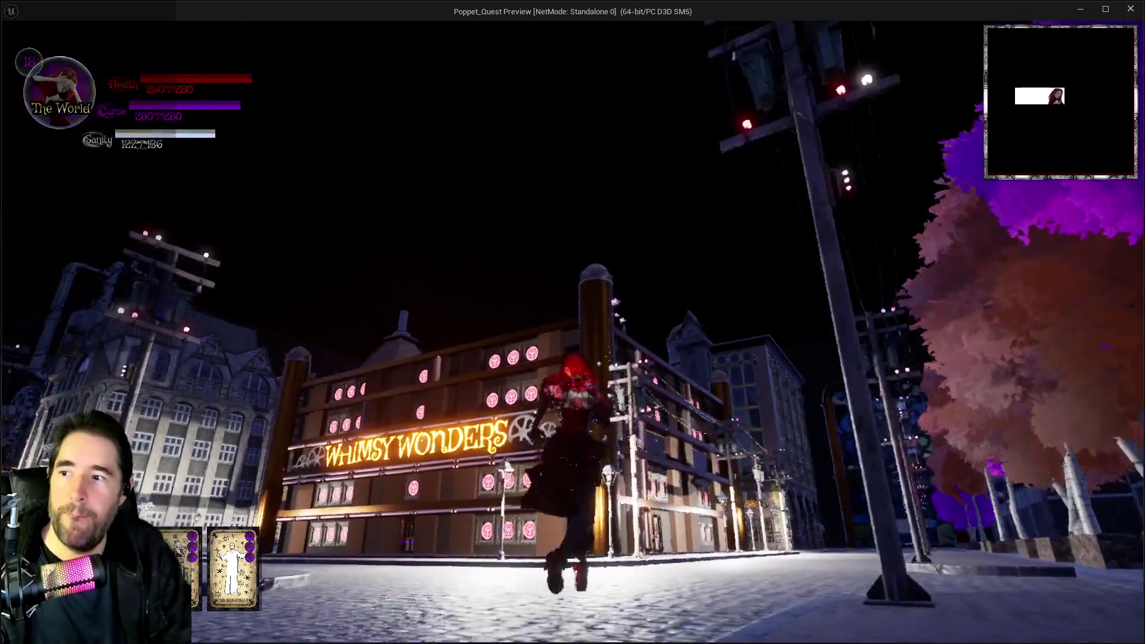
key("w")
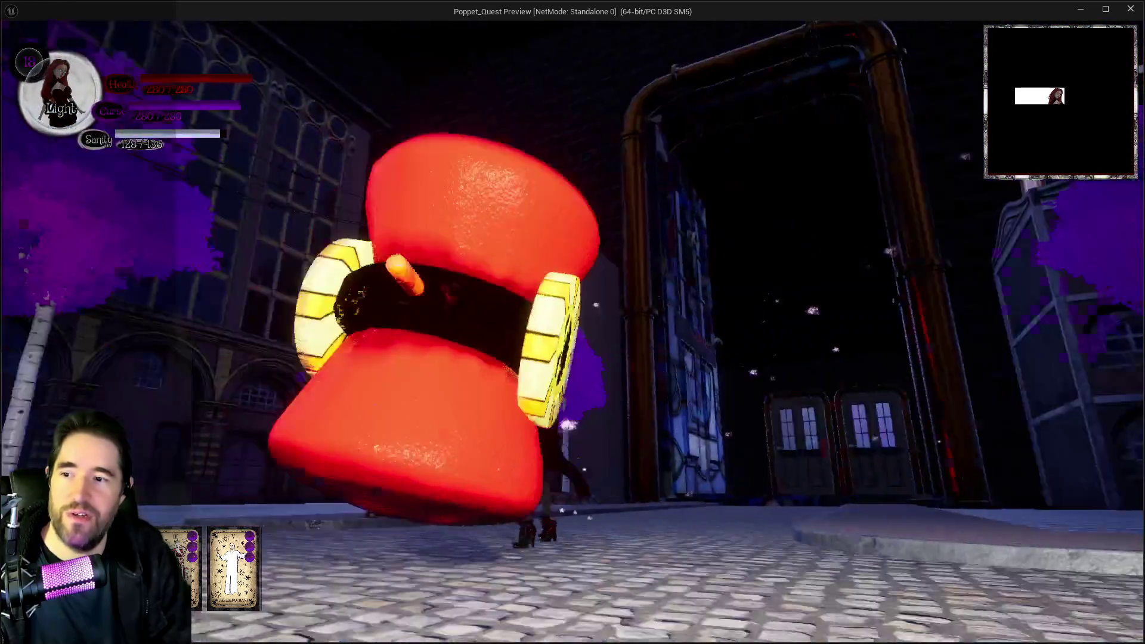
key("w")
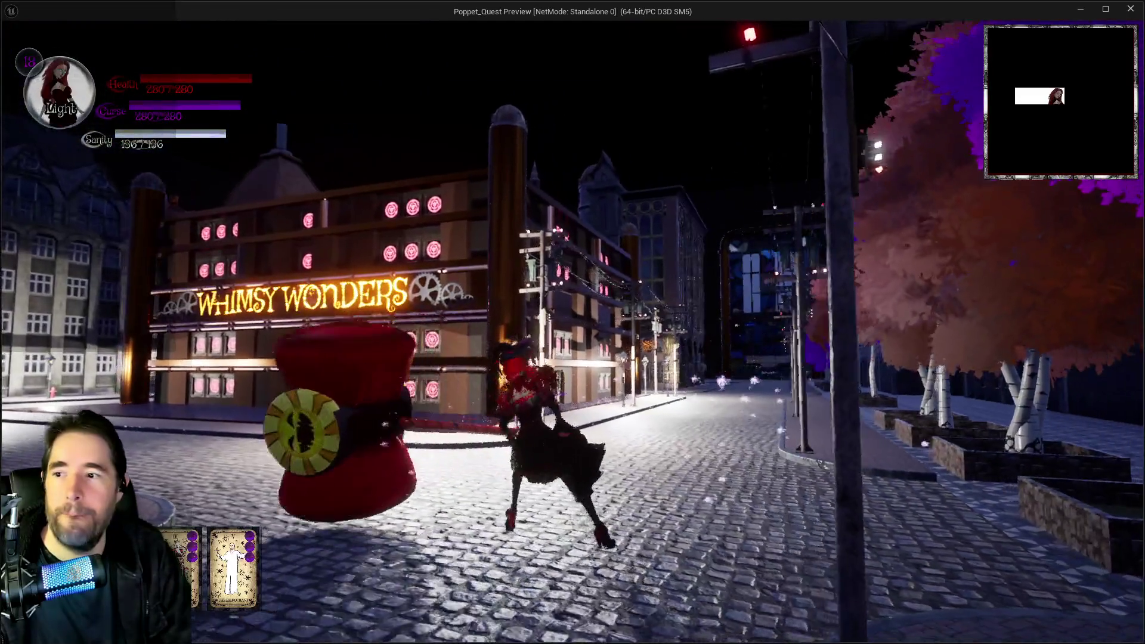
key("w")
key("alt+Tab")
key("Escape")
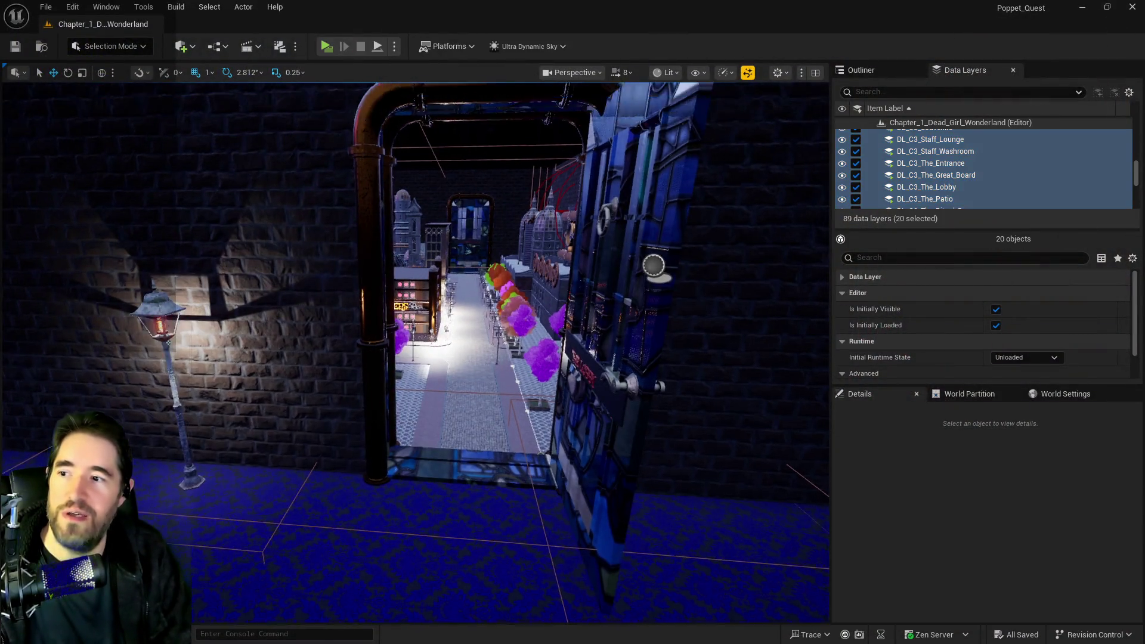
Place a Nav Mesh Bounds Volume over the city from Quick Add, scaled to 100
key("w")
scroll(366, 169, "down", 3)
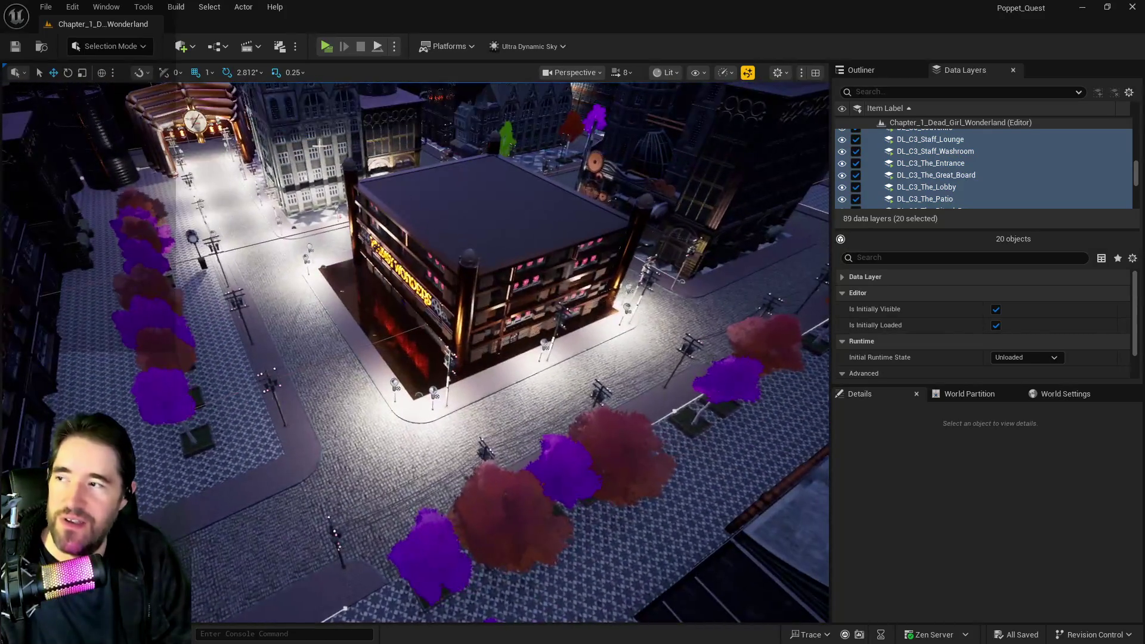
left_click(179, 46)
mouse_move(244, 305)
left_mouse_down()
mouse_move(591, 374)
mouse_move(561, 371)
left_mouse_up()
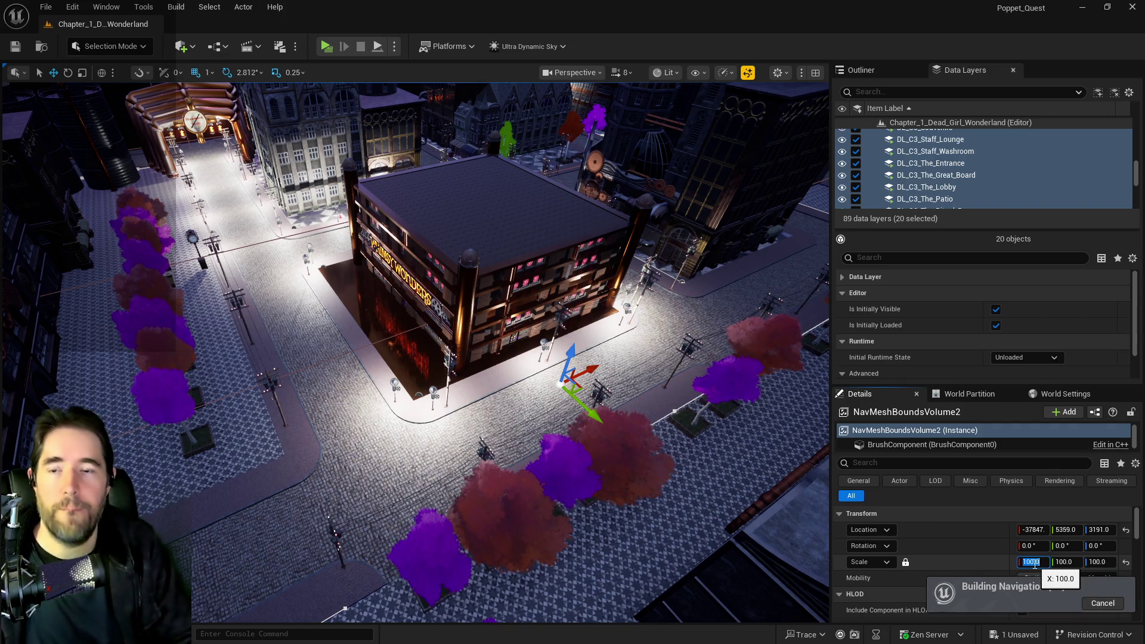
Save the level with the new navigation volume
key("w")
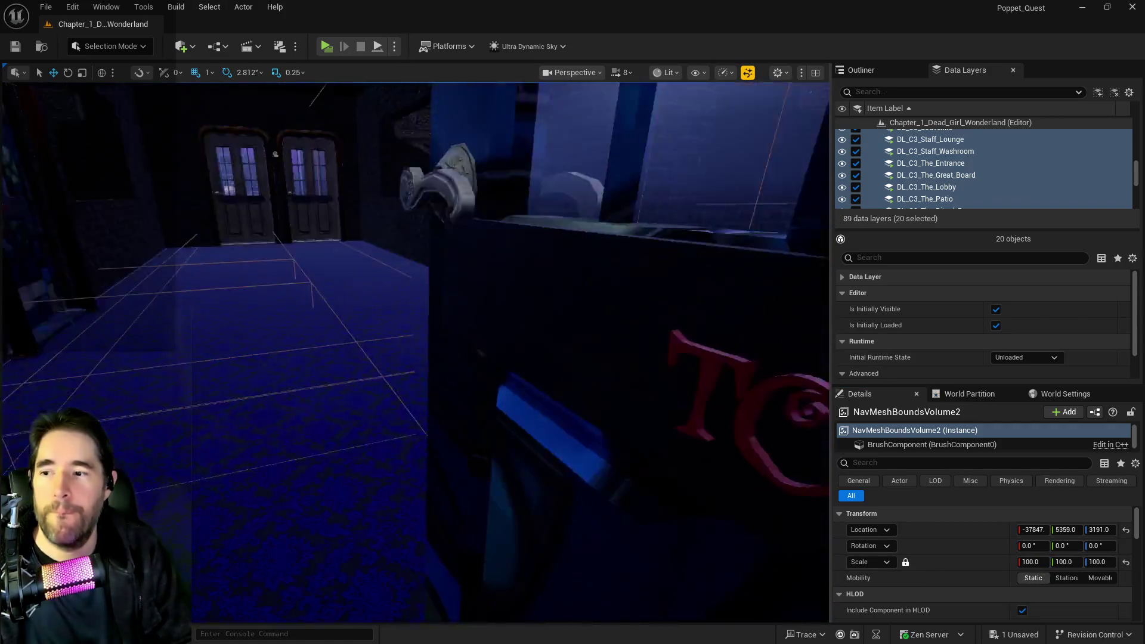
key("ctrl+s")
key("Escape")
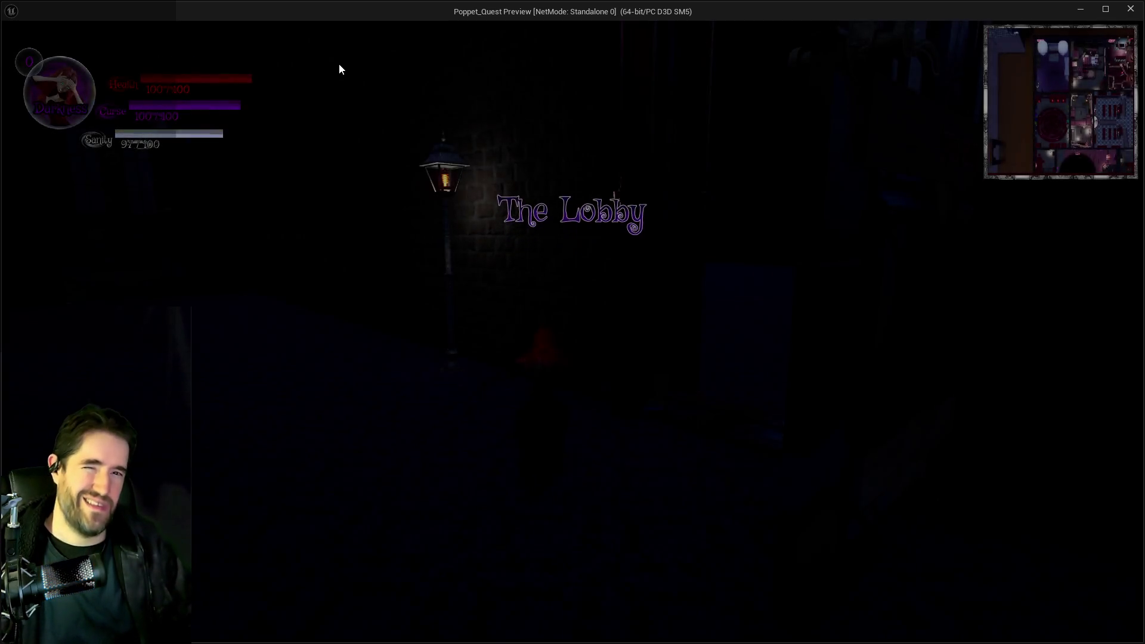
Run the character from The Lobby through the doorway and down the Toy City street
key("w")
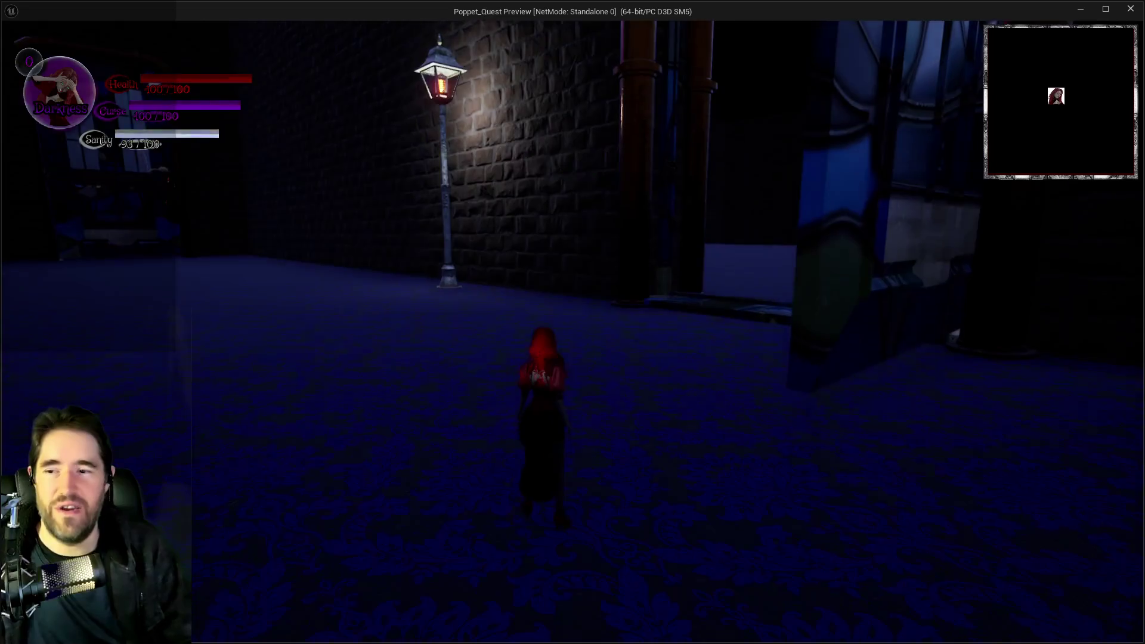
key("w")
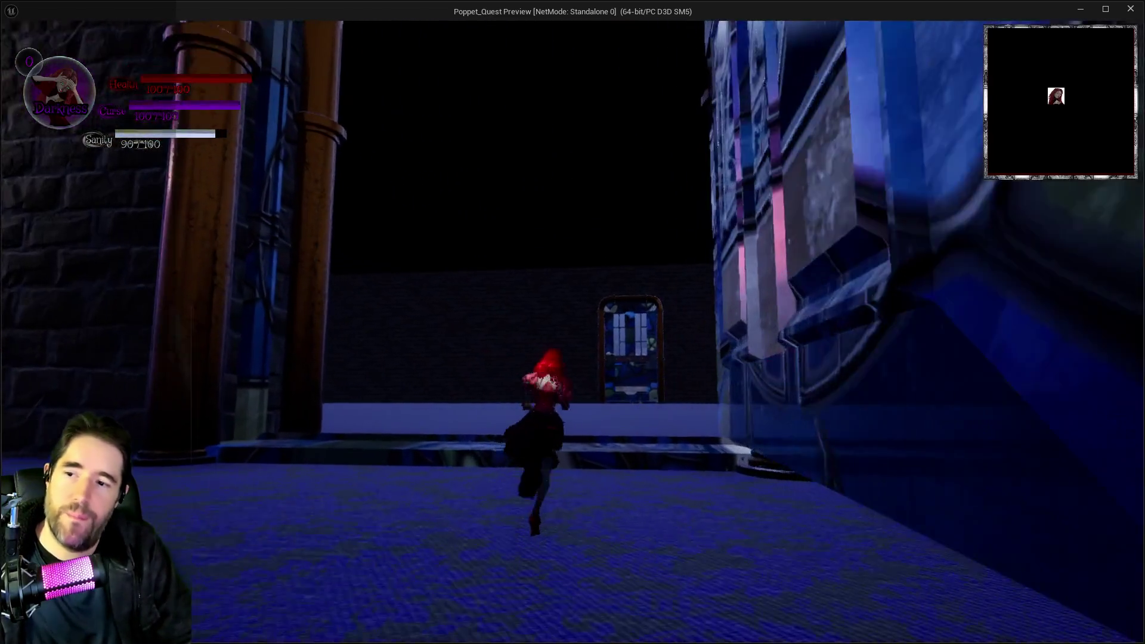
key("w")
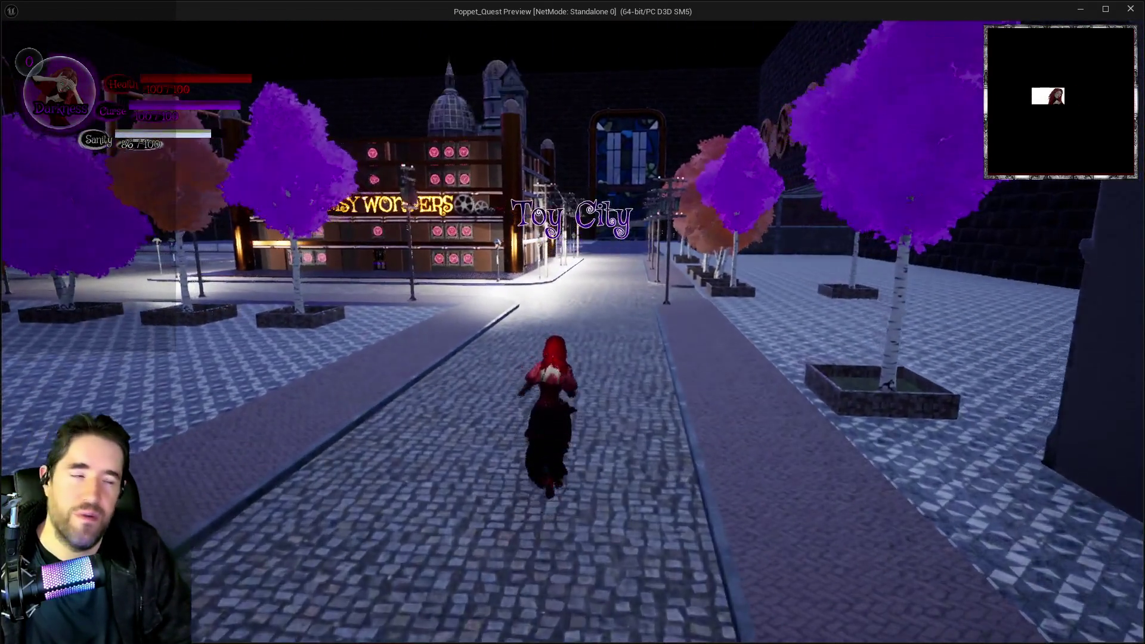
key("w")
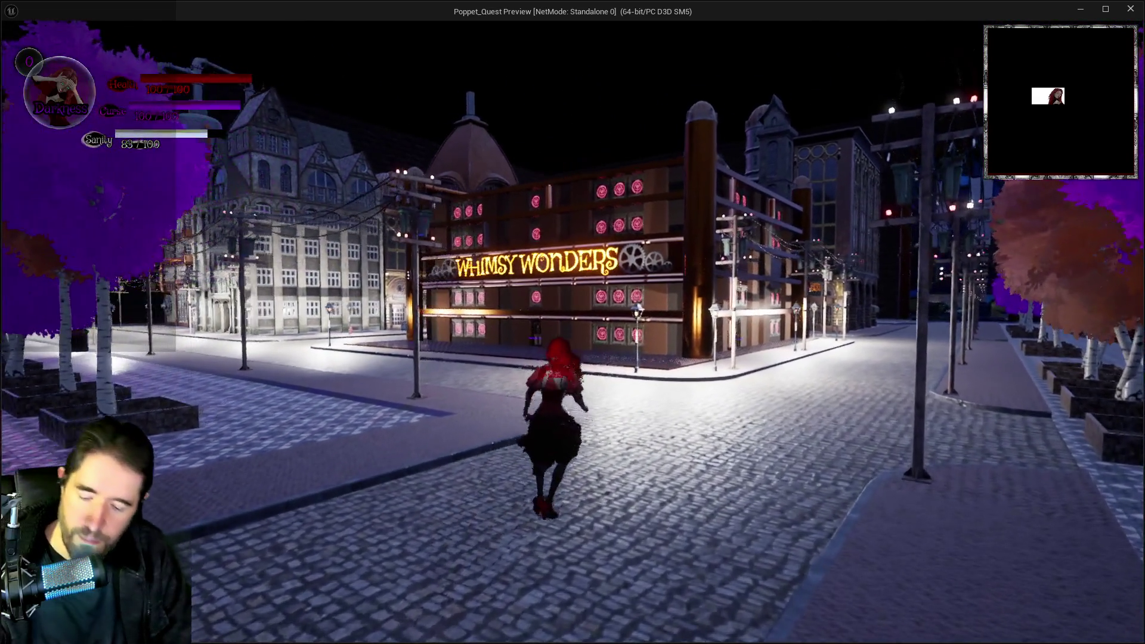
Try the chapter select menu and the giant hammer attack near the cars, then close the preview
key("Tab")
key("Tab")
key("w")
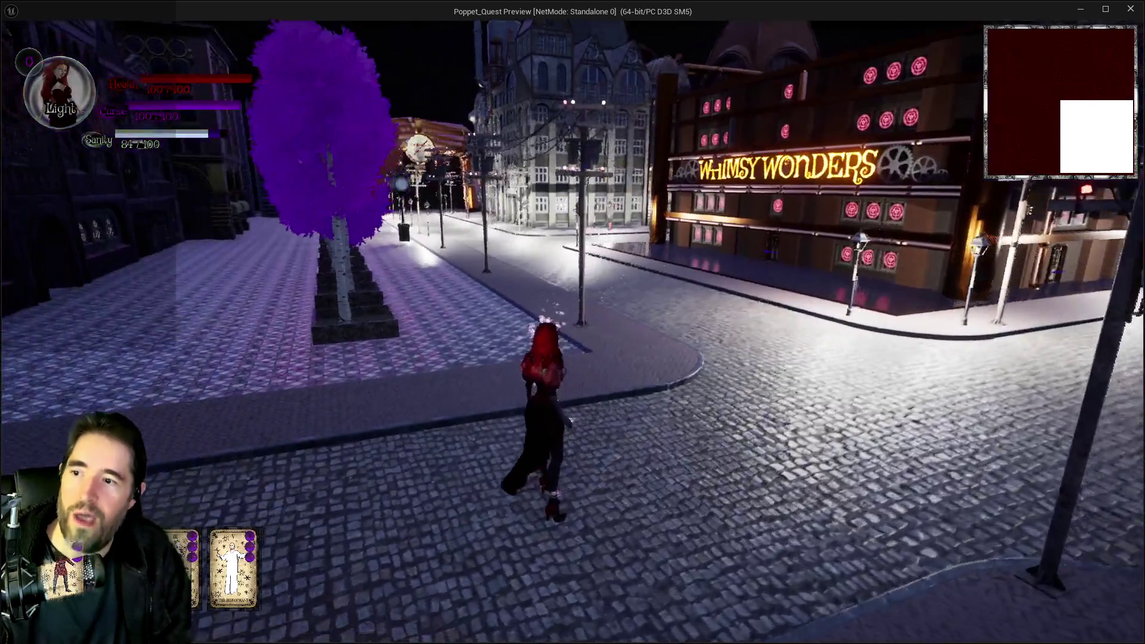
key("w")
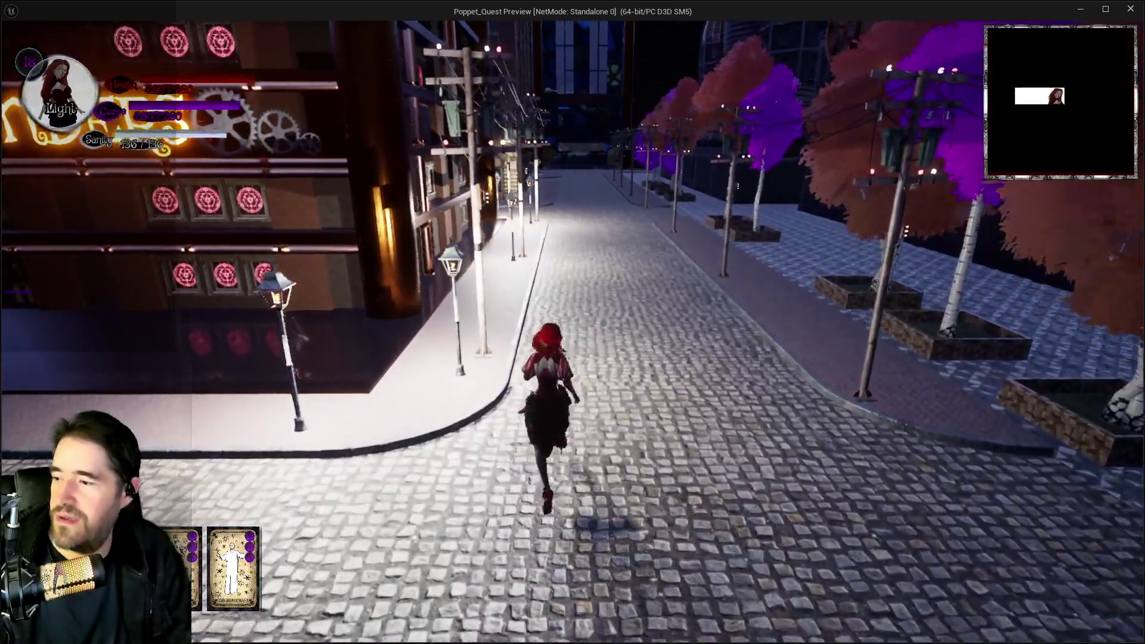
key("w")
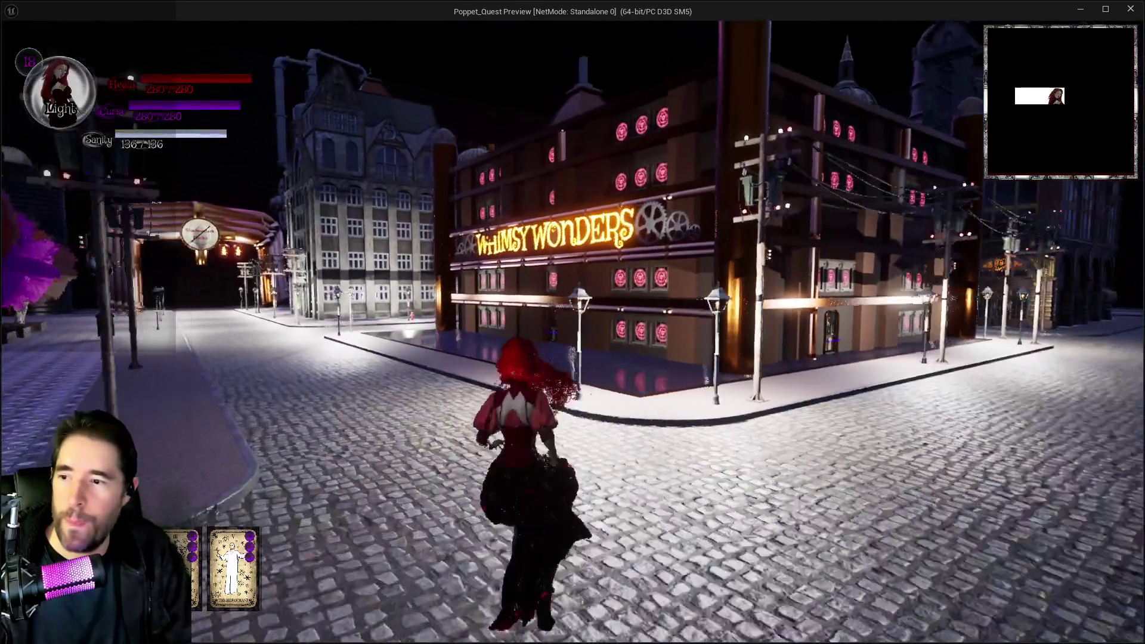
key("w")
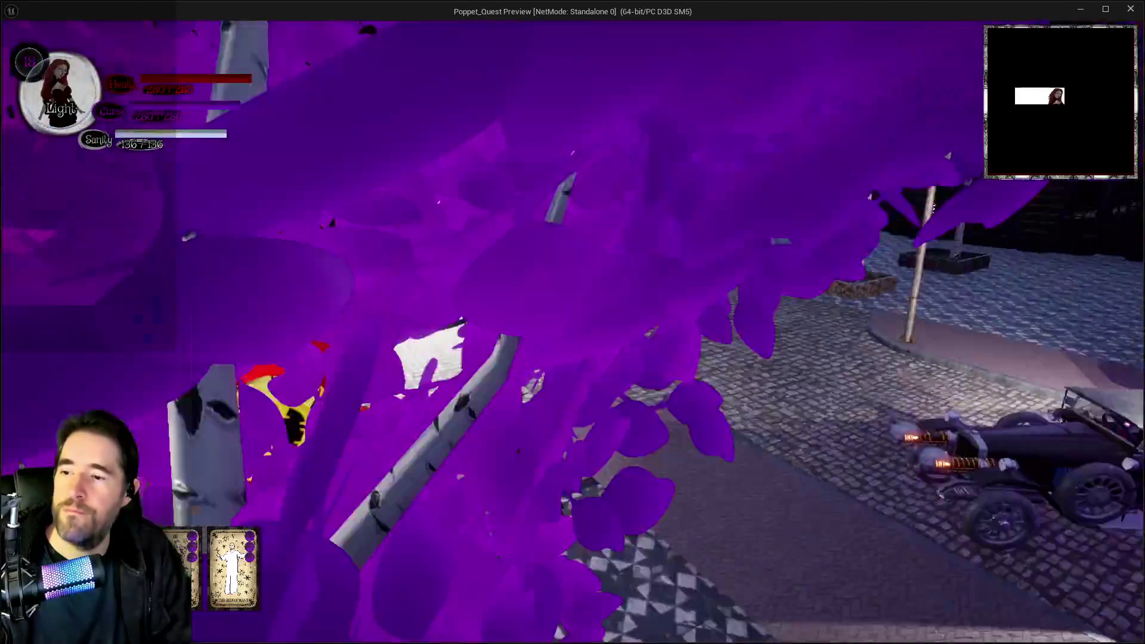
key("w")
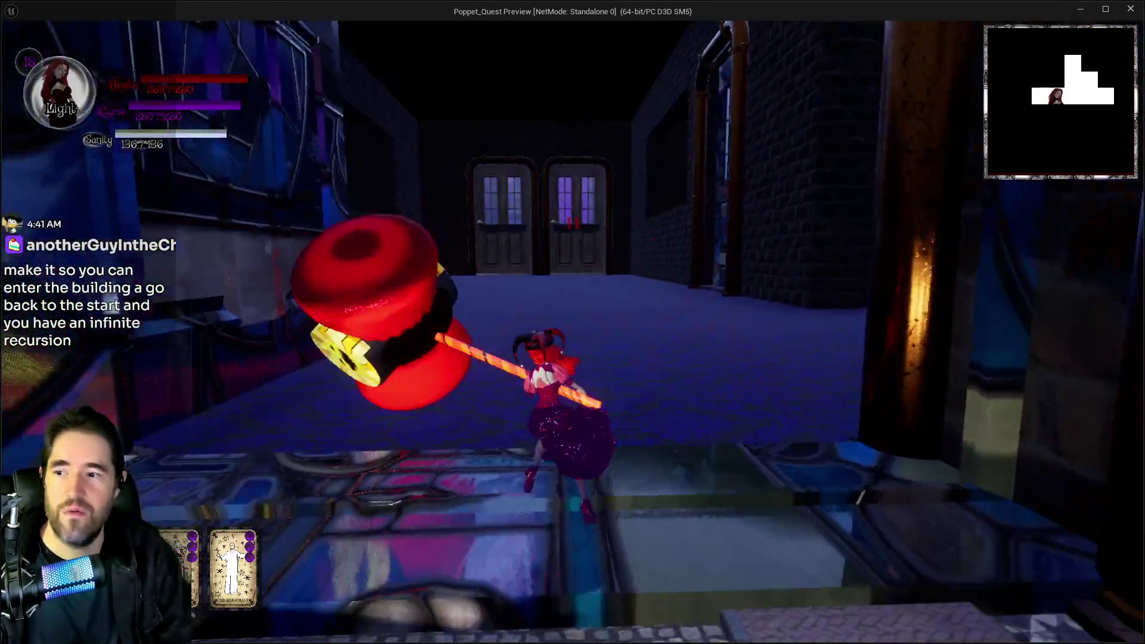
key("Escape")
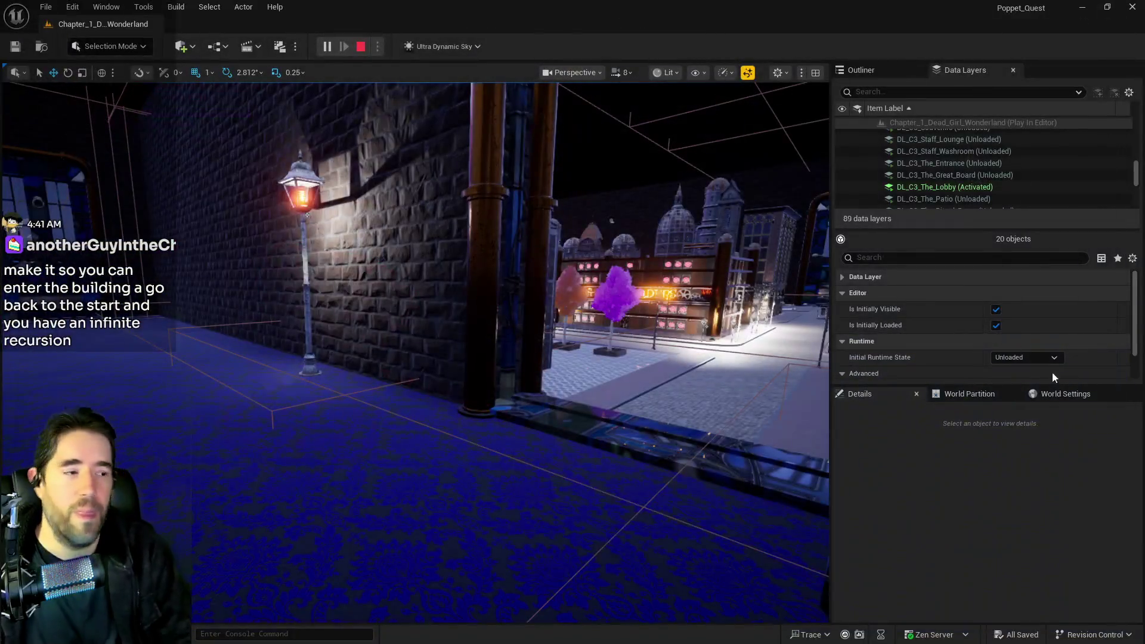
Fly the editor viewport through the gallery corridor up to the rune circle
key("w")
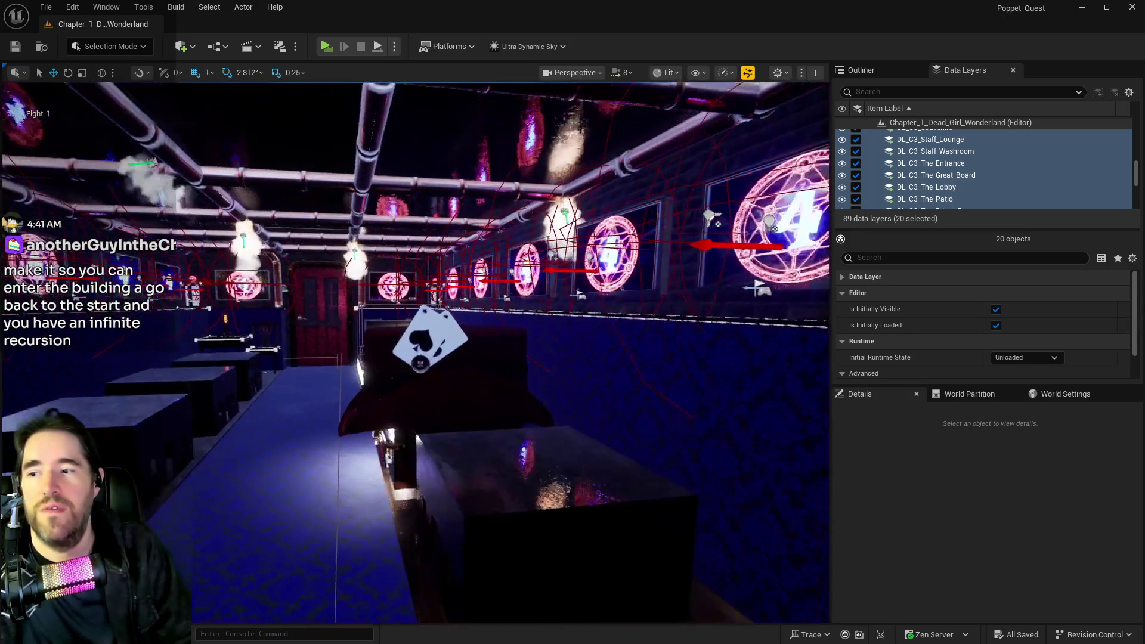
key("w")
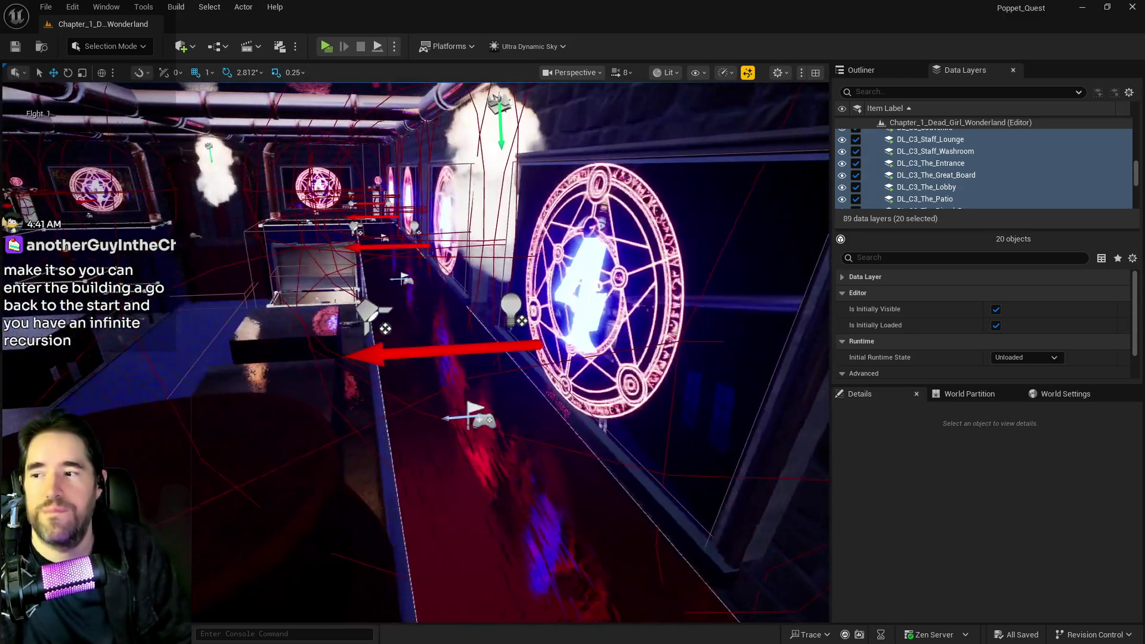
key("w")
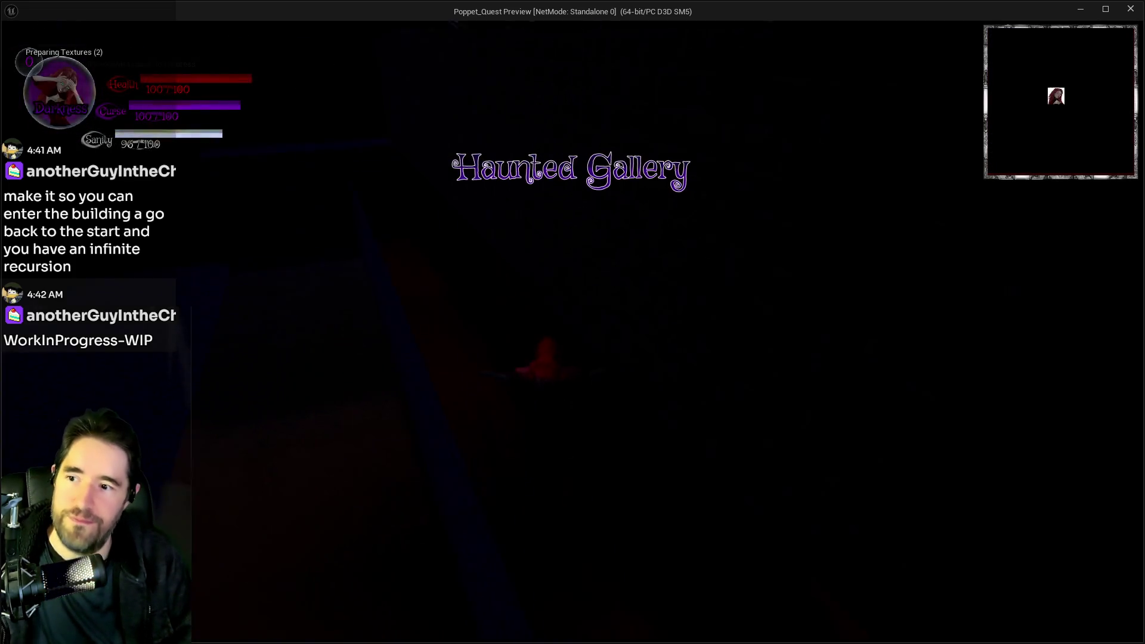
Run the character into the gallery, then open and close the chapter select menu
key("w")
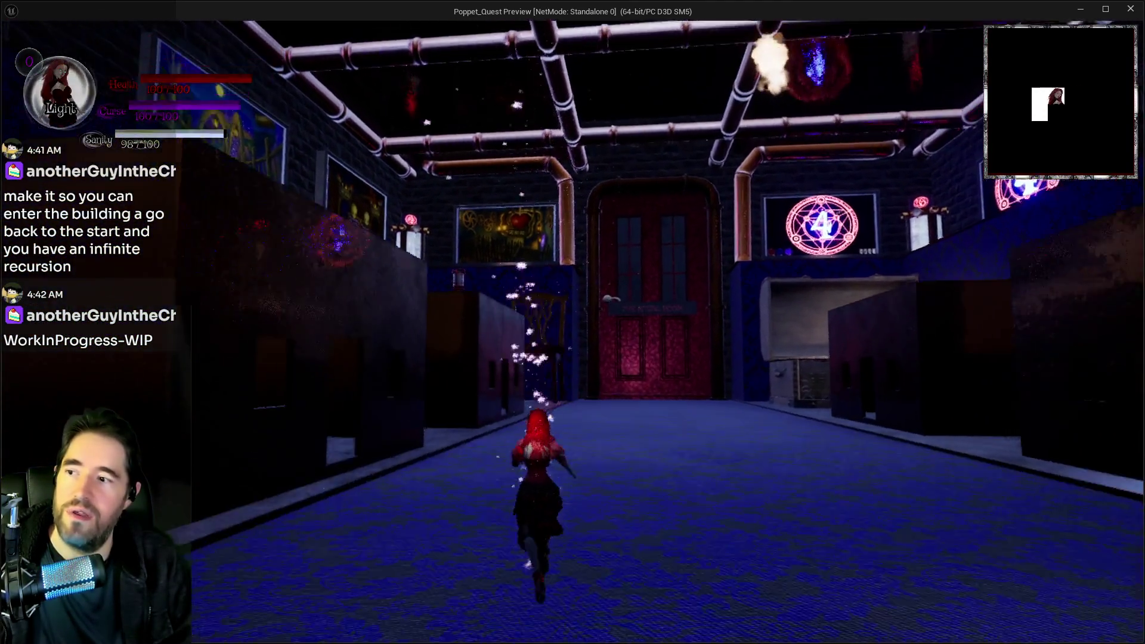
key("Escape")
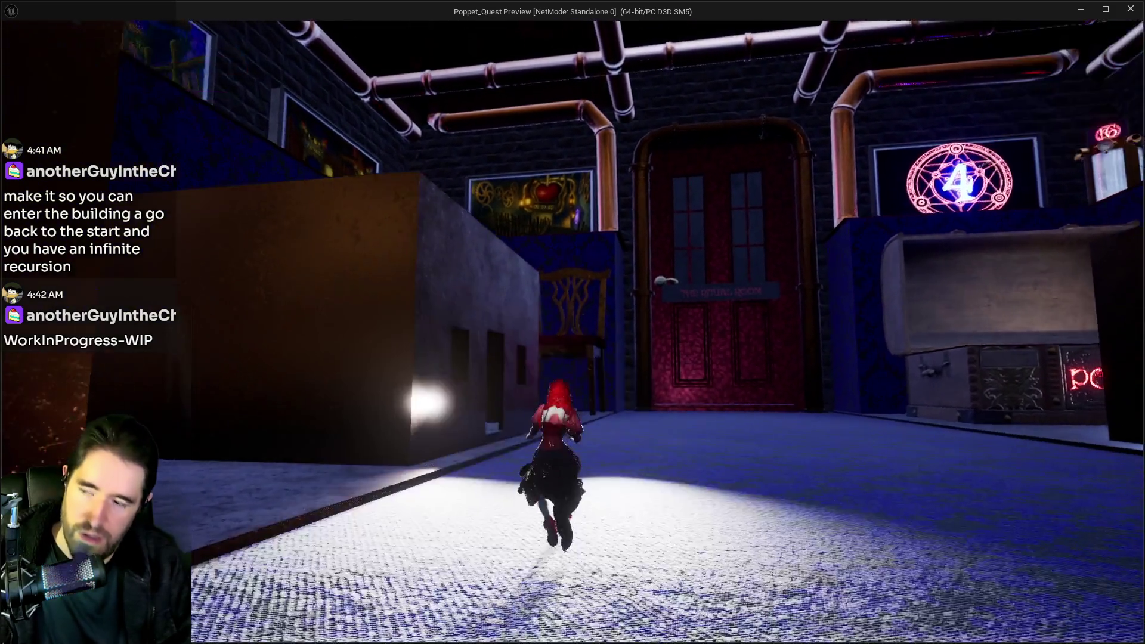
key("Escape")
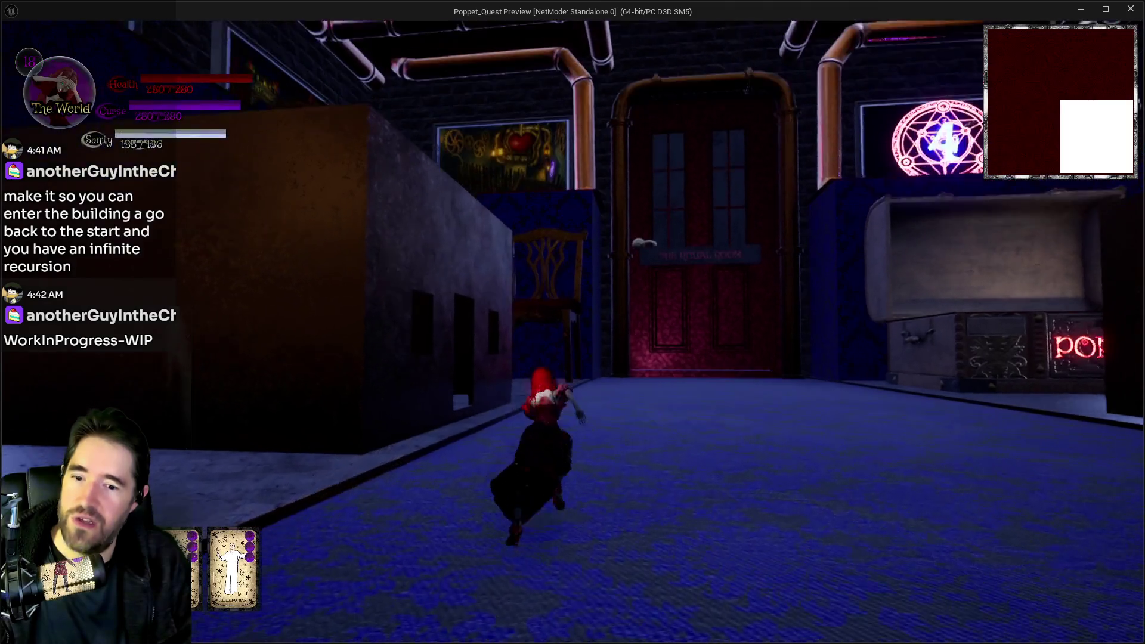
Climb the chair onto the desk, leap off and glide to the ledge under the Toy Maze poster
key("w")
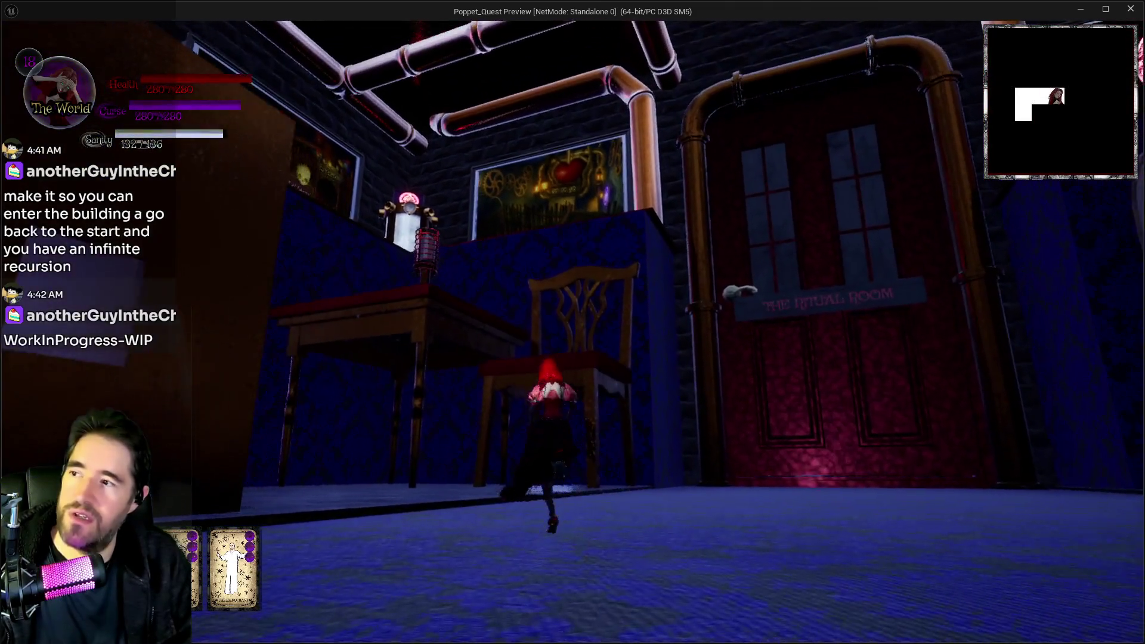
key("w")
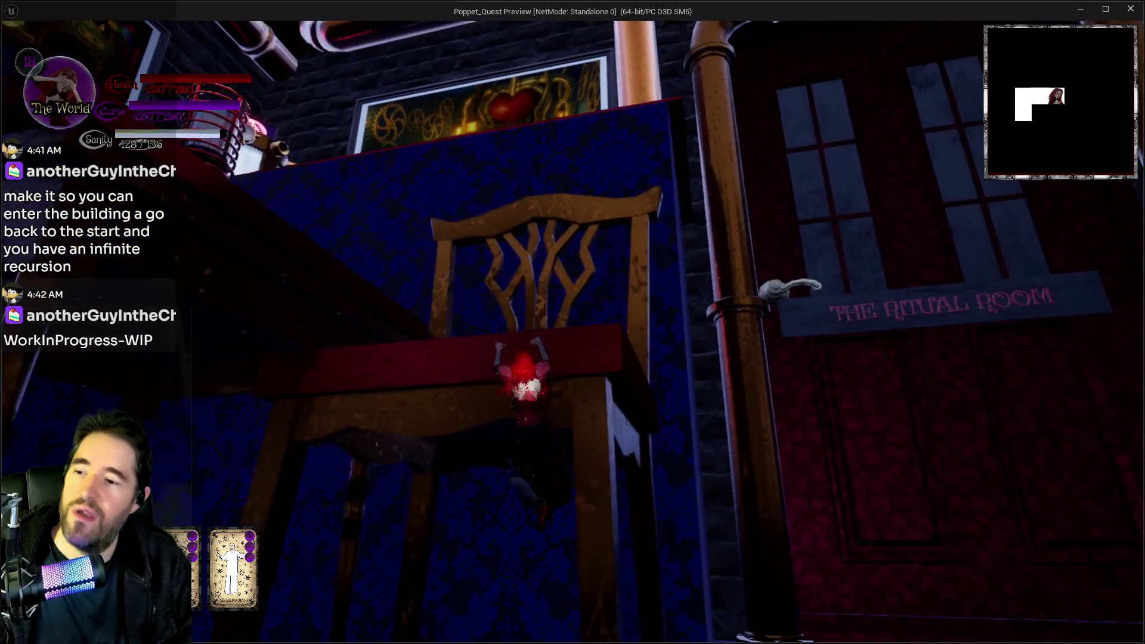
key("w")
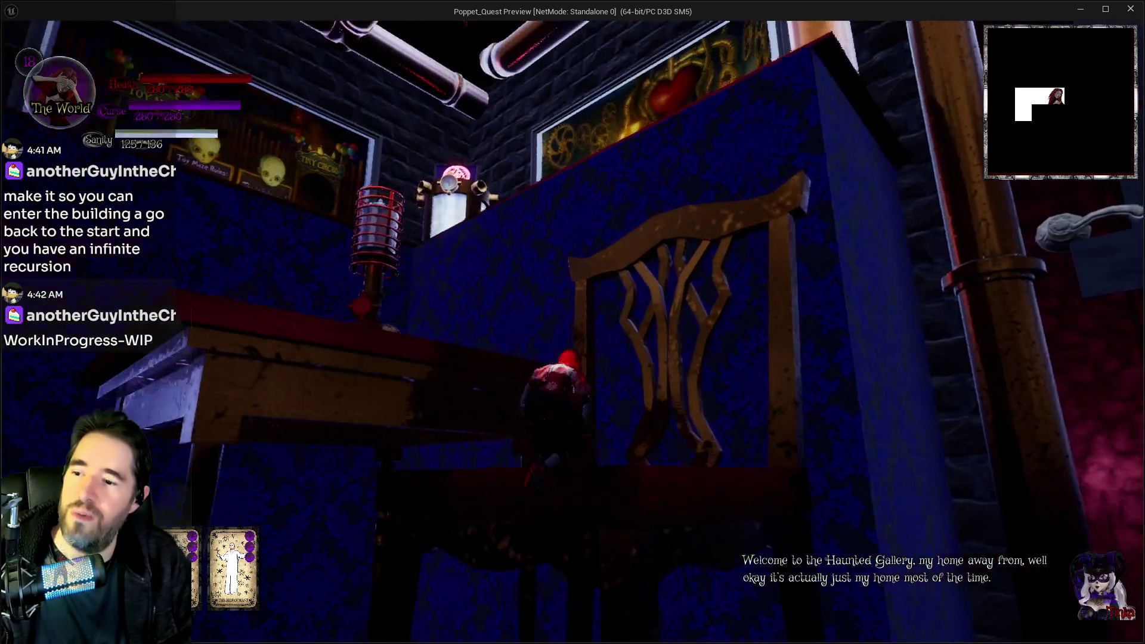
key("w")
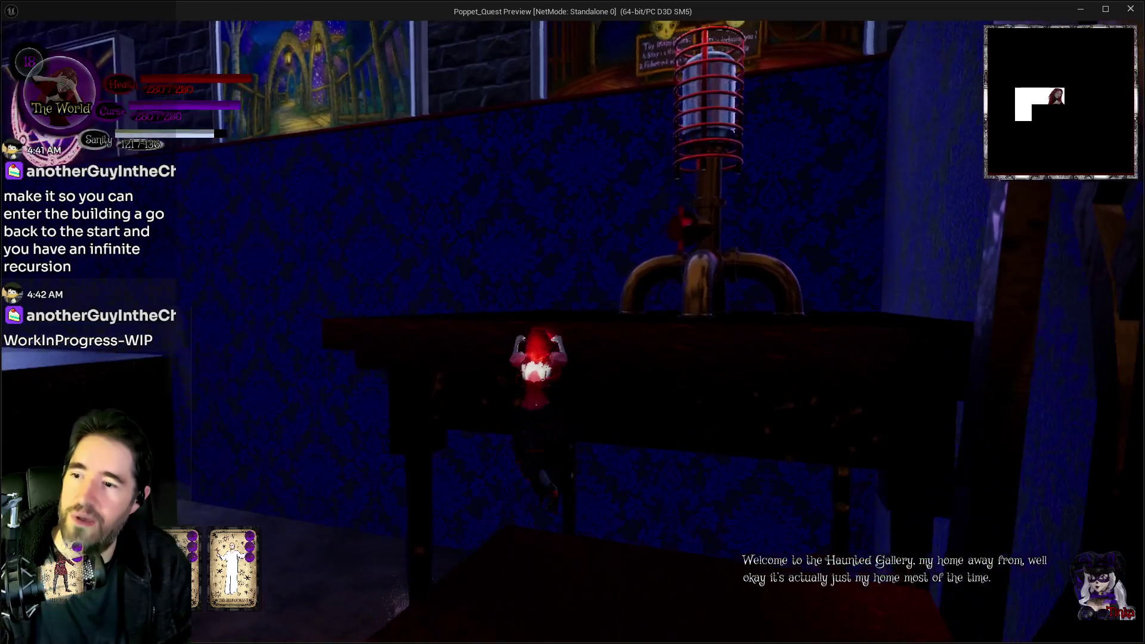
key("space")
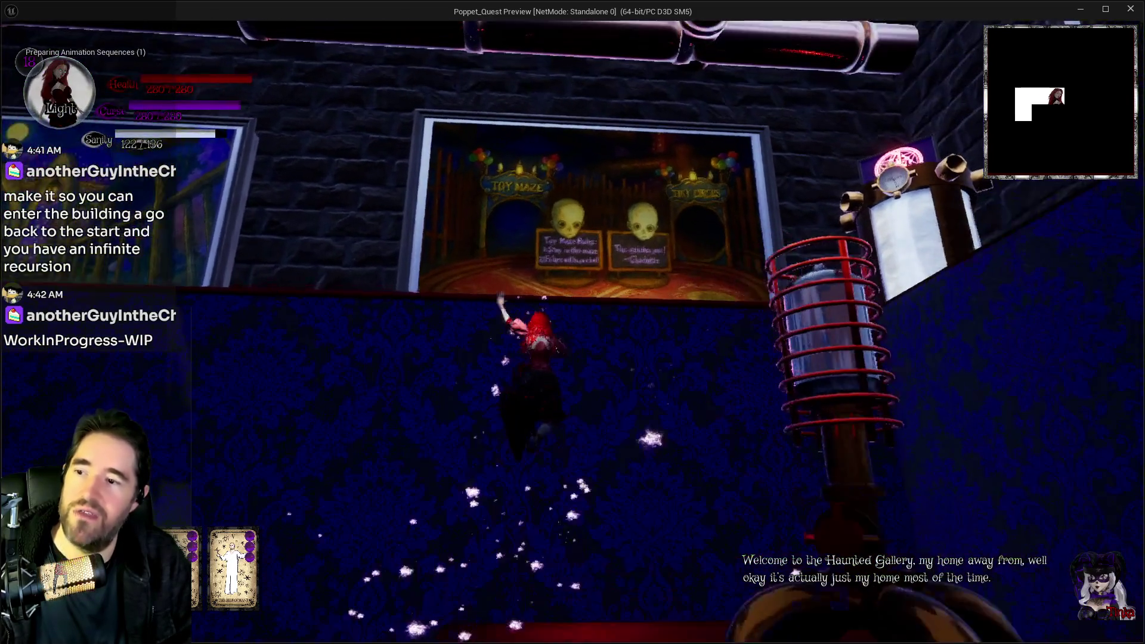
key("w")
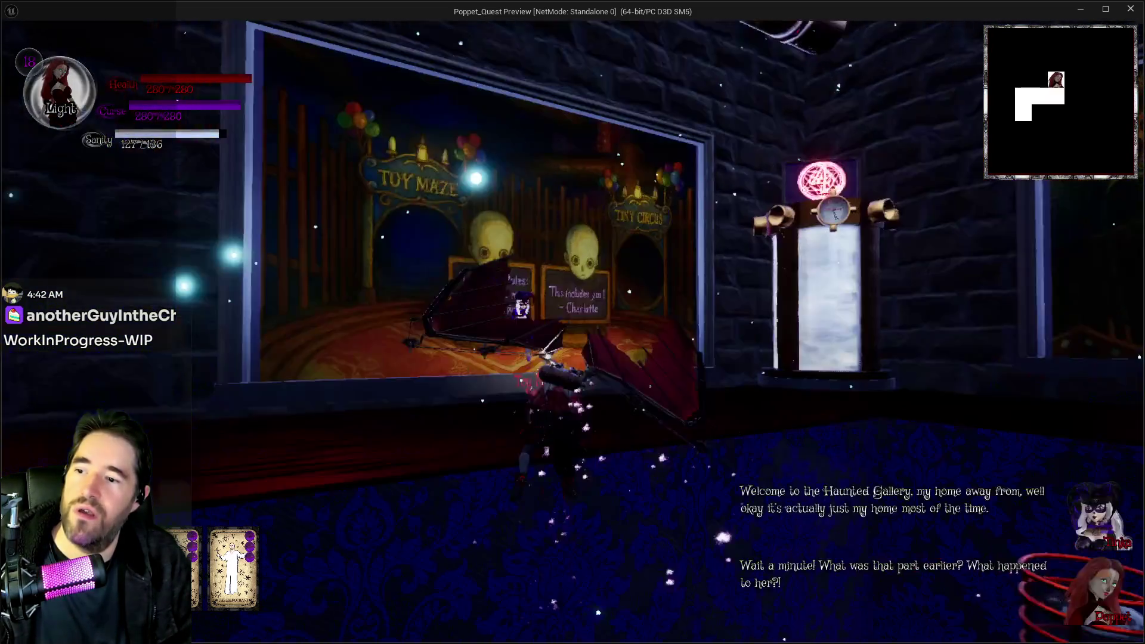
Walk past the Toy Maze painting and run down the red-carpeted aisle past the tables and chest
key("w")
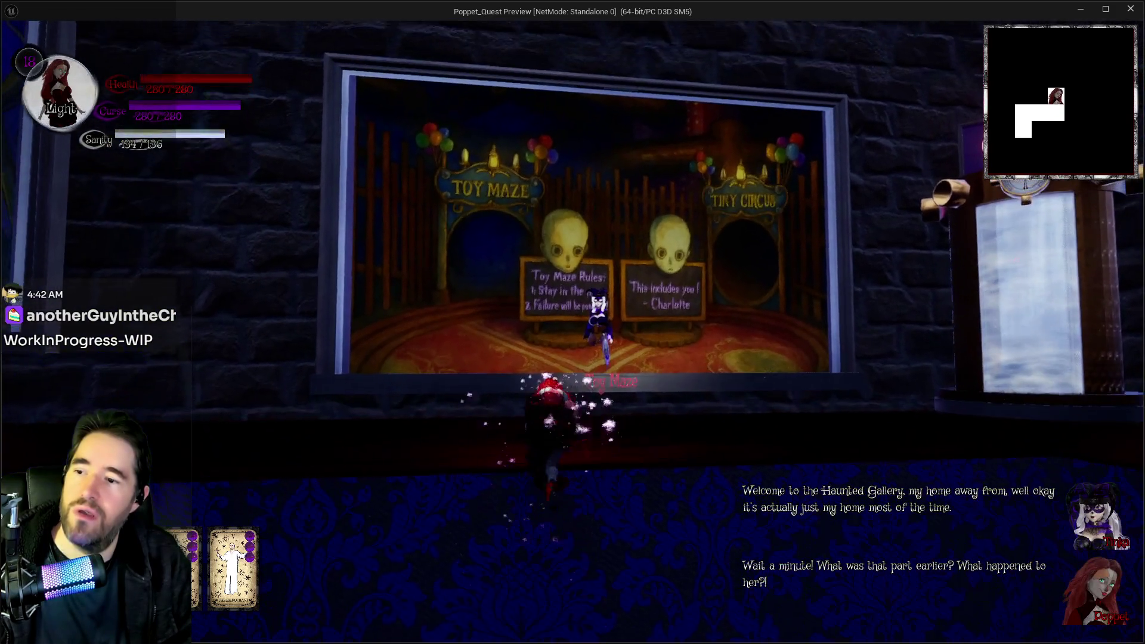
key("d")
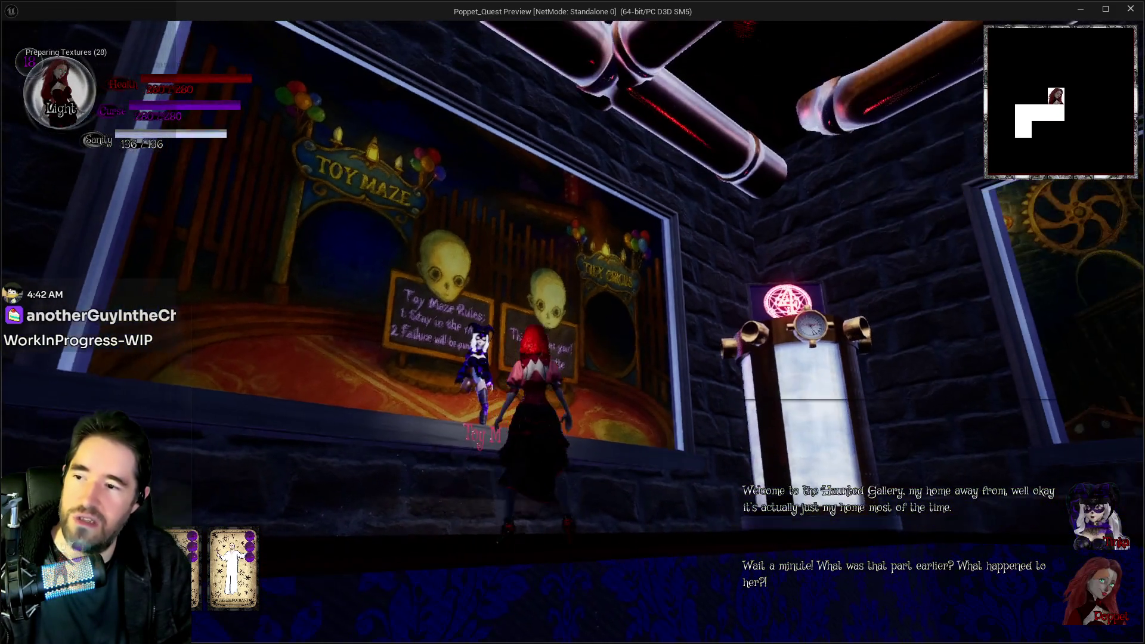
key("d")
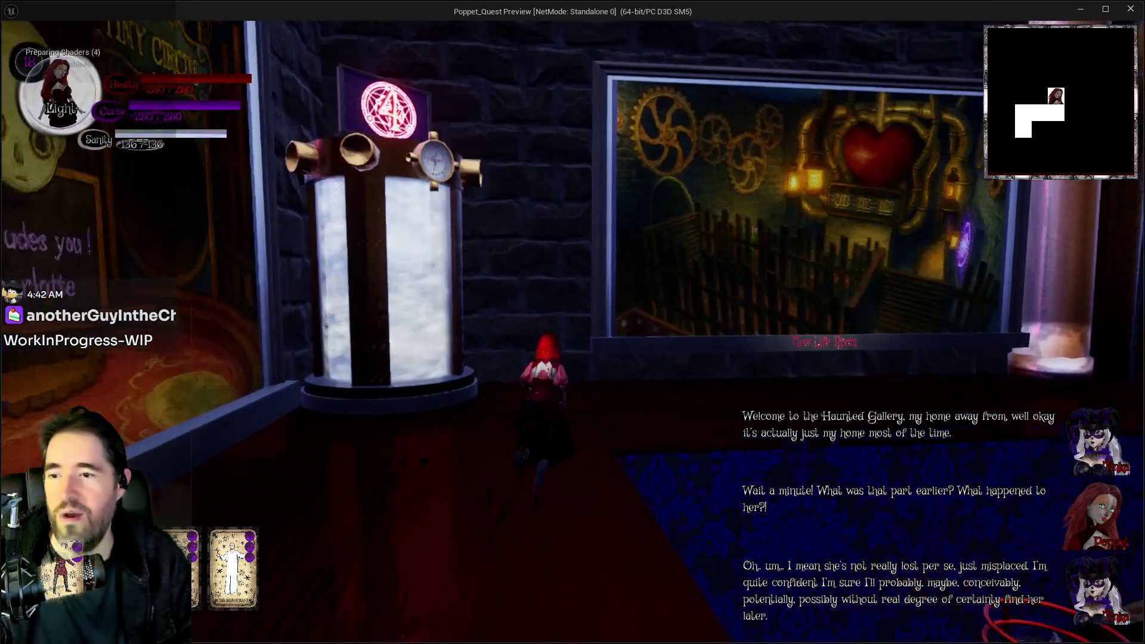
key("w")
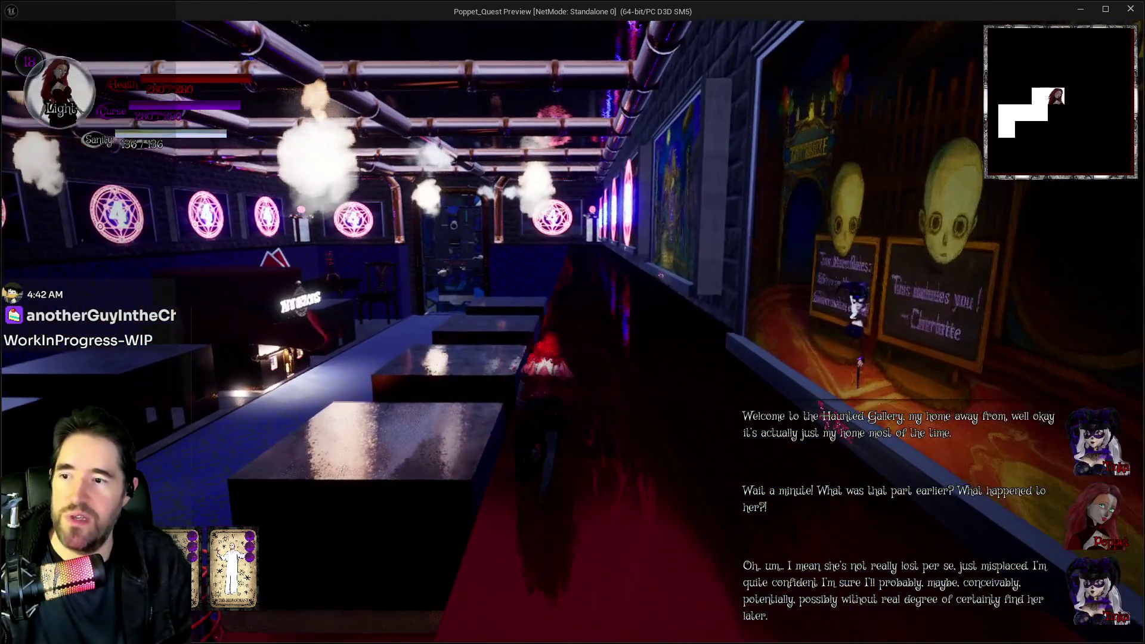
key("w")
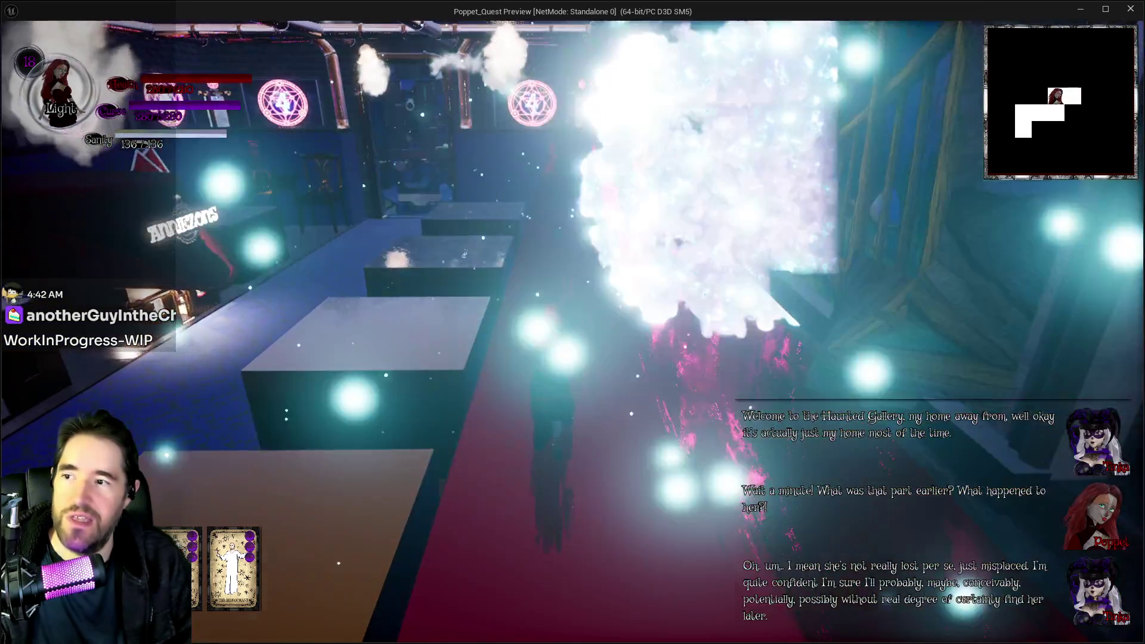
key("w")
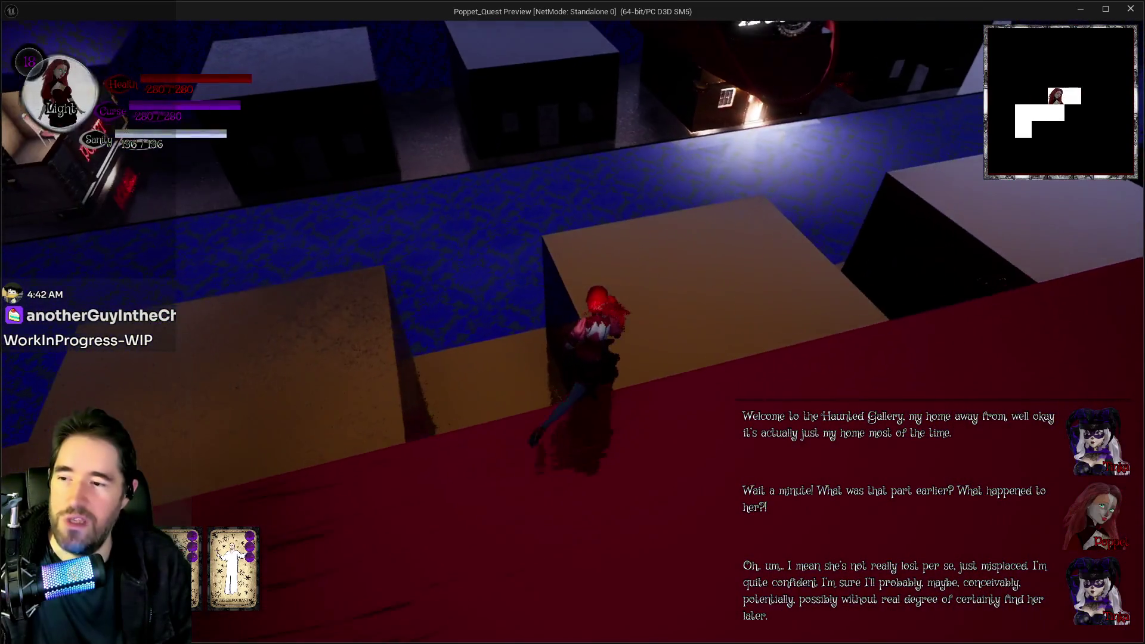
key("w")
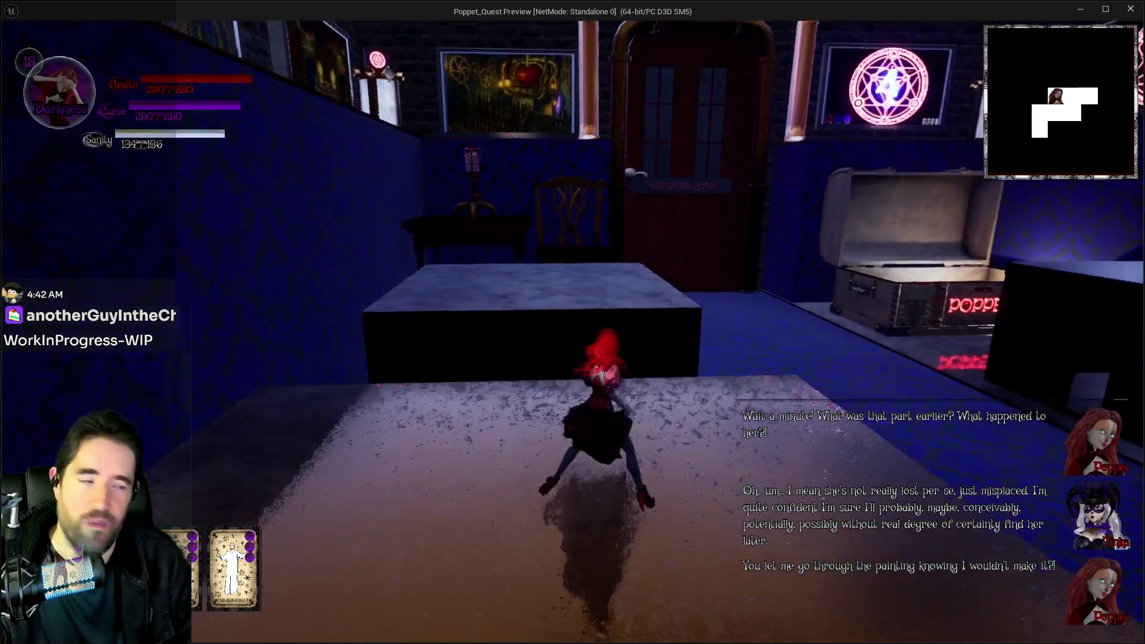
key("w")
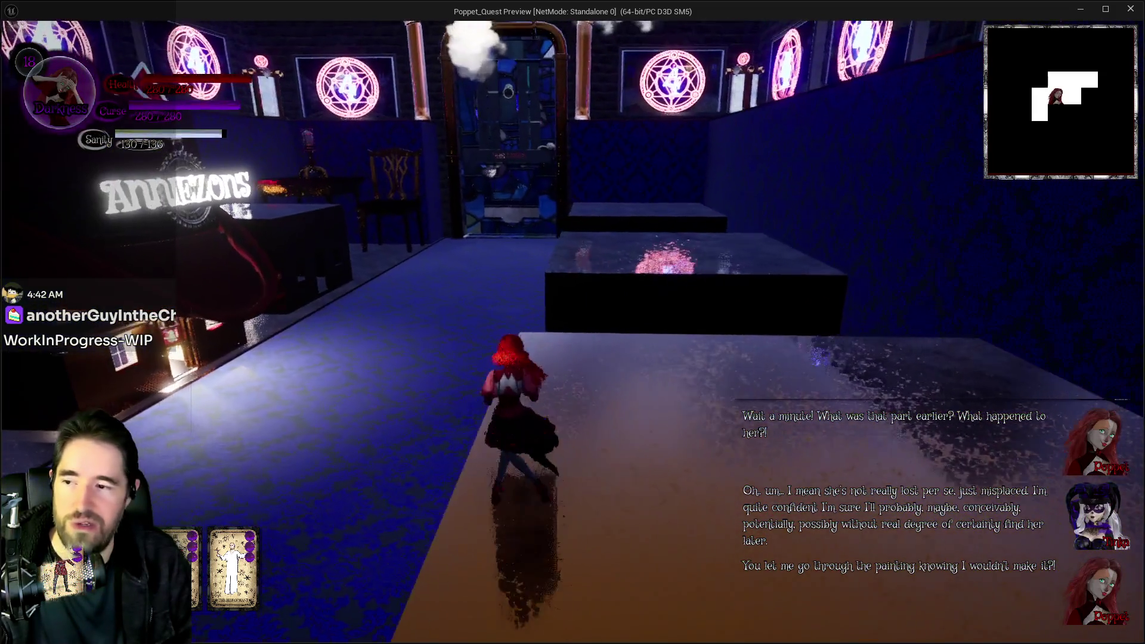
key("w")
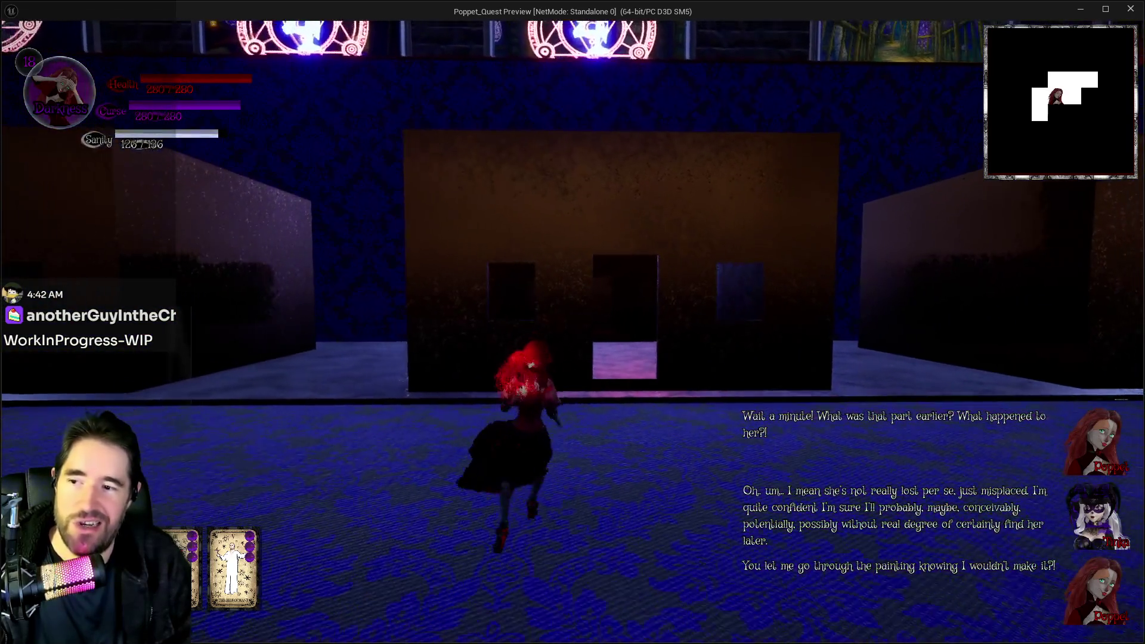
Run down the corridor into the lit shop, visit the shopkeeper's counter, and leave
key("w")
key("w")
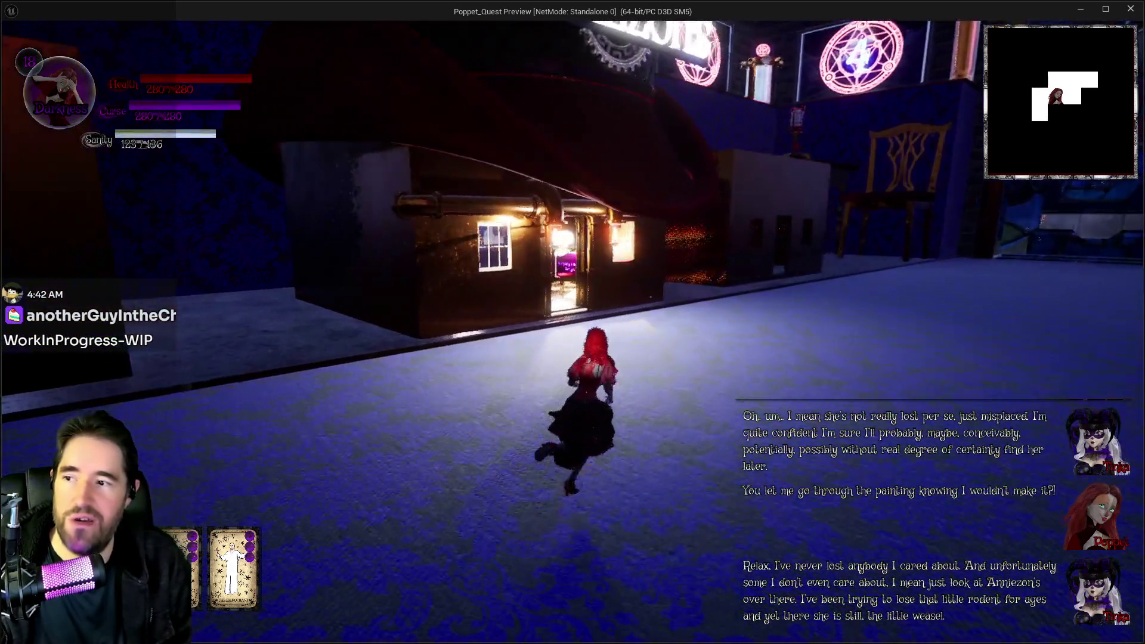
key("w")
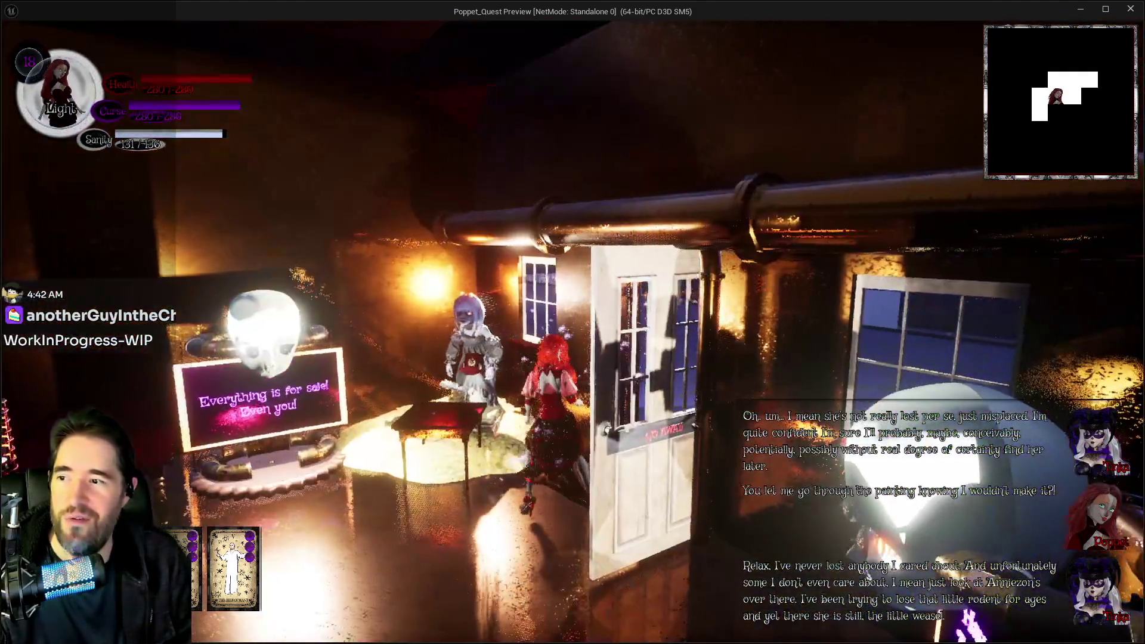
key("w")
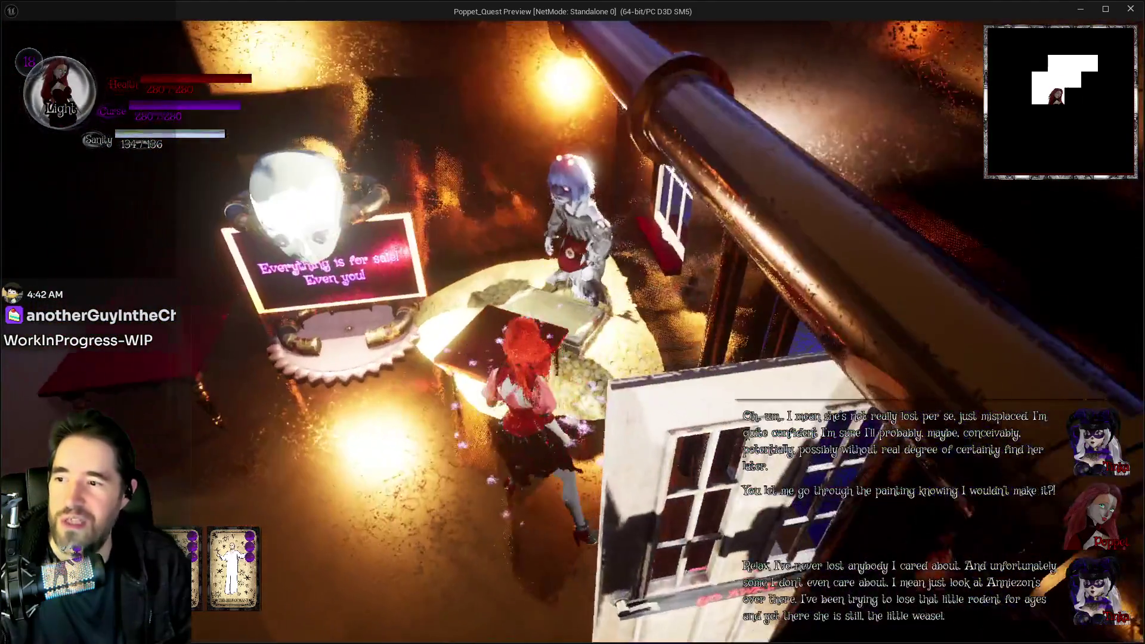
key("w")
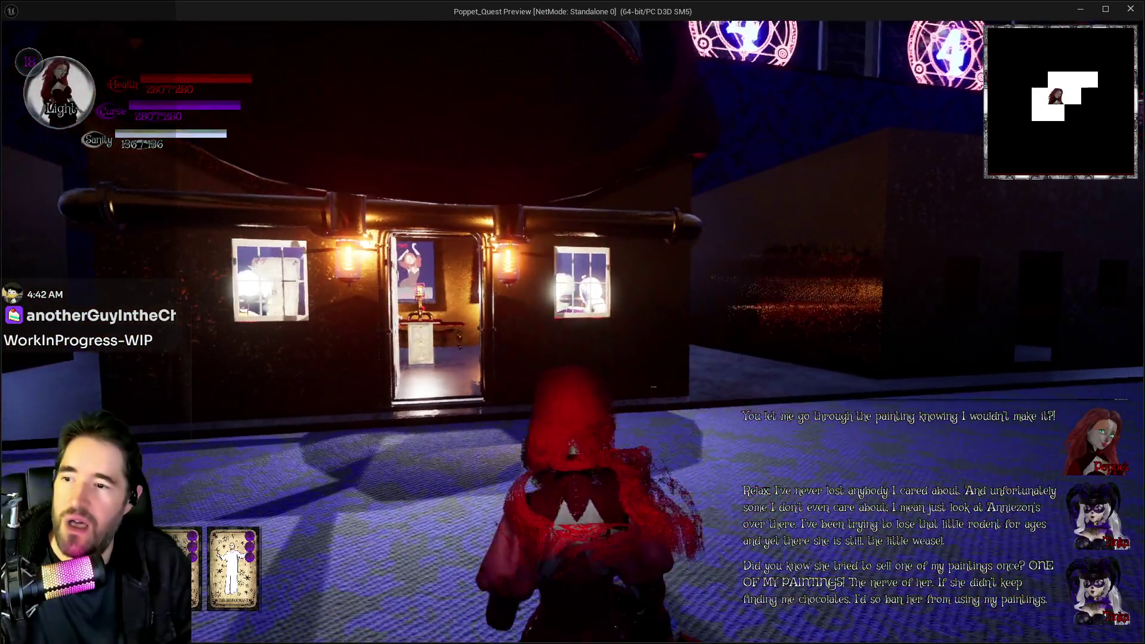
key("w")
key("w")
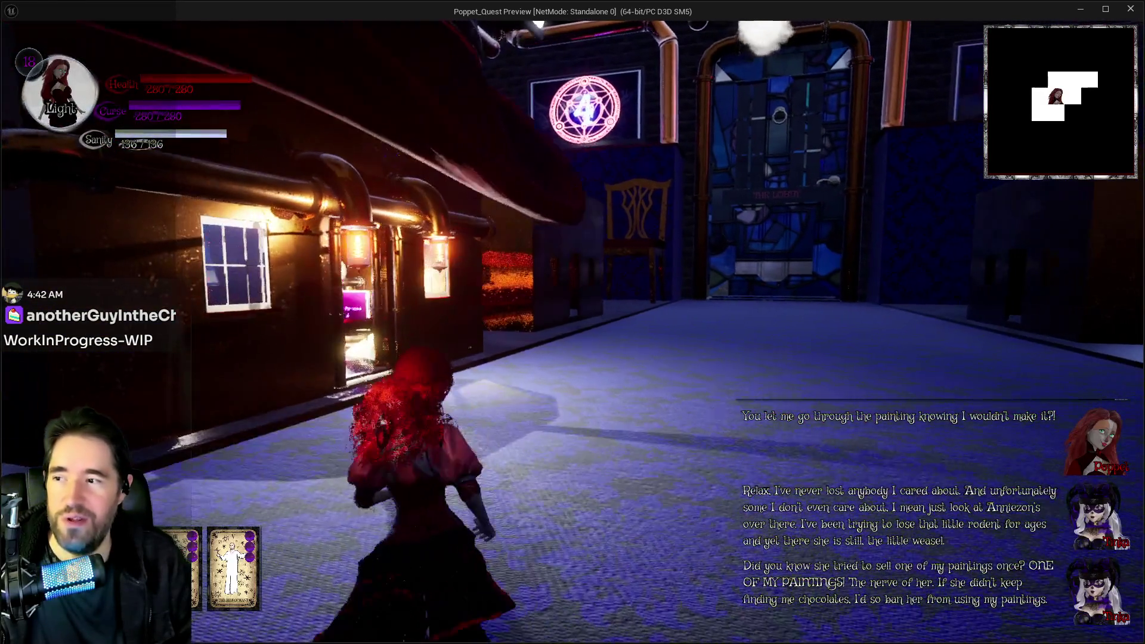
Run past the red door under the pipes toward the glowing circles, then return to the editor
key("w")
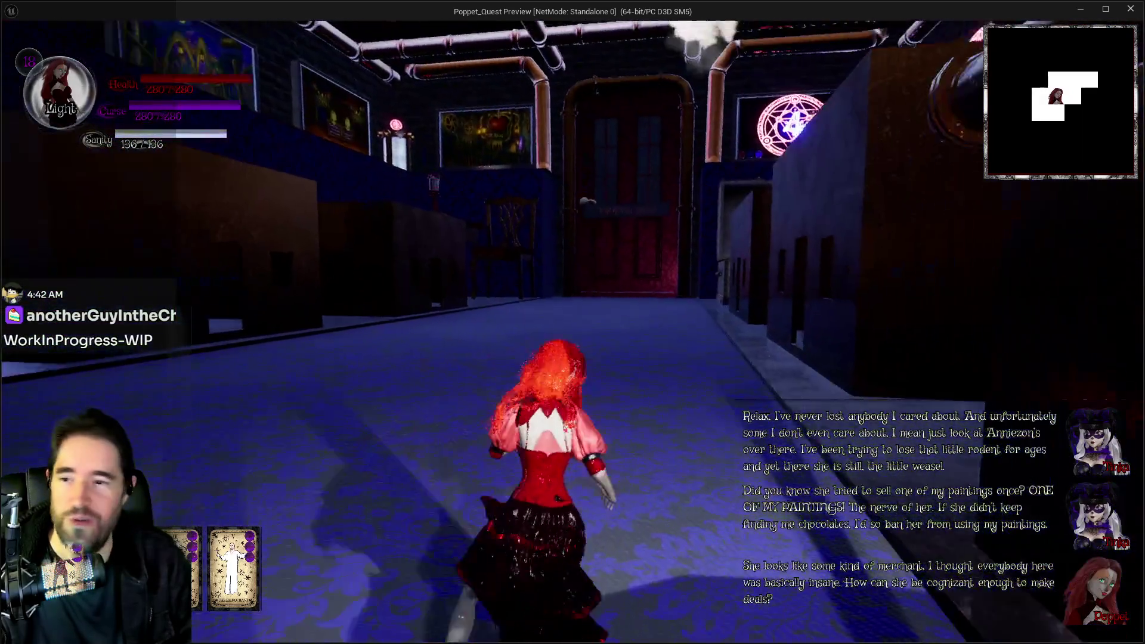
key("w")
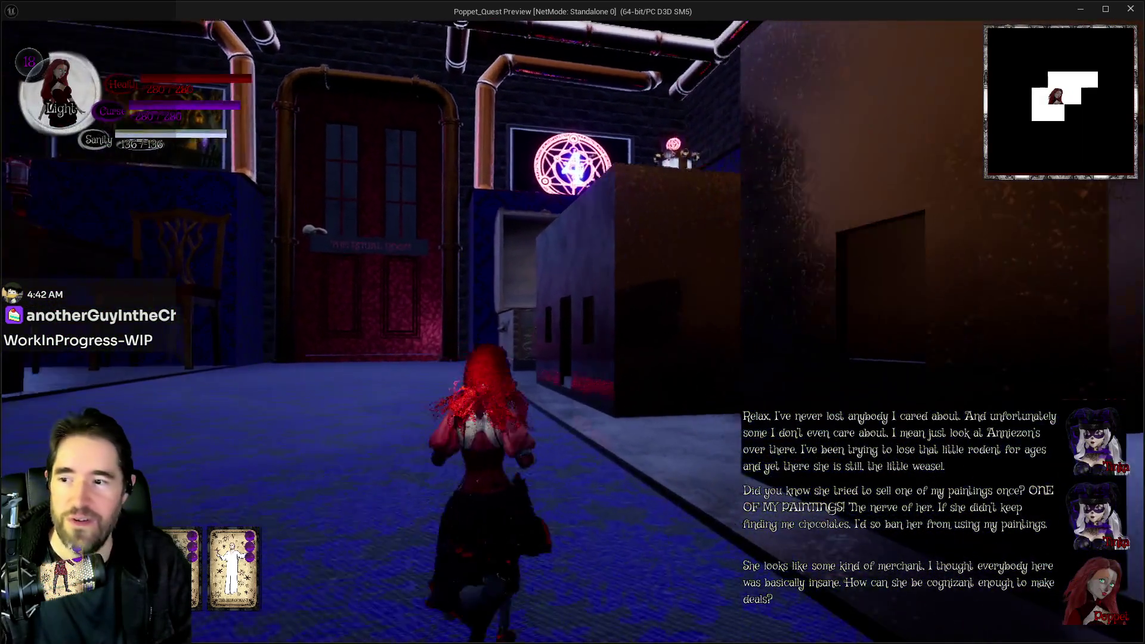
key("w")
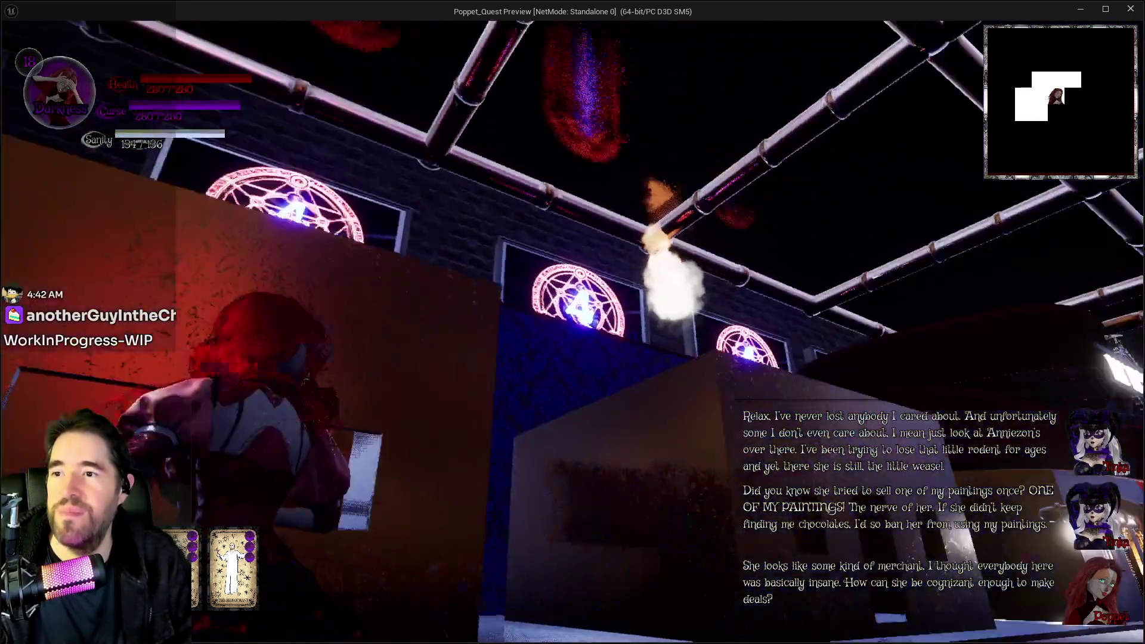
key("w")
key("w")
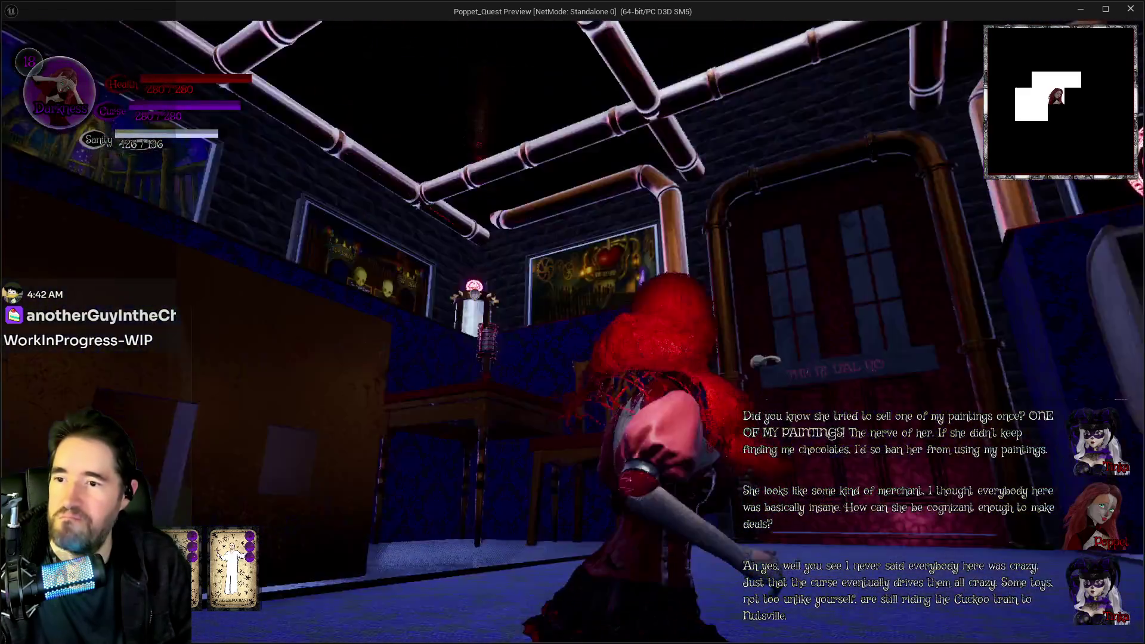
key("w")
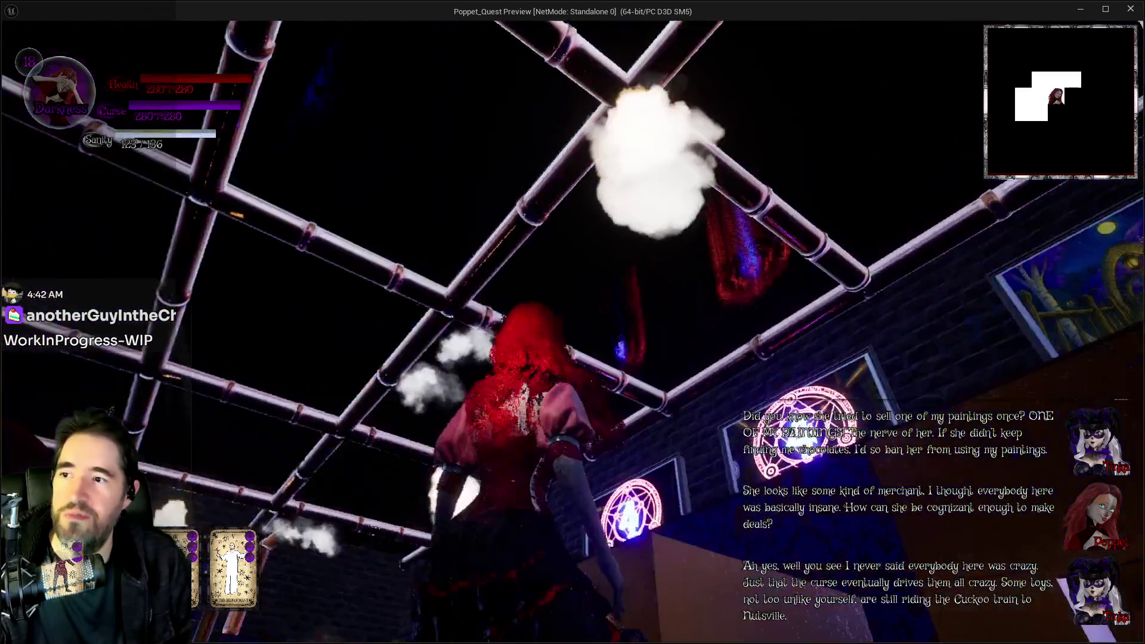
key("alt+Tab")
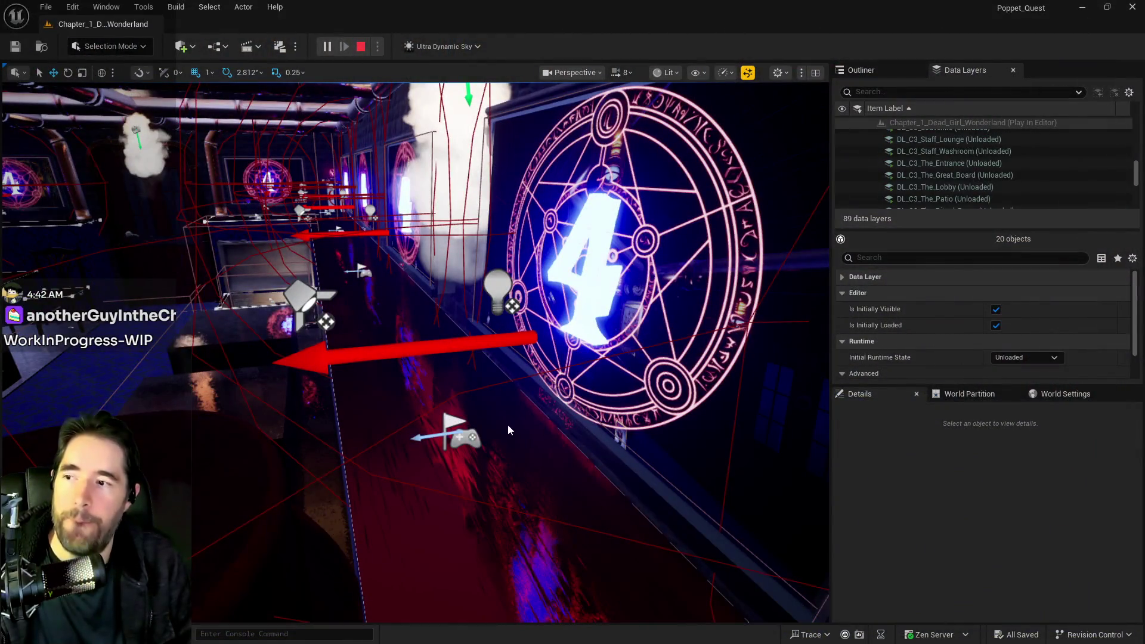
Stop the play session and fly the view through the brick corridor, stained-glass door and red door
key("Escape")
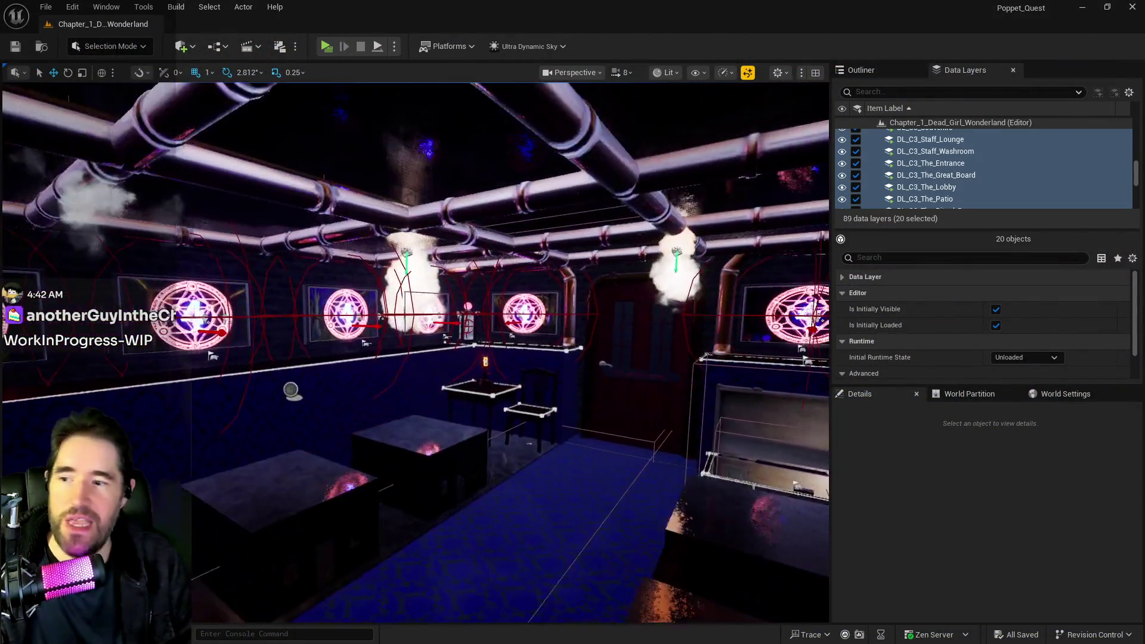
key("w")
key("w")
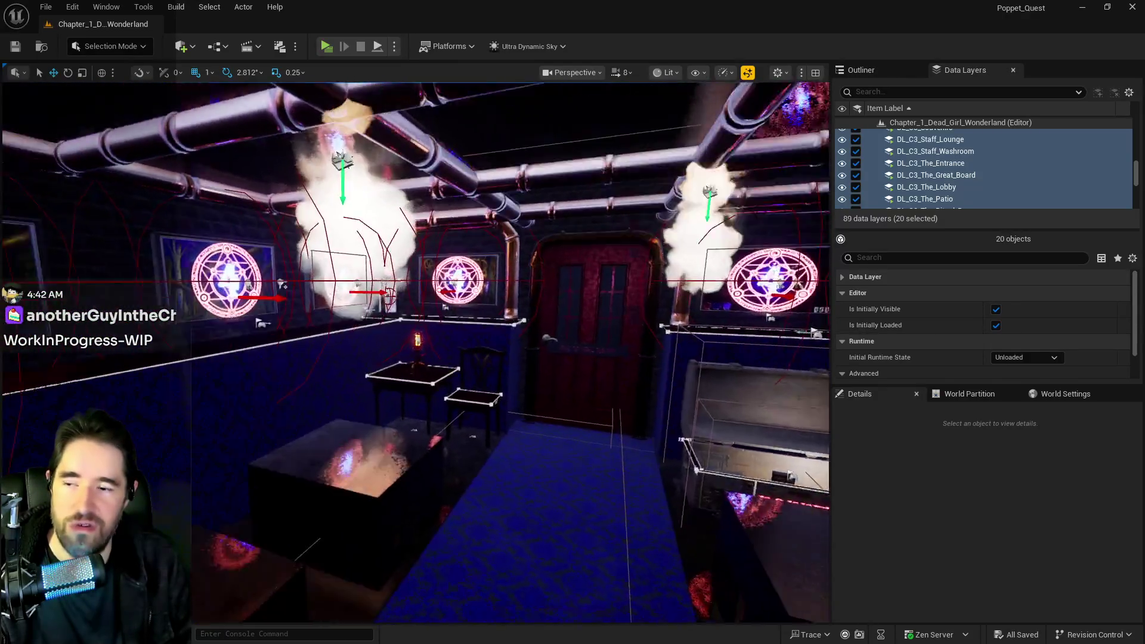
key("w")
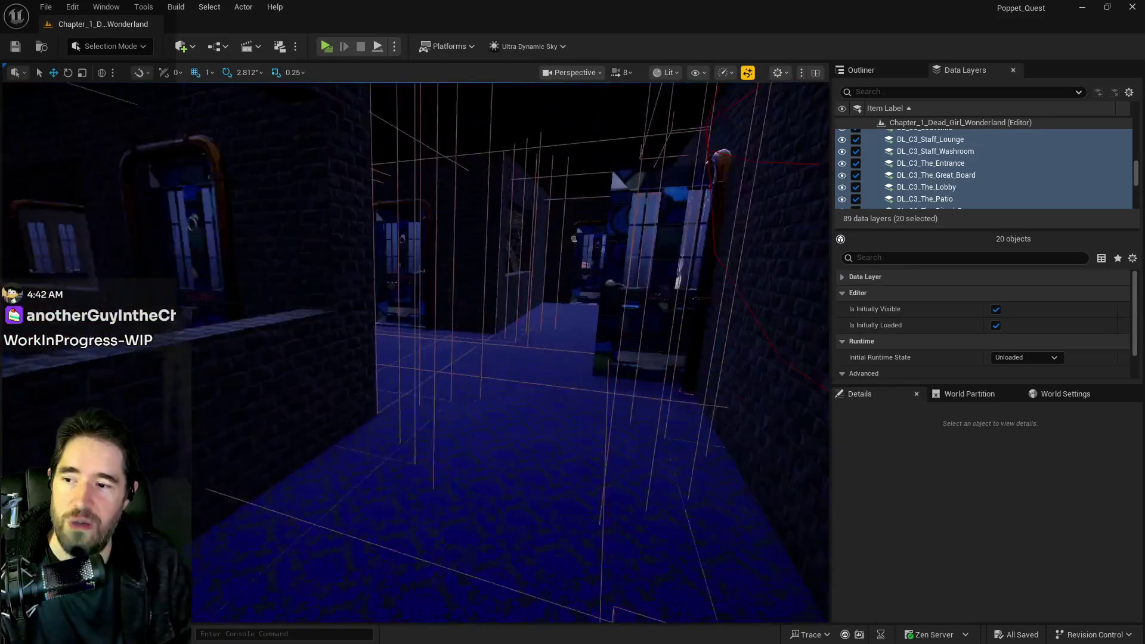
key("w")
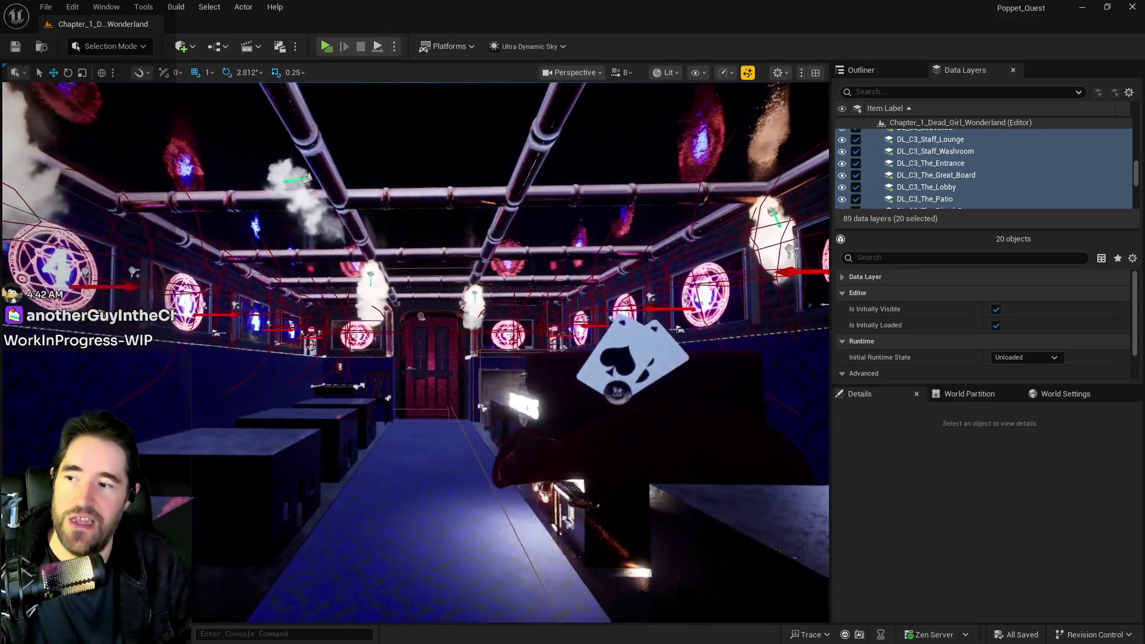
key("w")
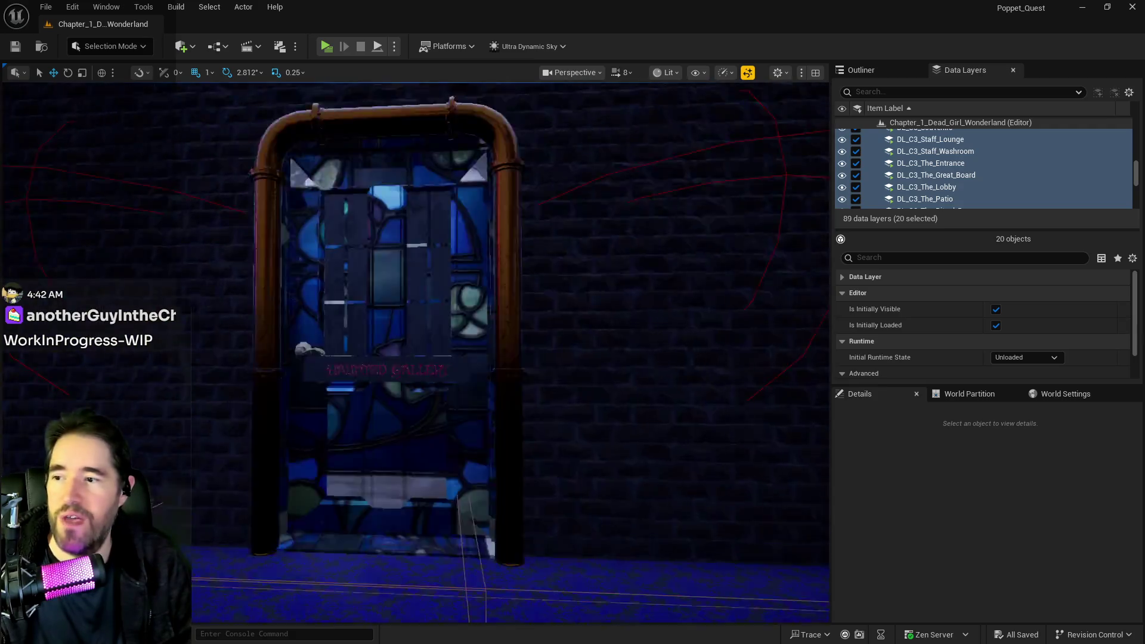
key("w")
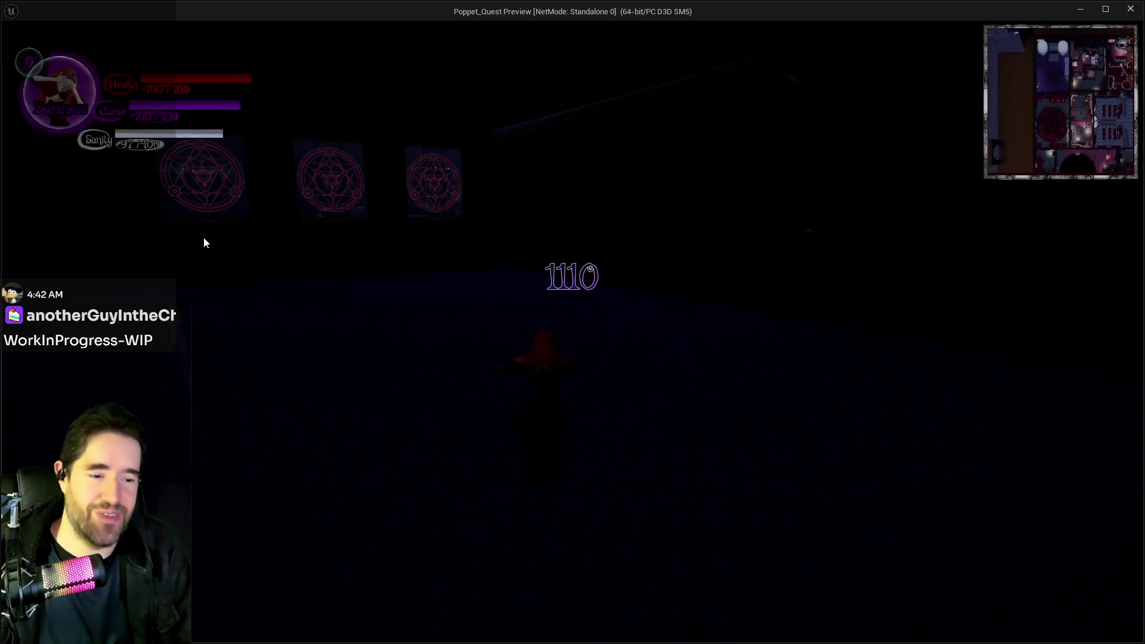
Take control of the preview, climb the Ritual Room stairs and fly onto the upper maze floor
left_click(639, 393)
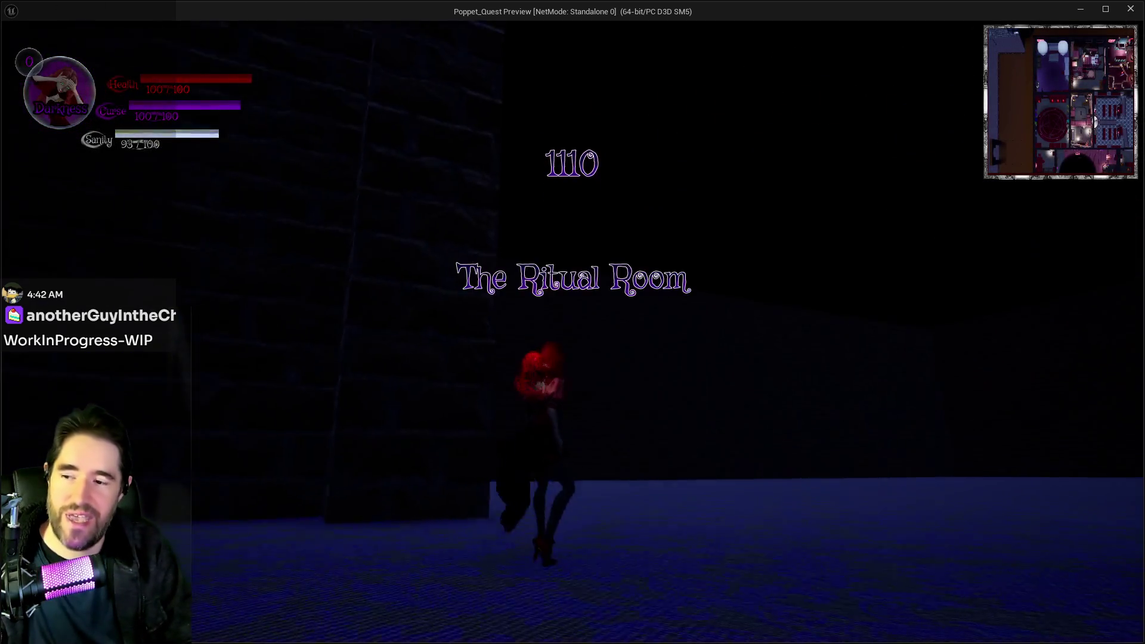
key("w")
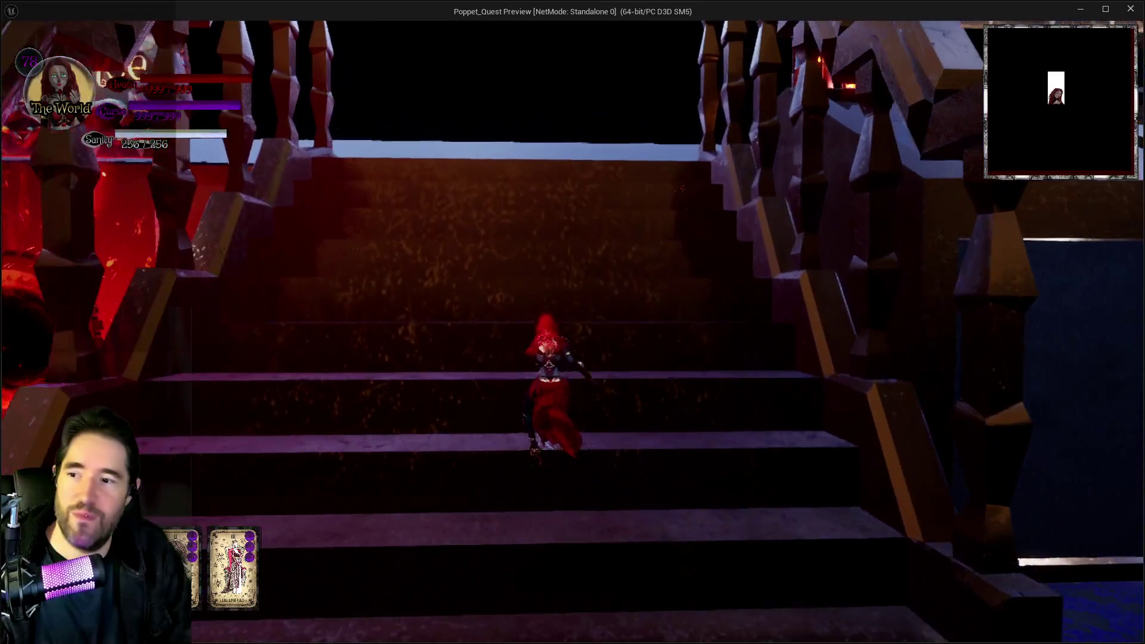
key("w")
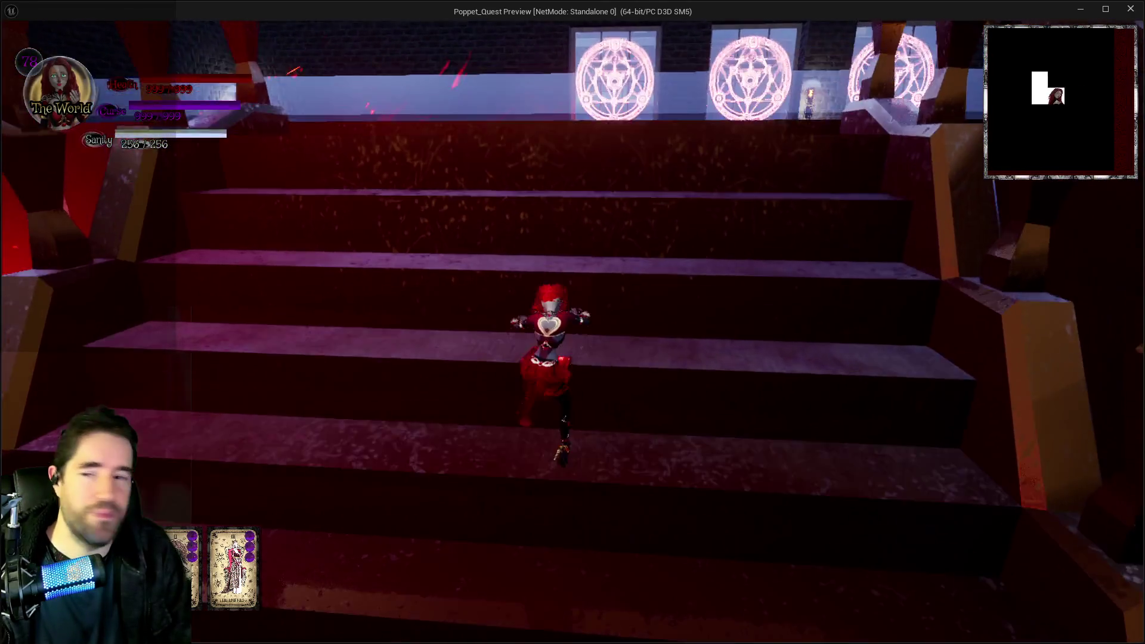
key("space")
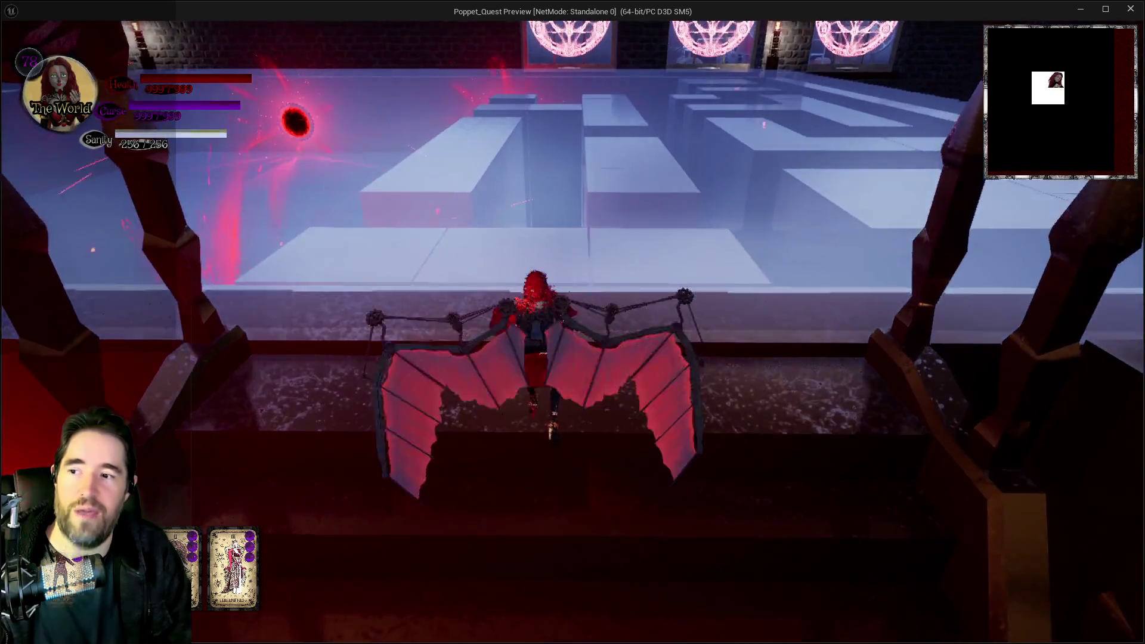
key("w")
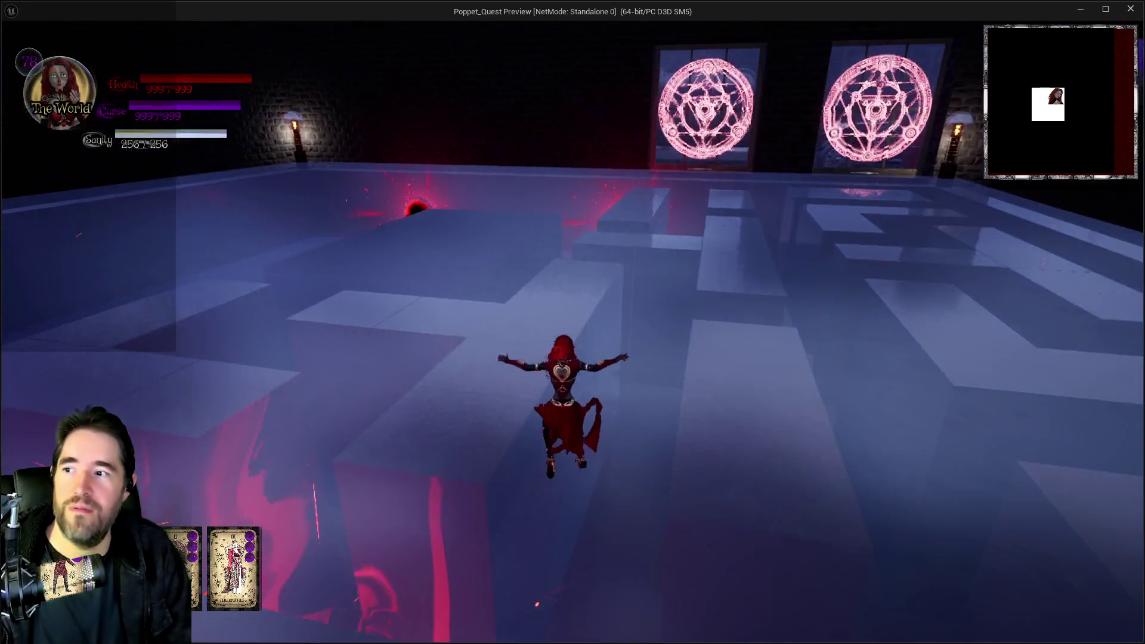
key("w")
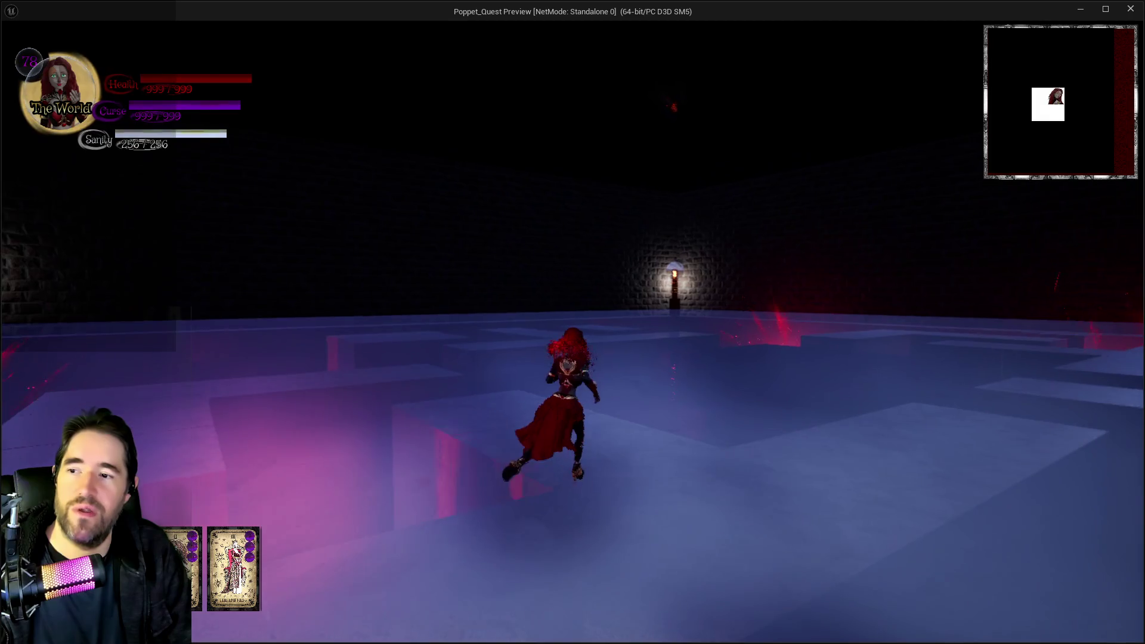
Drop off the ledge, fly past the red portal and run into the Toy Entrance portal
key("w")
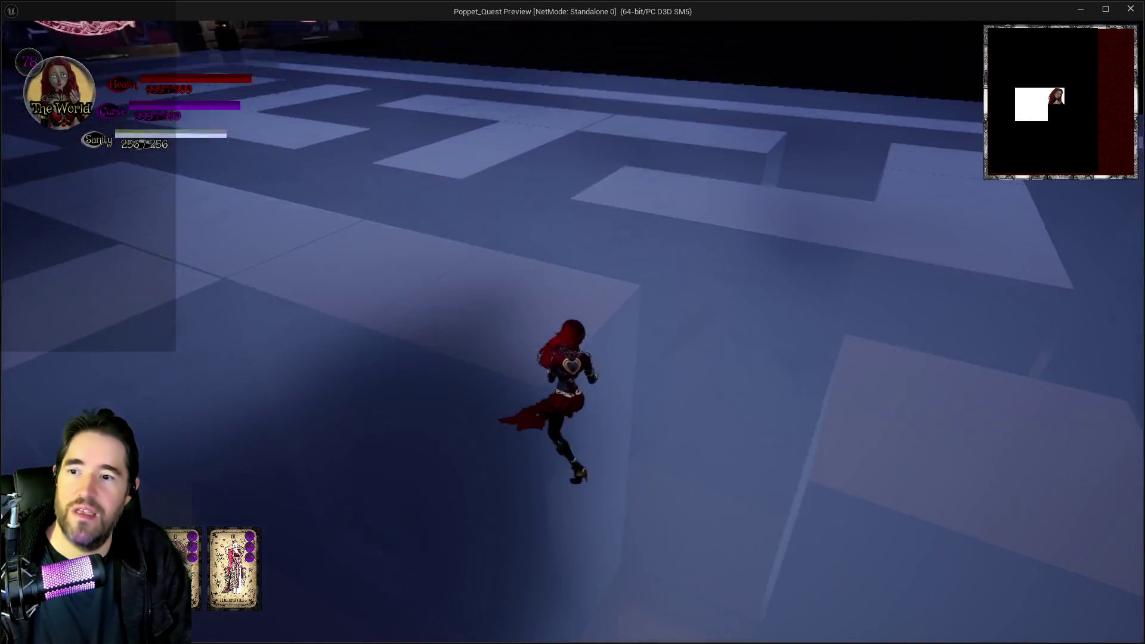
key("w")
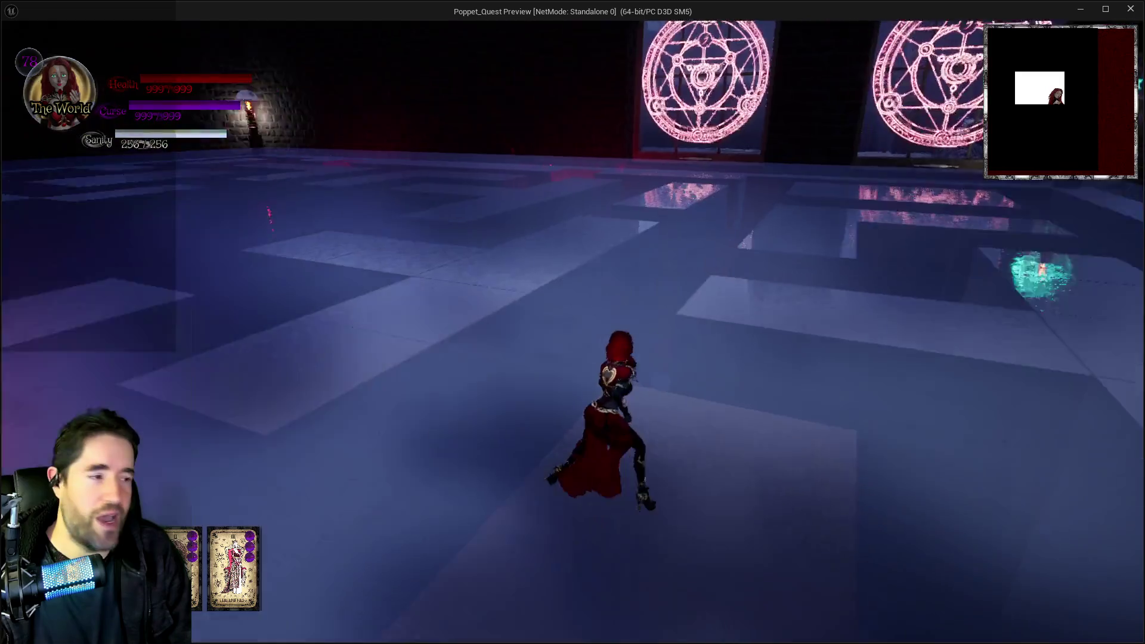
key("w")
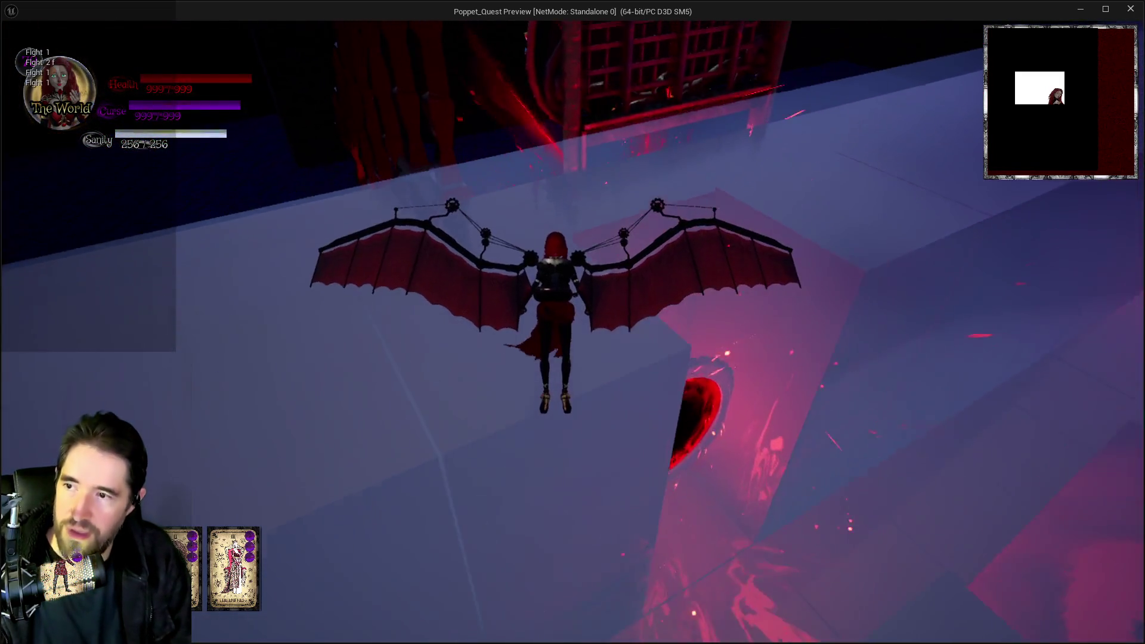
key("w")
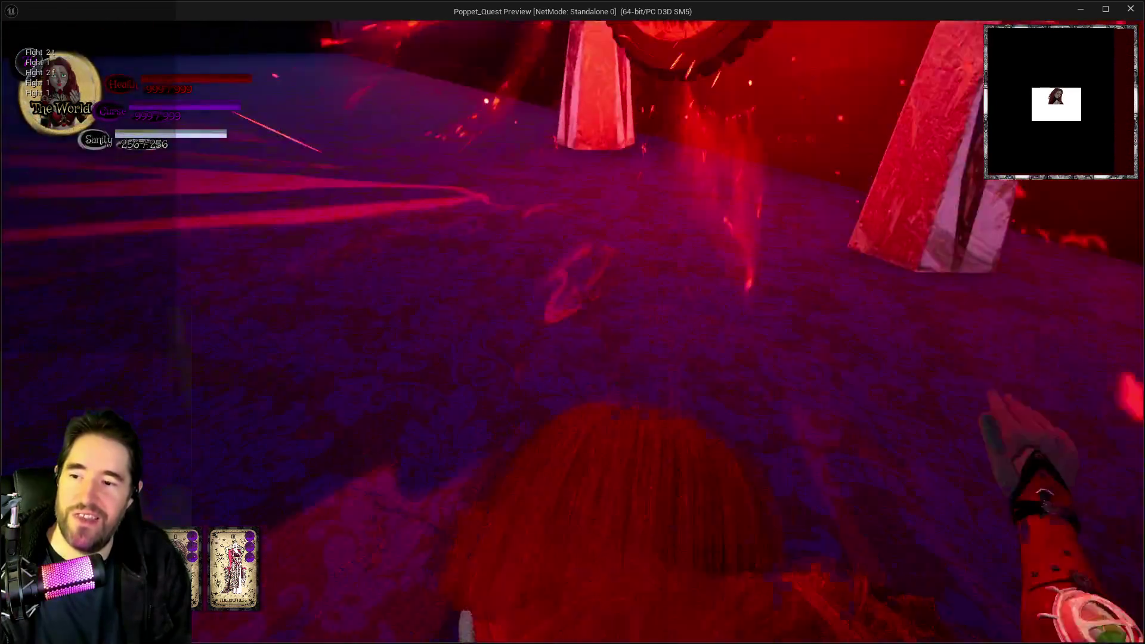
key("w")
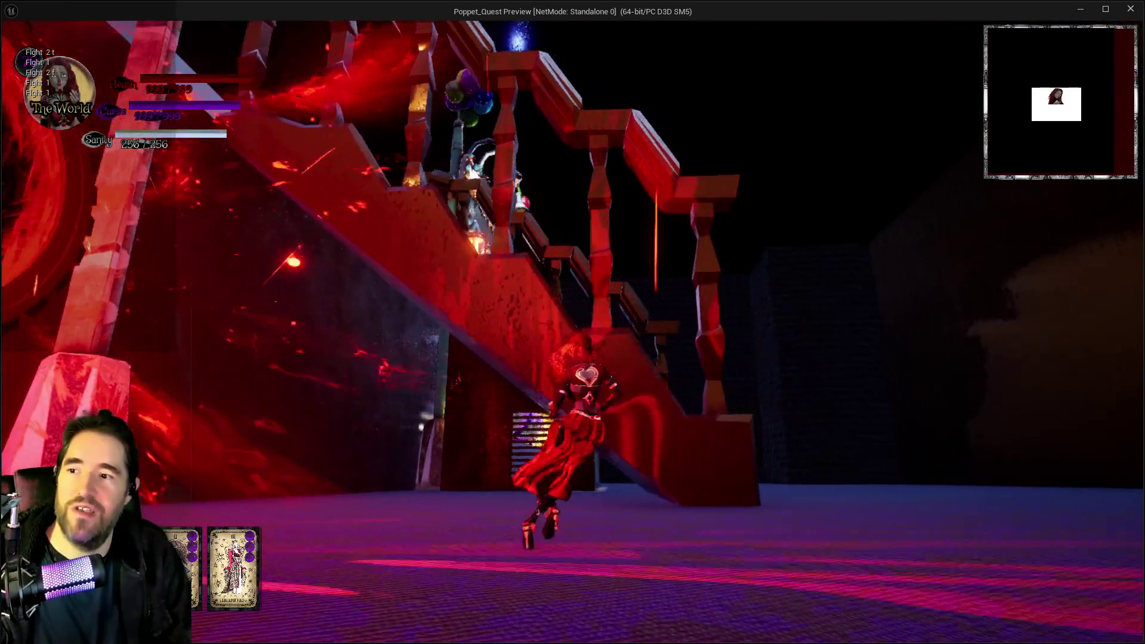
key("w")
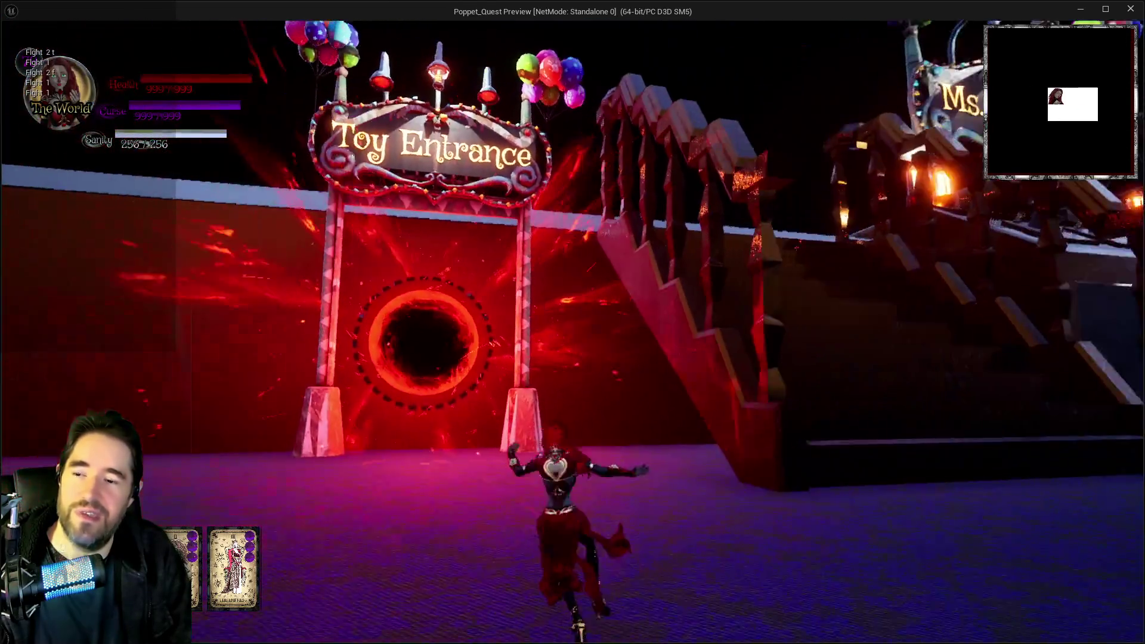
key("w")
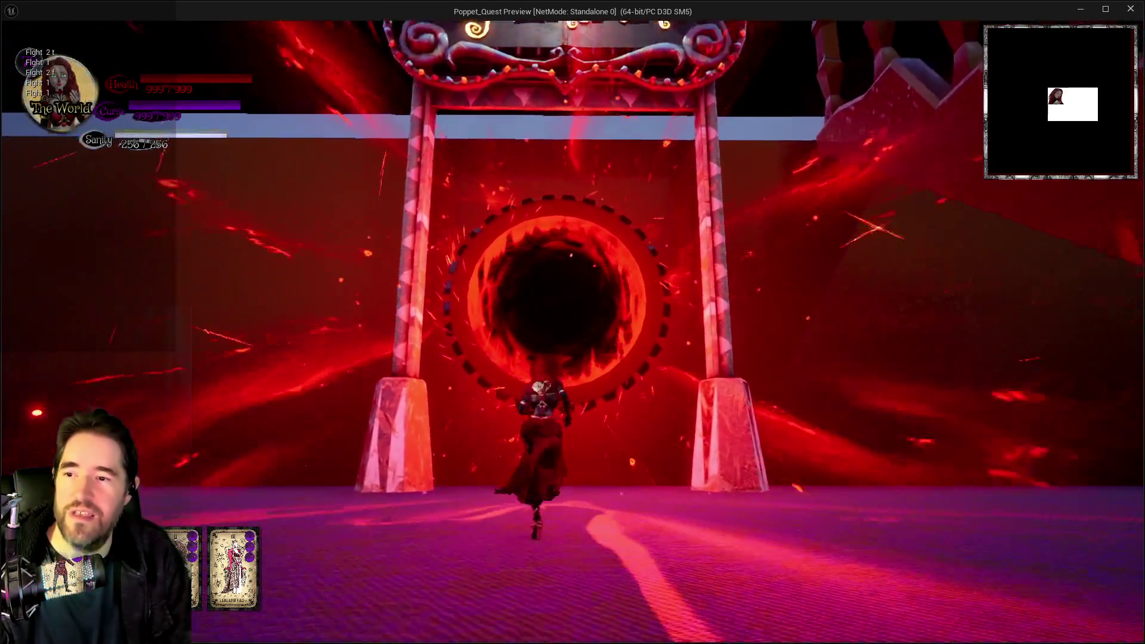
key("w")
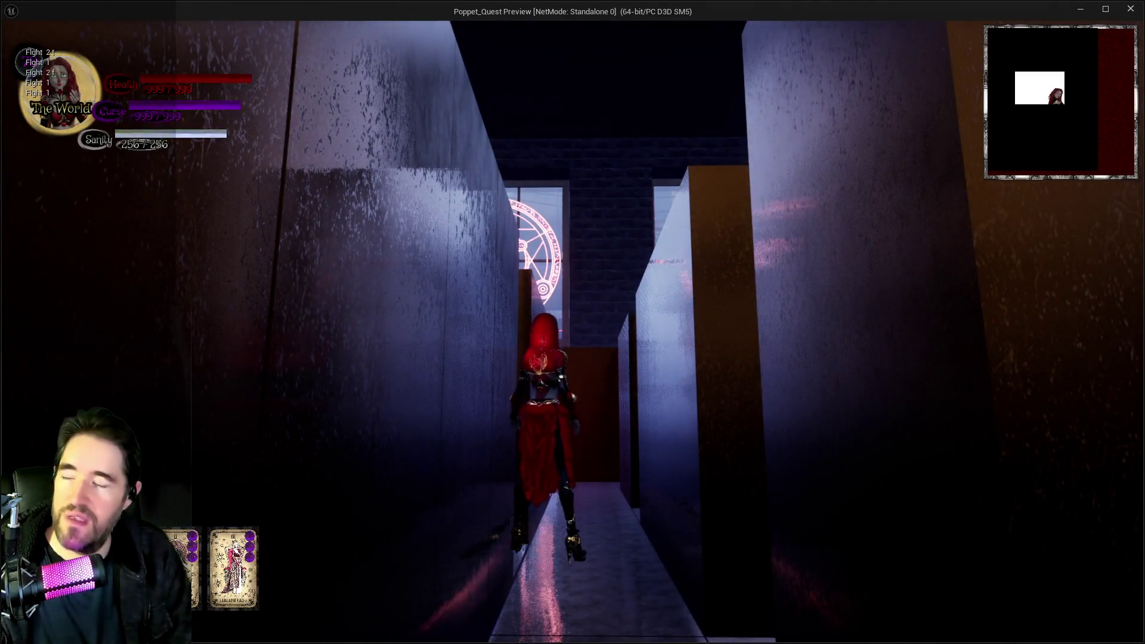
Turn around and run through the purple and red-lit corridors into the glowing red portal
key("s")
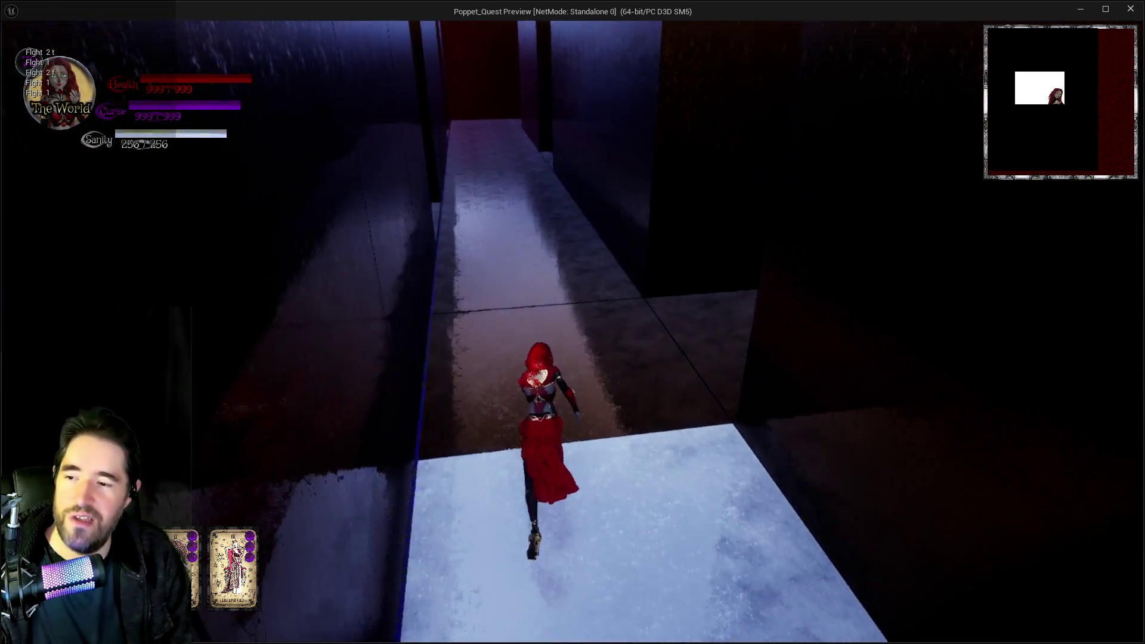
key("w")
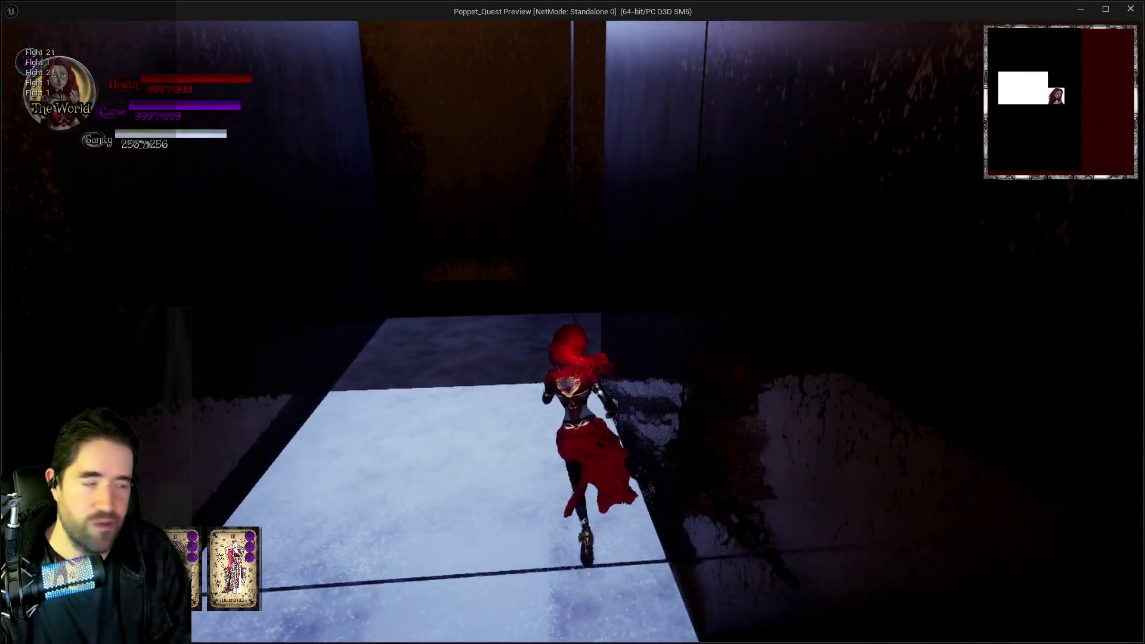
key("w")
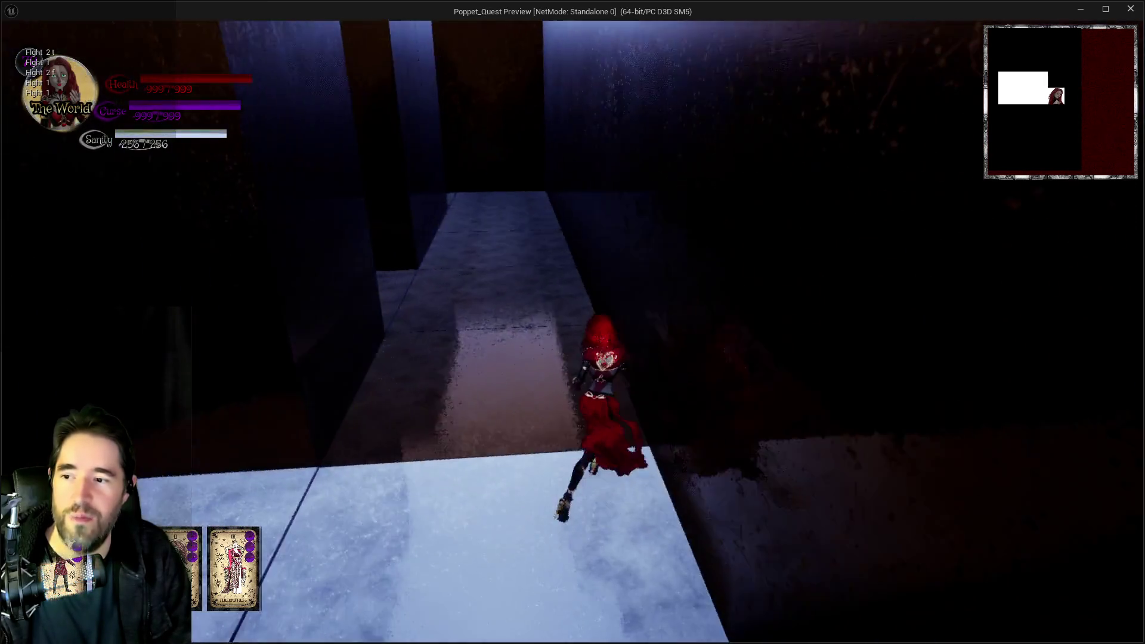
key("w")
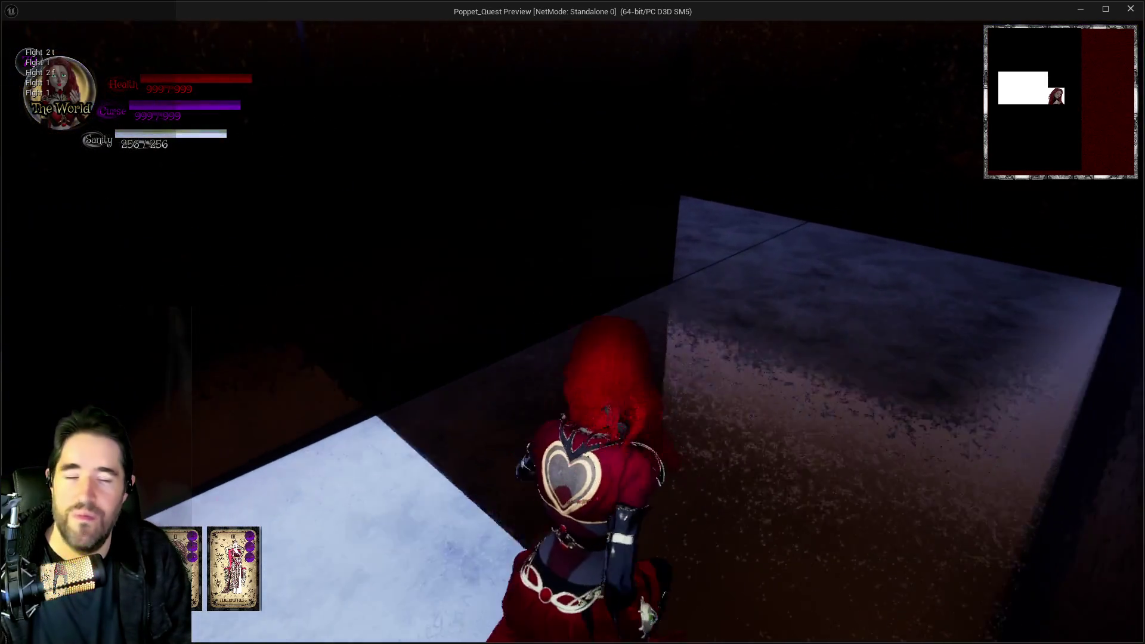
key("w")
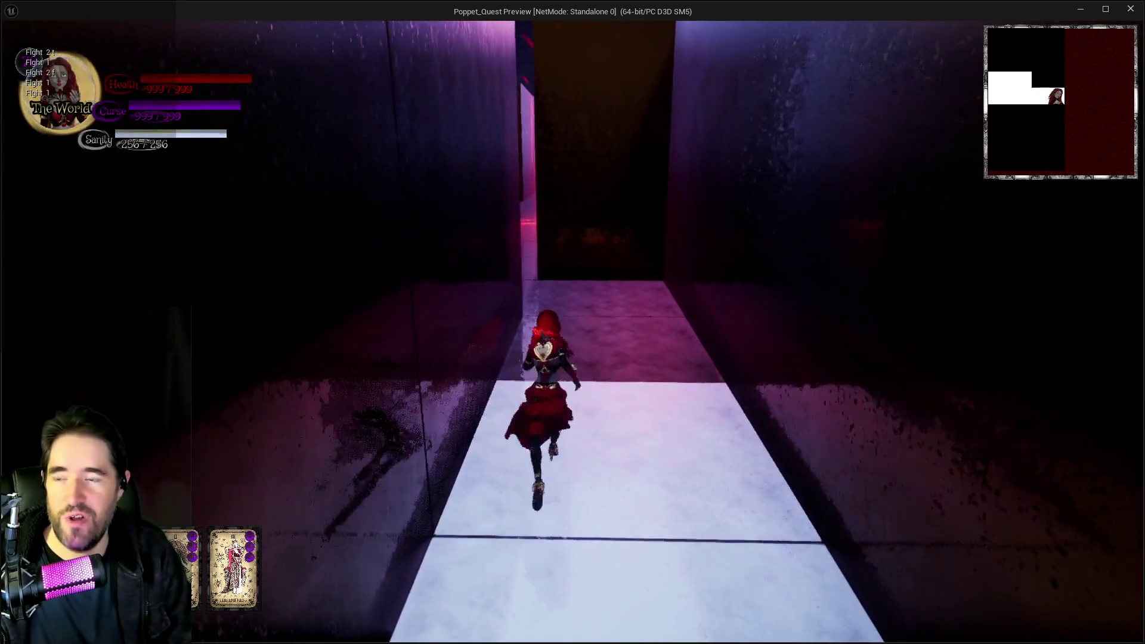
key("w")
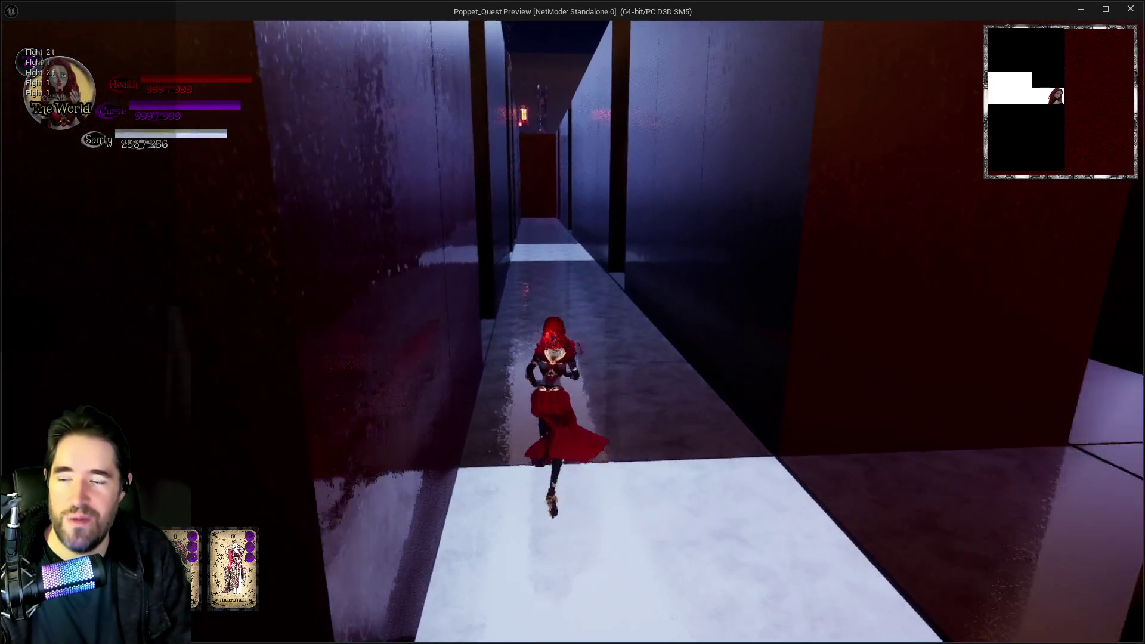
key("w")
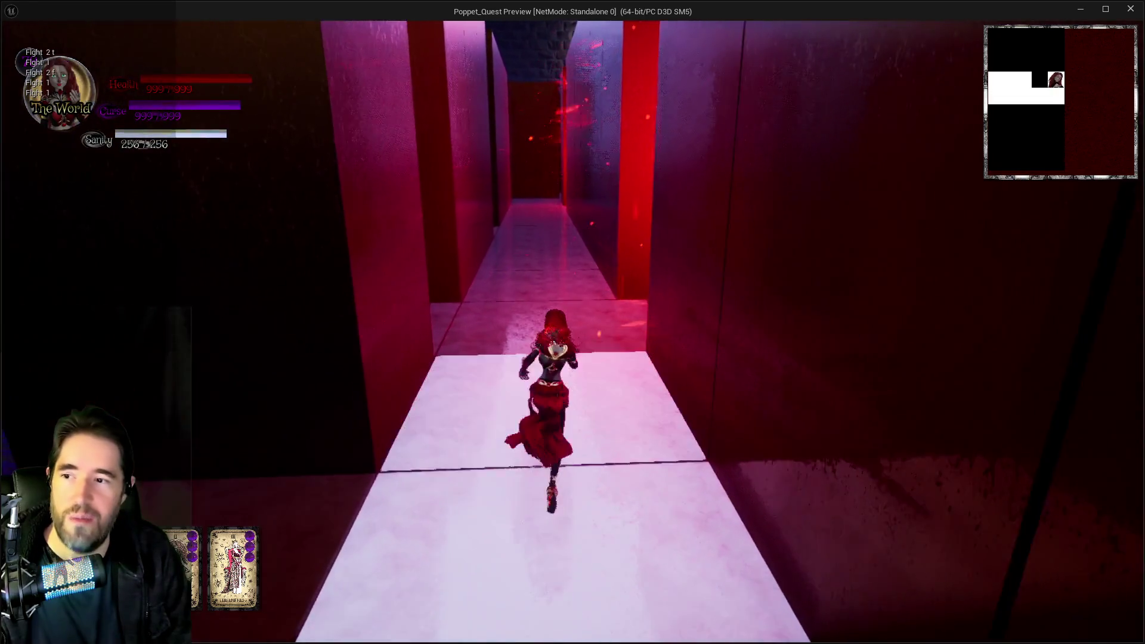
key("w")
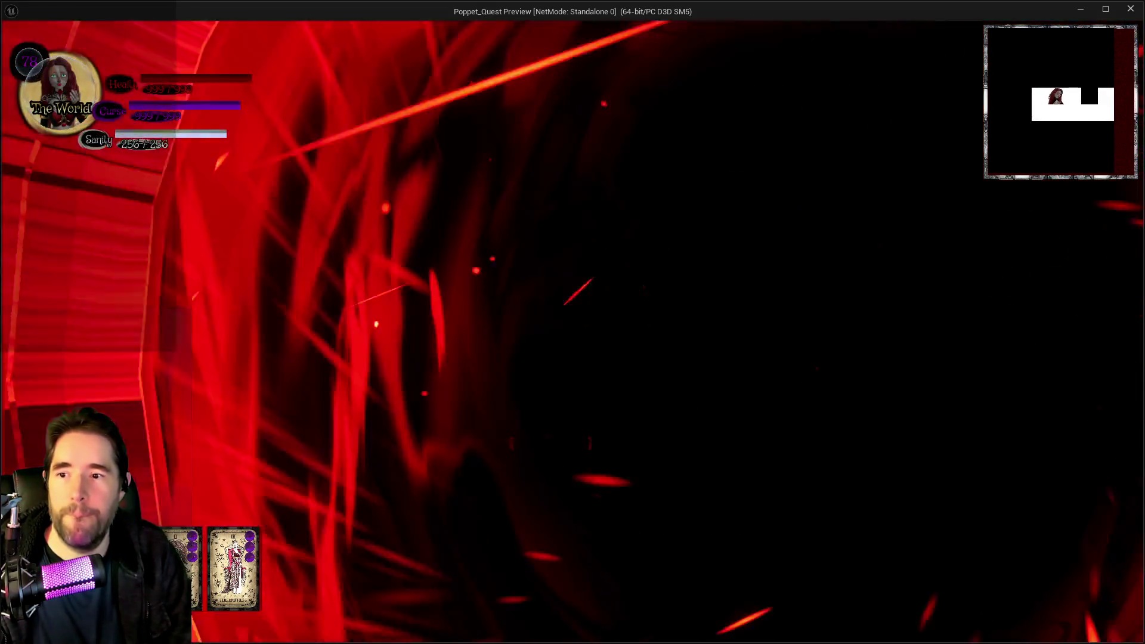
Run down the lit corridor, through the bluish corridor and onward through several maze turns
key("w")
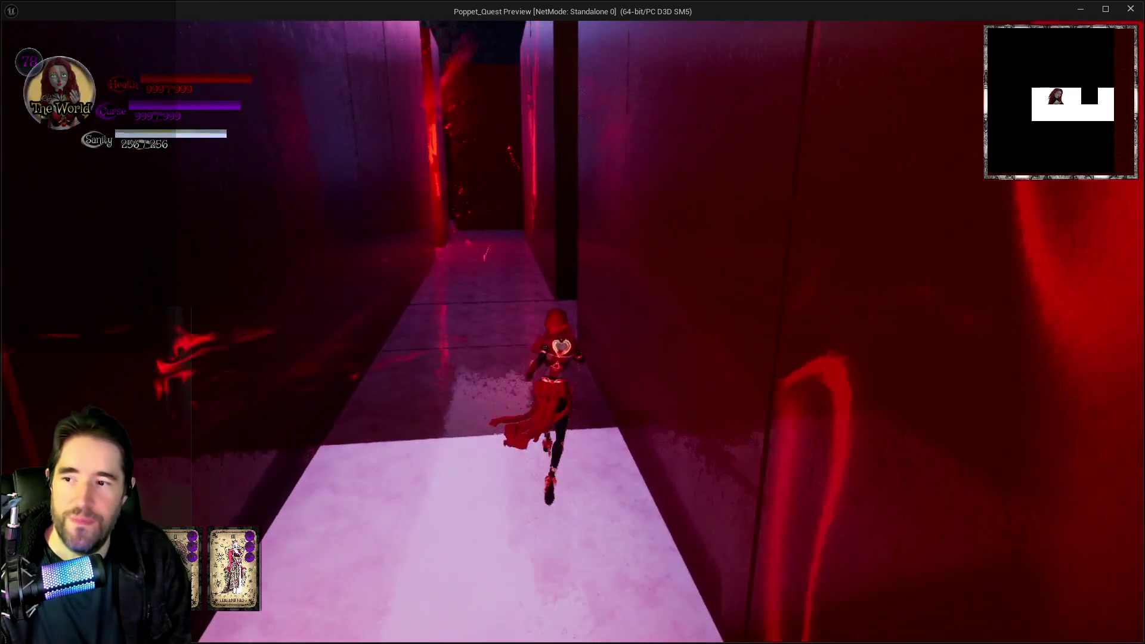
key("w")
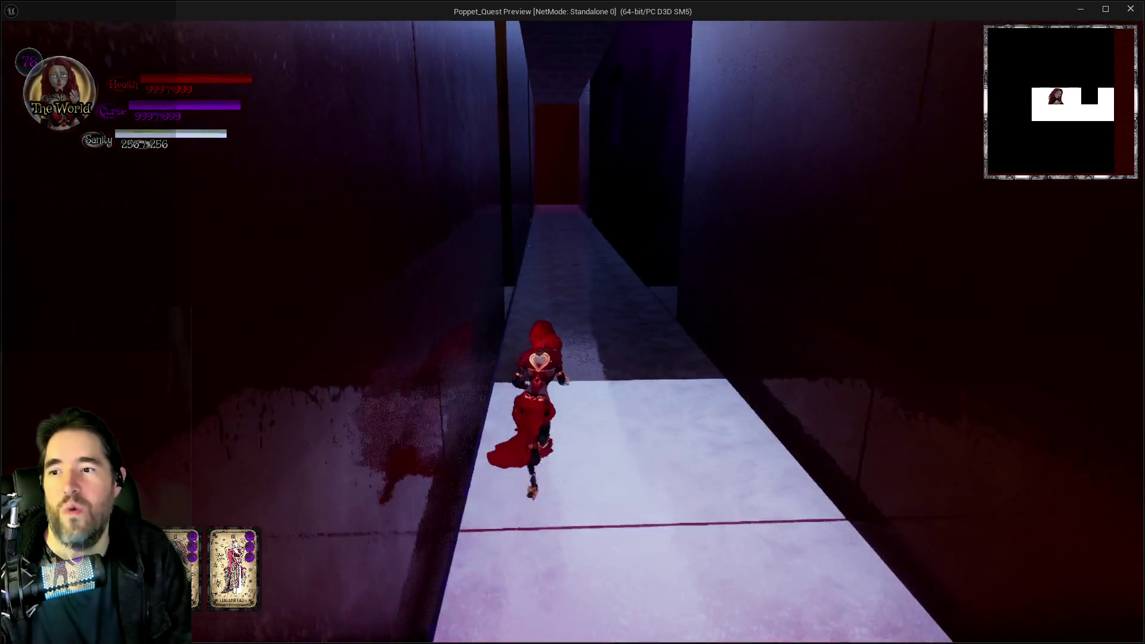
key("w")
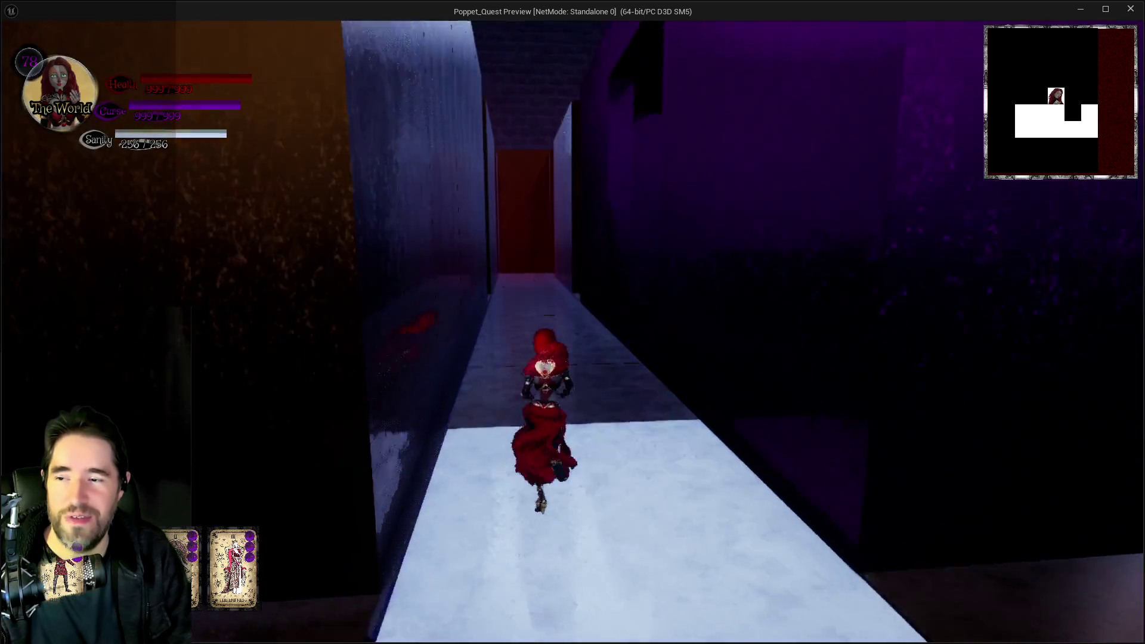
key("w")
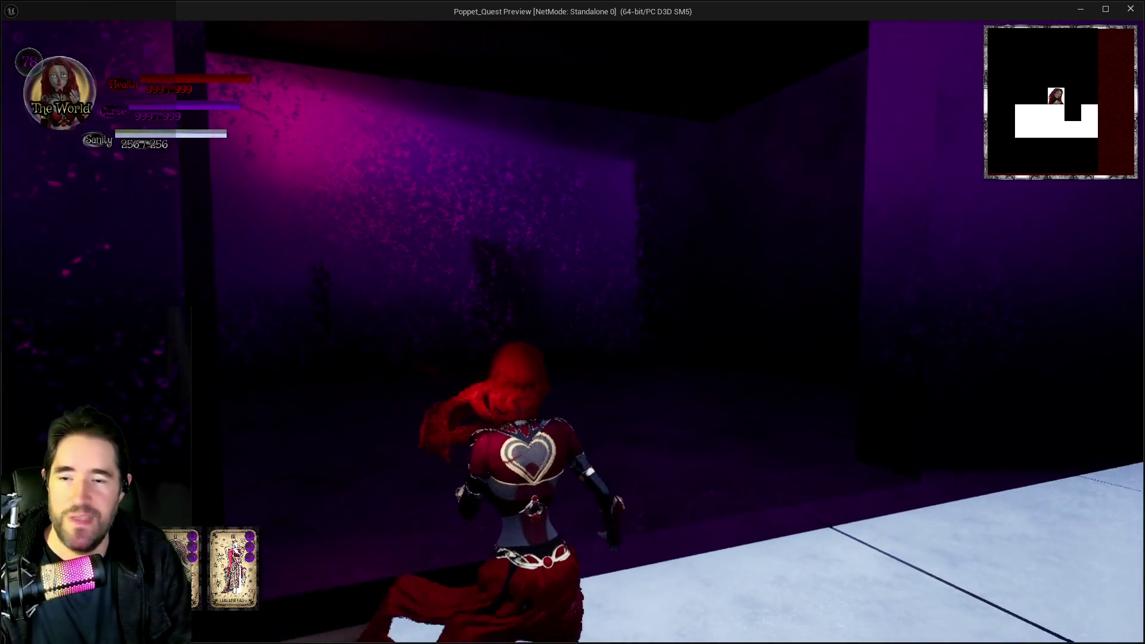
key("w")
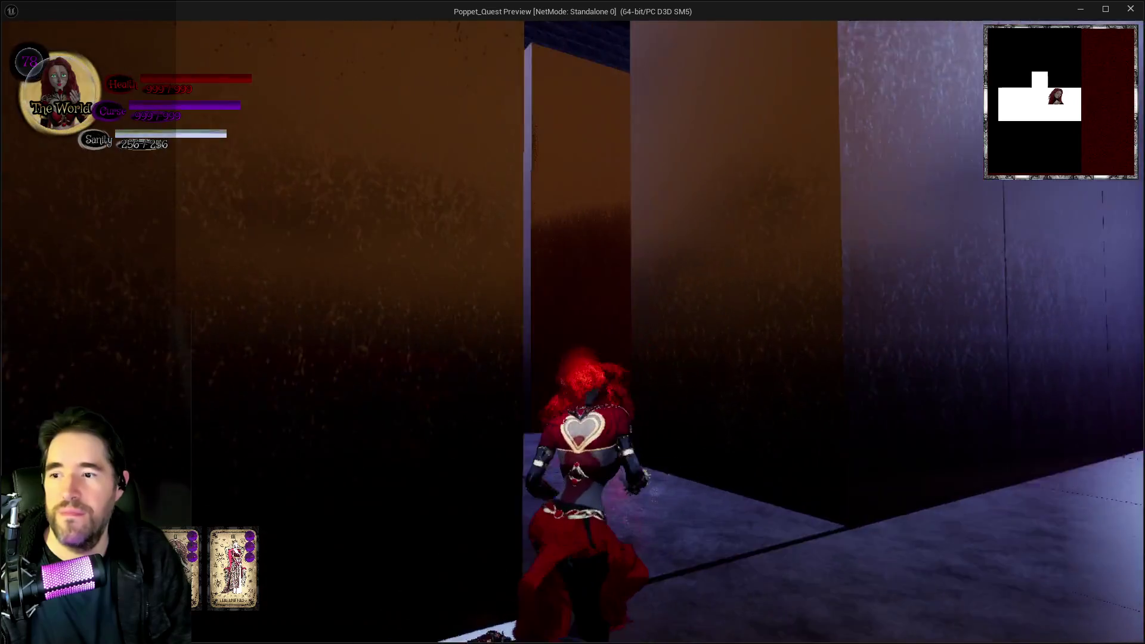
key("w")
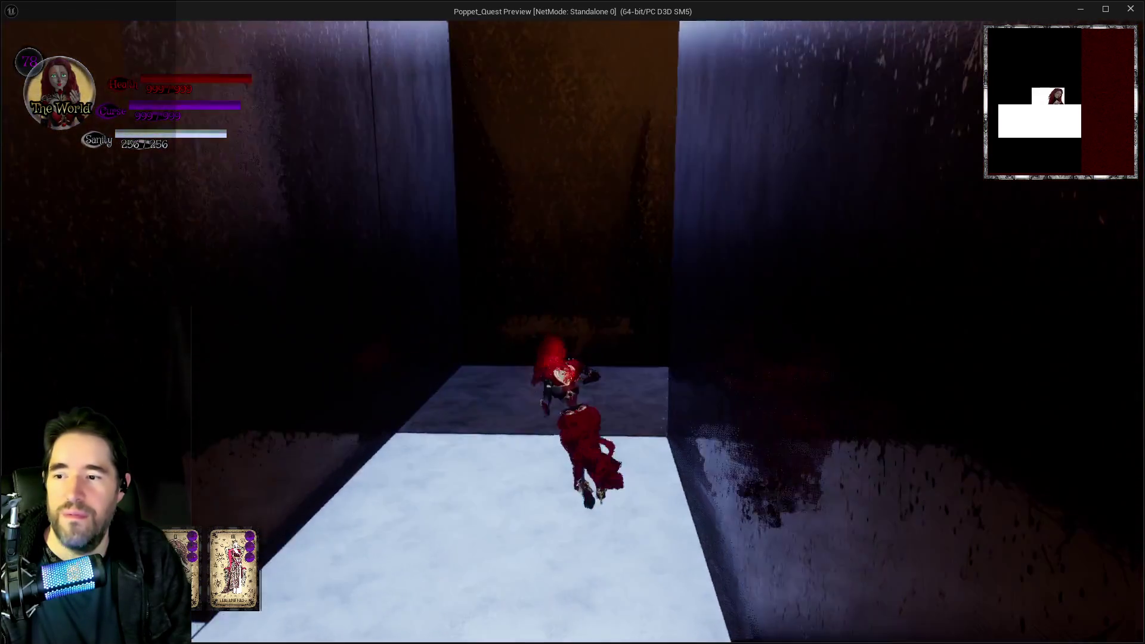
key("w")
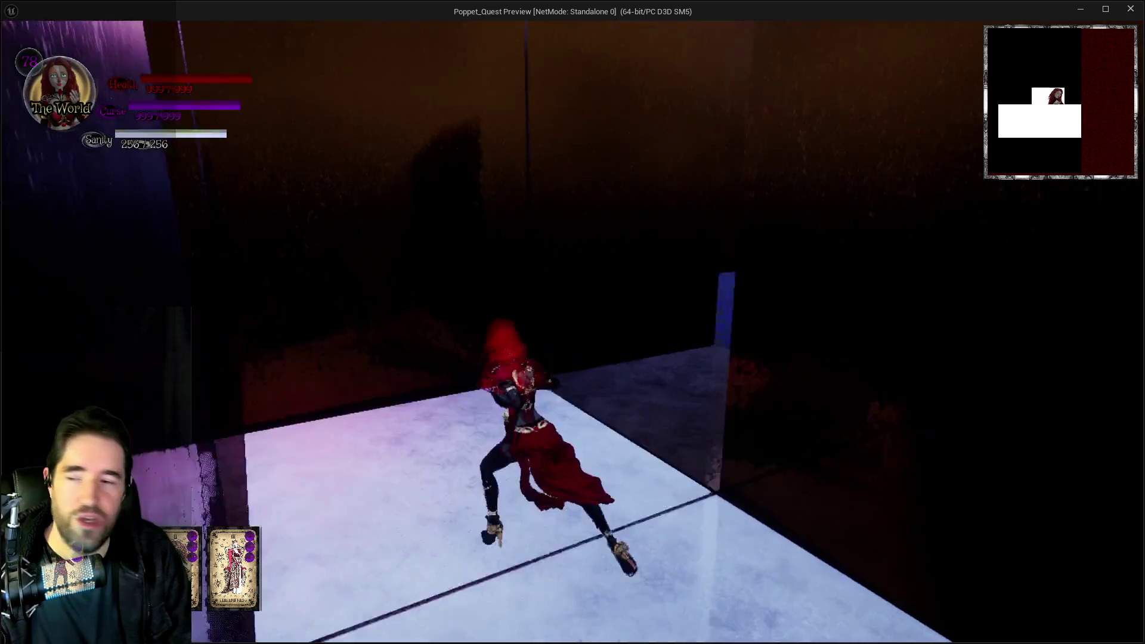
Continue through the bright-floored and red maze corridors, then end the play session
key("w")
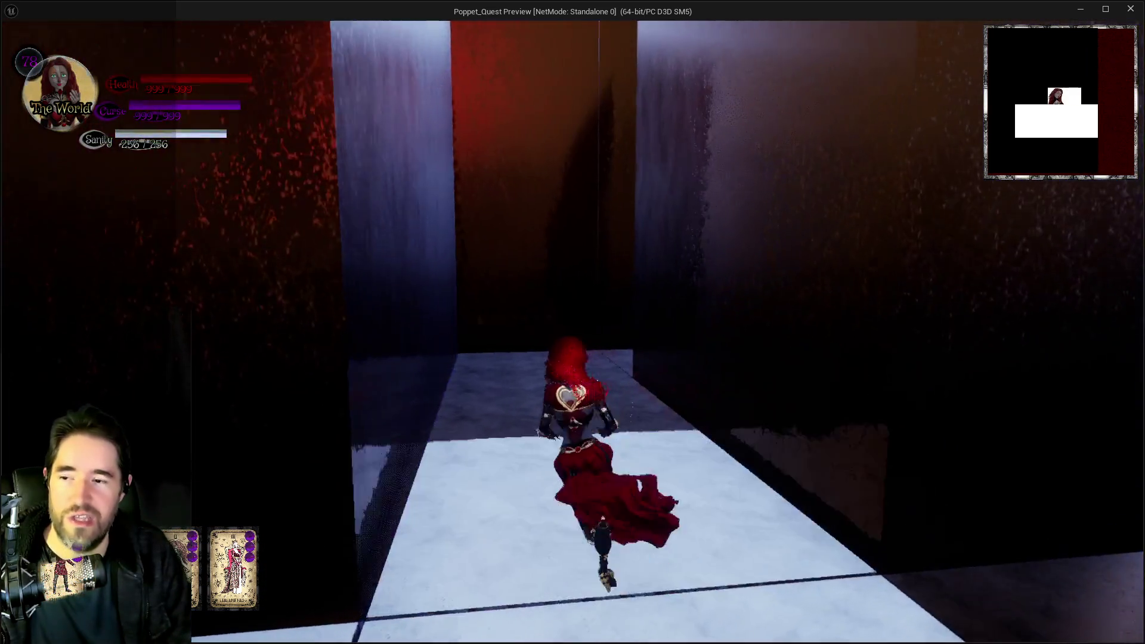
key("w")
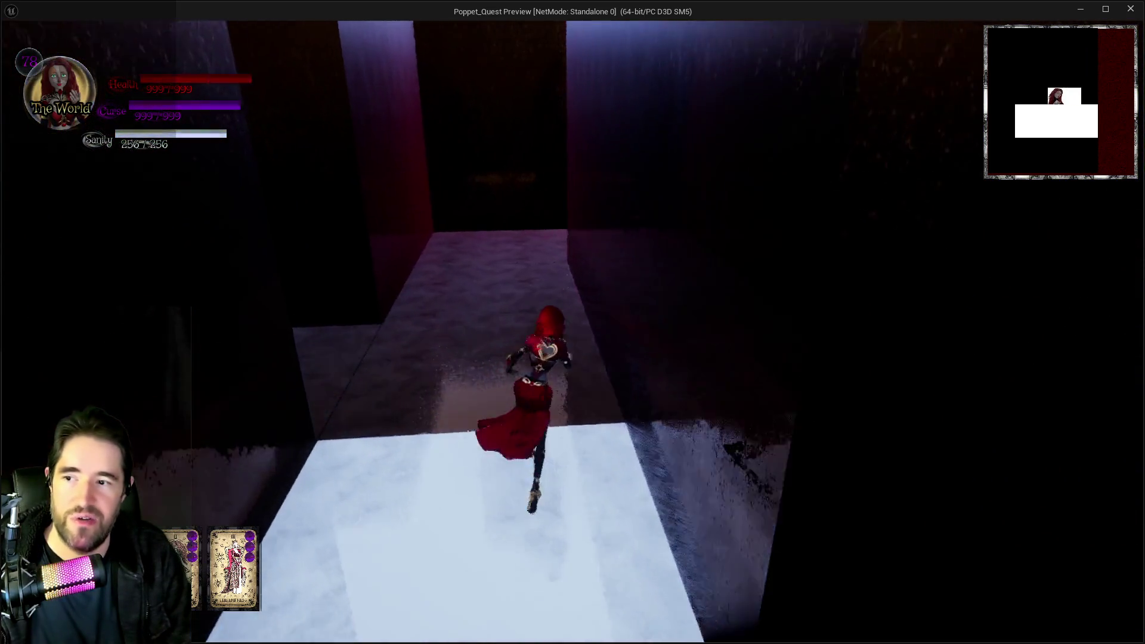
key("w")
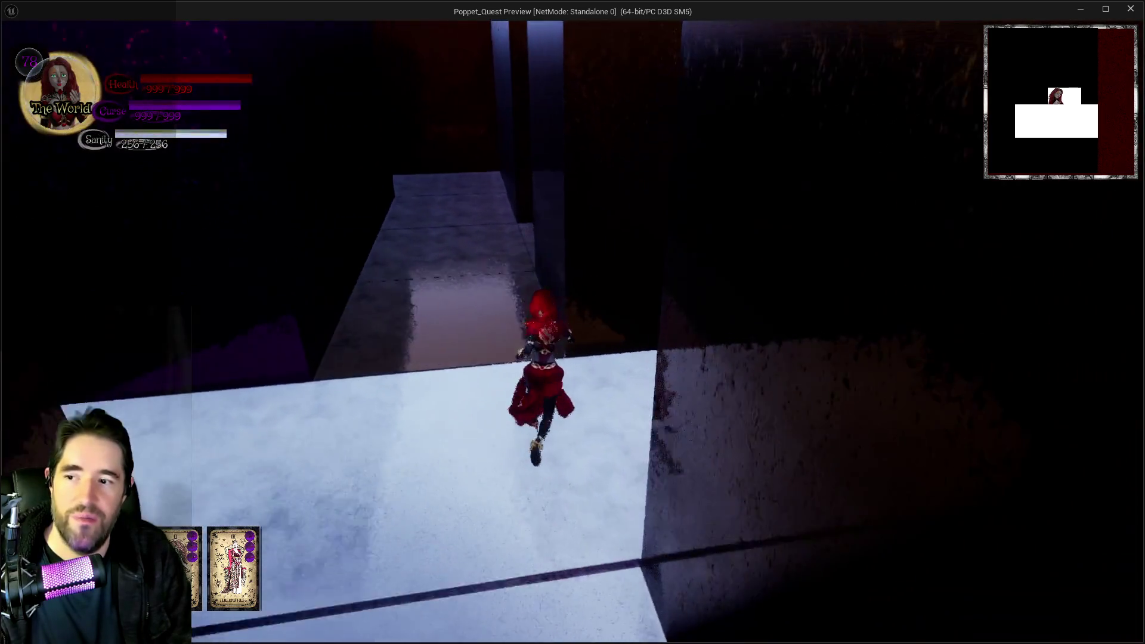
key("w")
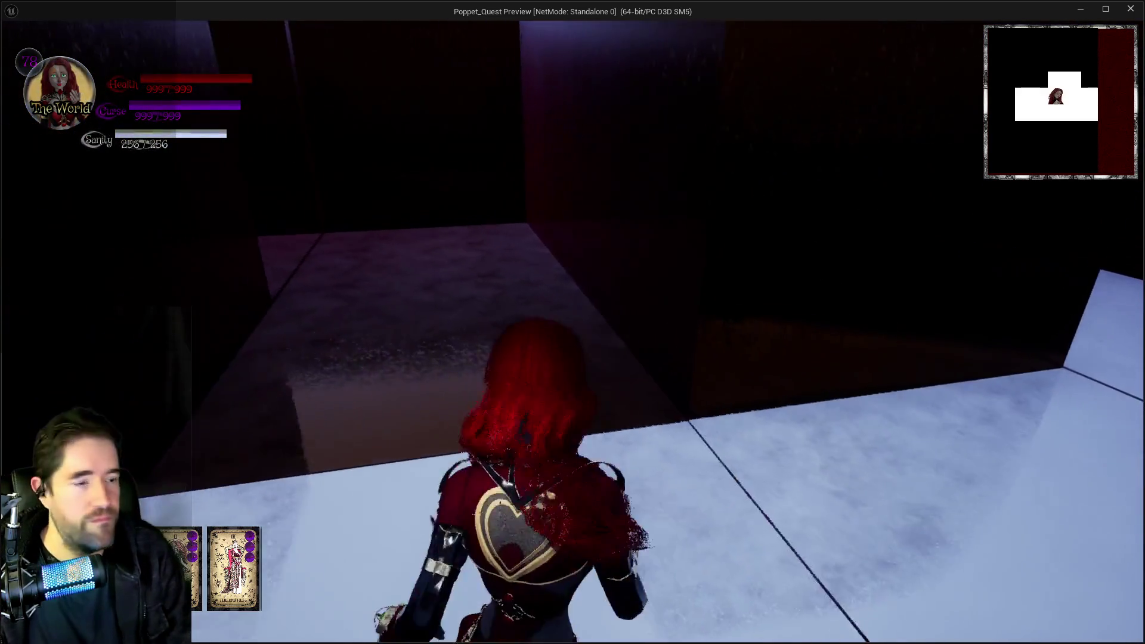
key("w")
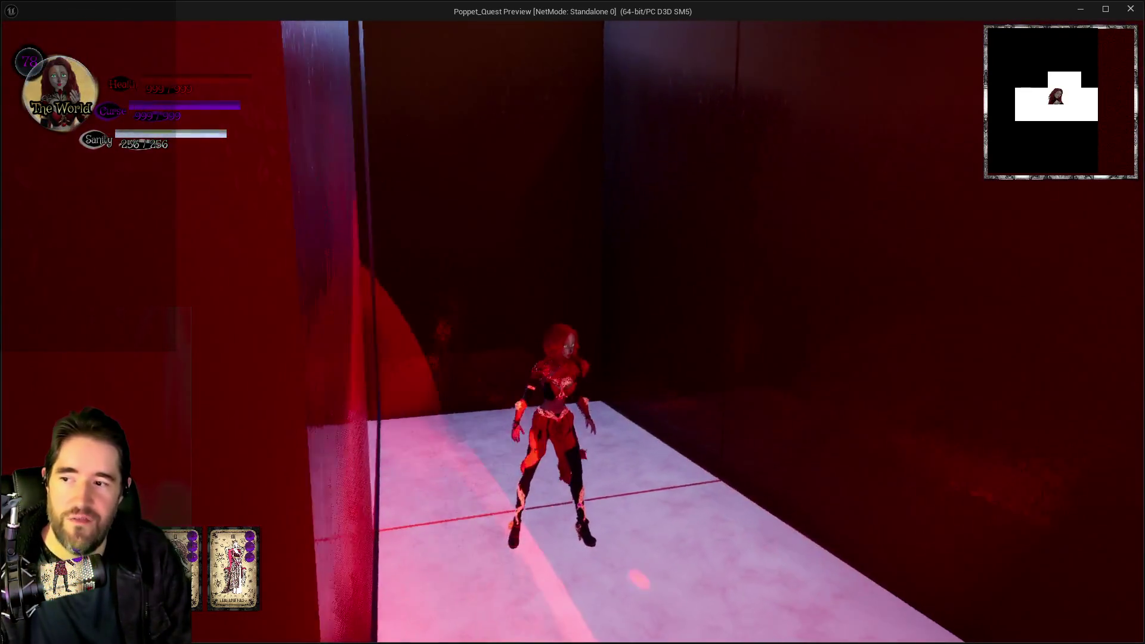
key("Escape")
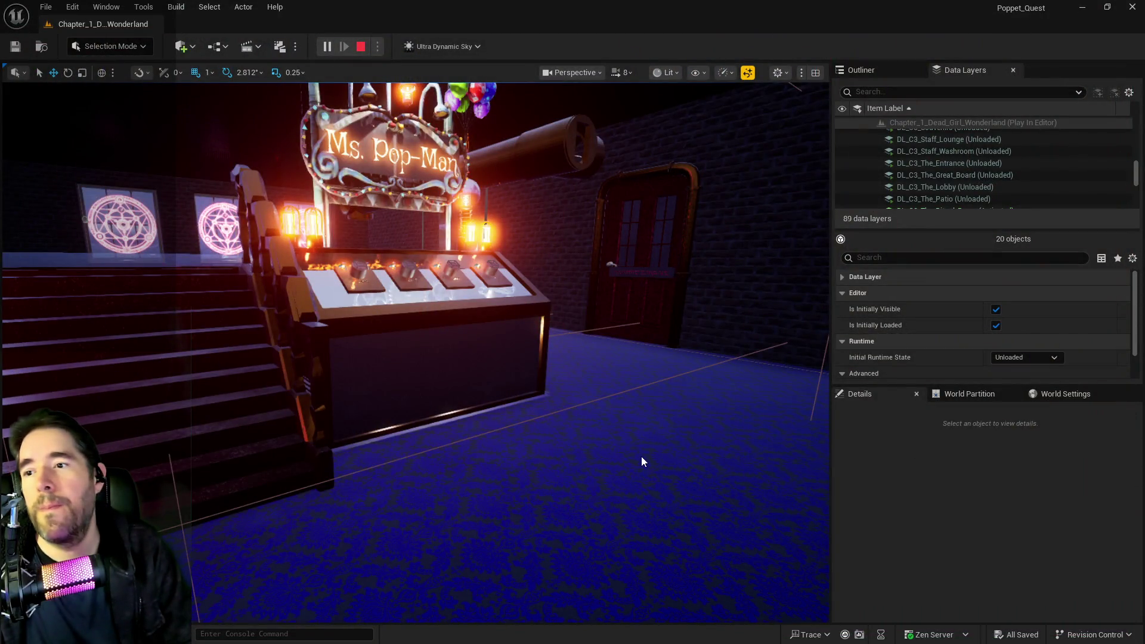
key("w")
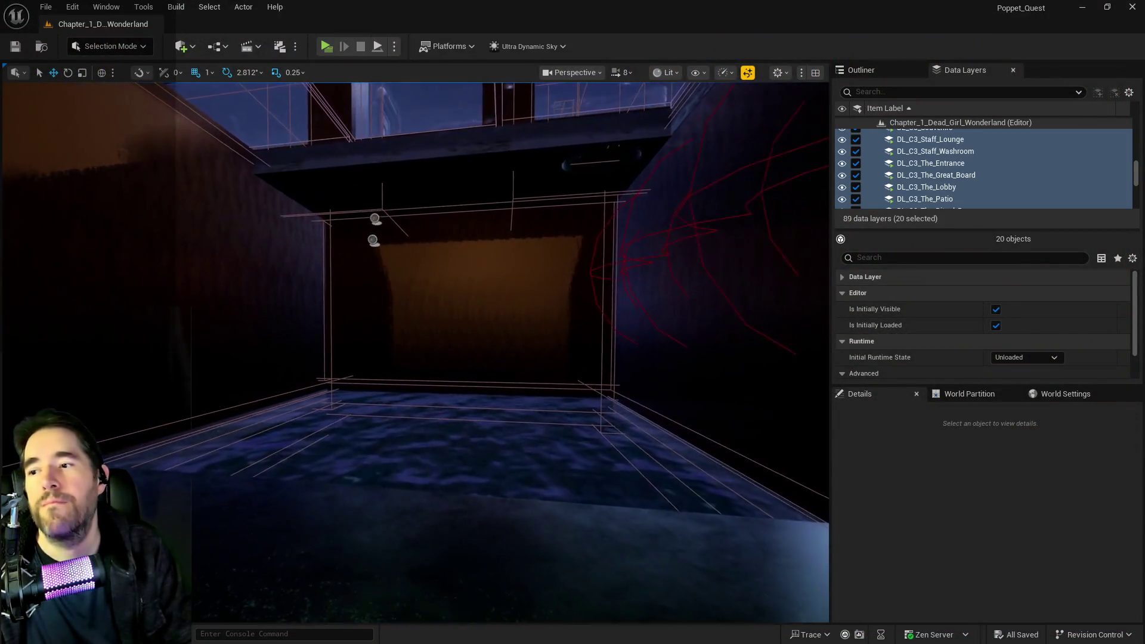
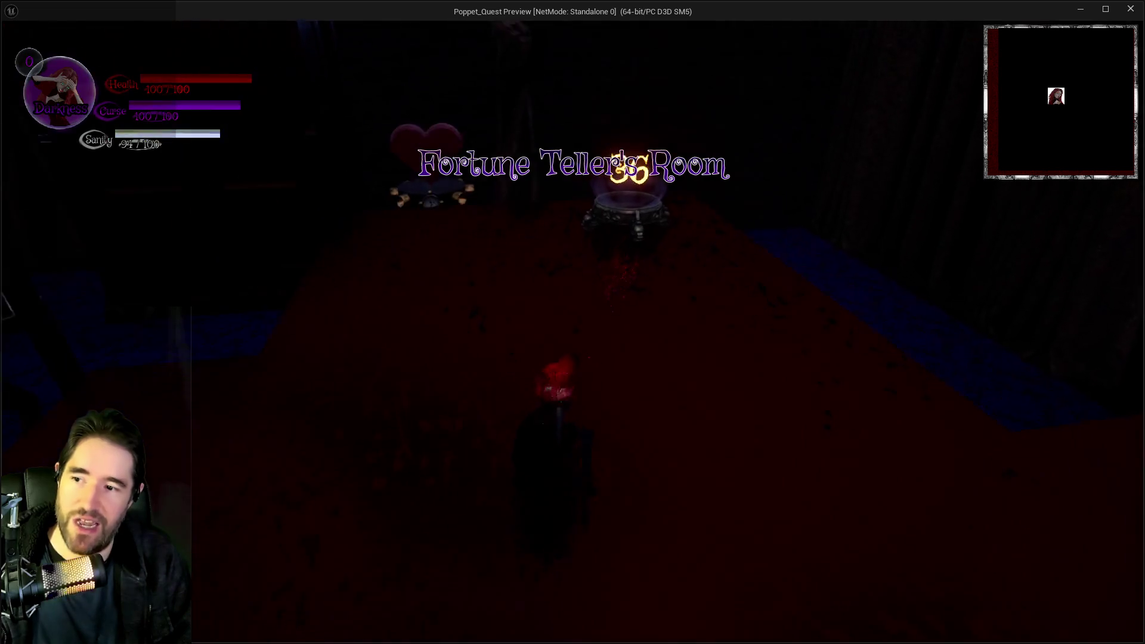
Equip The World tarot card and turn toward the corridor with the magic circle
key("Tab")
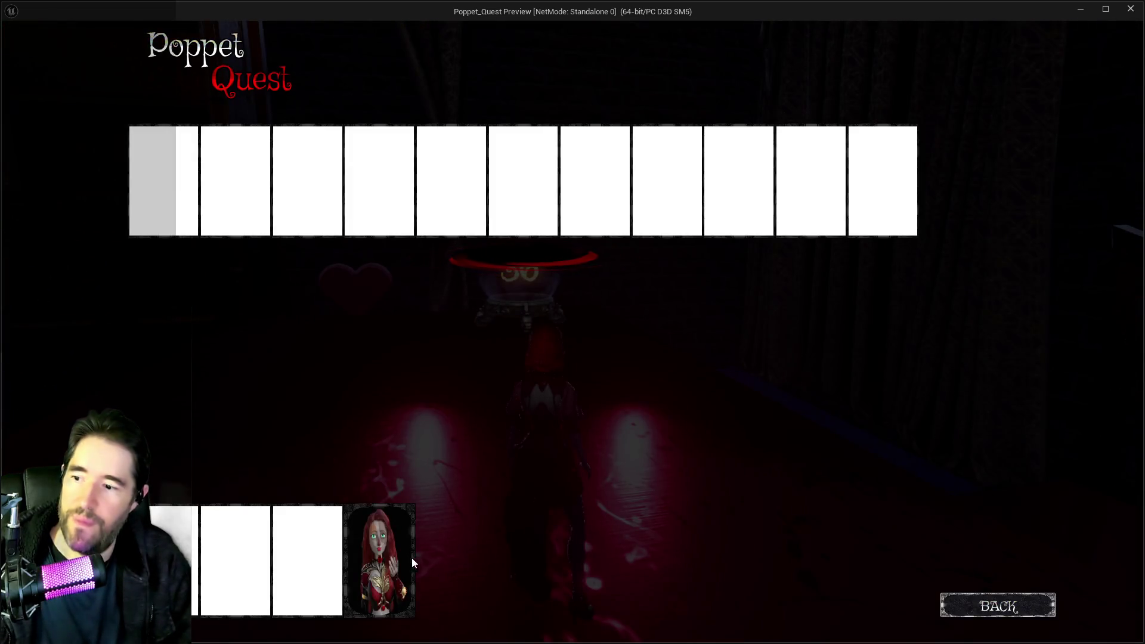
left_click(414, 559)
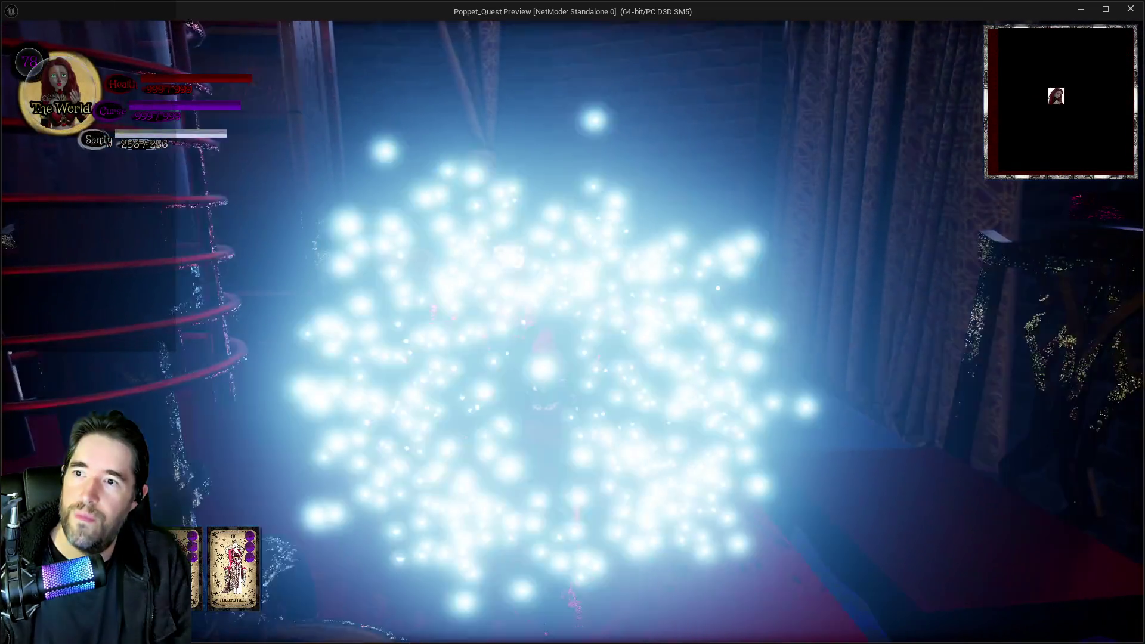
key("a")
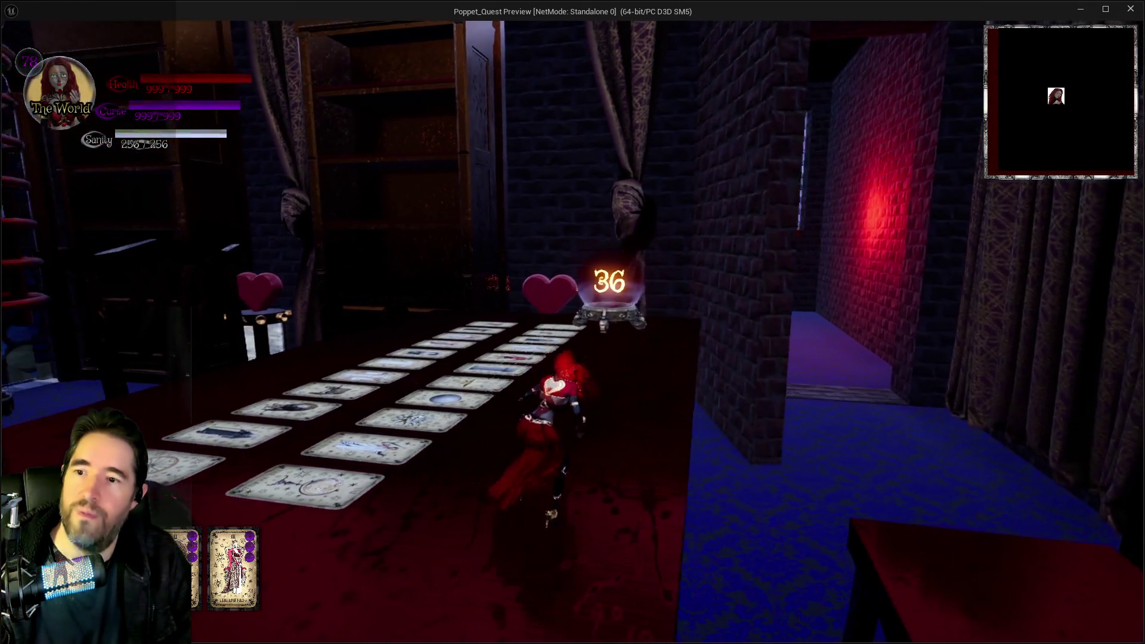
Run down the corridor into the Portal Room and step through the glowing portal
key("d")
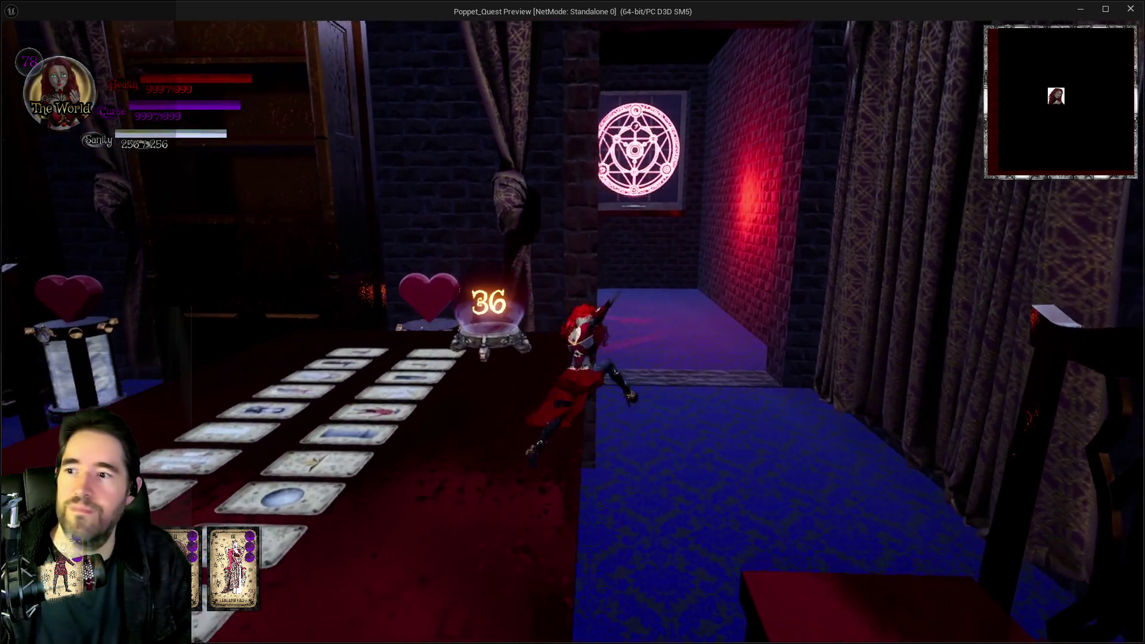
key("w")
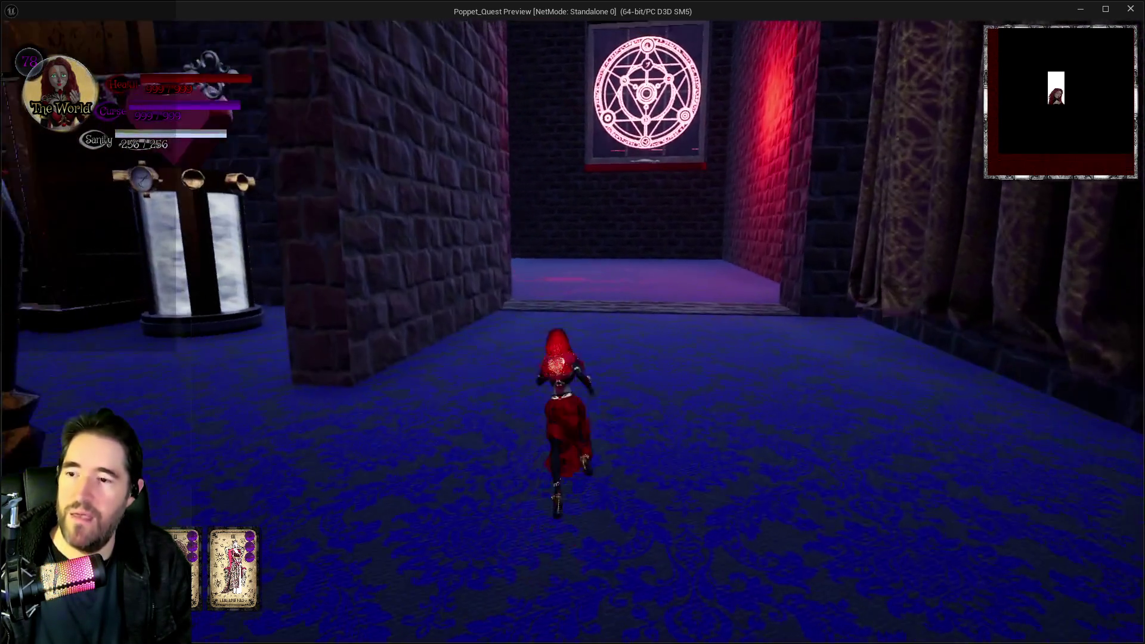
key("w")
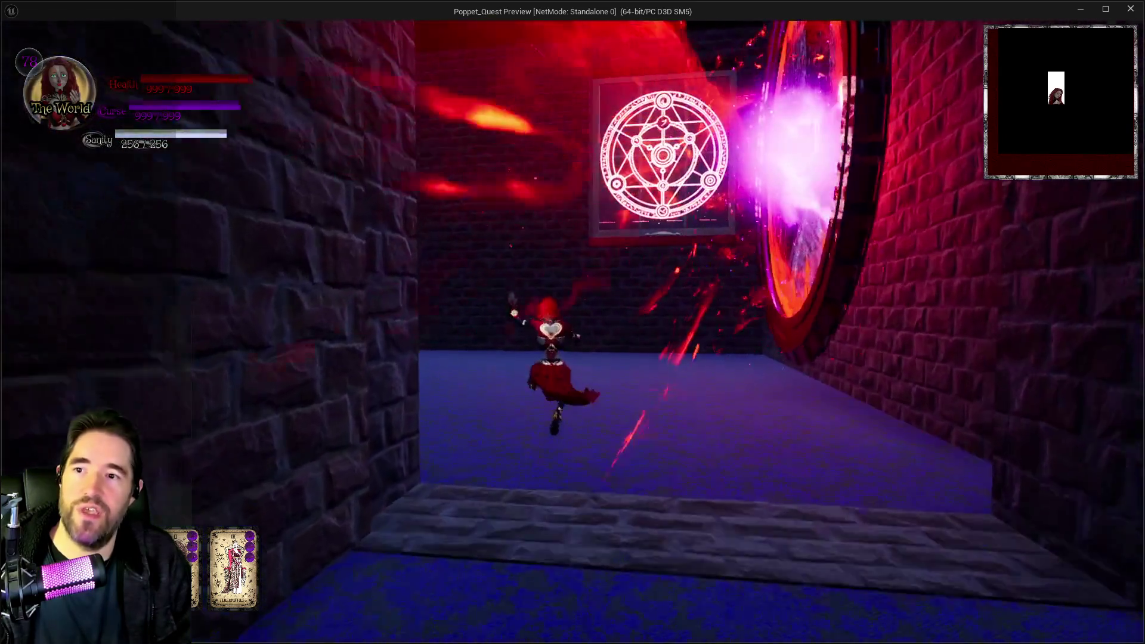
key("w")
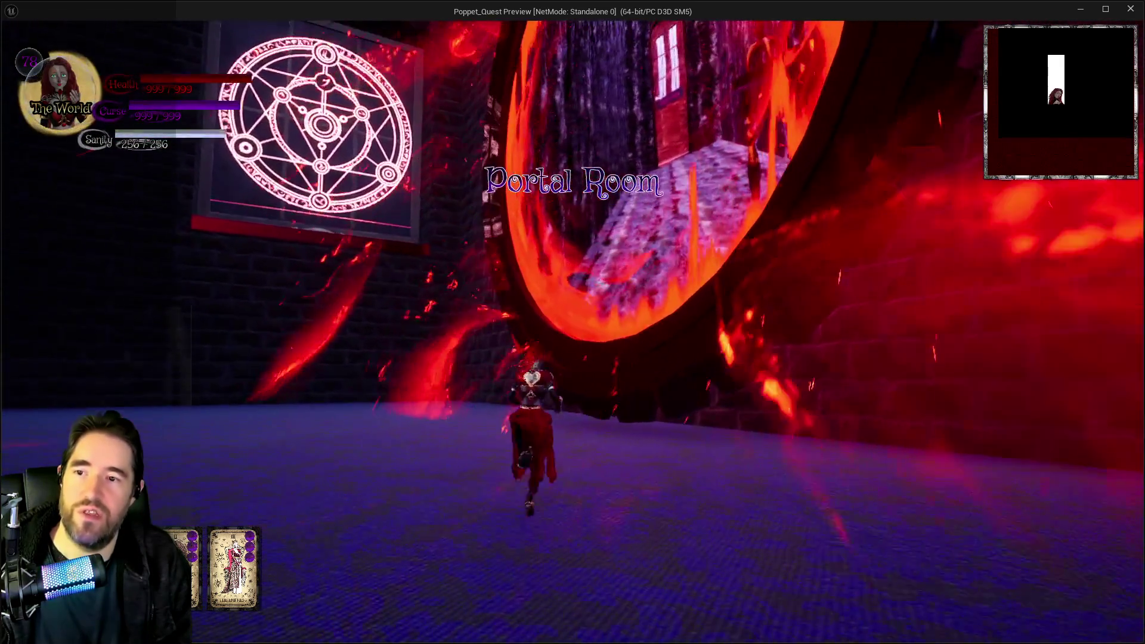
key("w")
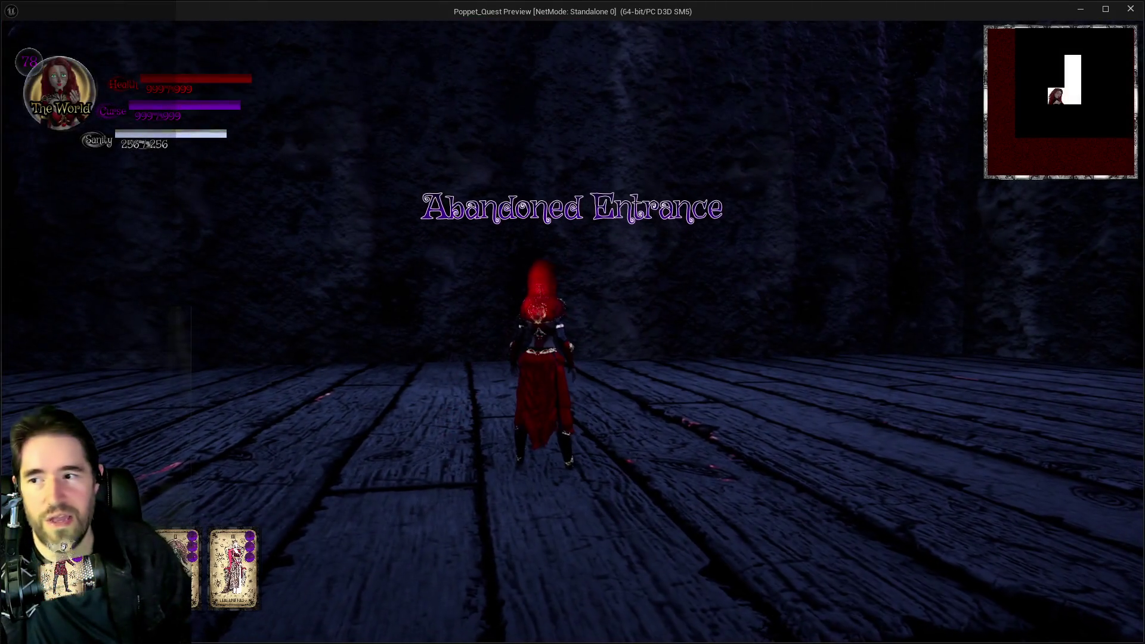
Run through the Abandoned Entrance along the lava-streaked wall toward the archway
key("w")
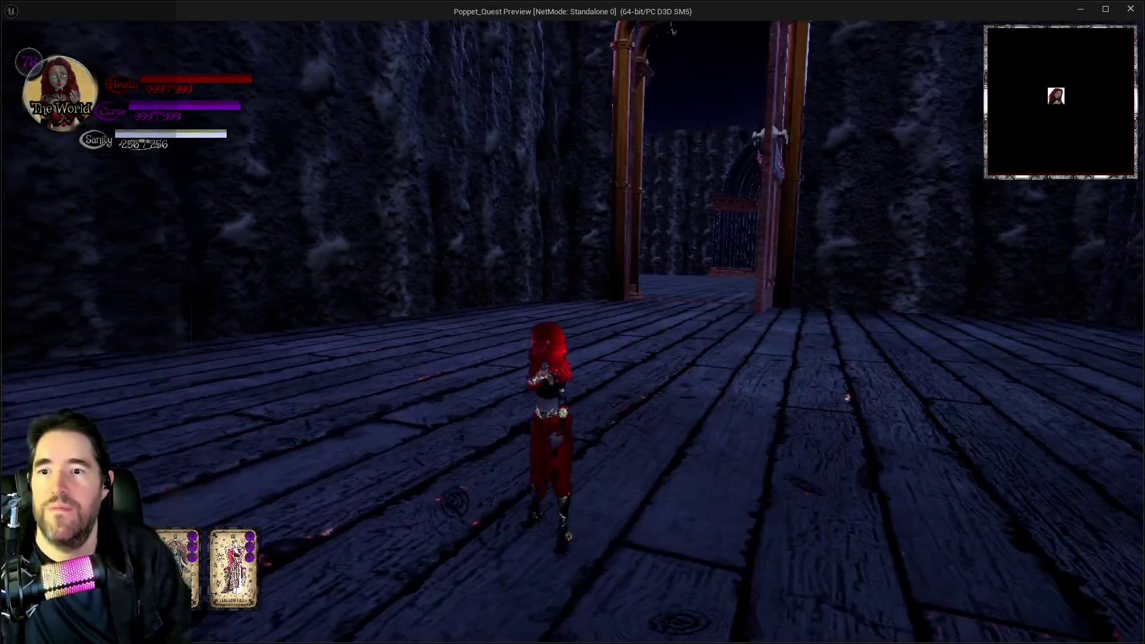
key("s")
key("a")
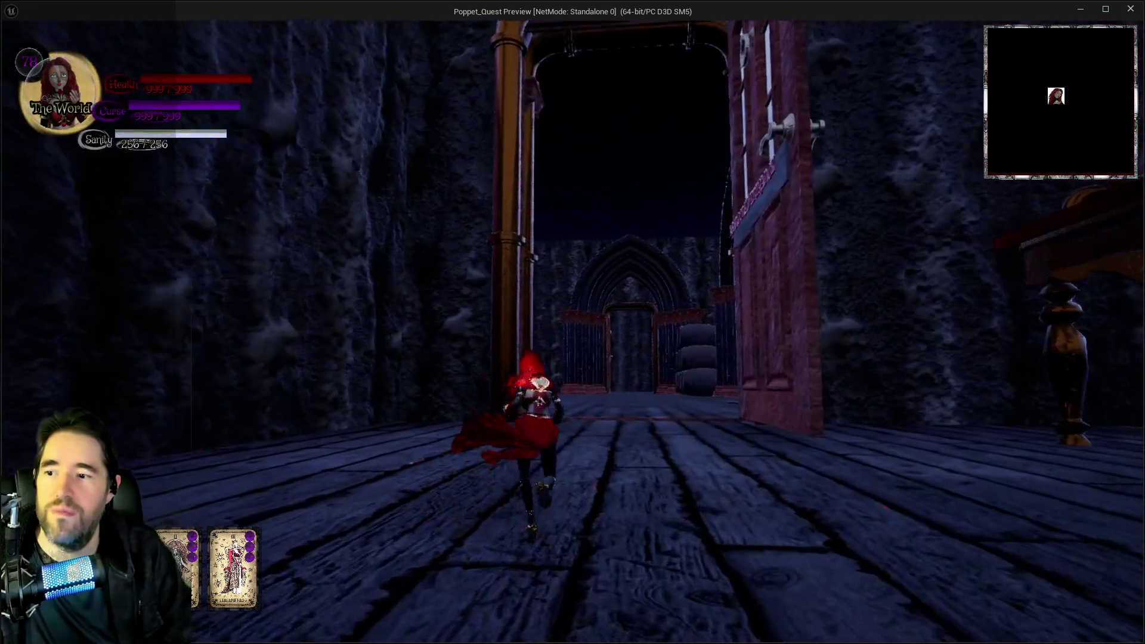
key("w")
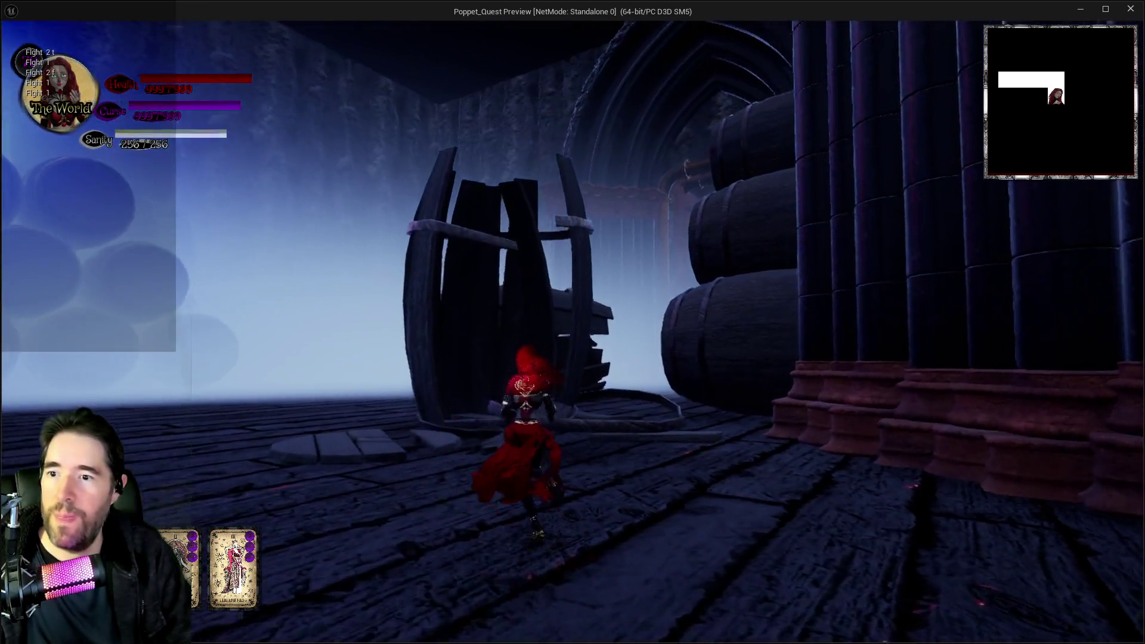
Dash in smoke form, fly through the marked door into Abandoned Area 2, then pause
key("shift")
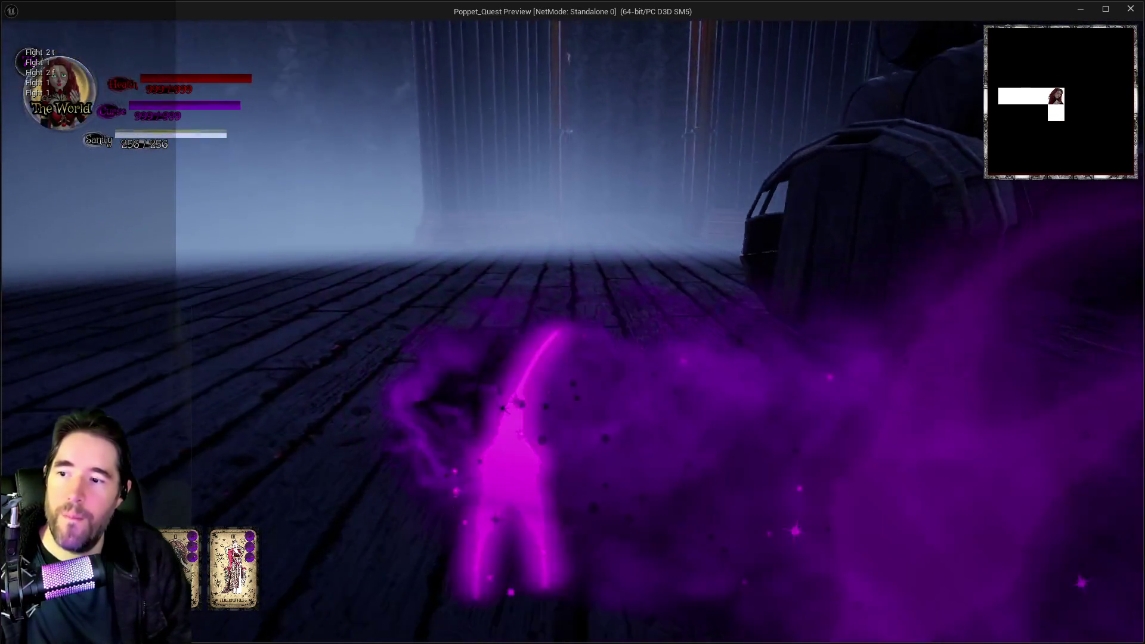
key("w")
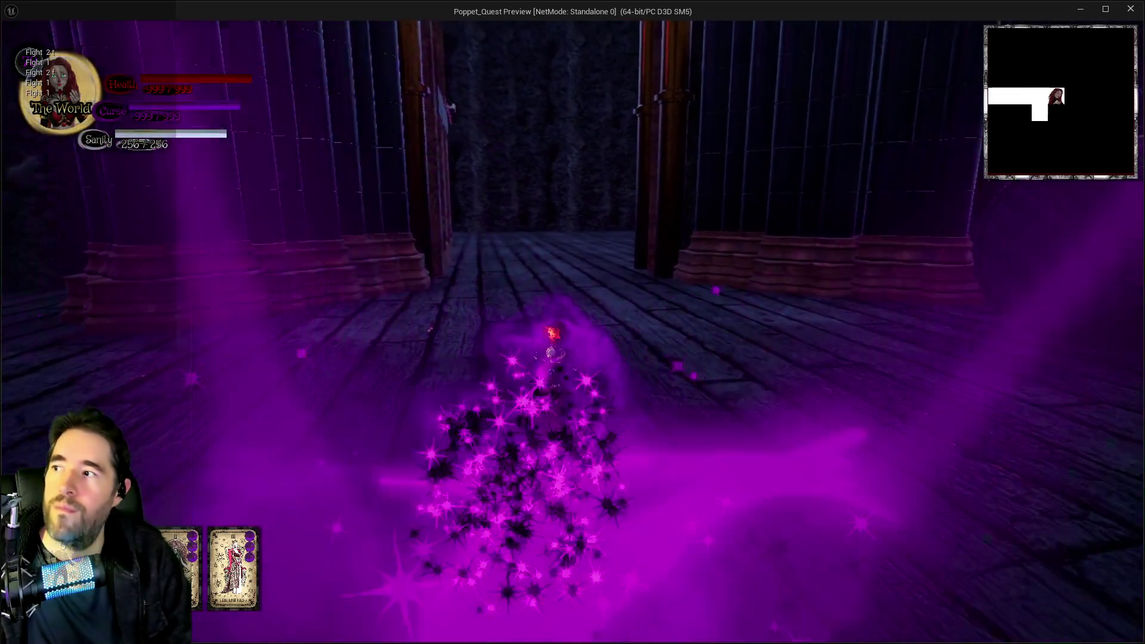
key("e")
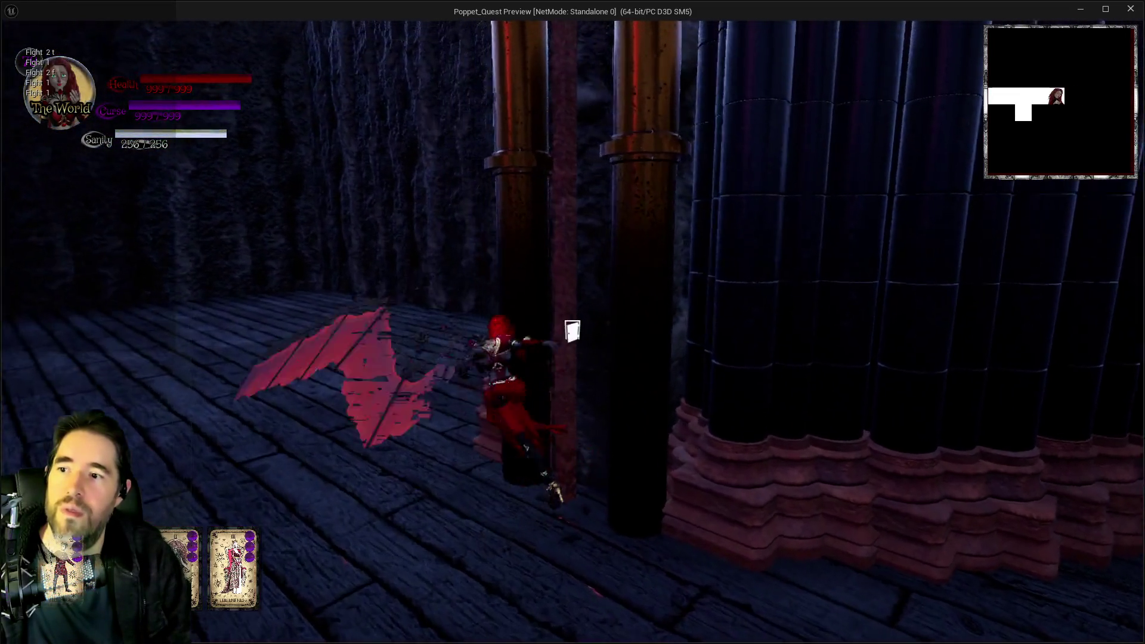
key("w")
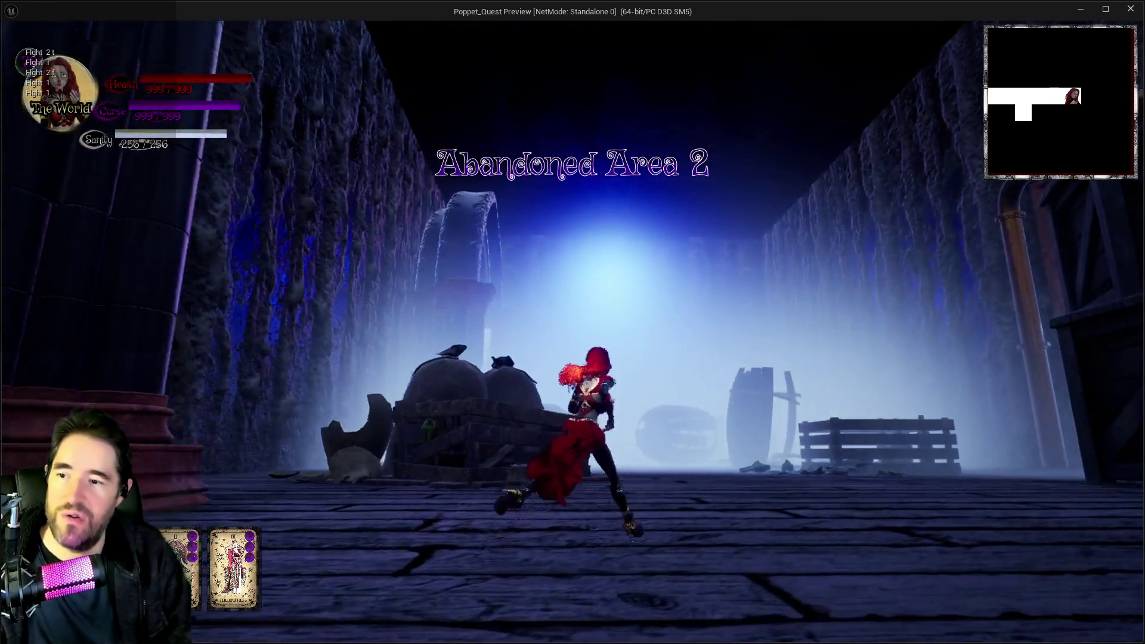
key("Escape")
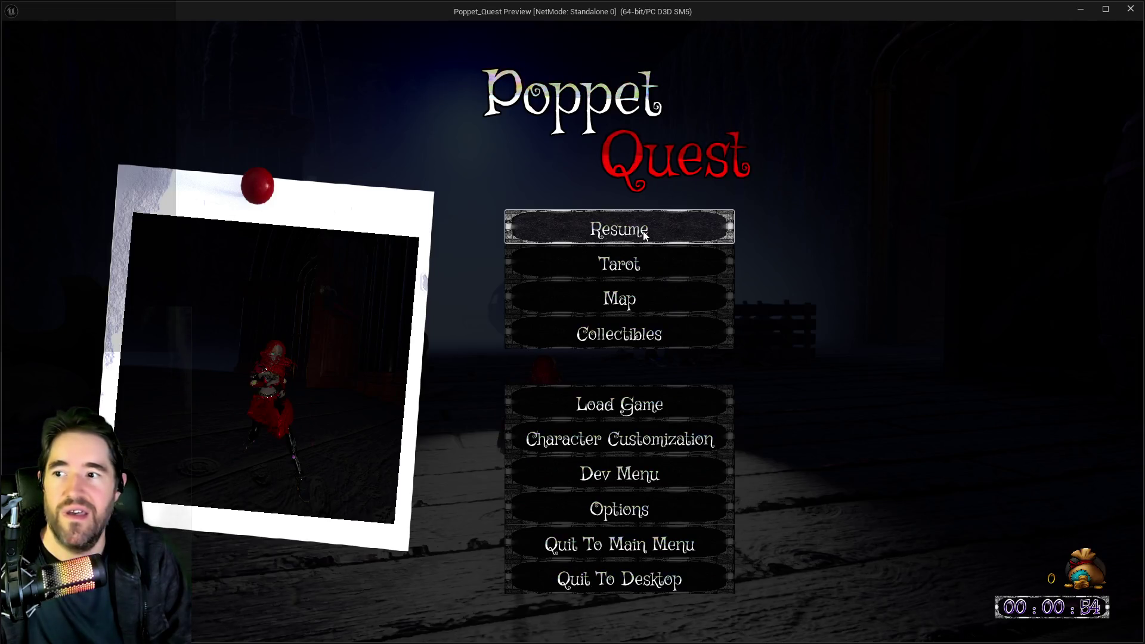
Resume the game and smoke-dash ahead into the dark alley
left_click(644, 236)
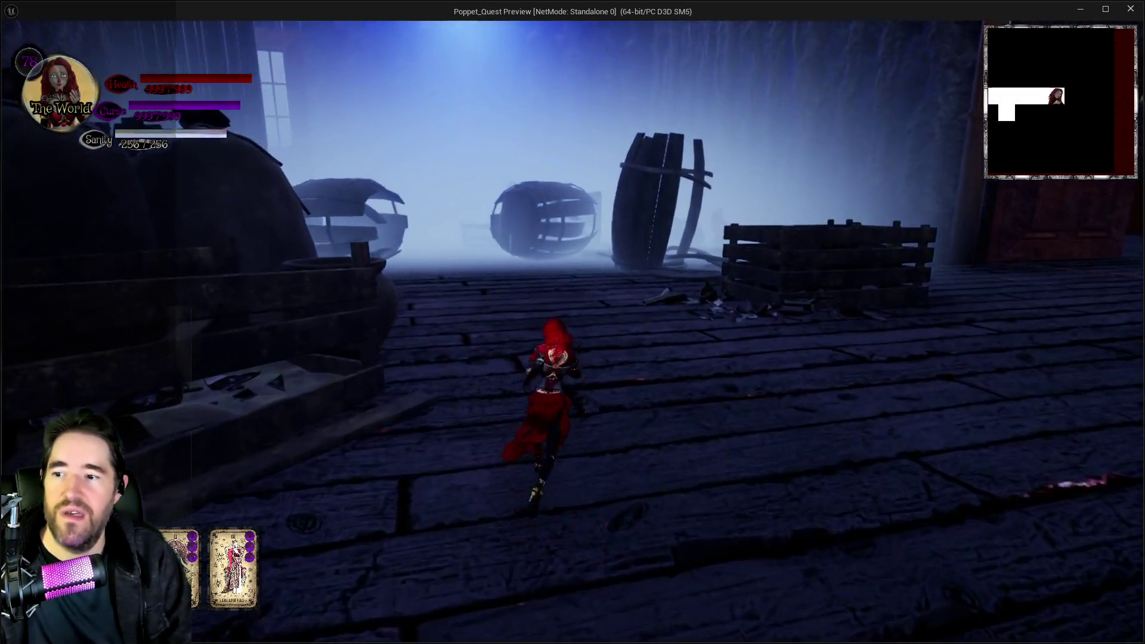
key("space")
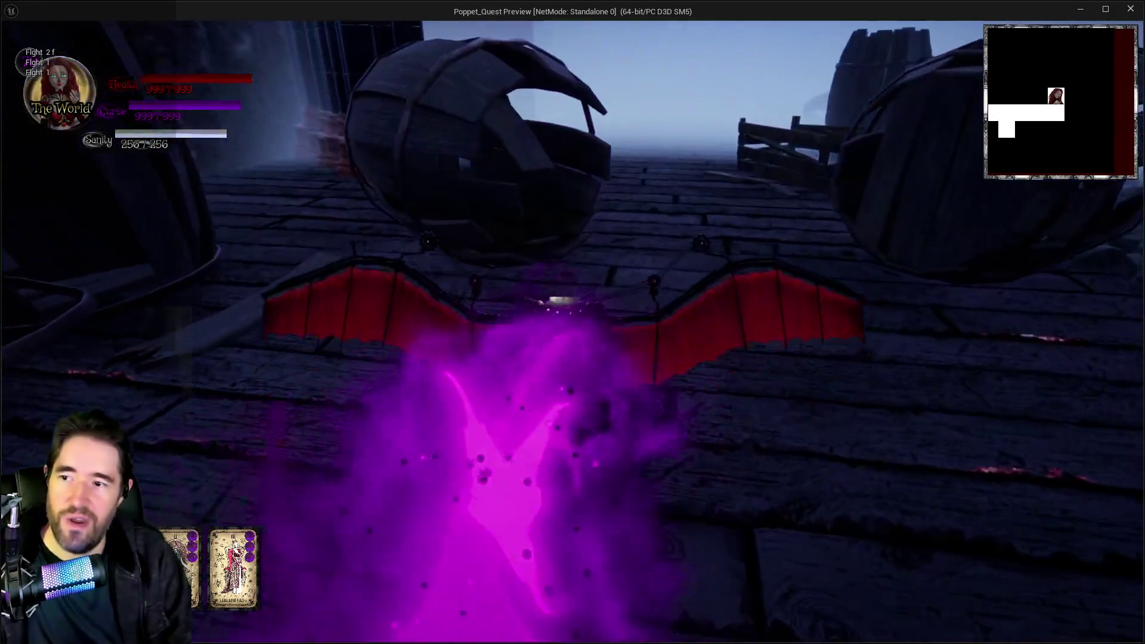
key("space")
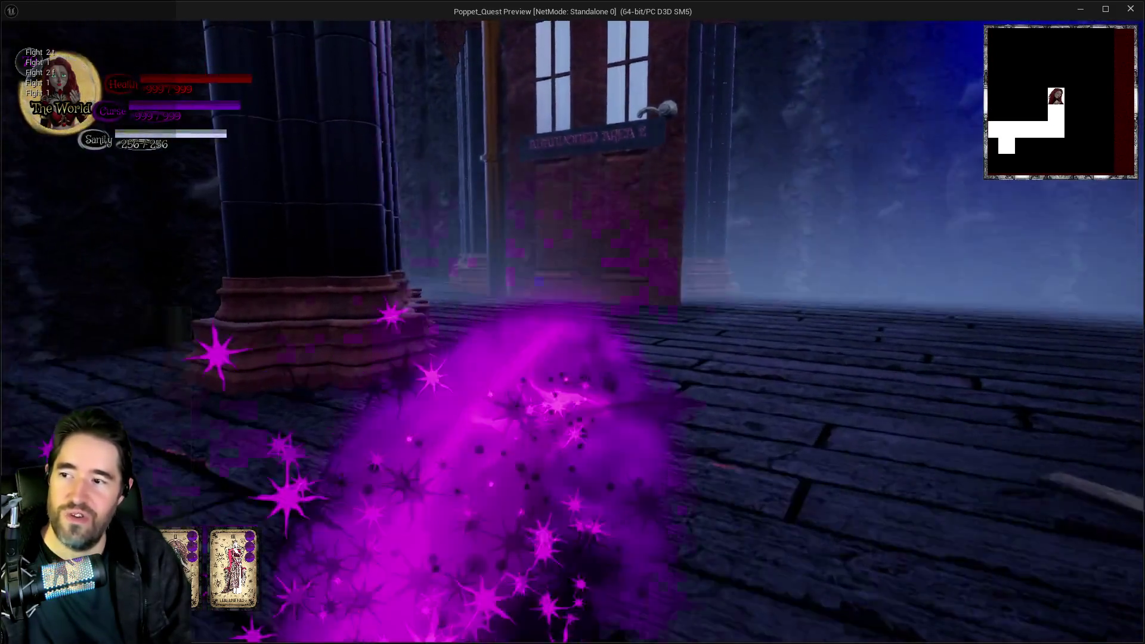
key("w")
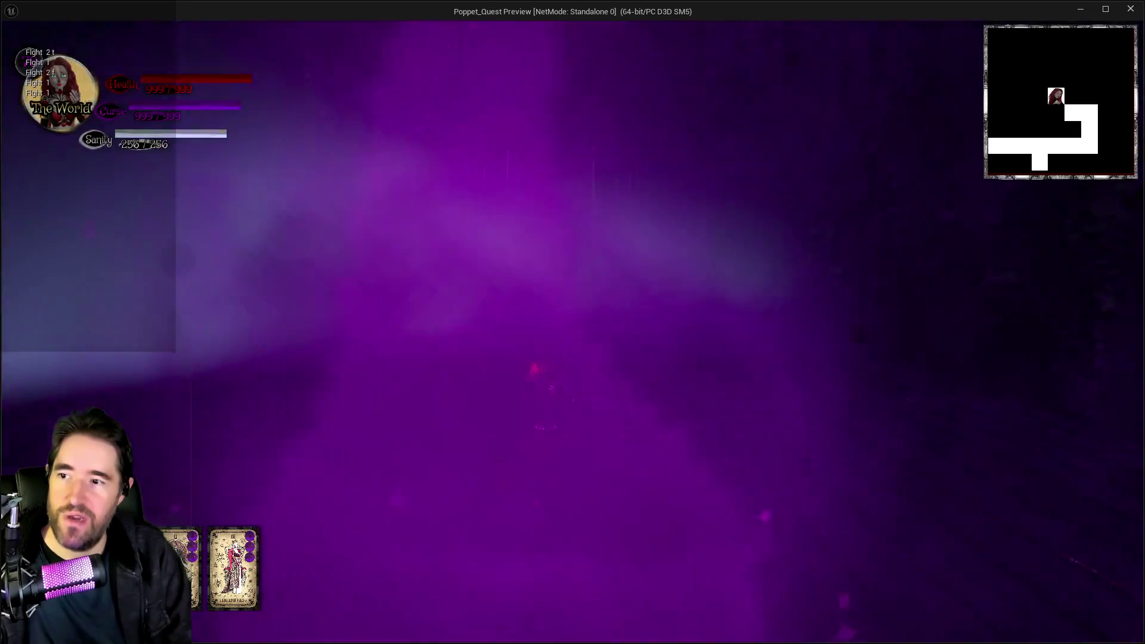
Run through the red-ring doorway and across the Toymaker's Workshop to the Escape Tunnel door
key("w")
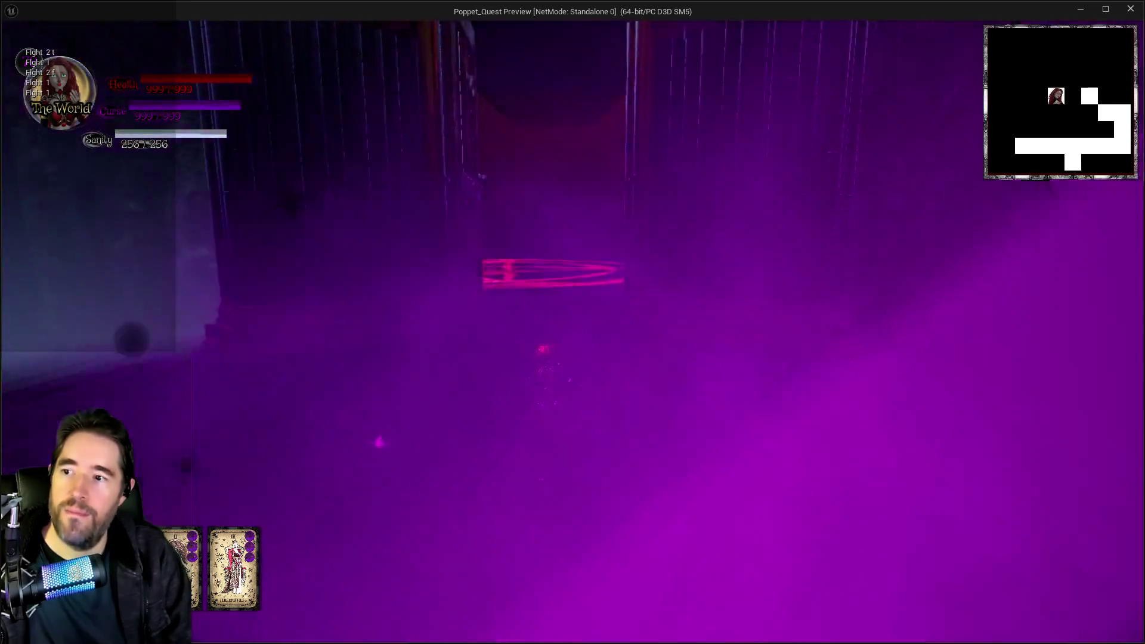
key("w")
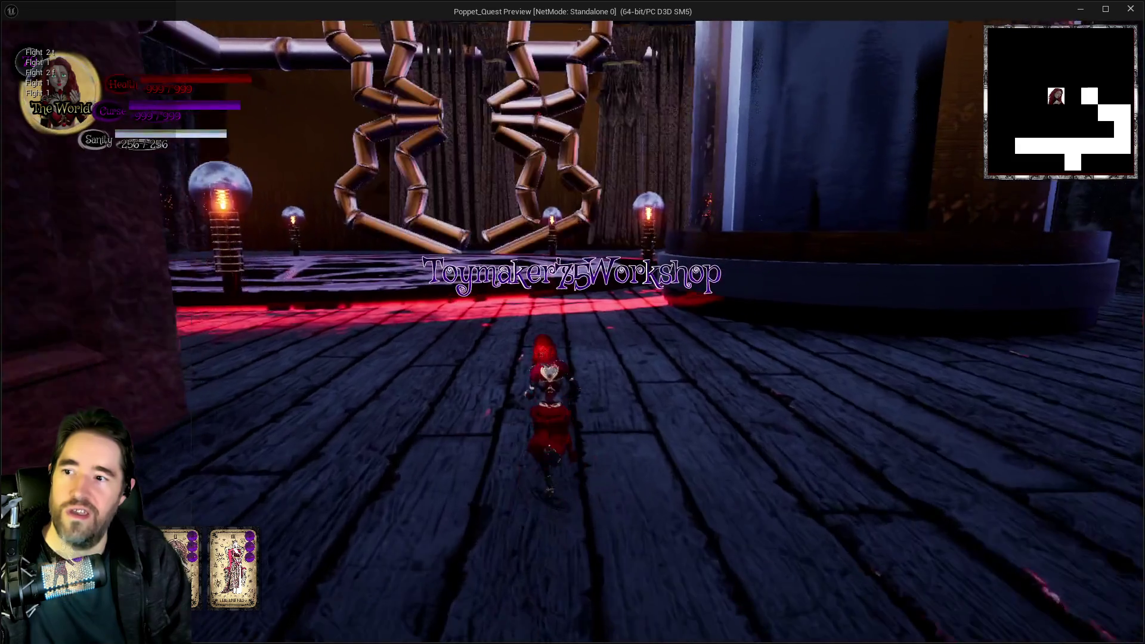
key("w")
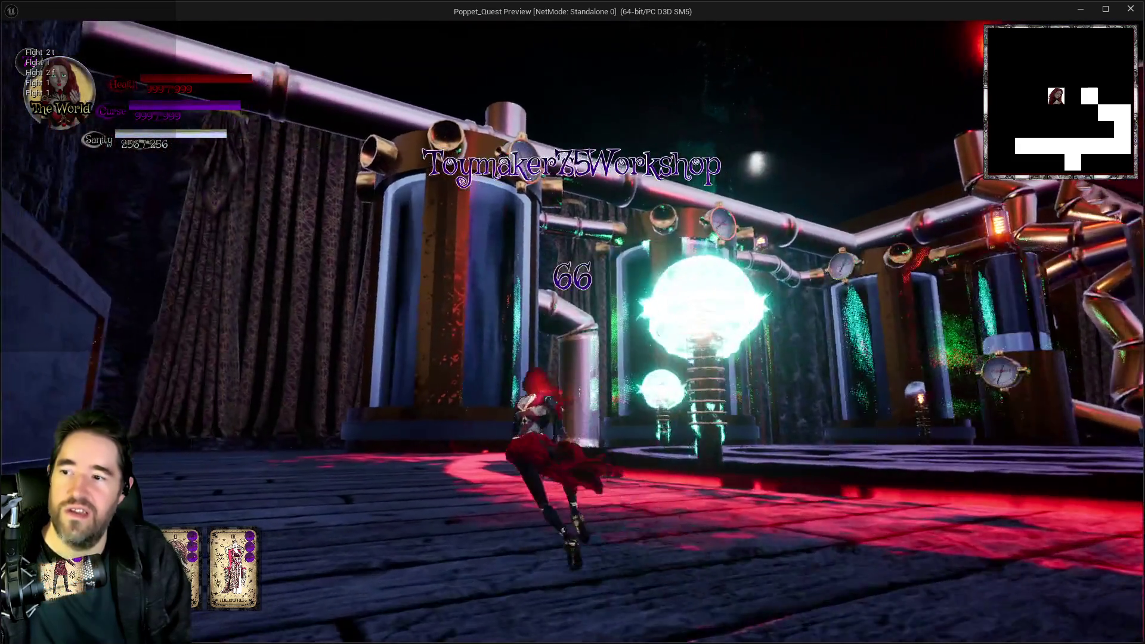
key("w")
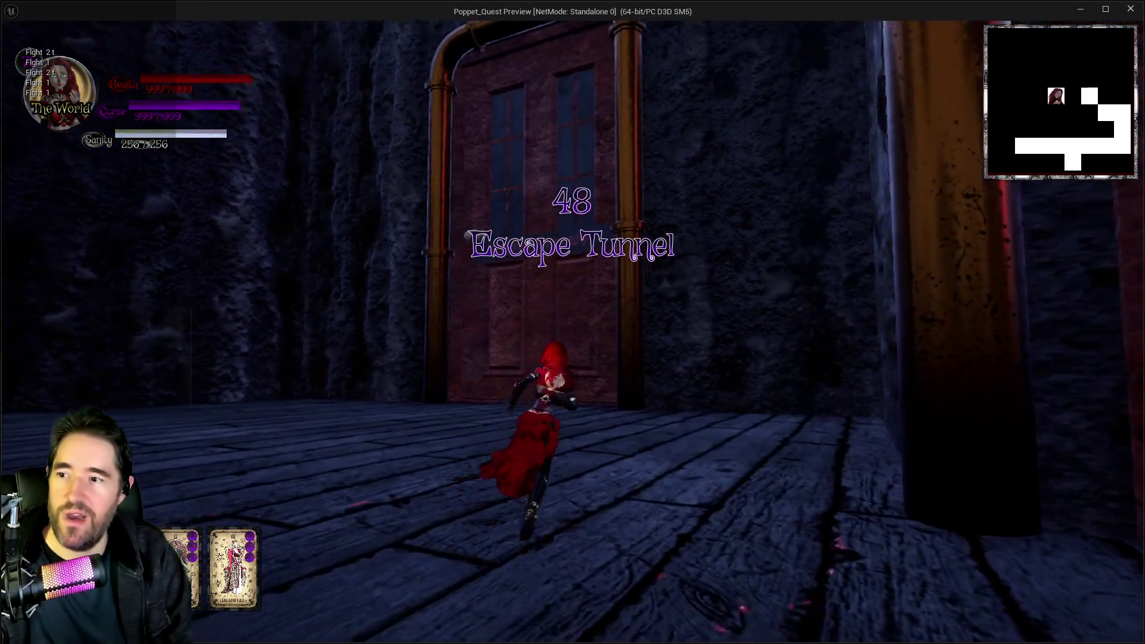
key("w")
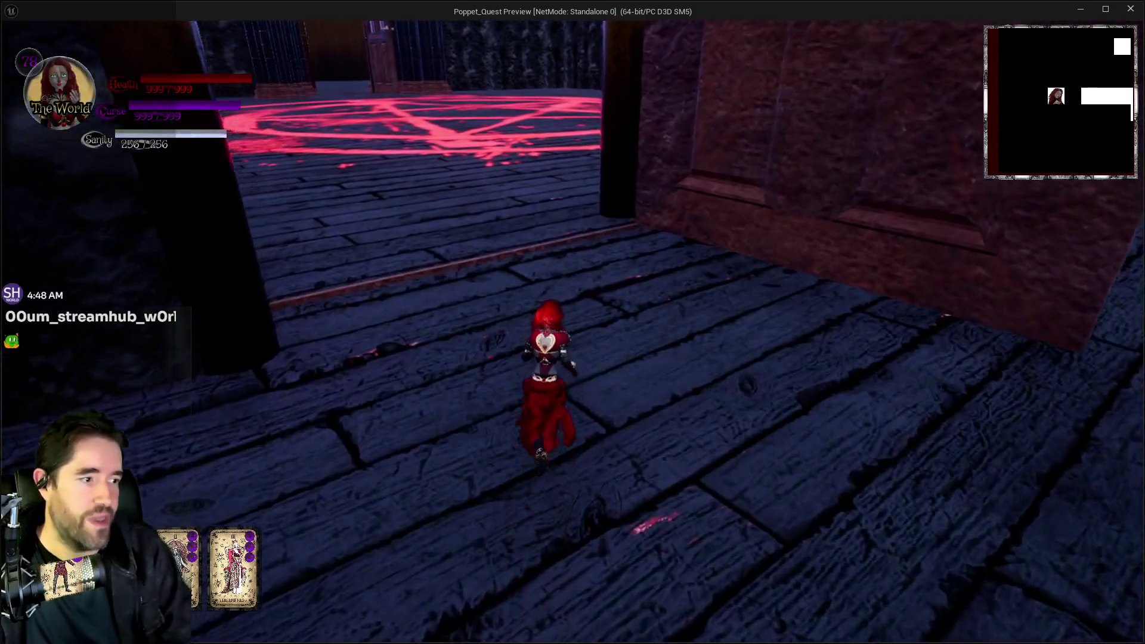
Circle the hub room's round pillar and pedestal, ending at the magic-circle altar
key("w")
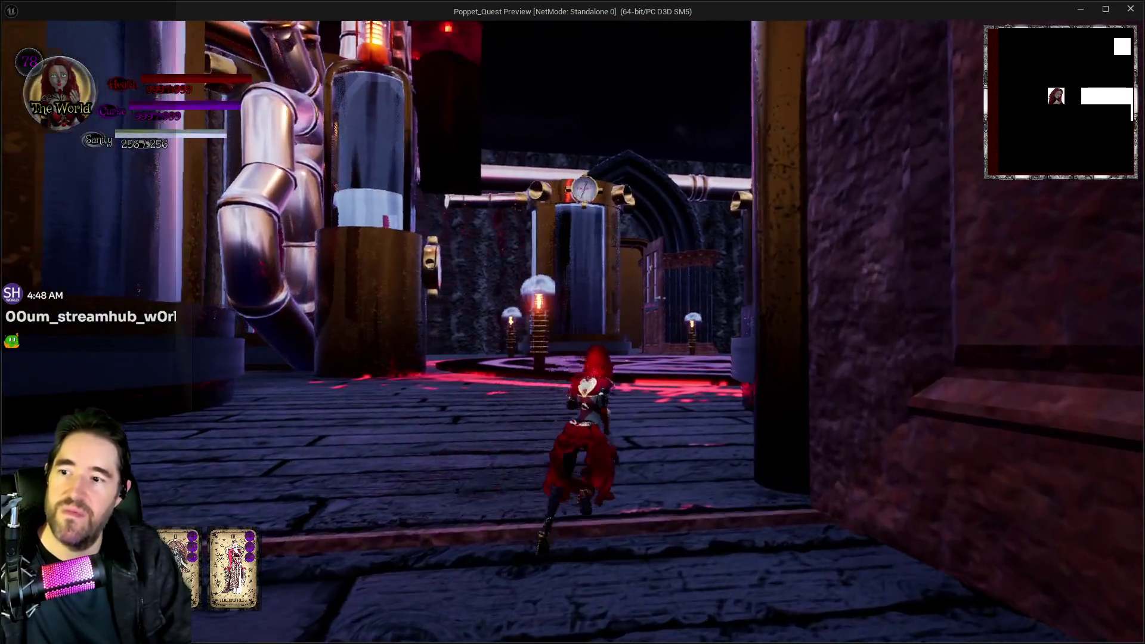
key("w")
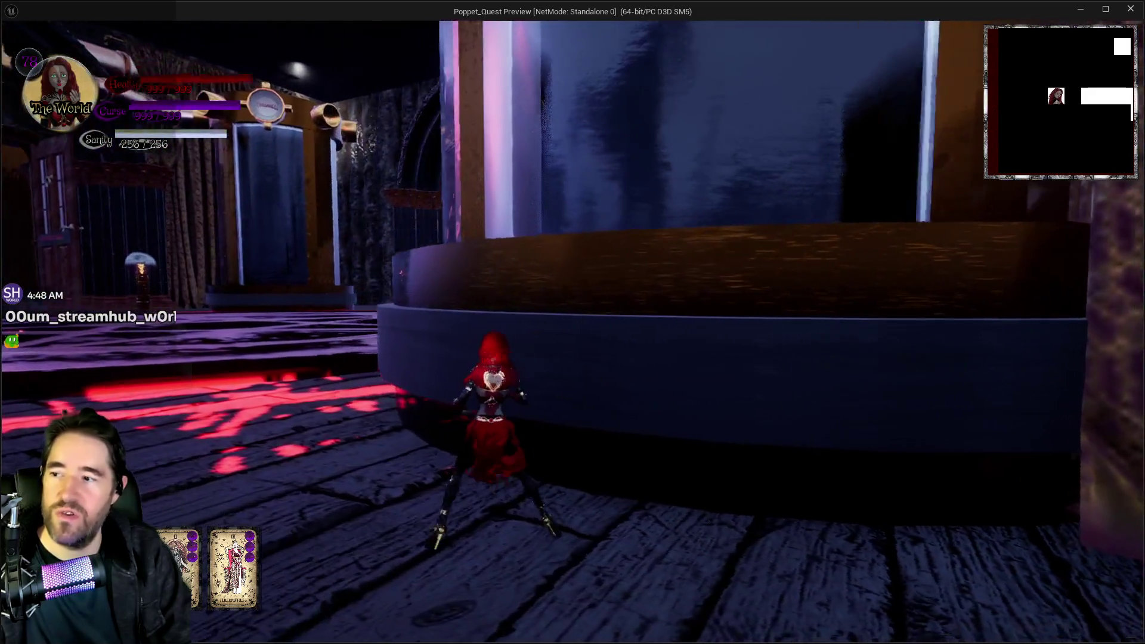
key("w")
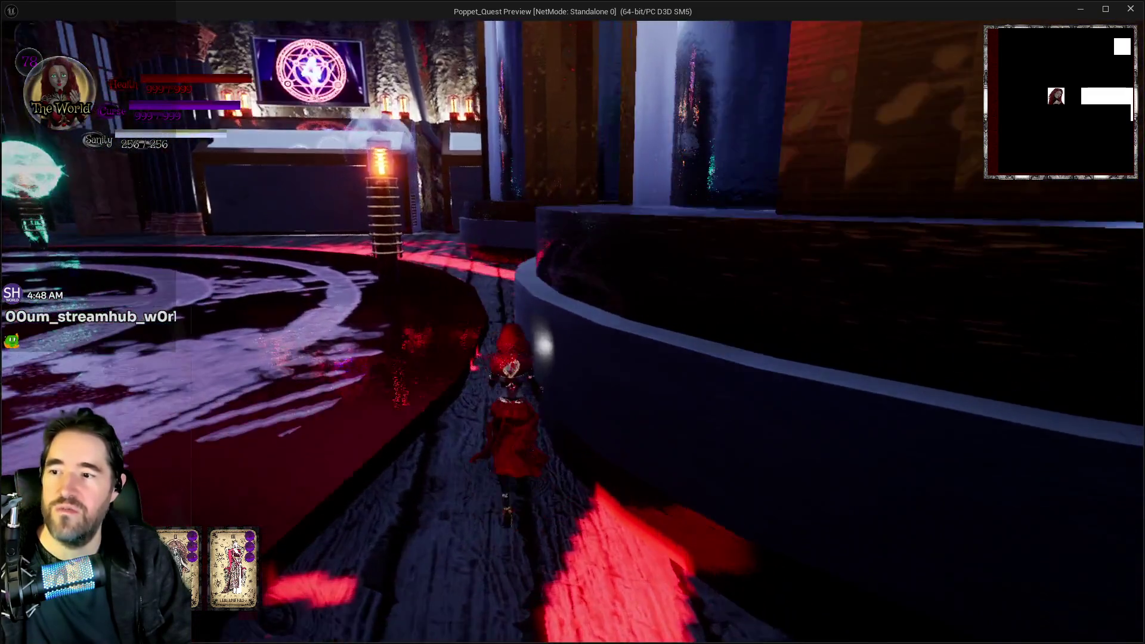
key("w")
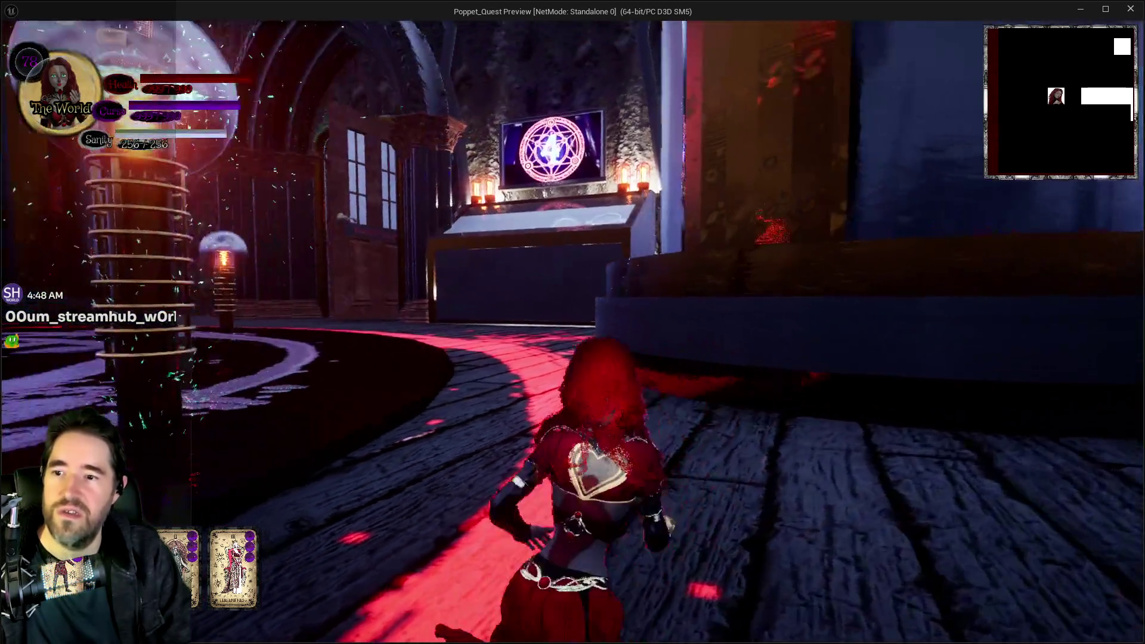
key("w")
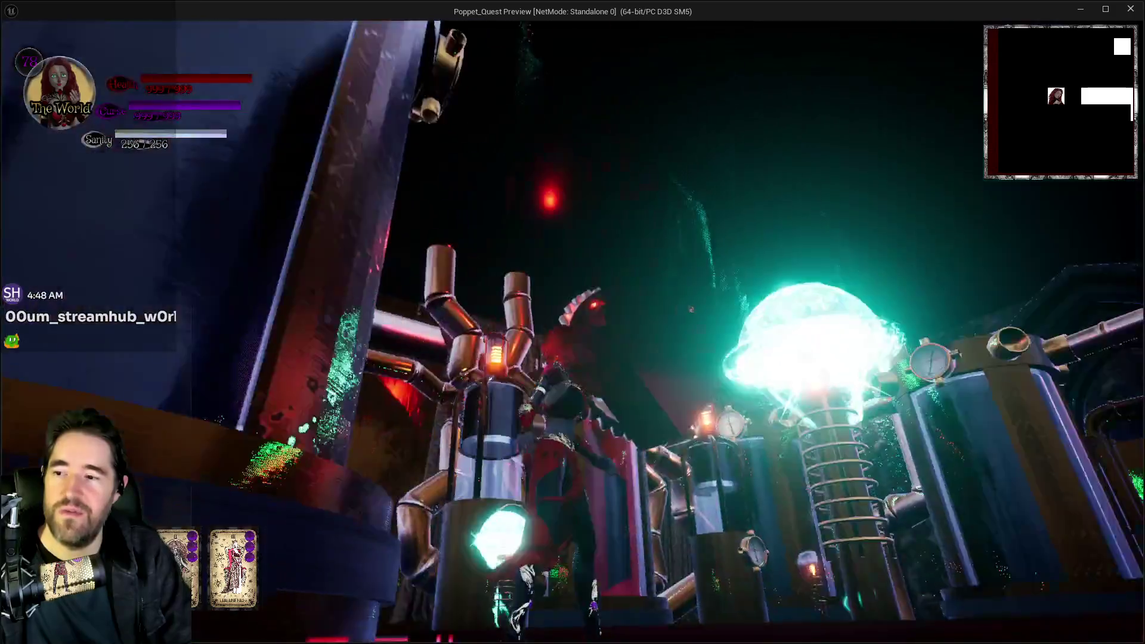
Cross the red-lit walkway past the Abandoned sign and run down the pillared corridor toward the mist
key("w")
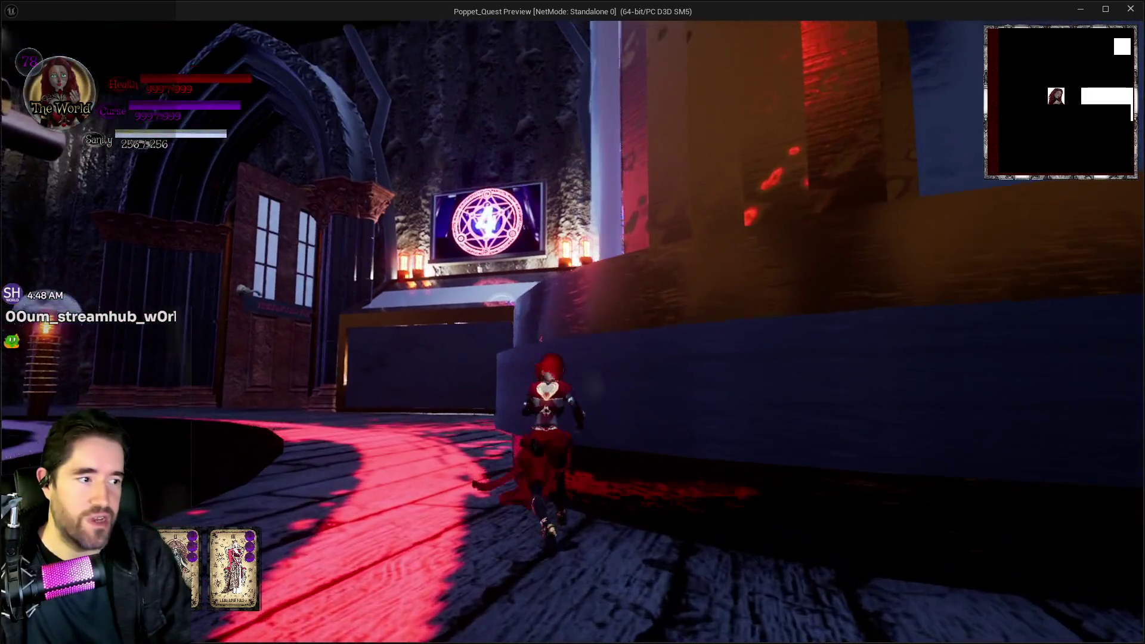
key("w")
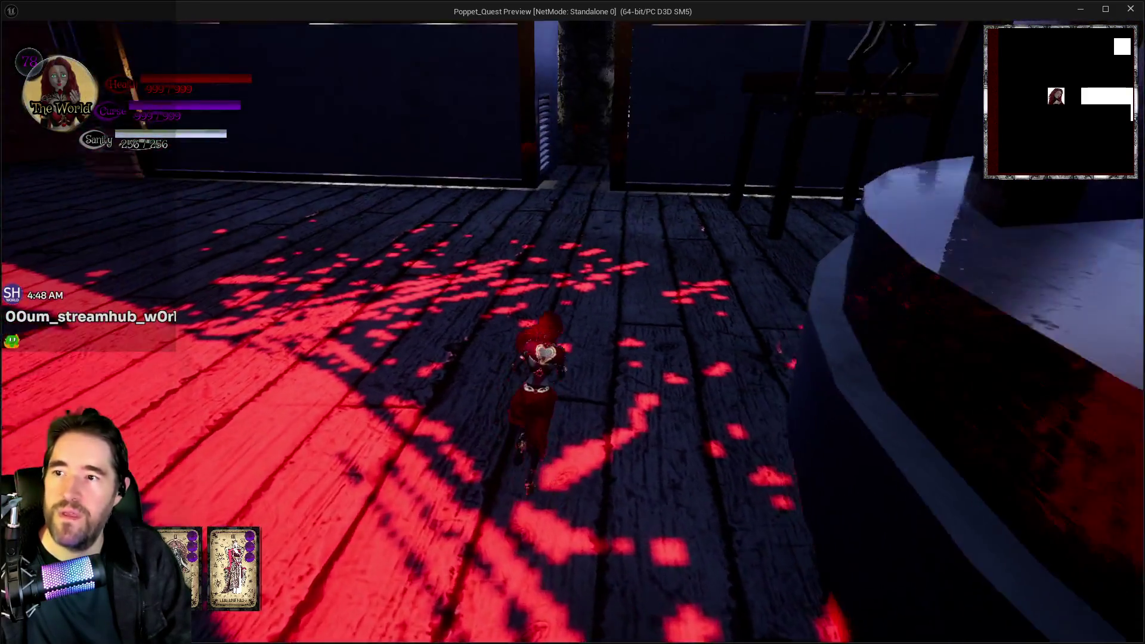
key("w")
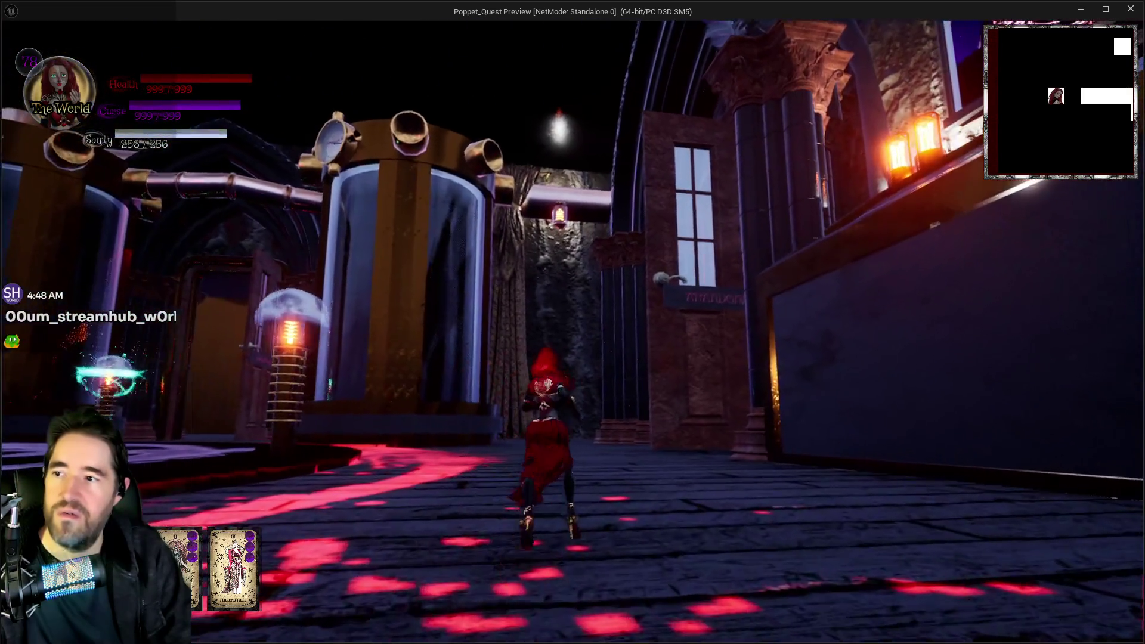
key("w")
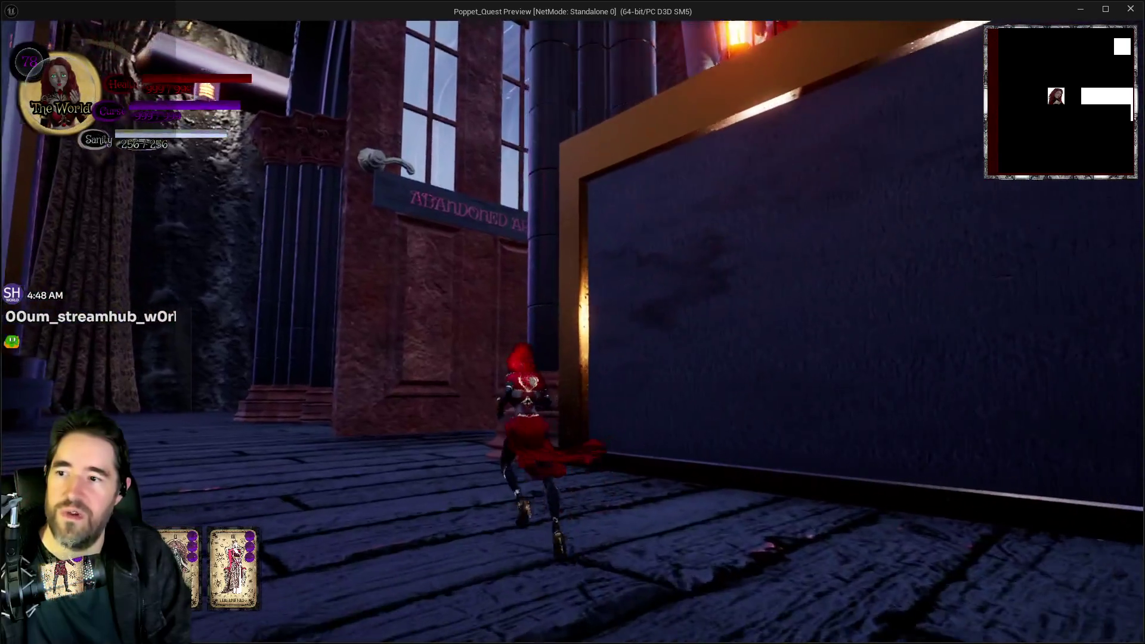
key("w")
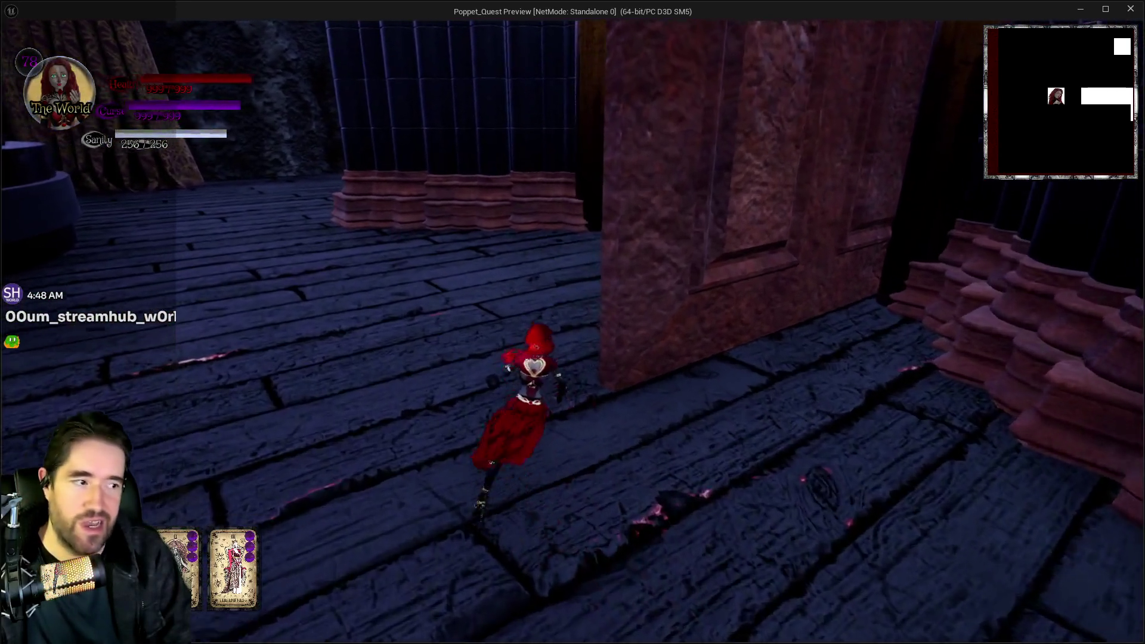
key("w")
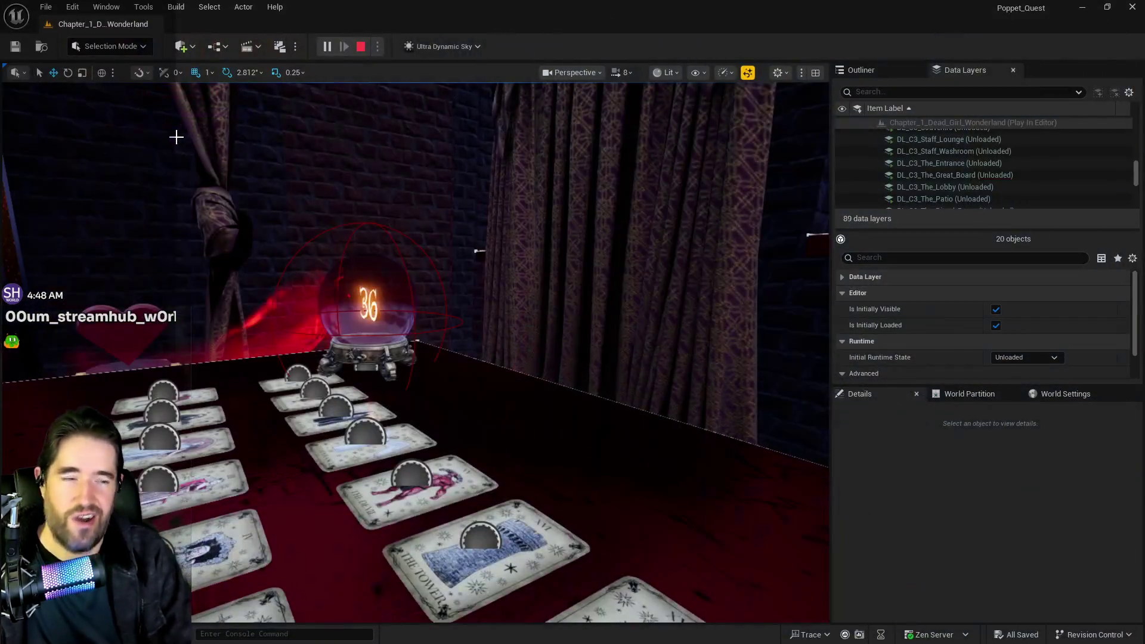
Stop the preview and fly past the Lobby door and purple-tree hall to the alley staircase
key("Escape")
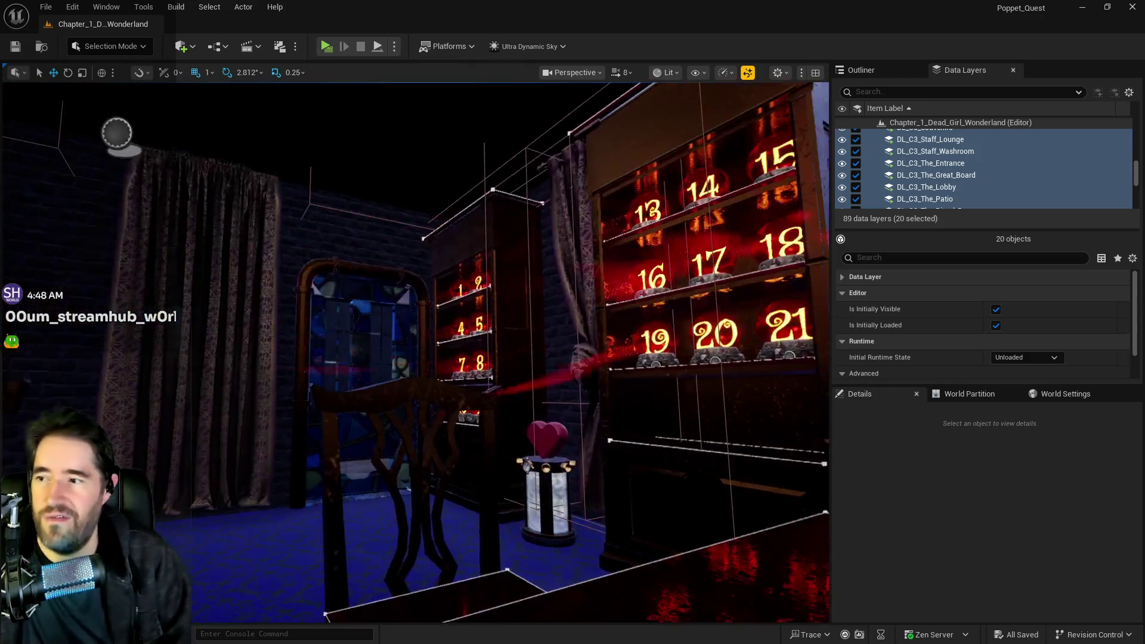
key("w")
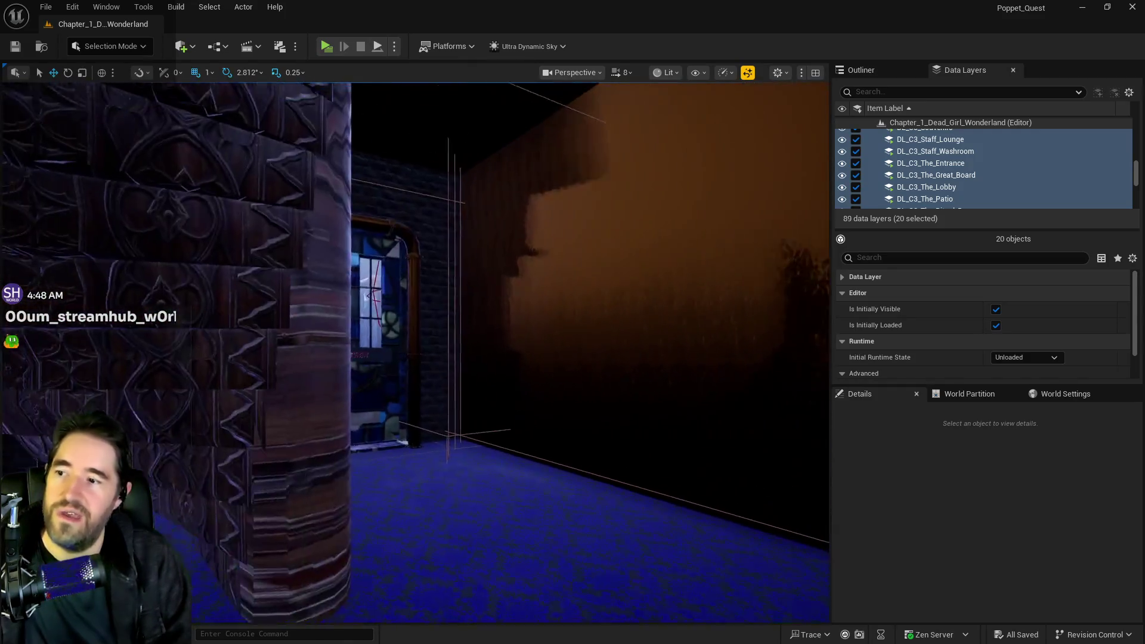
key("w")
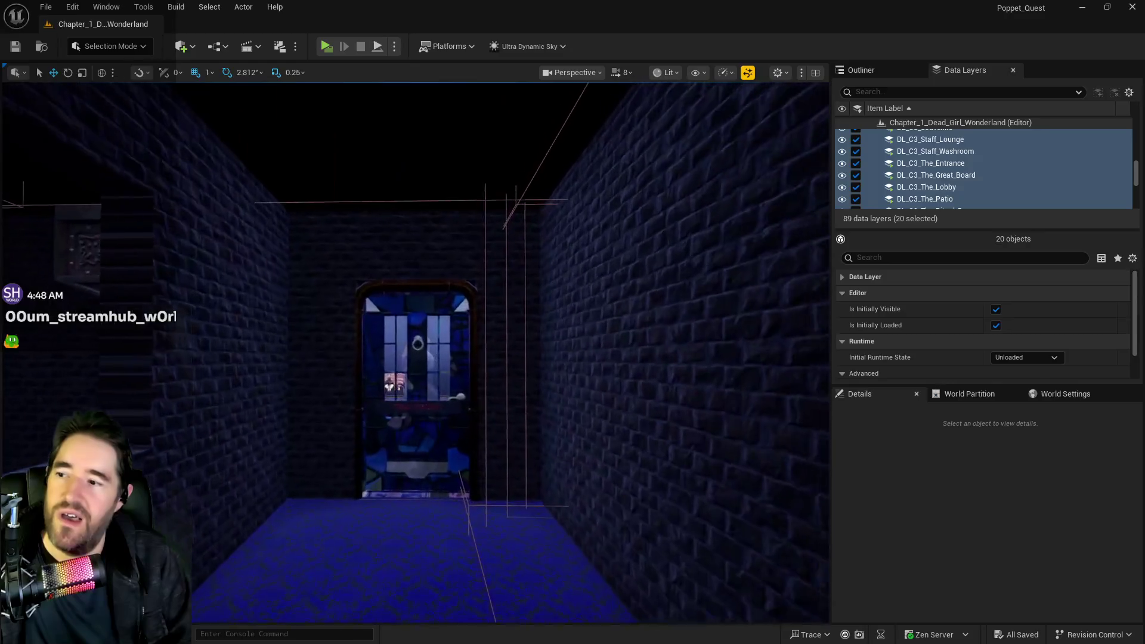
key("w")
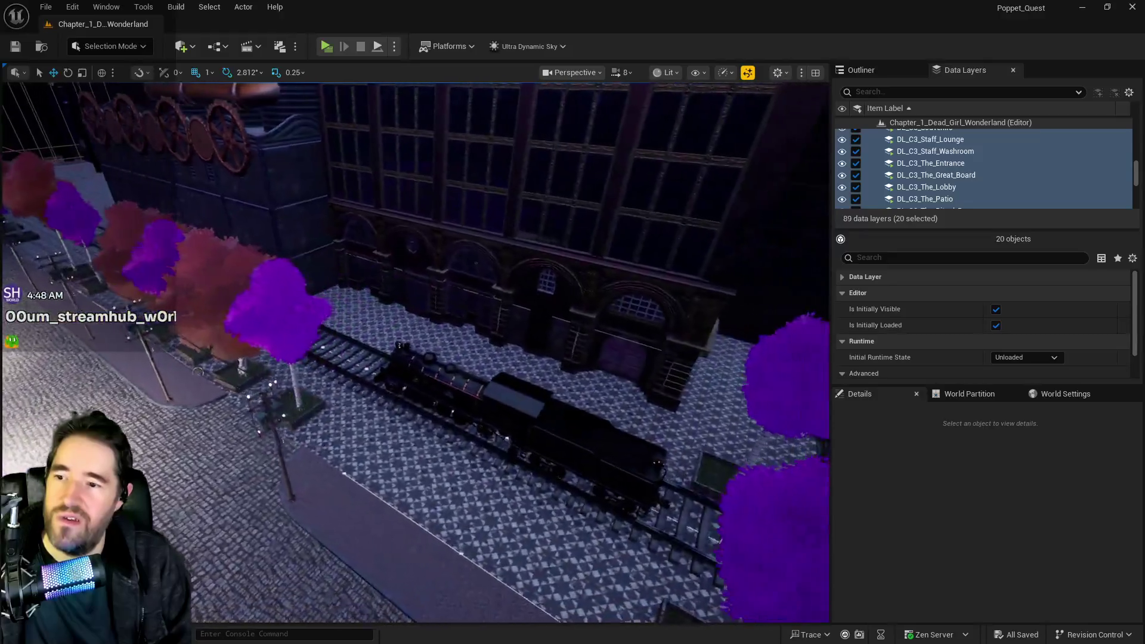
key("w")
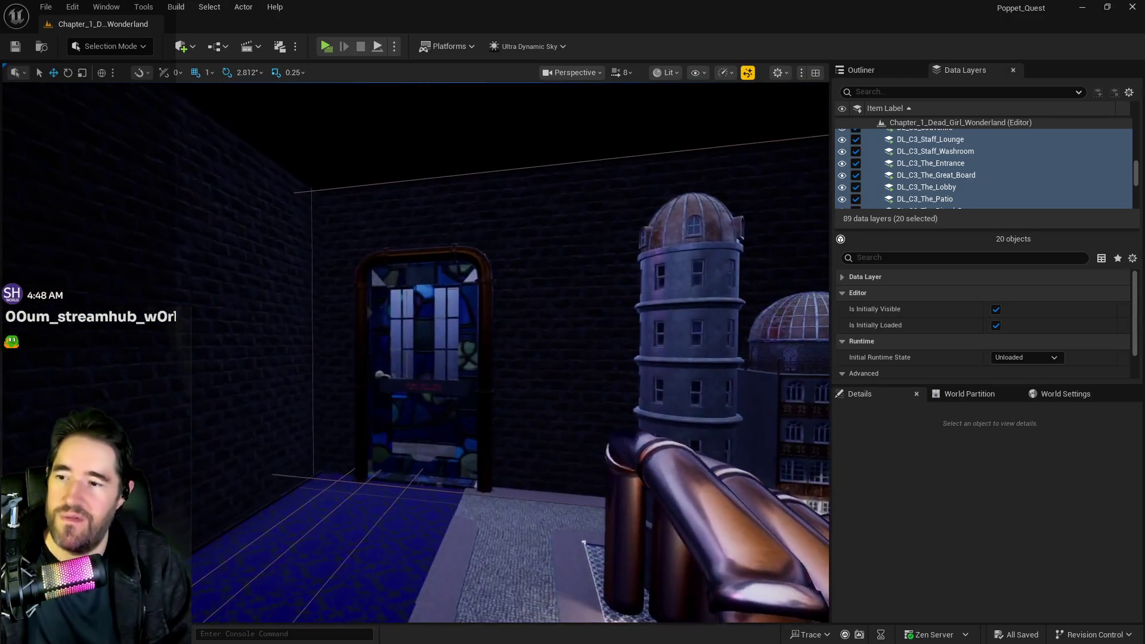
key("w")
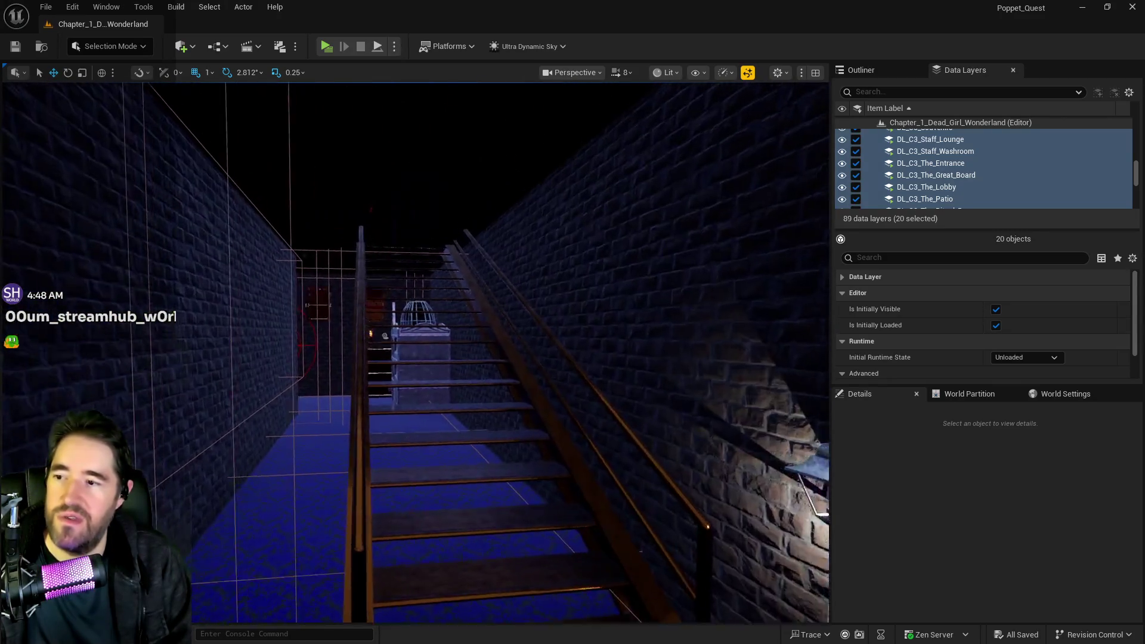
Fly over the rooftops and pink-checkered balcony into the chess-board room and back
key("w")
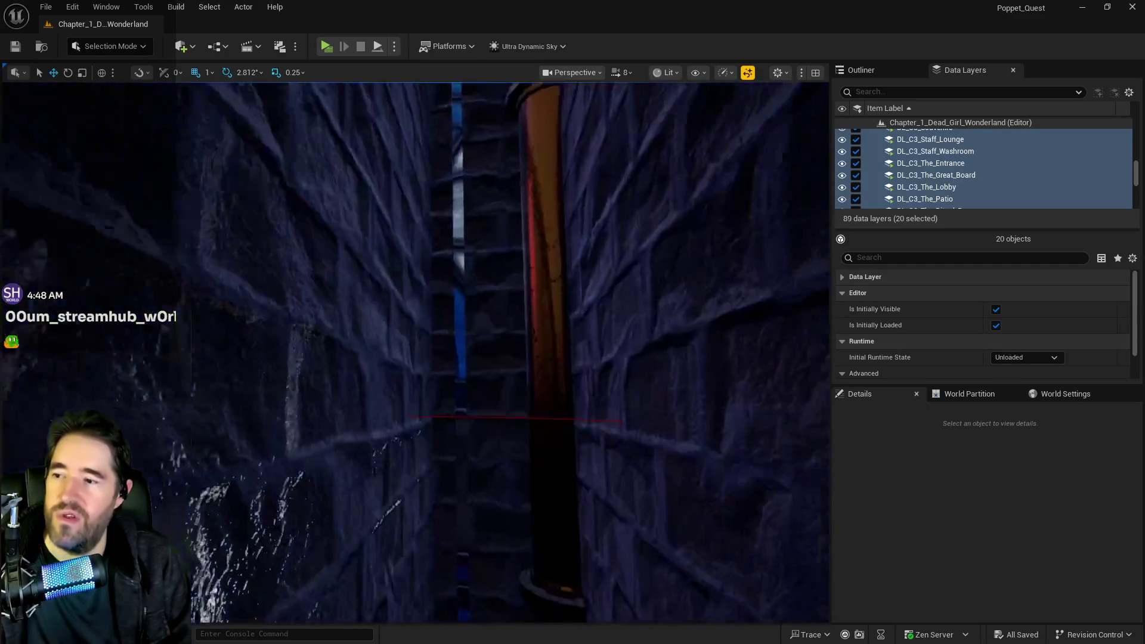
key("w")
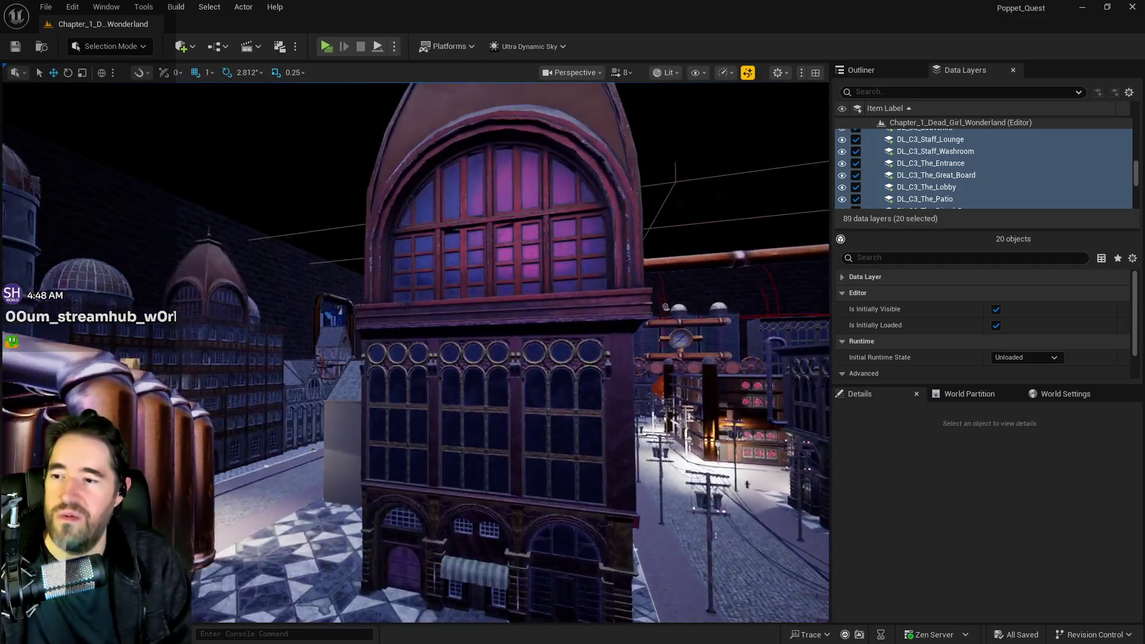
key("w")
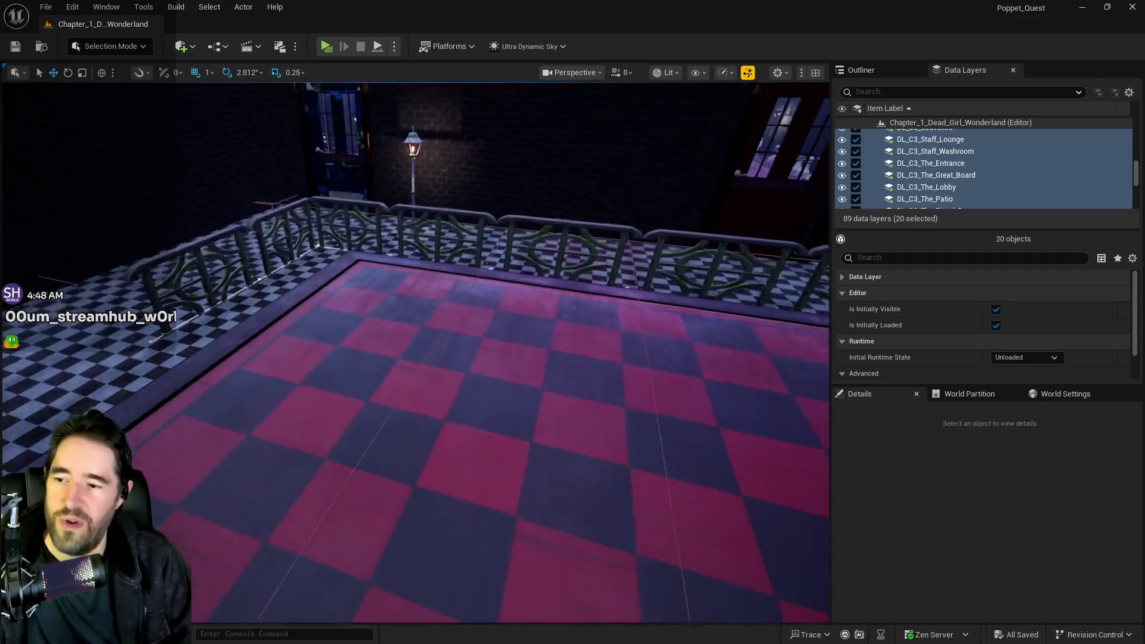
key("w")
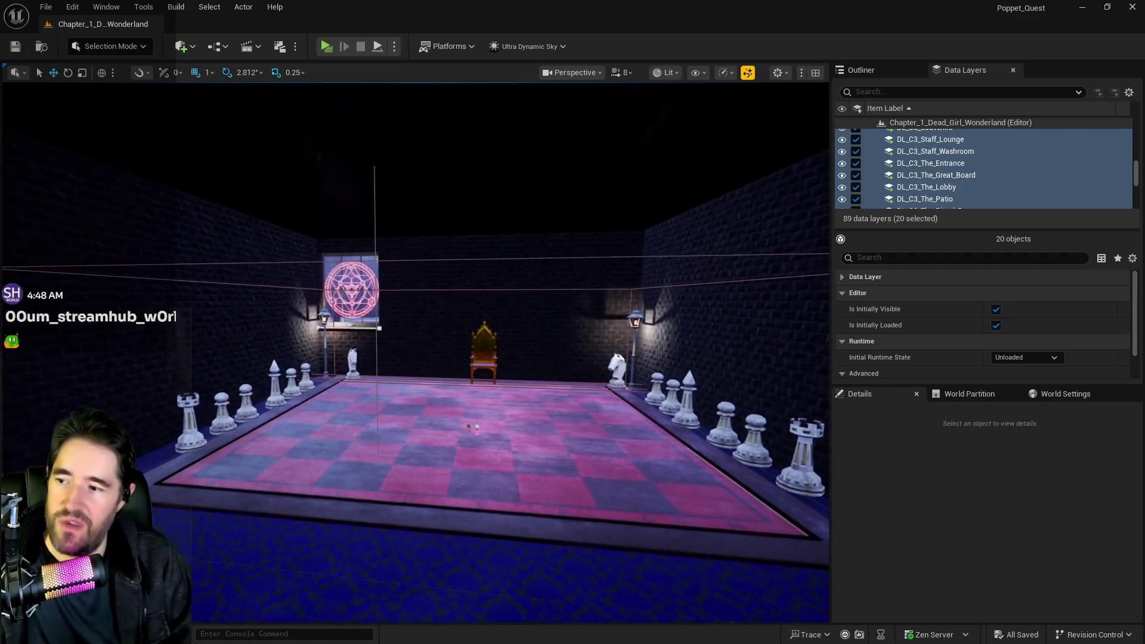
key("w")
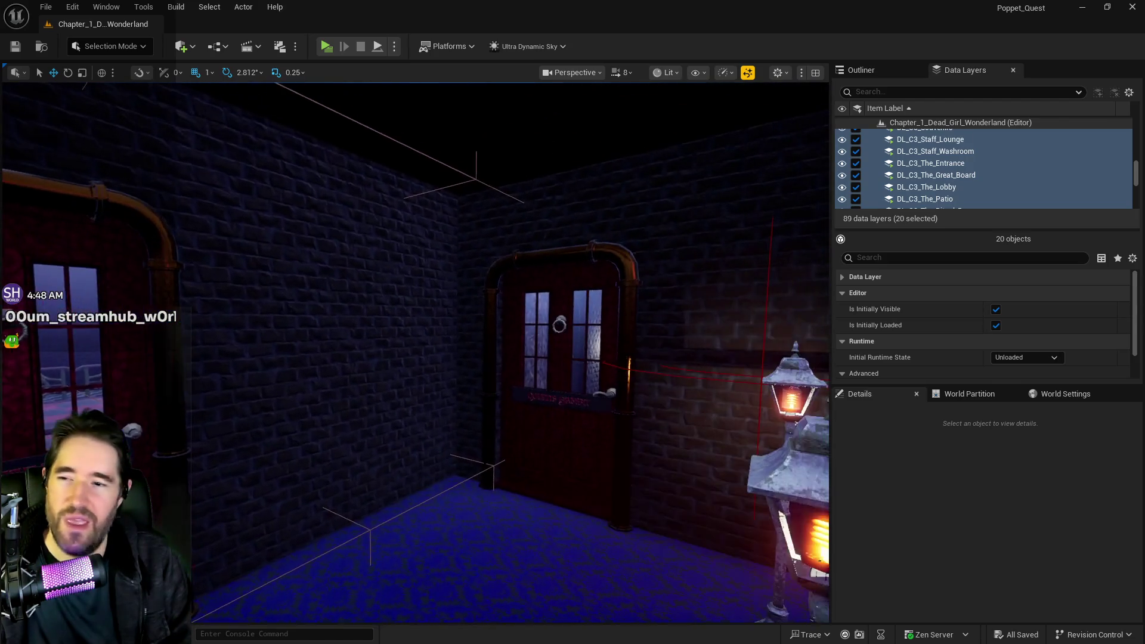
key("w")
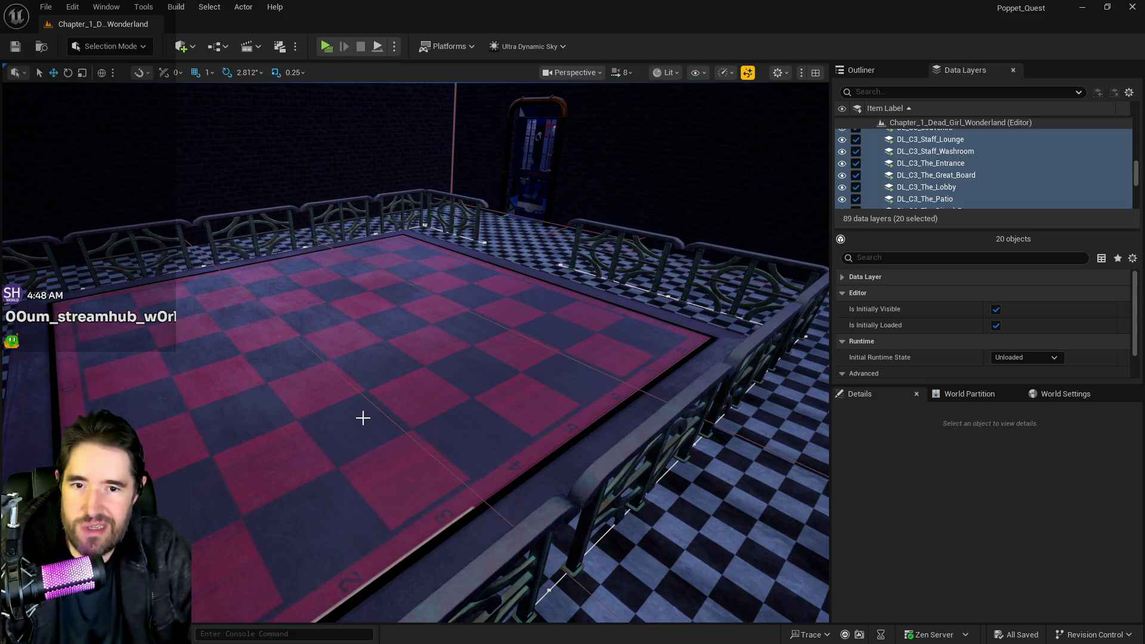
mouse_move(325, 468)
left_mouse_down()
mouse_move(310, 412)
mouse_move(328, 346)
mouse_move(510, 342)
mouse_move(567, 319)
left_mouse_up()
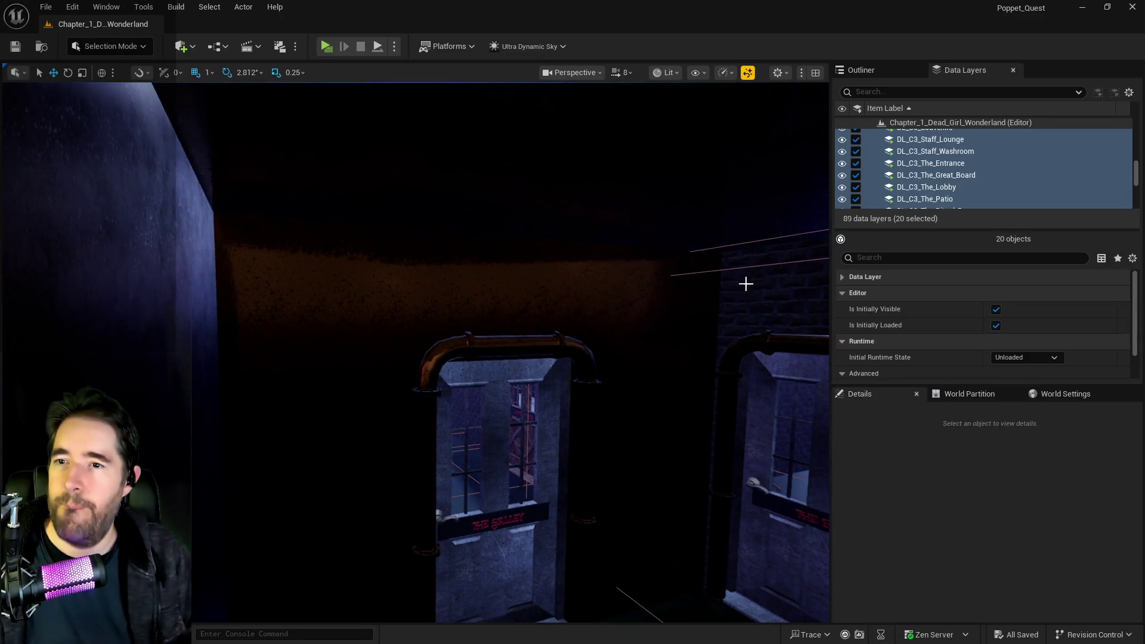
left_click(858, 199)
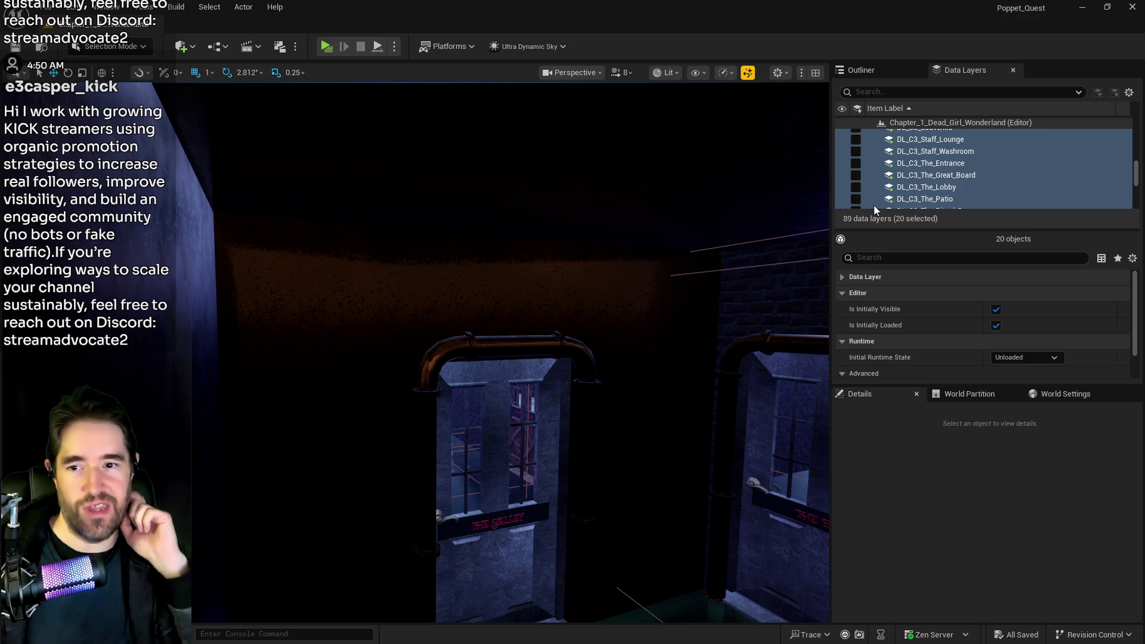
Fly the viewport down the long corridor to the pipe-and-door corner and the pentagram-window corridor
mouse_move(726, 452)
left_mouse_down()
mouse_move(656, 421)
mouse_move(650, 436)
mouse_move(629, 398)
left_mouse_up()
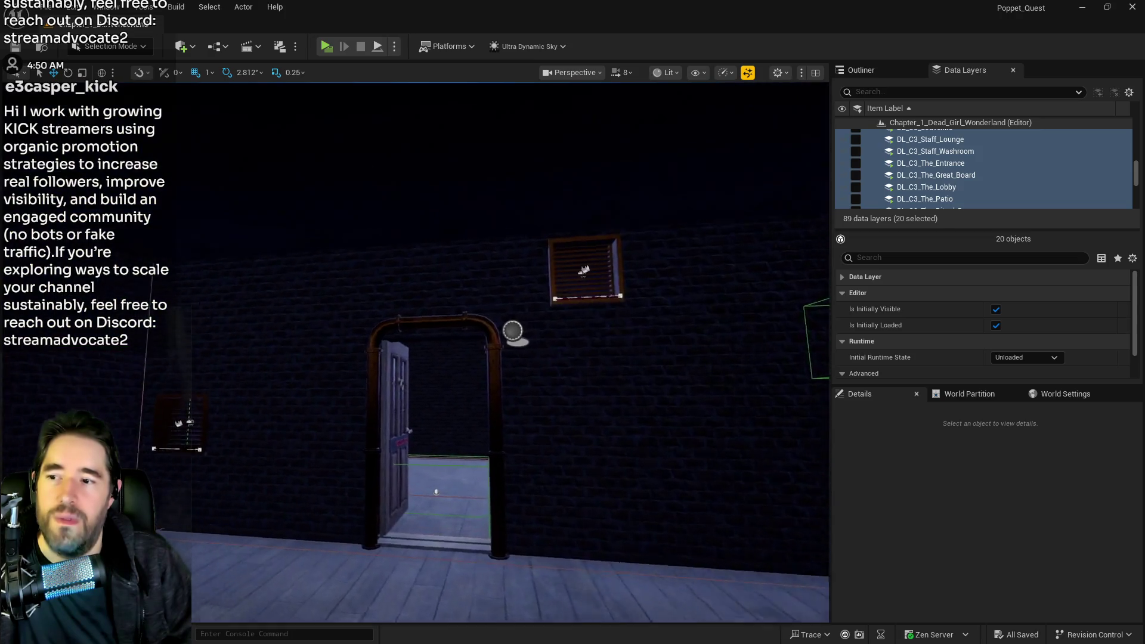
left_click_drag(629, 398, 625, 392)
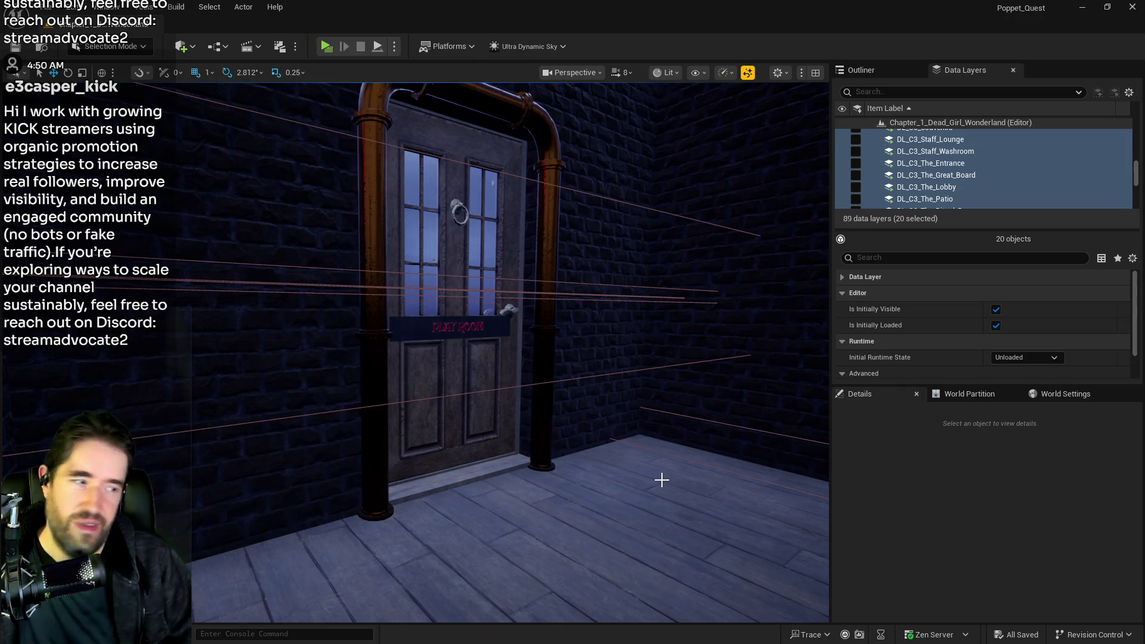
left_click_drag(510, 352, 510, 382)
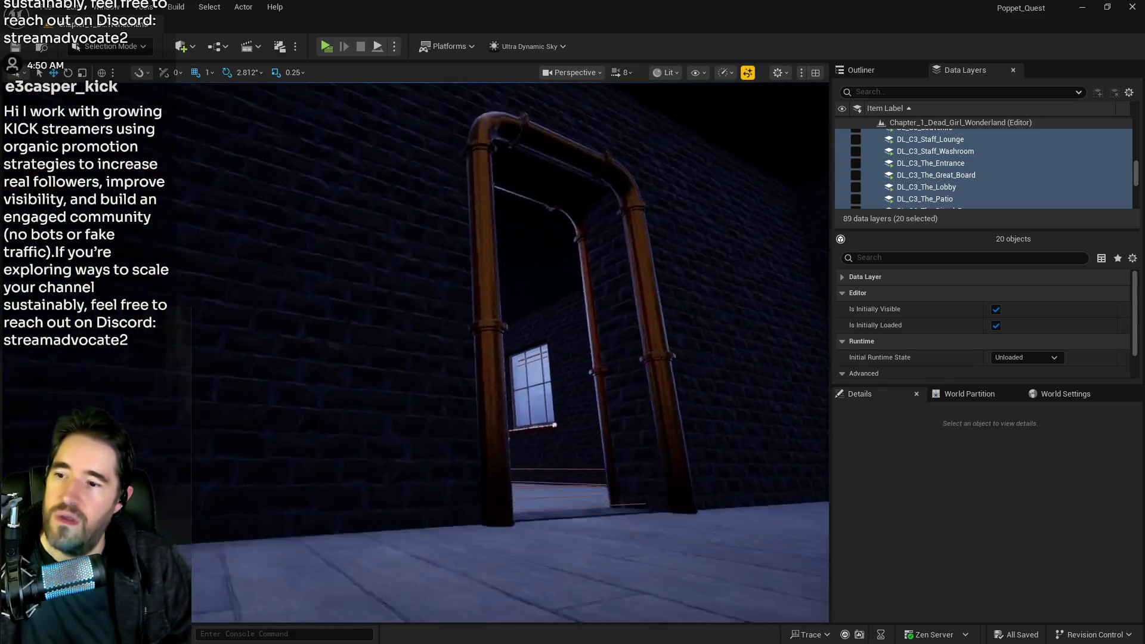
mouse_move(510, 352)
left_mouse_down()
mouse_move(510, 323)
mouse_move(511, 352)
left_mouse_up()
left_click_drag(694, 431, 694, 431)
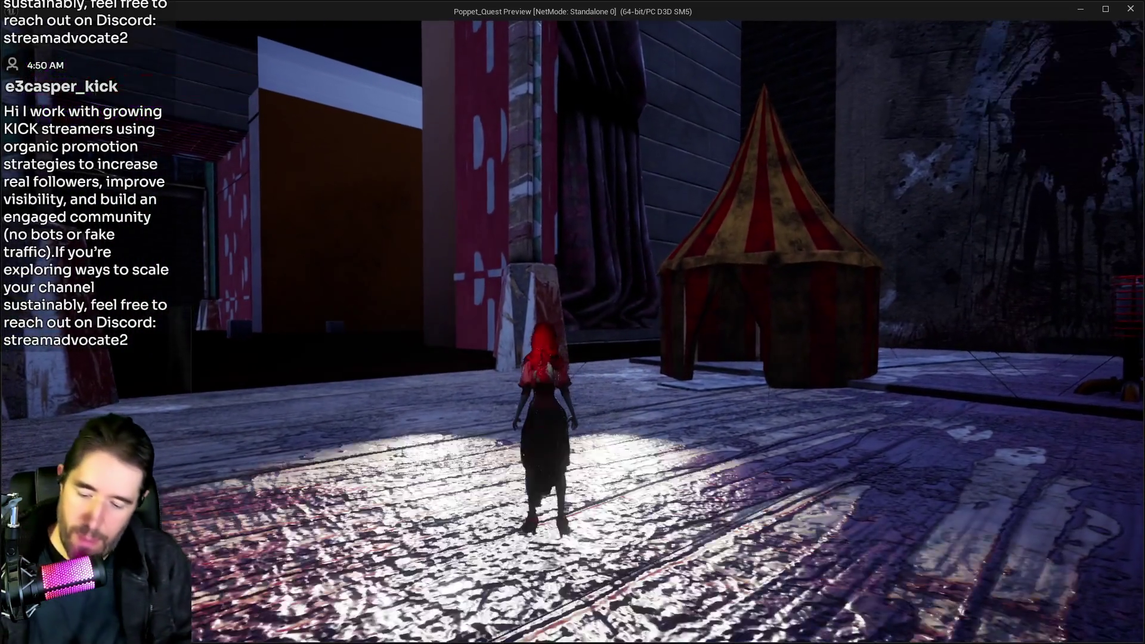
Open and close The Library map menu, then close the game preview
key("Tab")
key("Tab")
key("w")
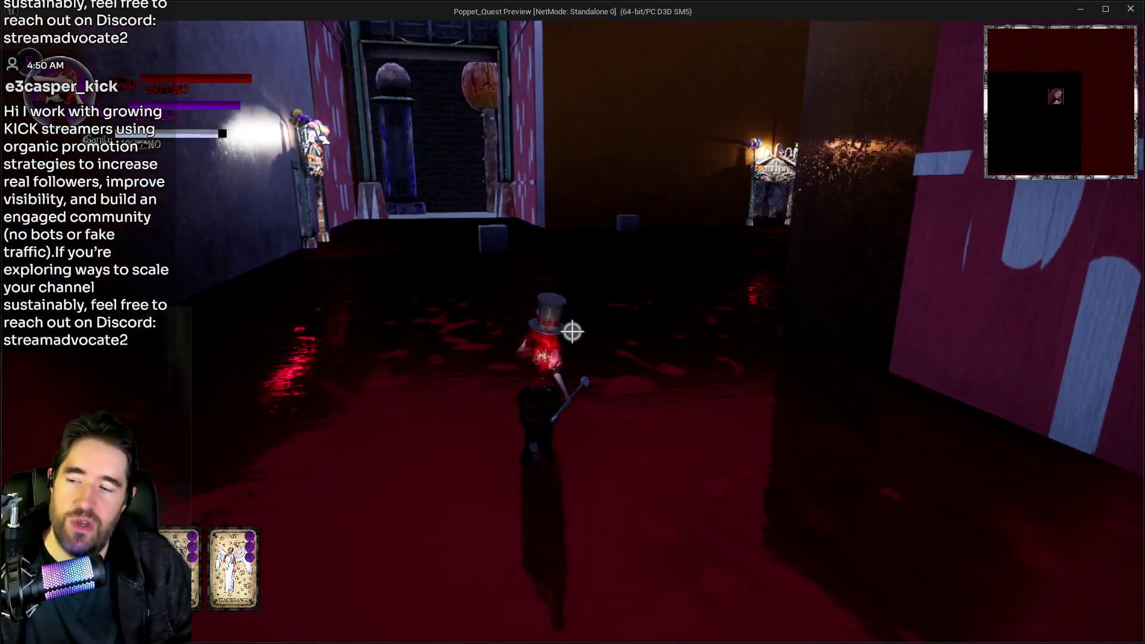
key("Escape")
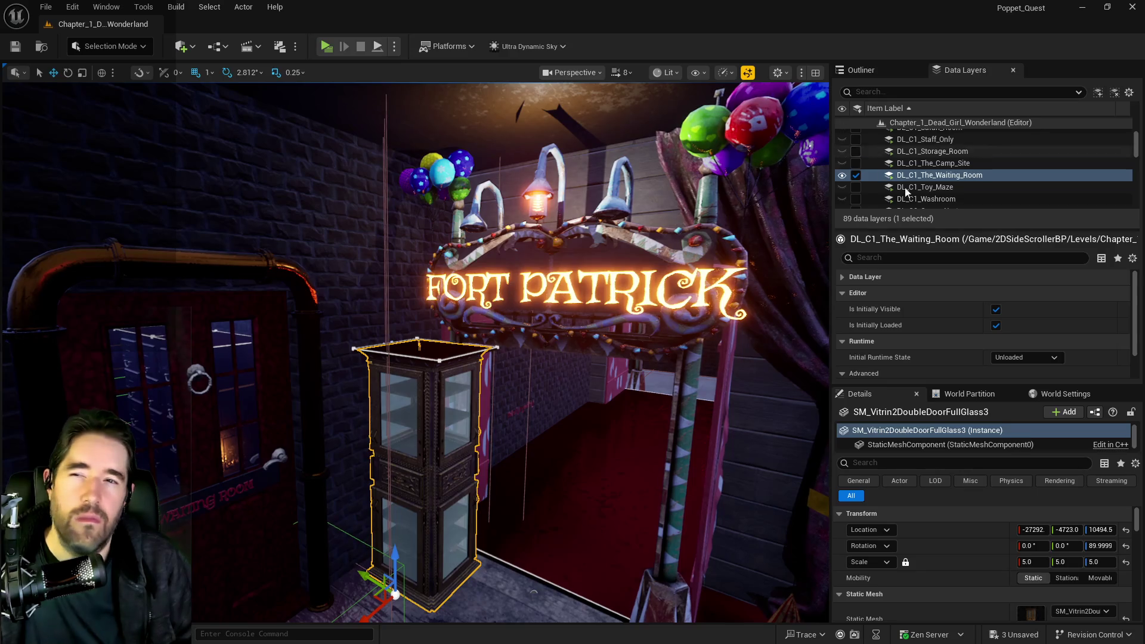
Select the DL_C1_Hall_Of_Records data layer, then delete the glass display cabinet
scroll(932, 187, "up", 5)
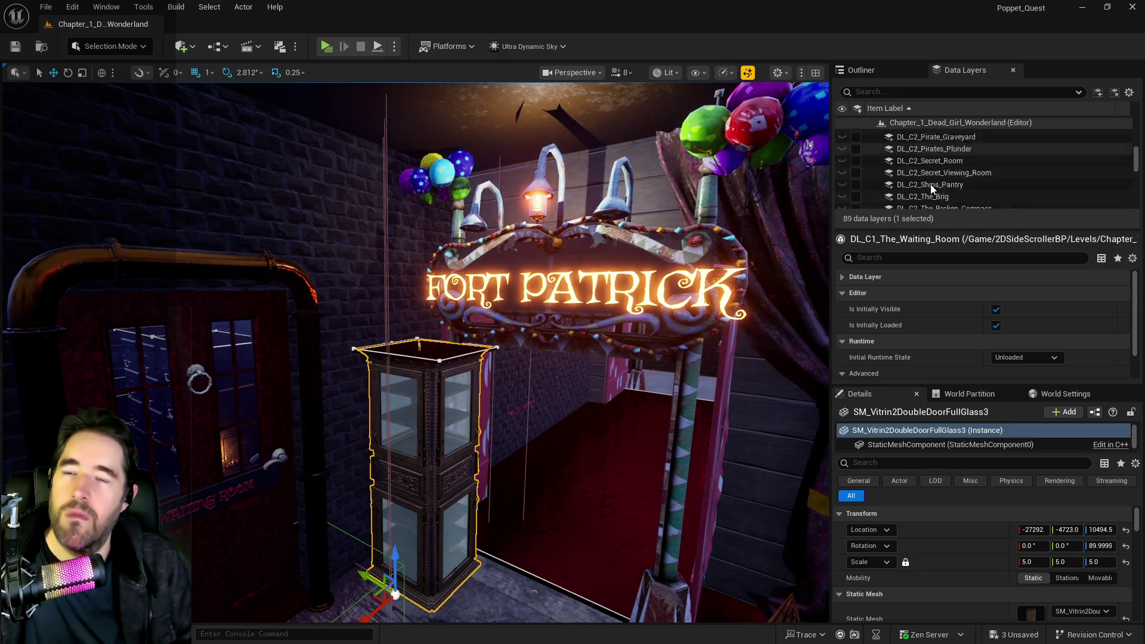
scroll(932, 188, "up", 5)
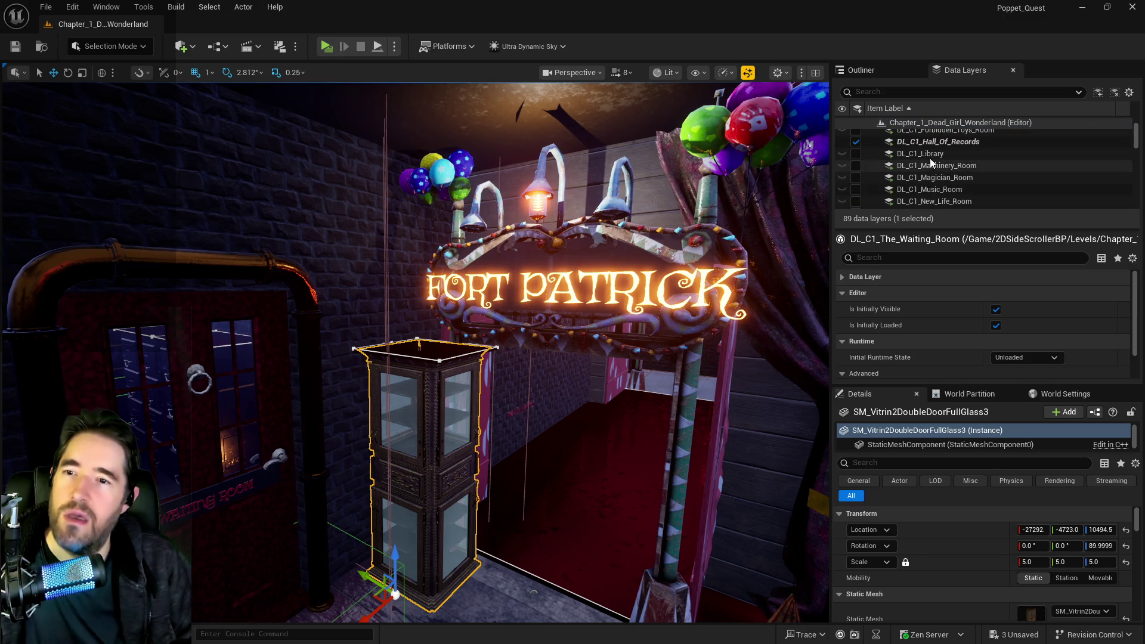
left_click(931, 142)
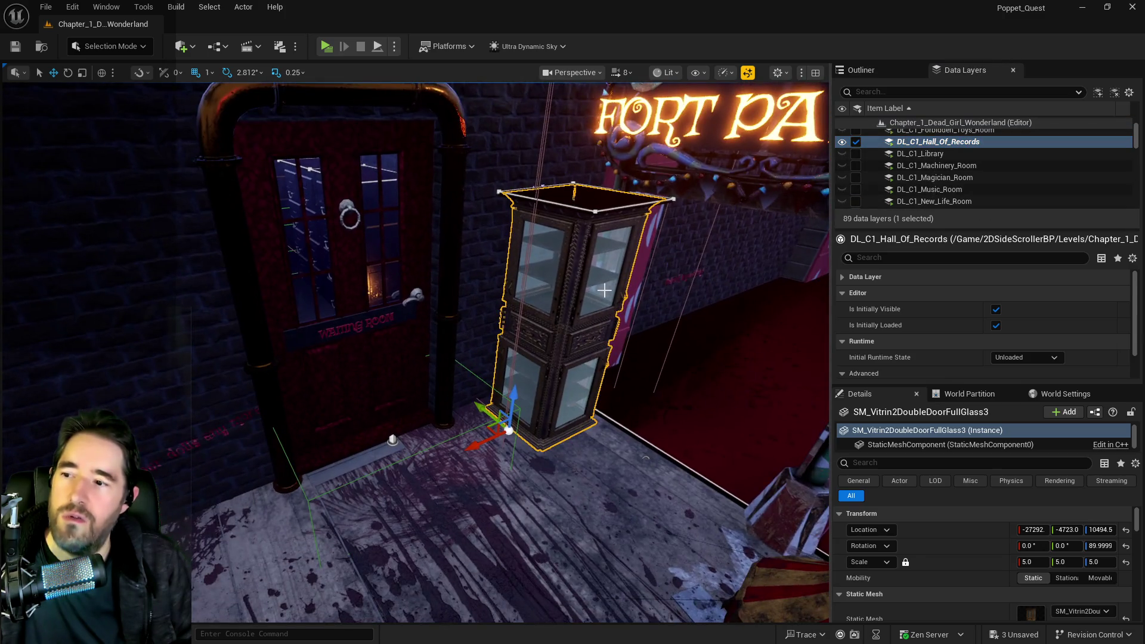
left_click_drag(605, 290, 586, 300)
left_click(407, 299, "ctrl")
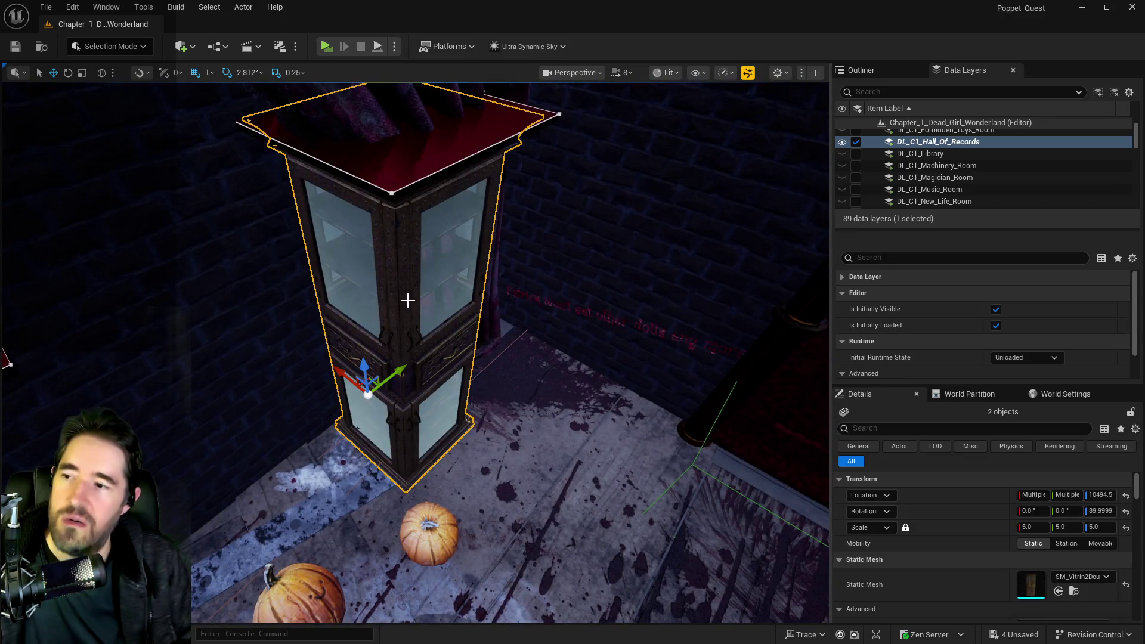
key("f")
left_click_drag(425, 297, 425, 297)
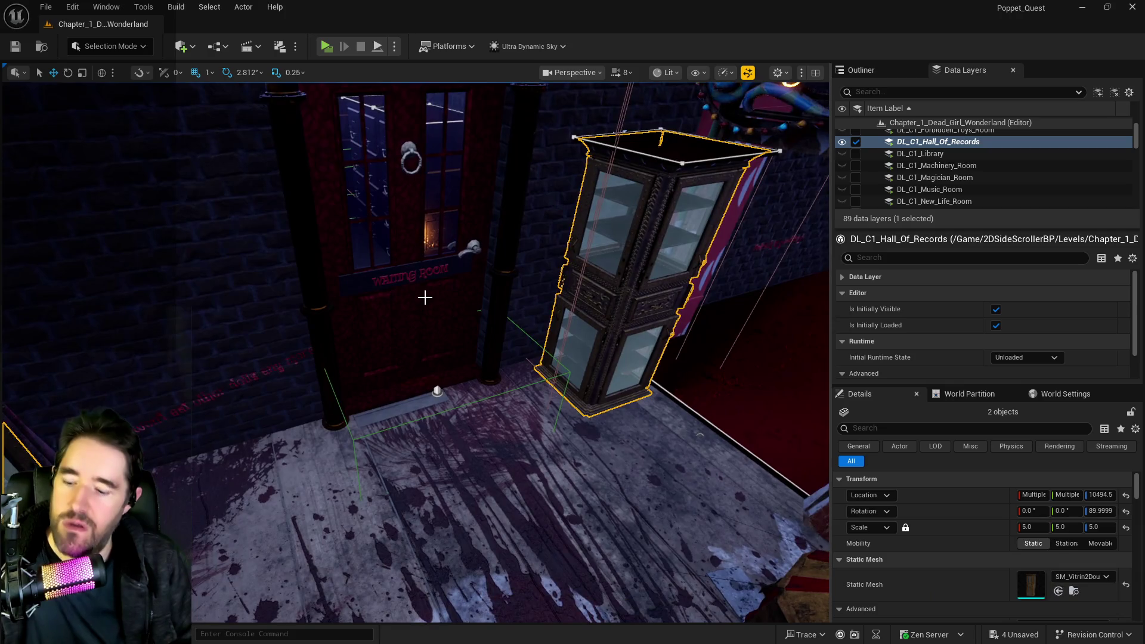
key("Delete")
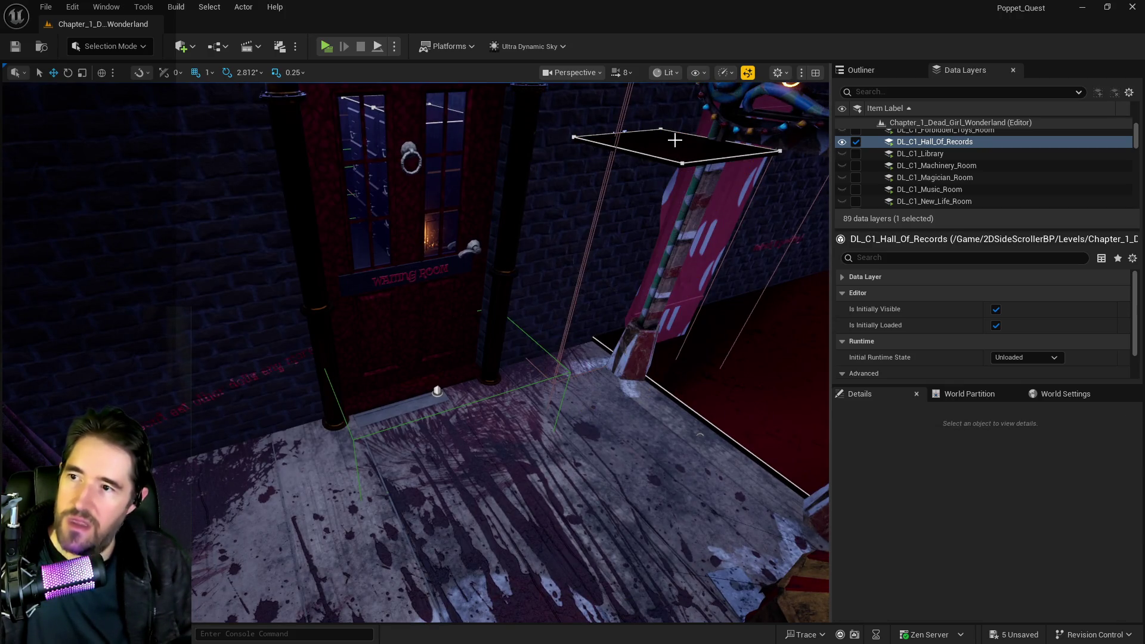
Select both LevelBlock_Traversable64 platform blocks and delete them
left_click(672, 141)
key("f")
left_click(499, 204, "ctrl")
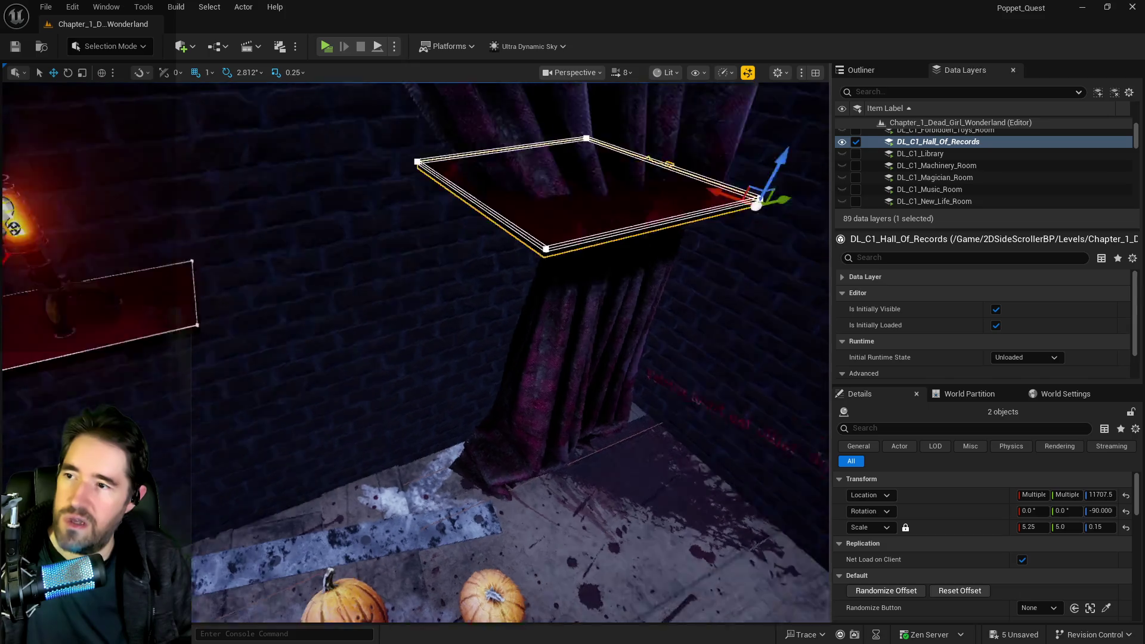
key("f")
key("Delete")
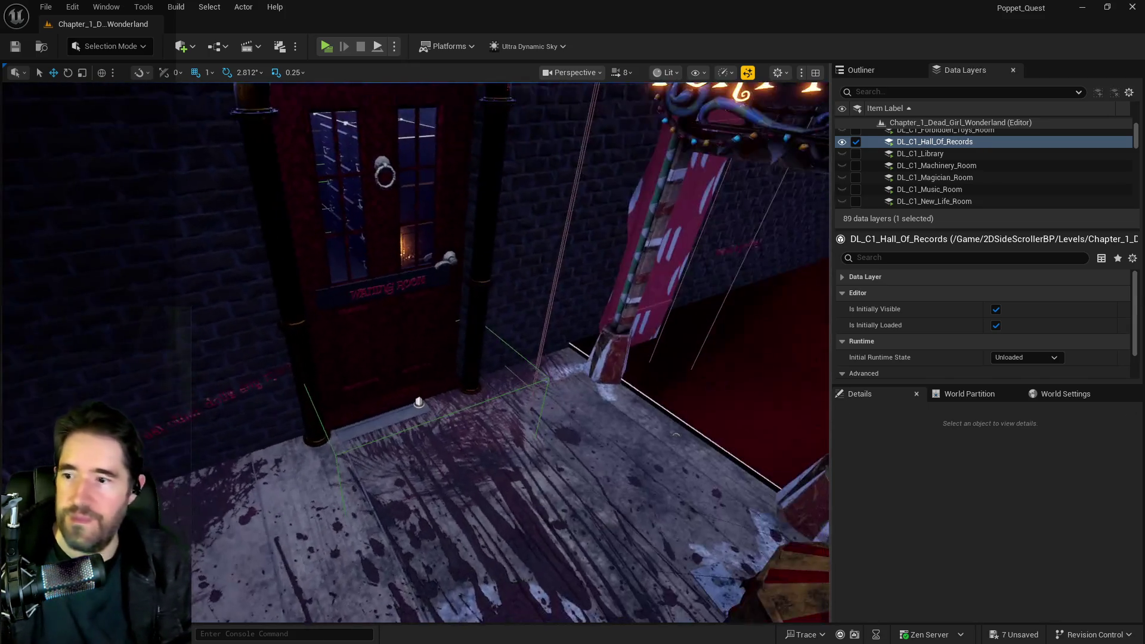
Select and frame the floor piece in front of the Waiting Room door
left_click_drag(466, 307, 465, 358)
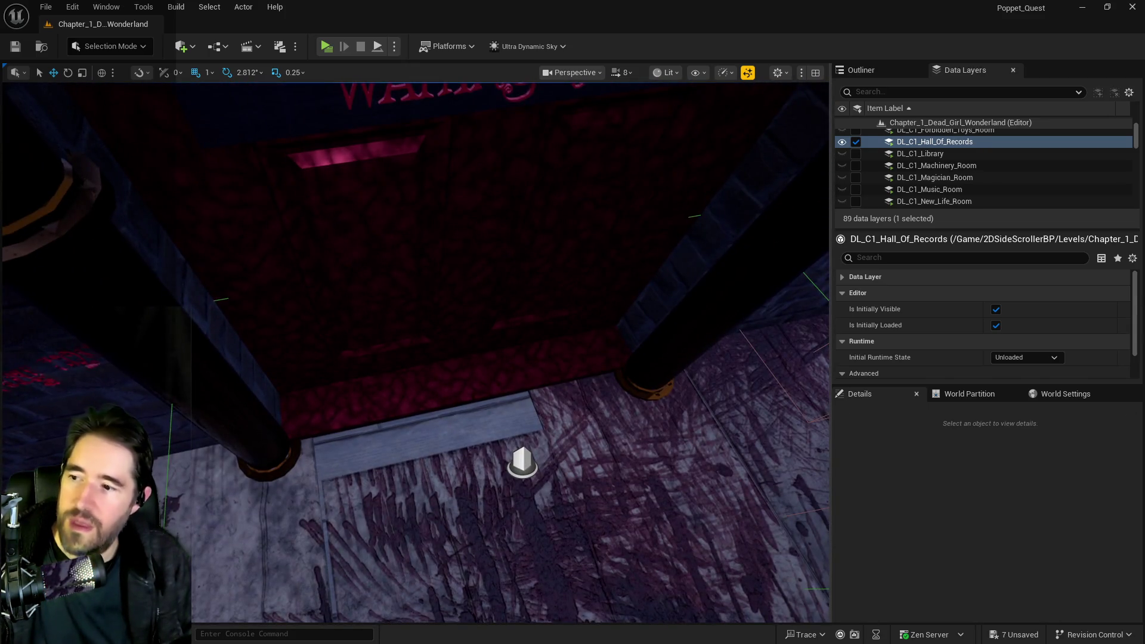
left_click(452, 417)
key("f")
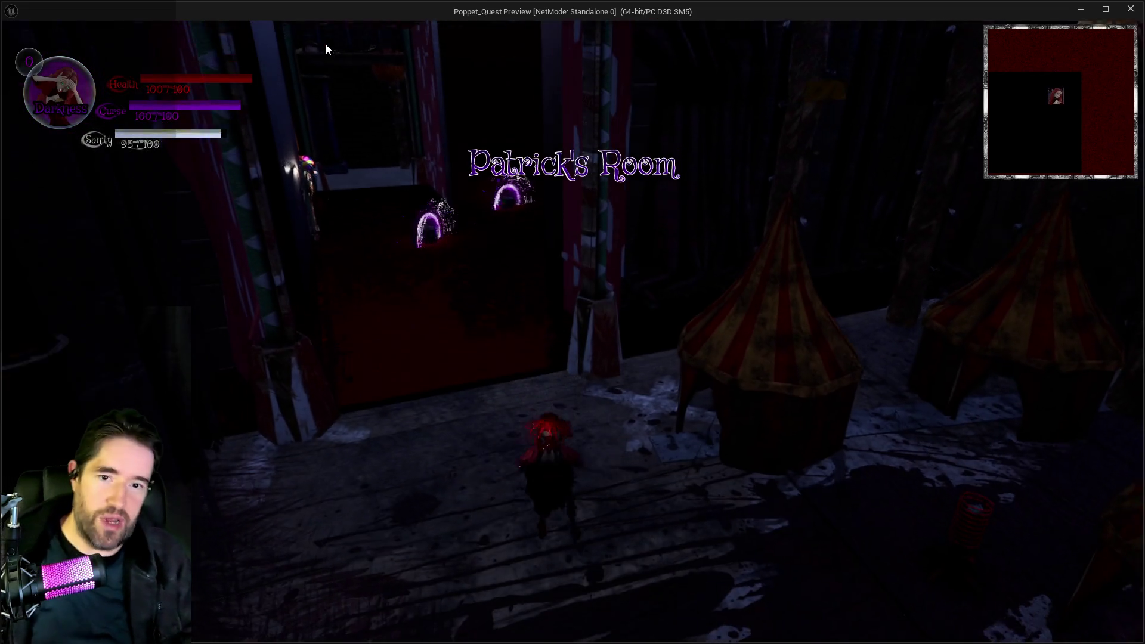
Run toward the gate, check the collectibles menu, then walk along the brick wall
key("w")
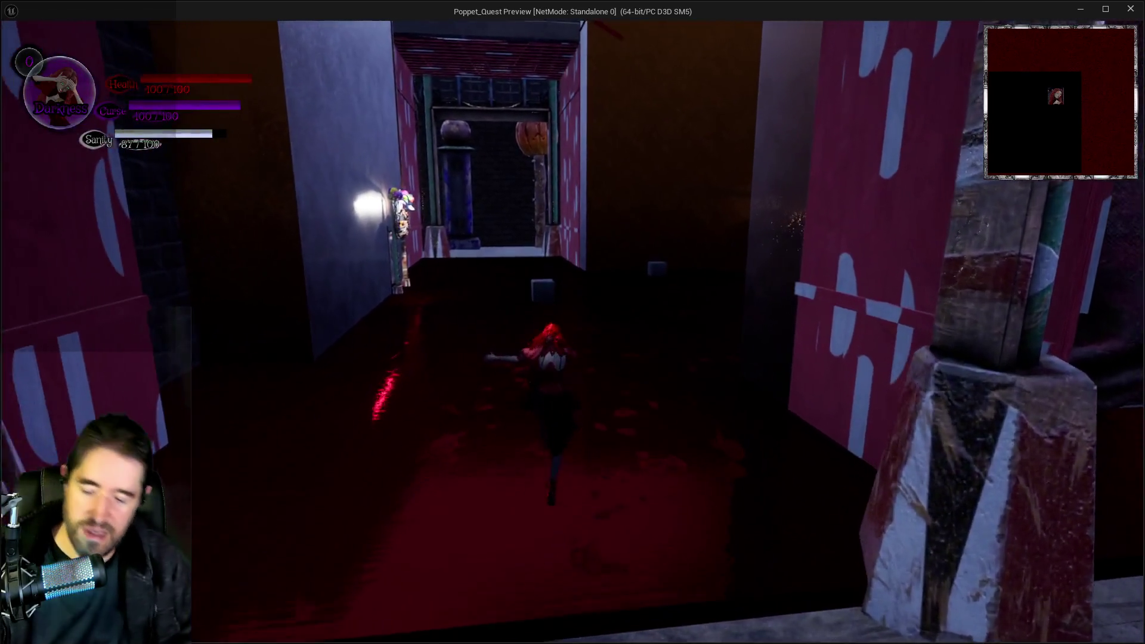
key("Tab")
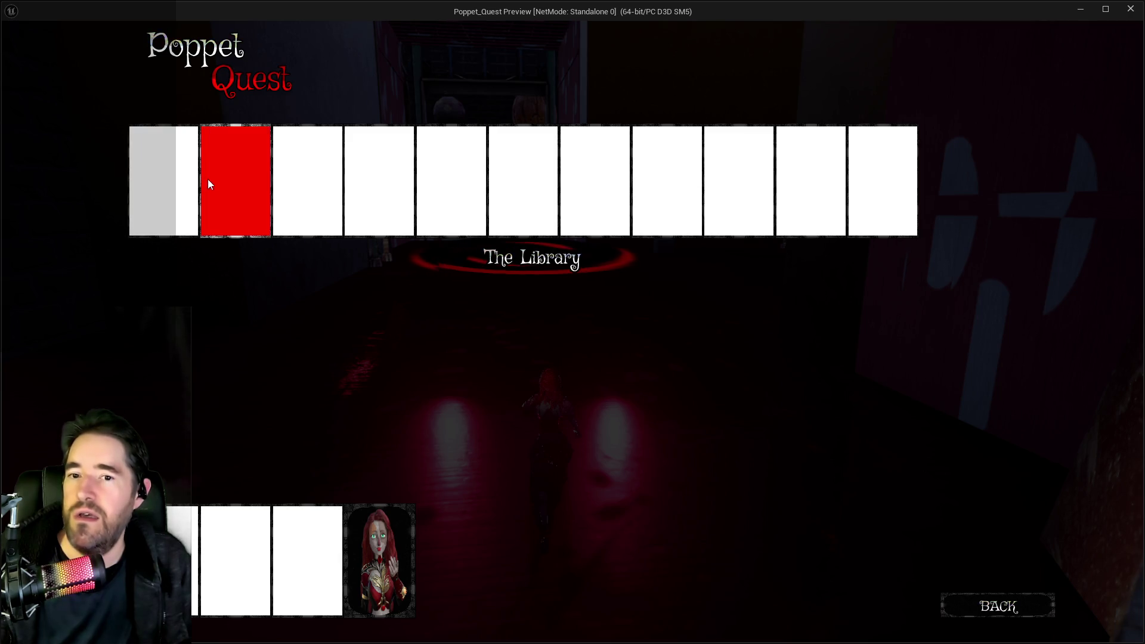
key("Tab")
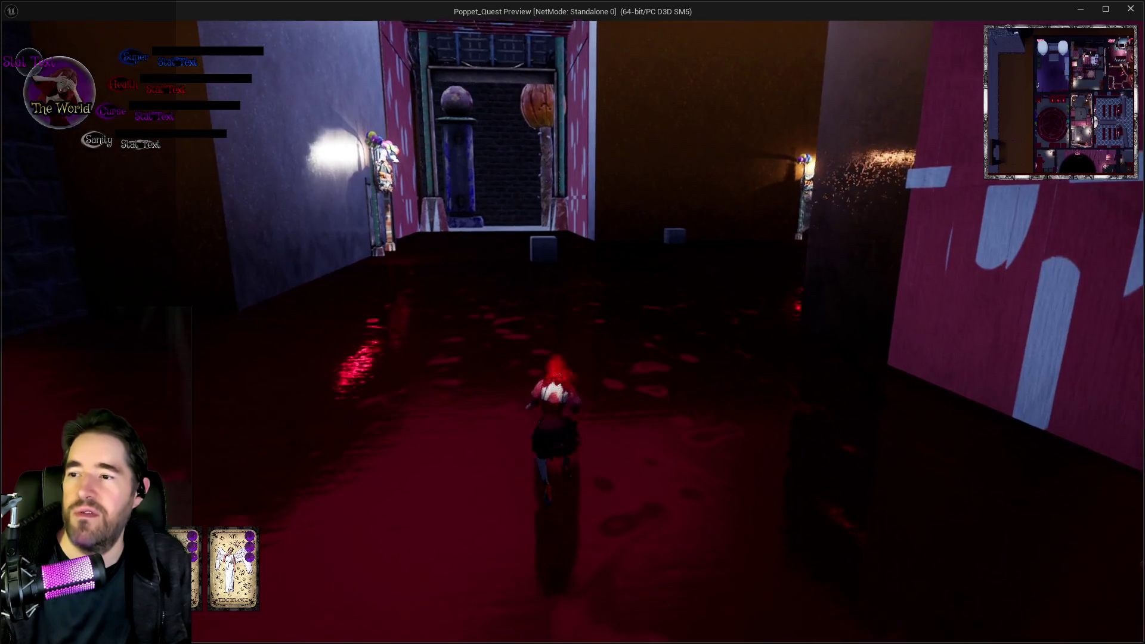
key("w")
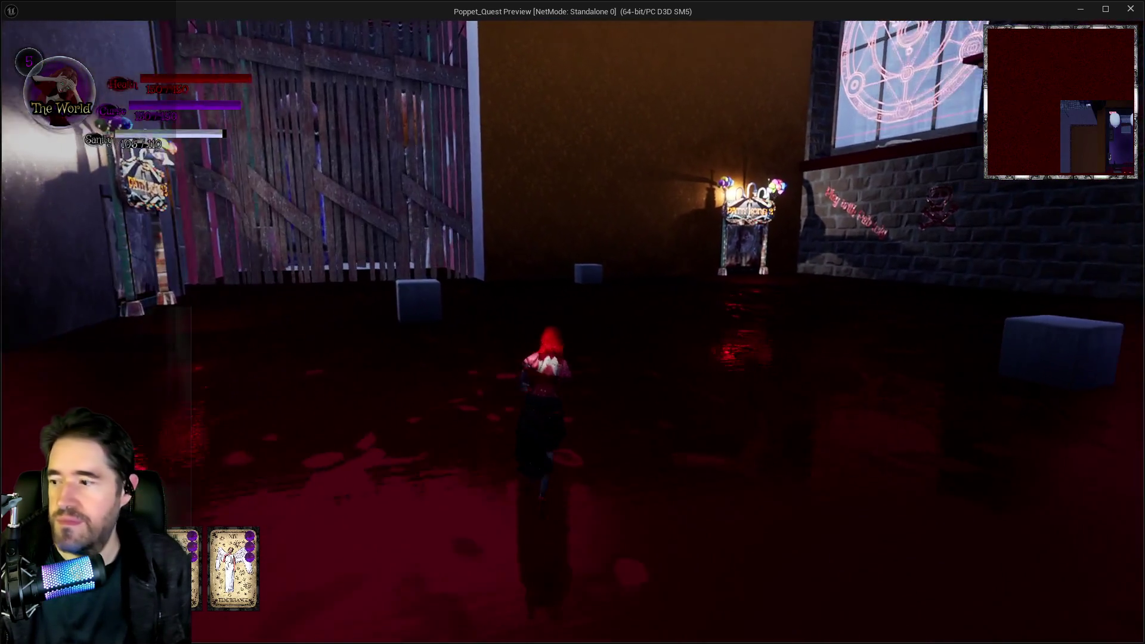
key("w")
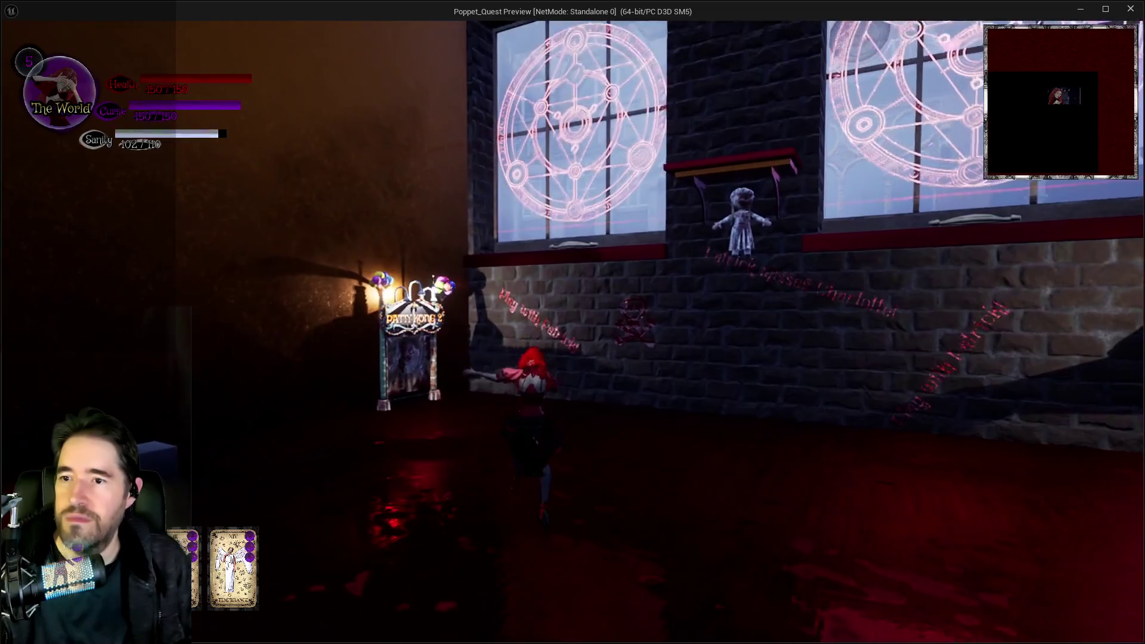
Trigger the boss at the Patty Kong sign, swapping Light and Darkness stances and checking the tarot menu
key("w")
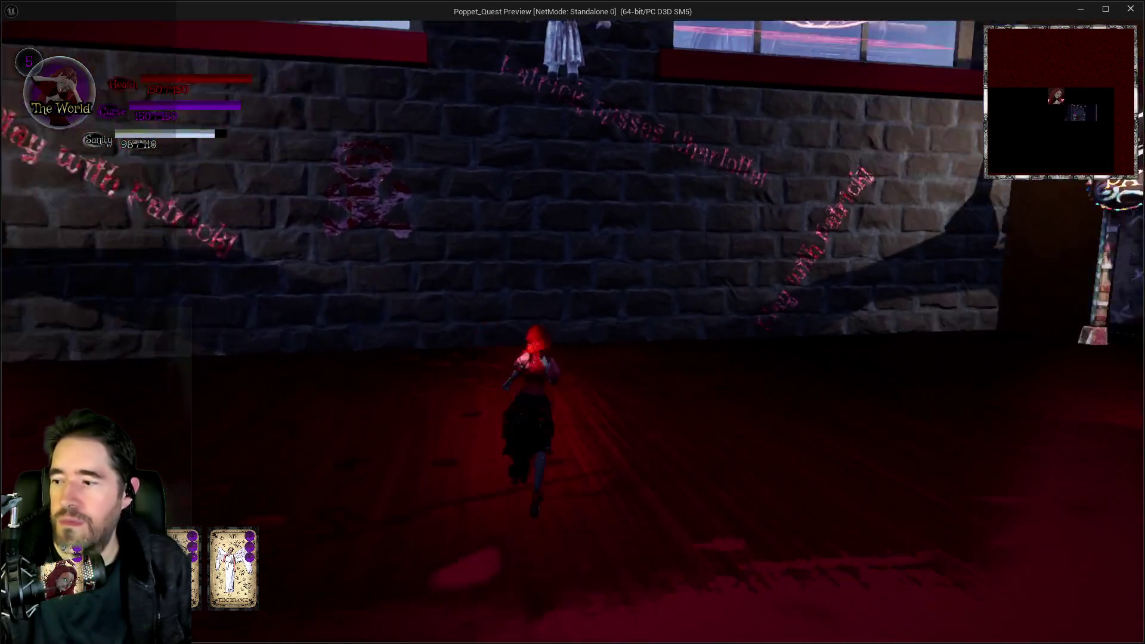
key("w")
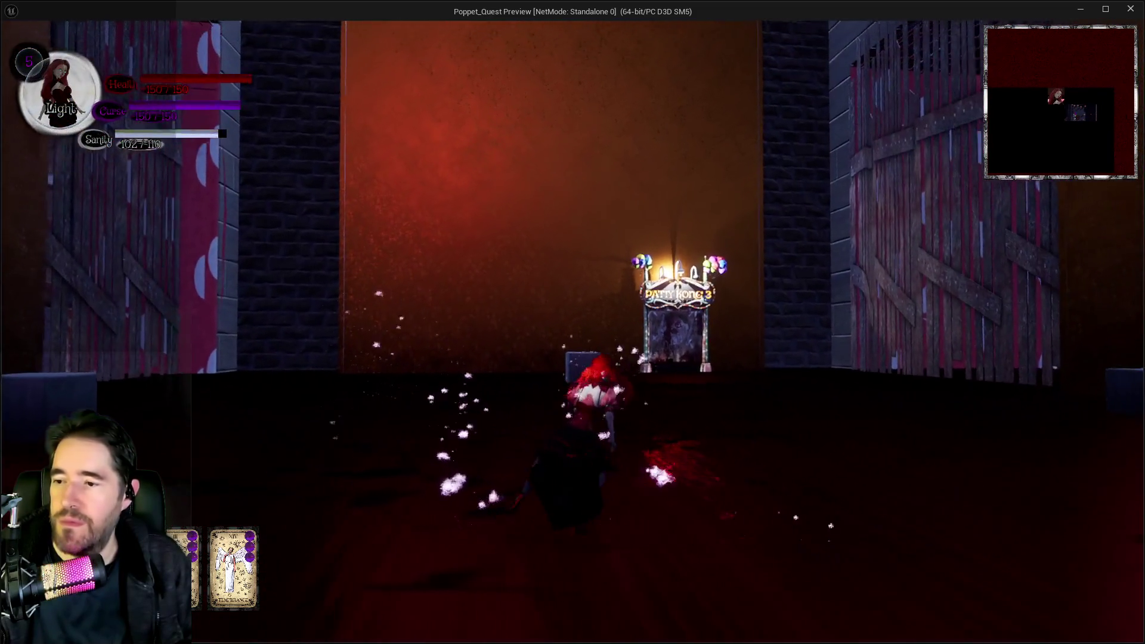
key("w")
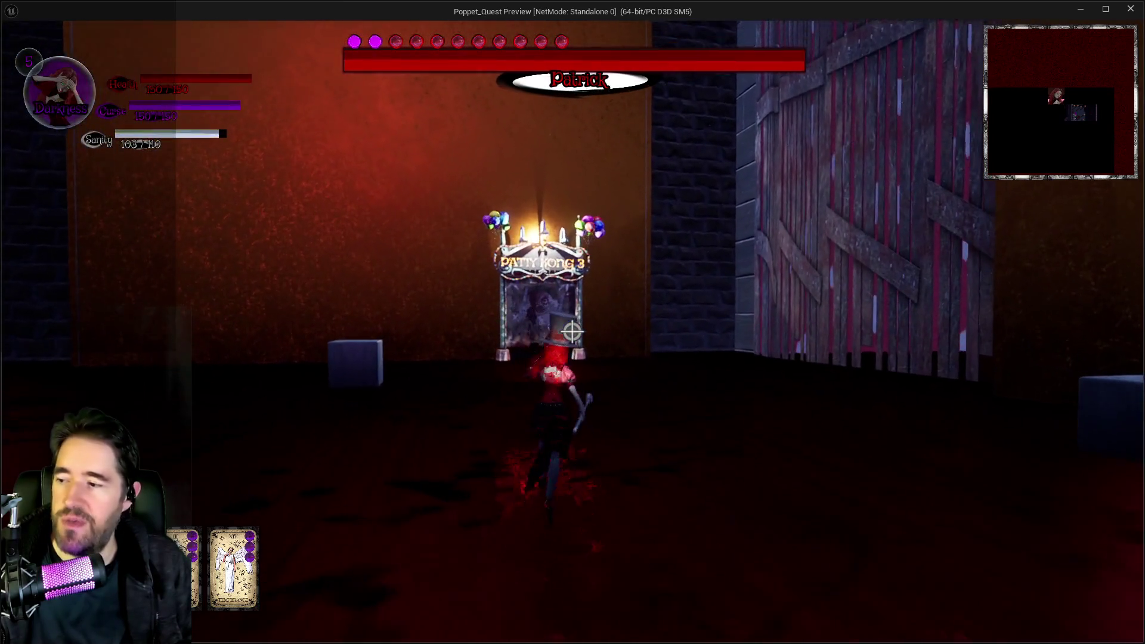
key("w")
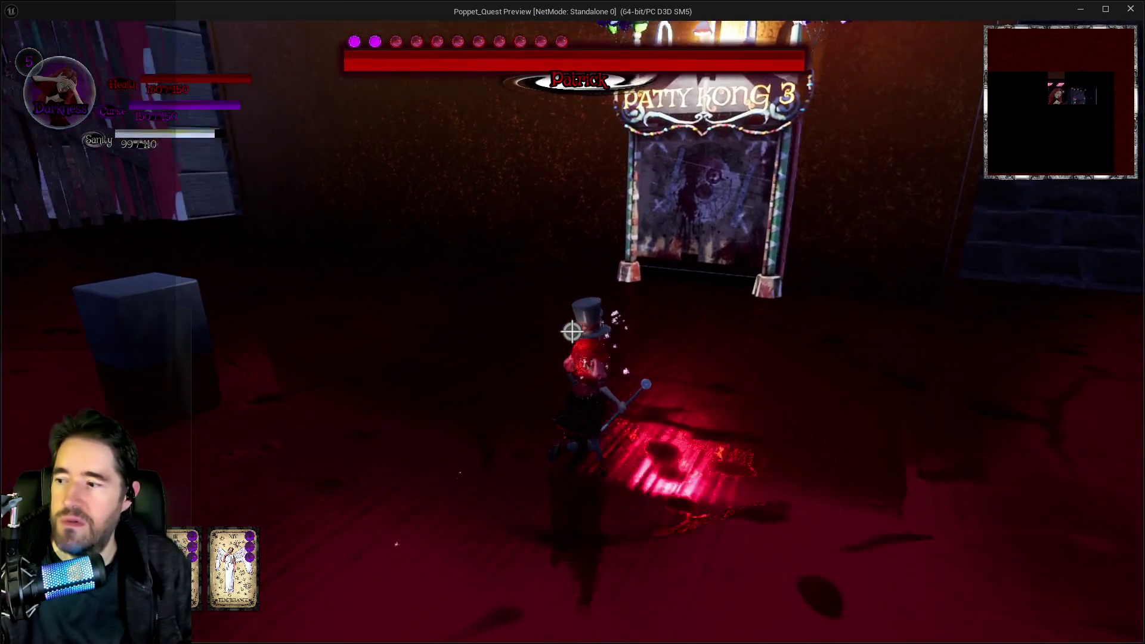
key("w")
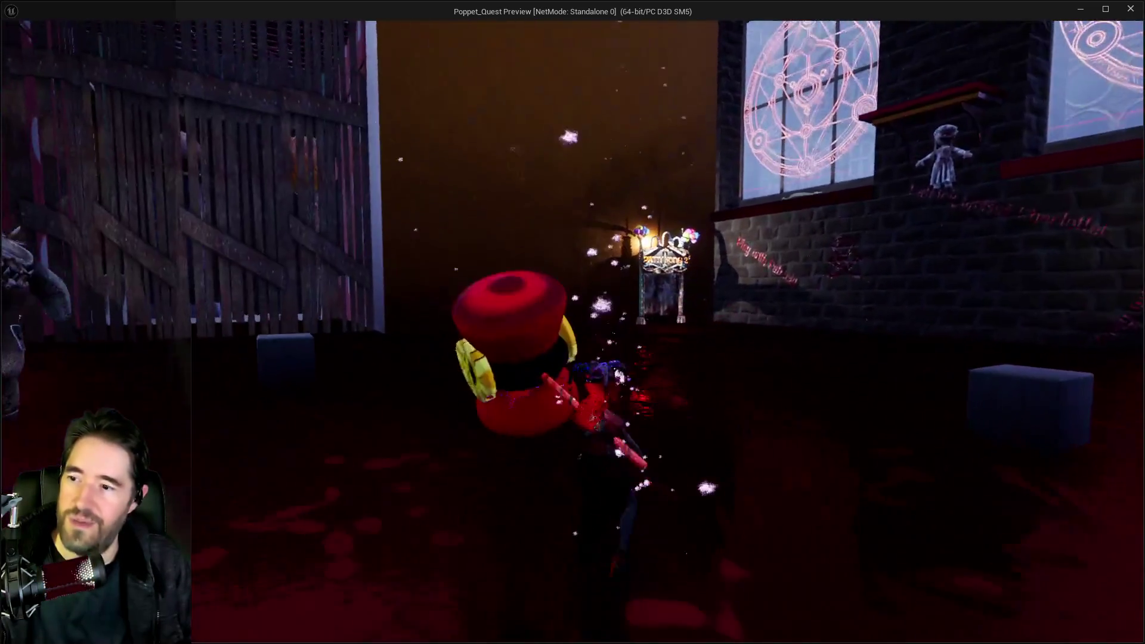
key("Escape")
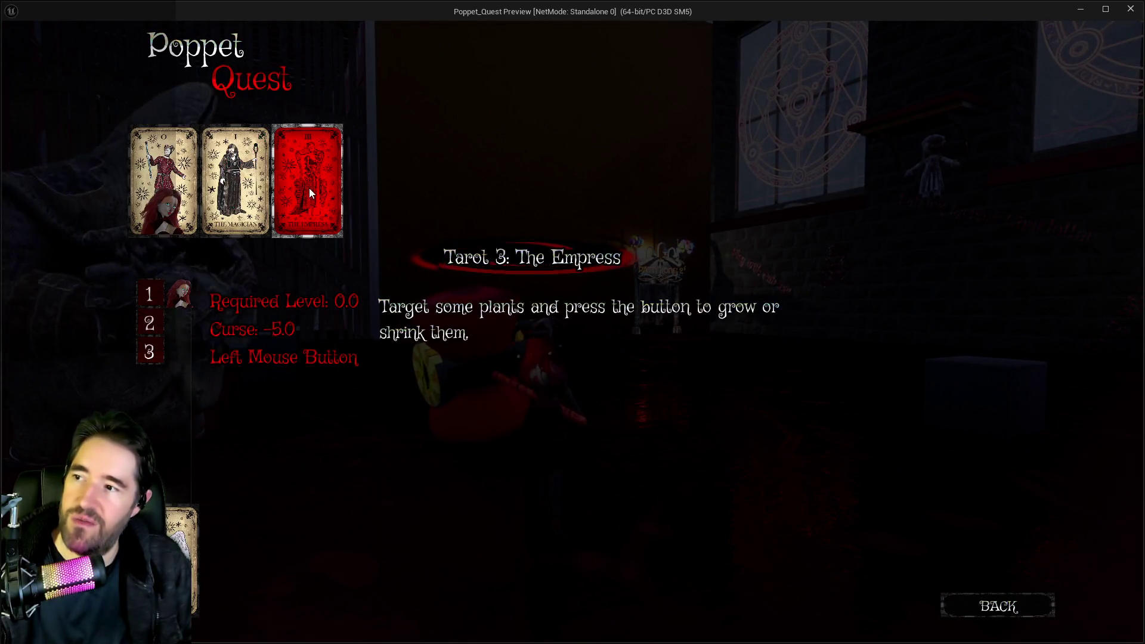
left_click(987, 619)
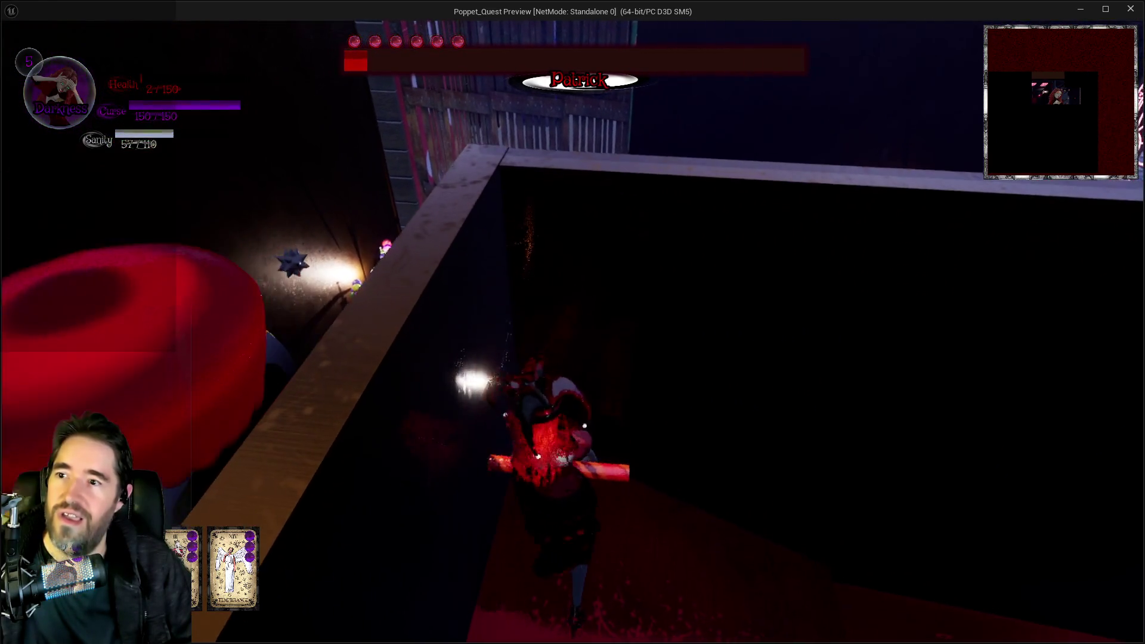
Advance across the red floor and attack with the hammer in Light stance
key("w")
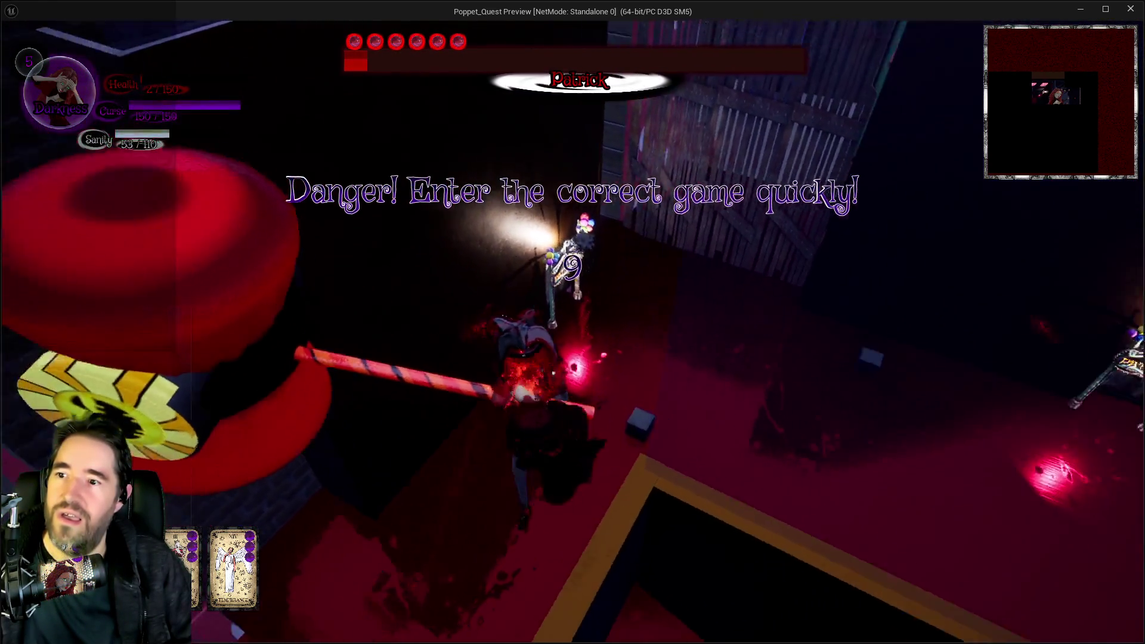
key("w")
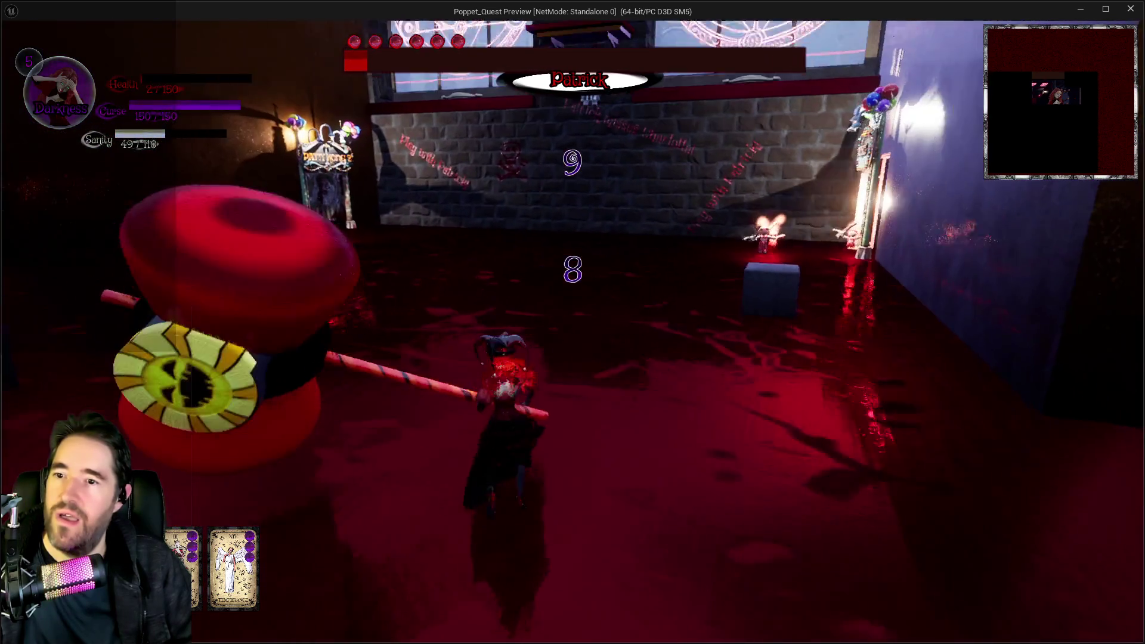
key("w")
key("w")
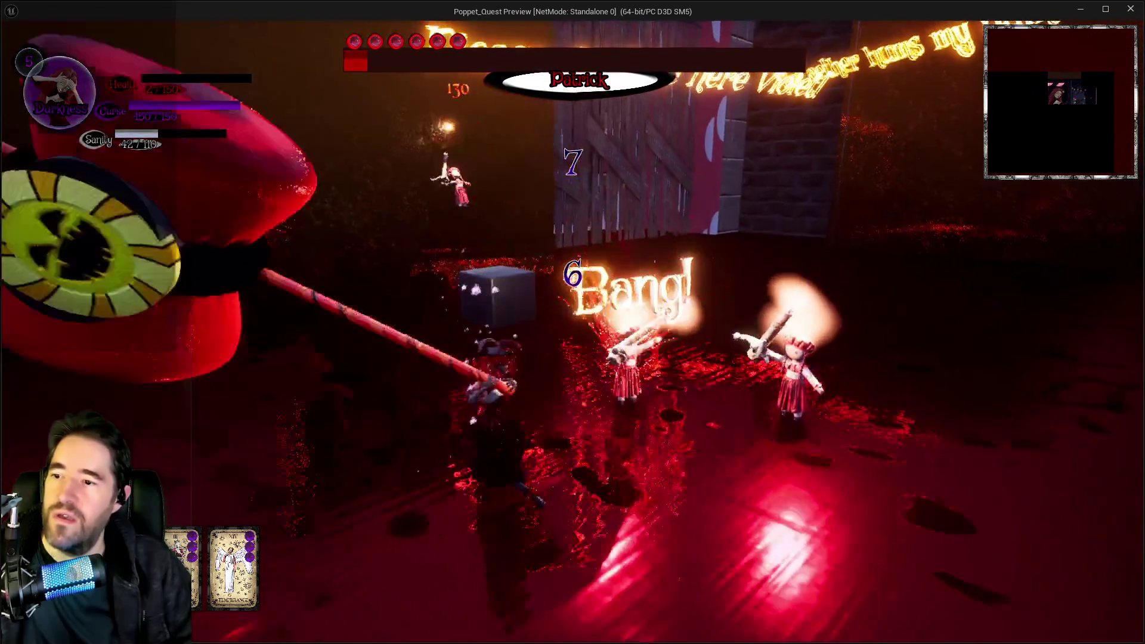
key("w")
key("w")
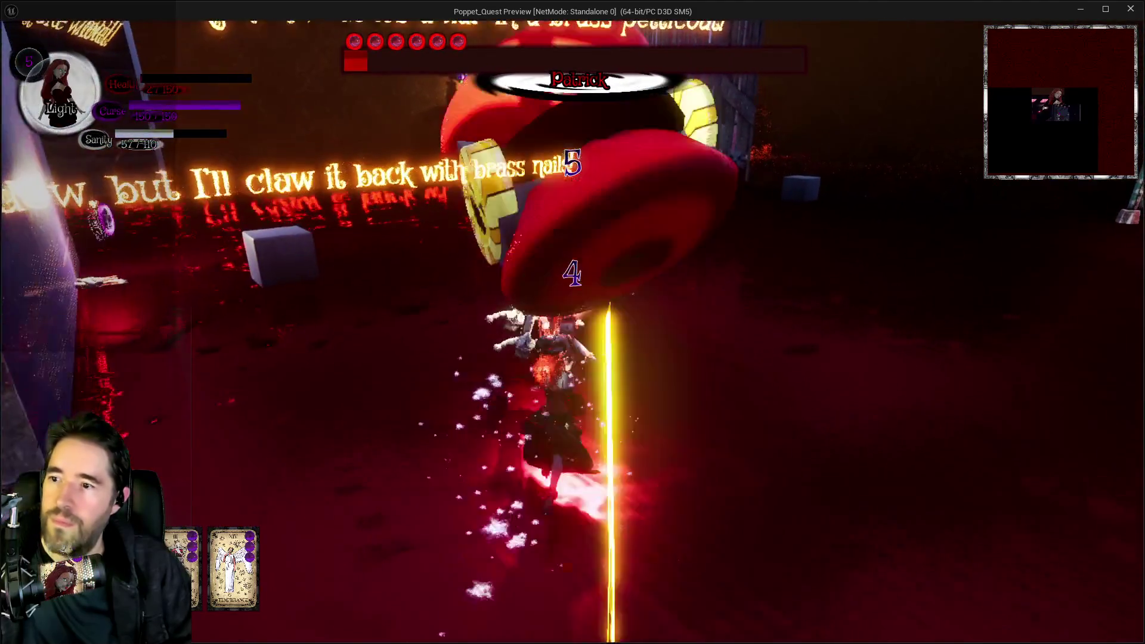
key("w")
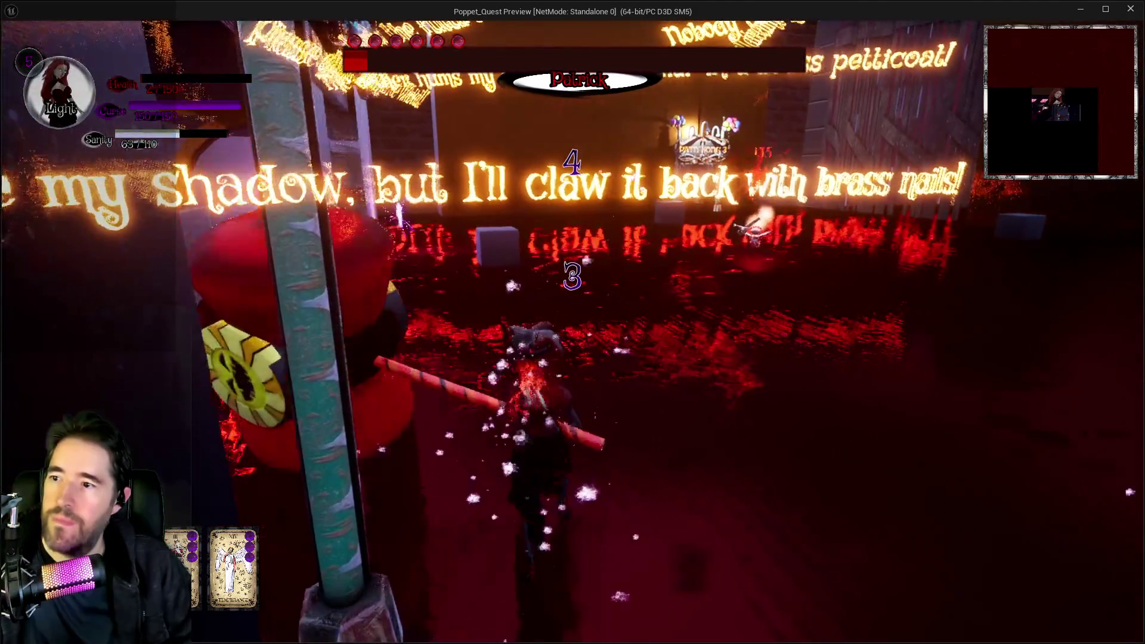
Run through the blue-walled corridor past the large doll, then stop the preview
key("w")
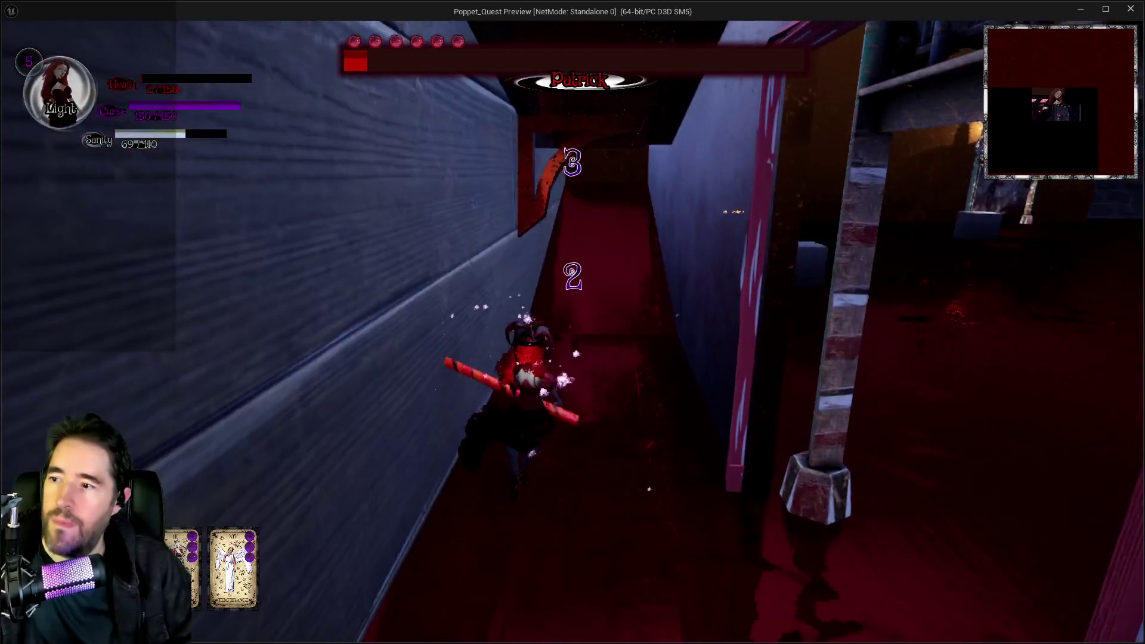
key("w")
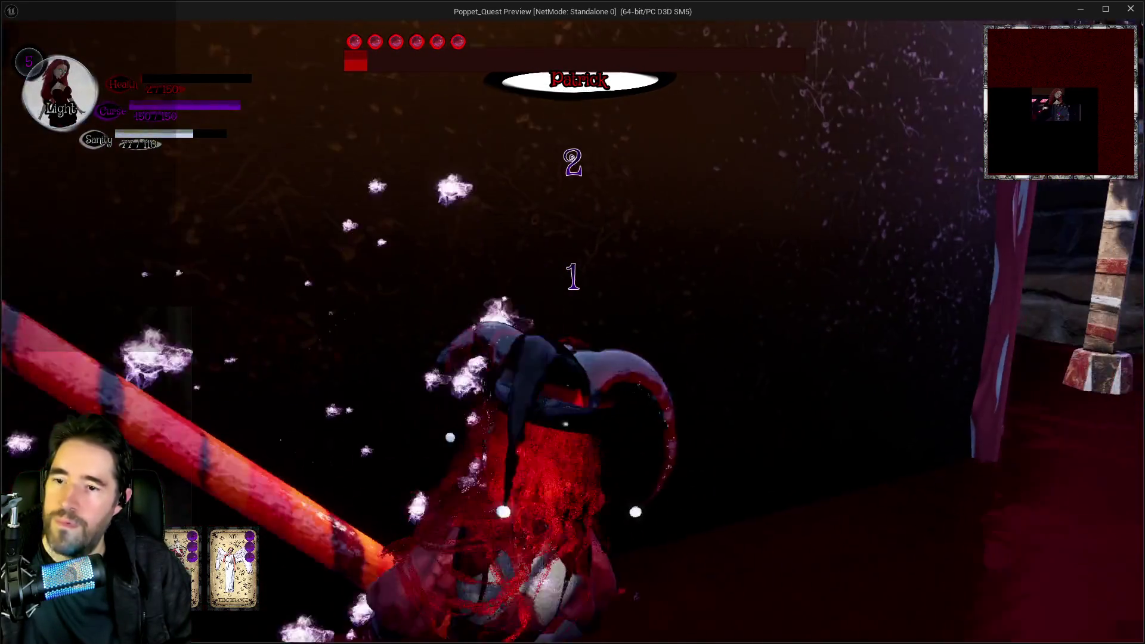
key("w")
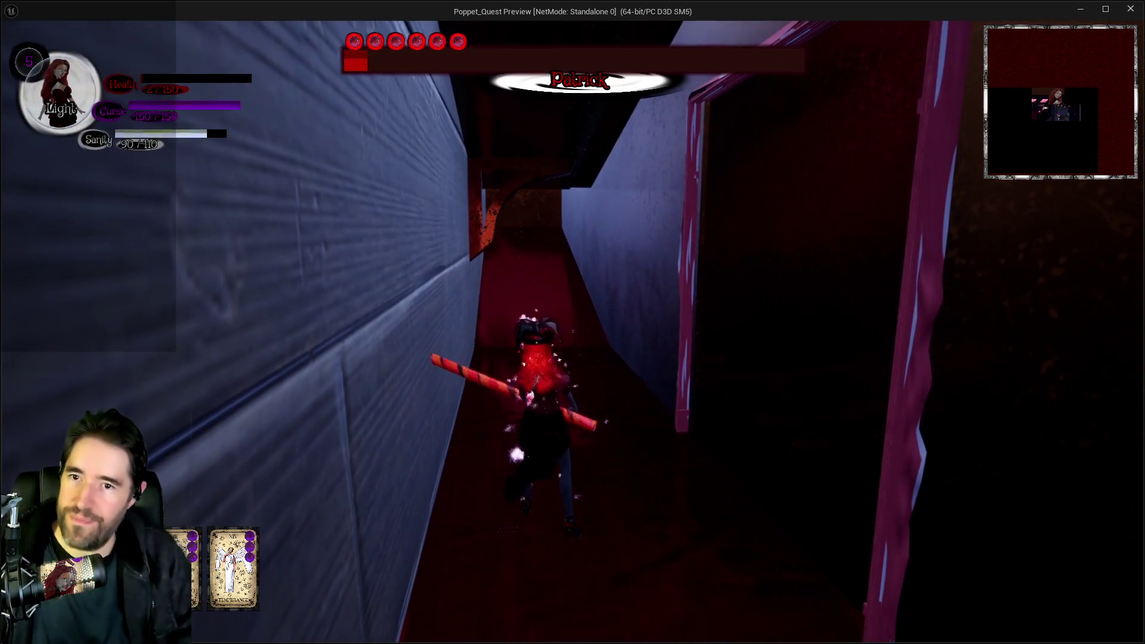
key("w")
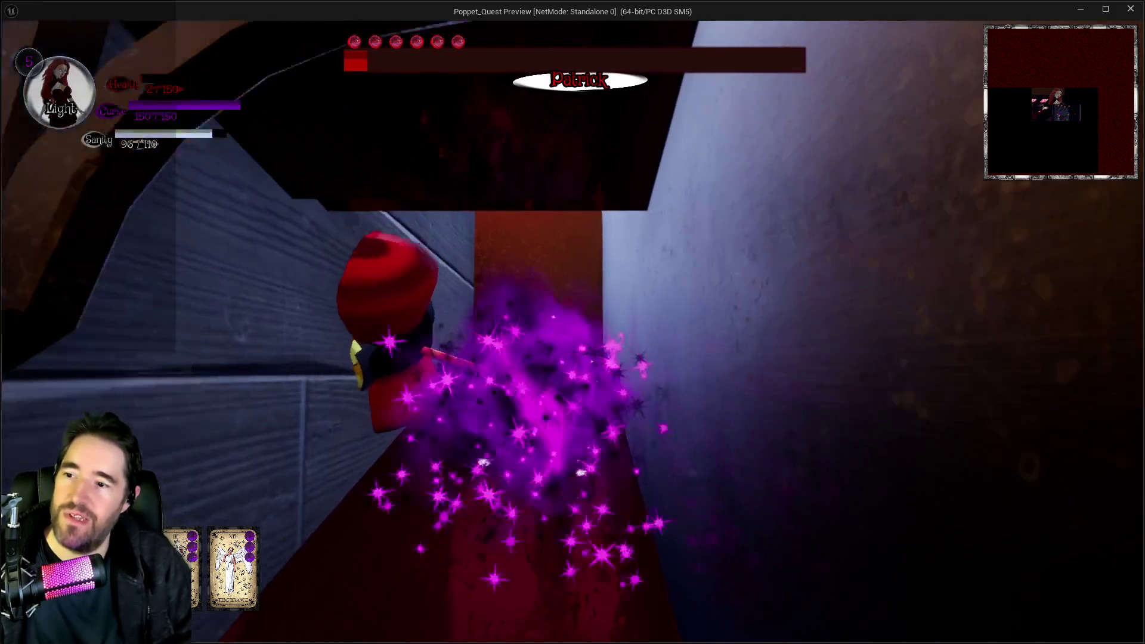
key("w")
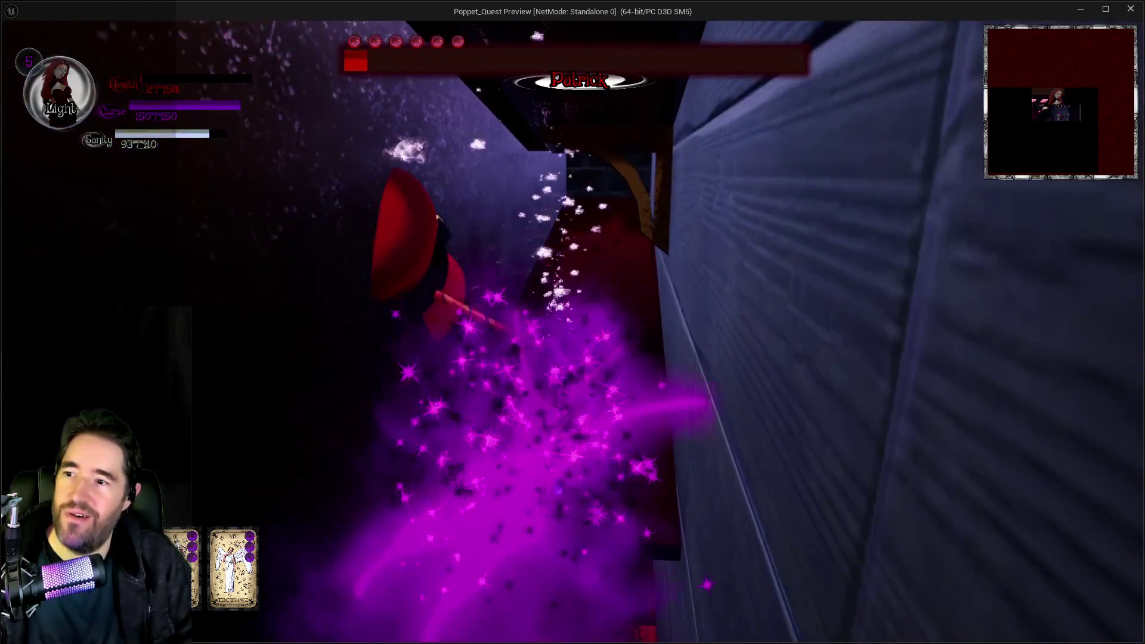
key("w")
key("w")
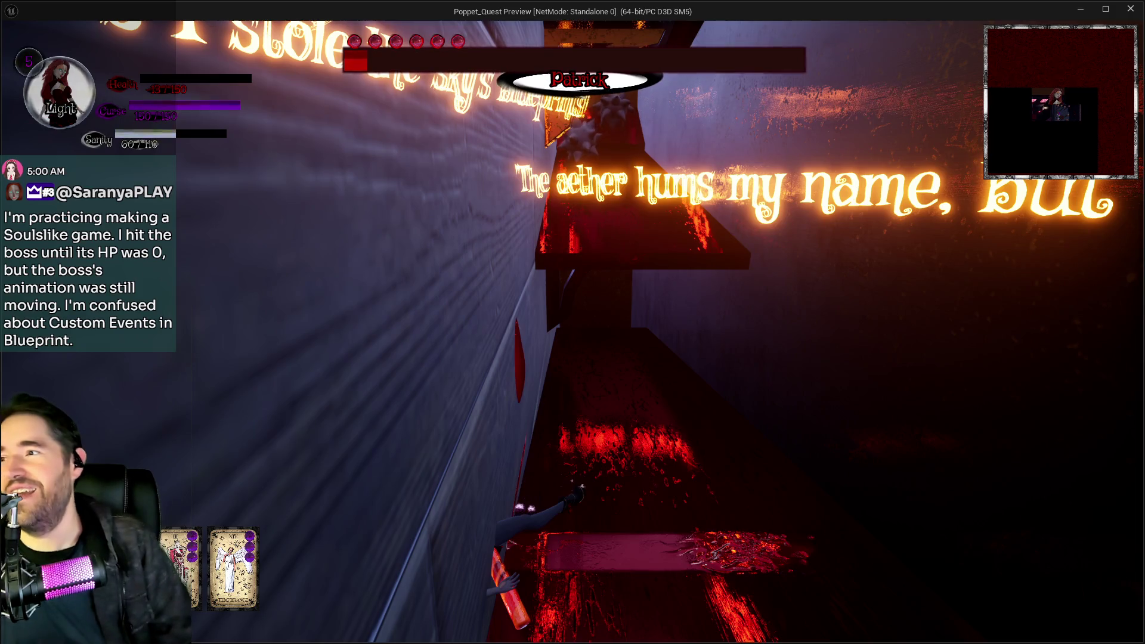
key("Escape")
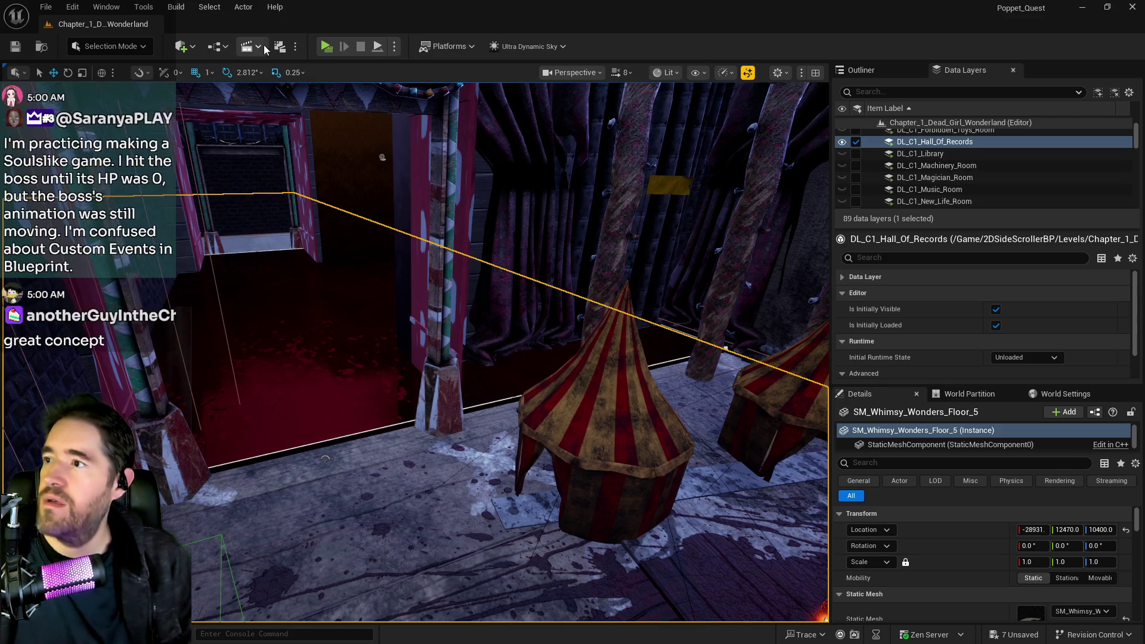
Open the BP_Poppet pawn blueprint from the Blueprints > GameMode menu for editing
left_click(223, 46)
mouse_move(299, 173)
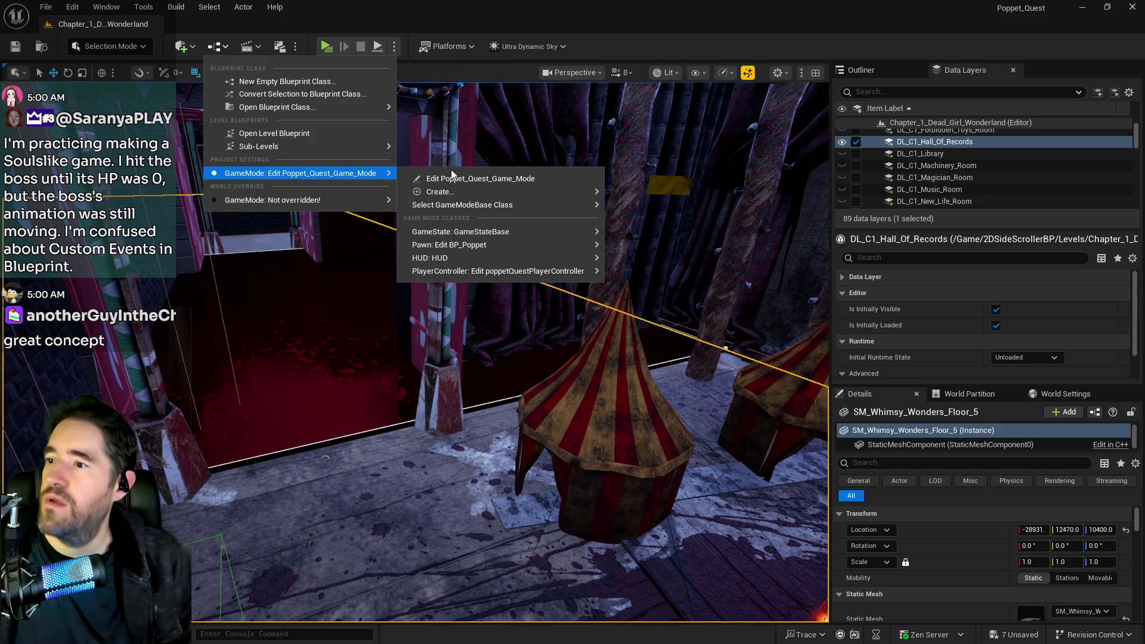
mouse_move(508, 243)
left_click(654, 250)
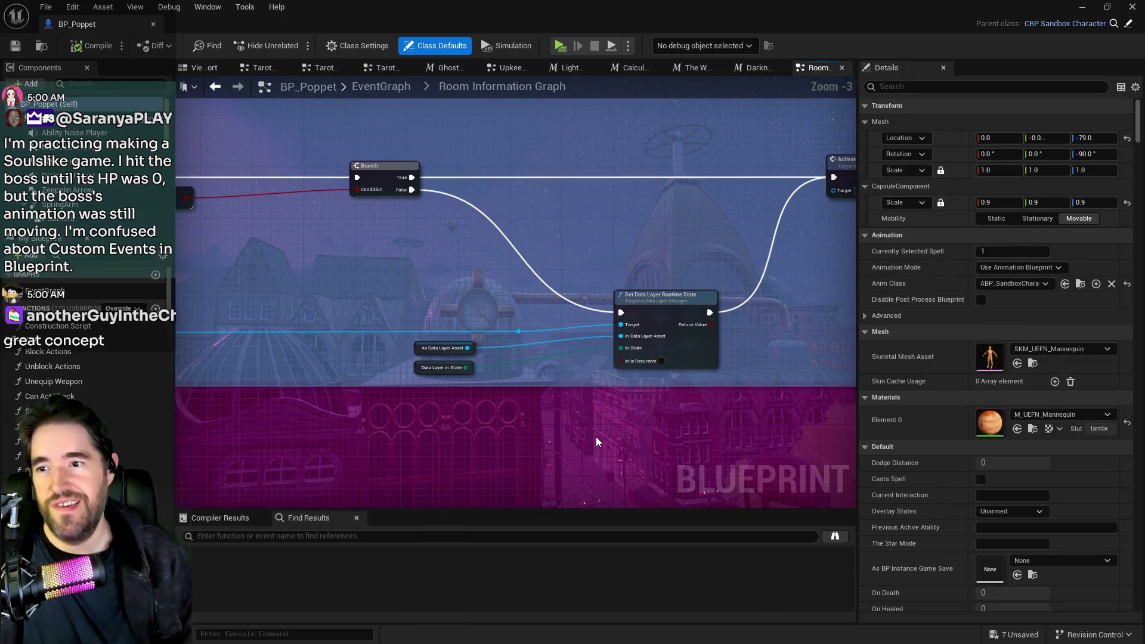
Zoom out and pan across the Room Information Graph, past the green comment block, to an empty area
scroll(596, 437, "down", 4)
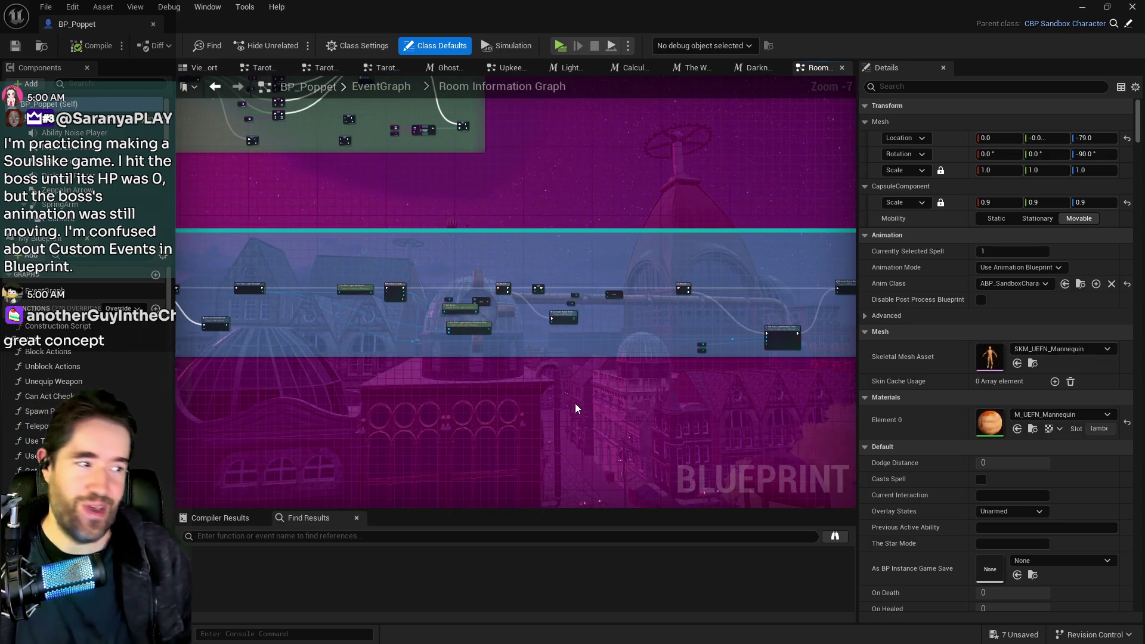
left_click_drag(563, 405, 749, 382)
left_click_drag(556, 399, 447, 371)
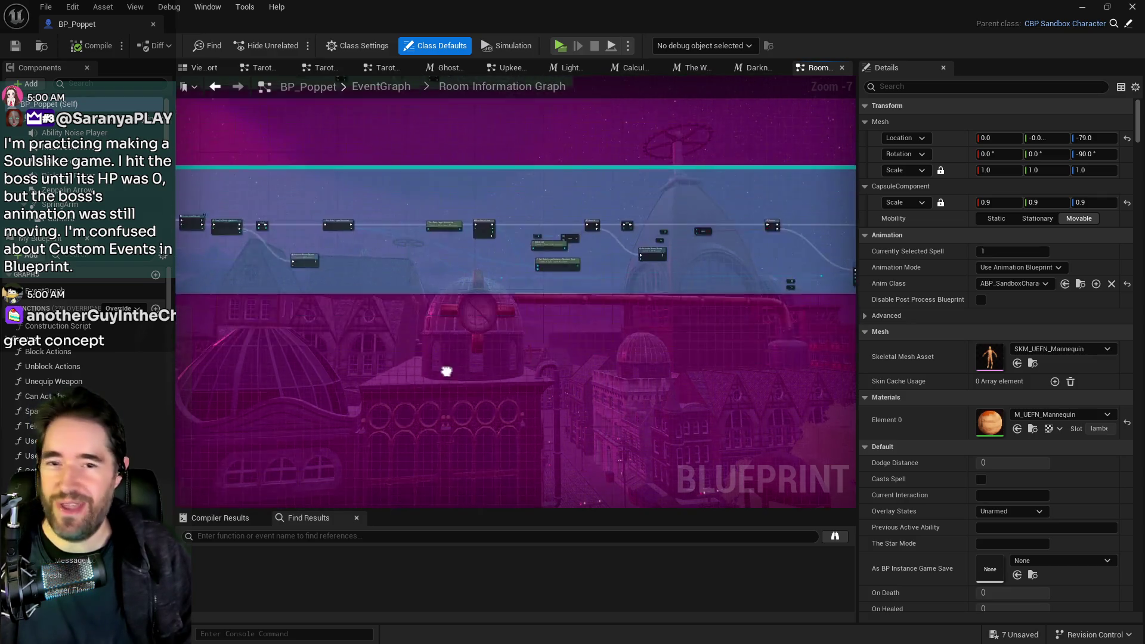
left_click_drag(542, 392, 579, 506)
left_click_drag(673, 138, 689, 193)
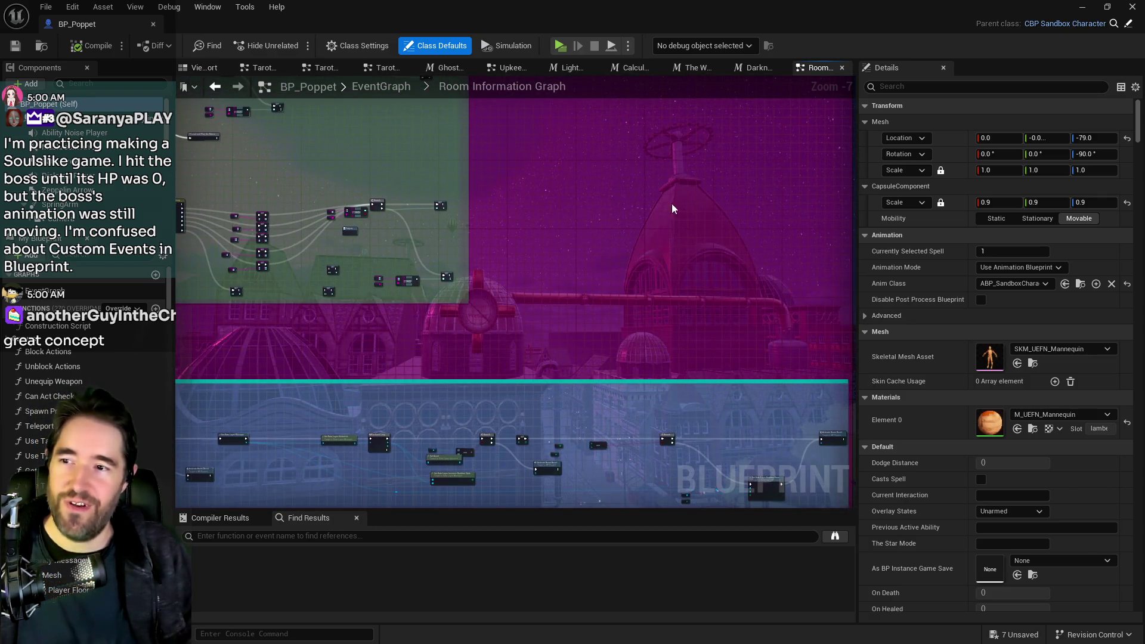
left_click_drag(674, 236, 617, 216)
Add a custom event node named 'My Bestest Event Ever'
right_click(617, 216)
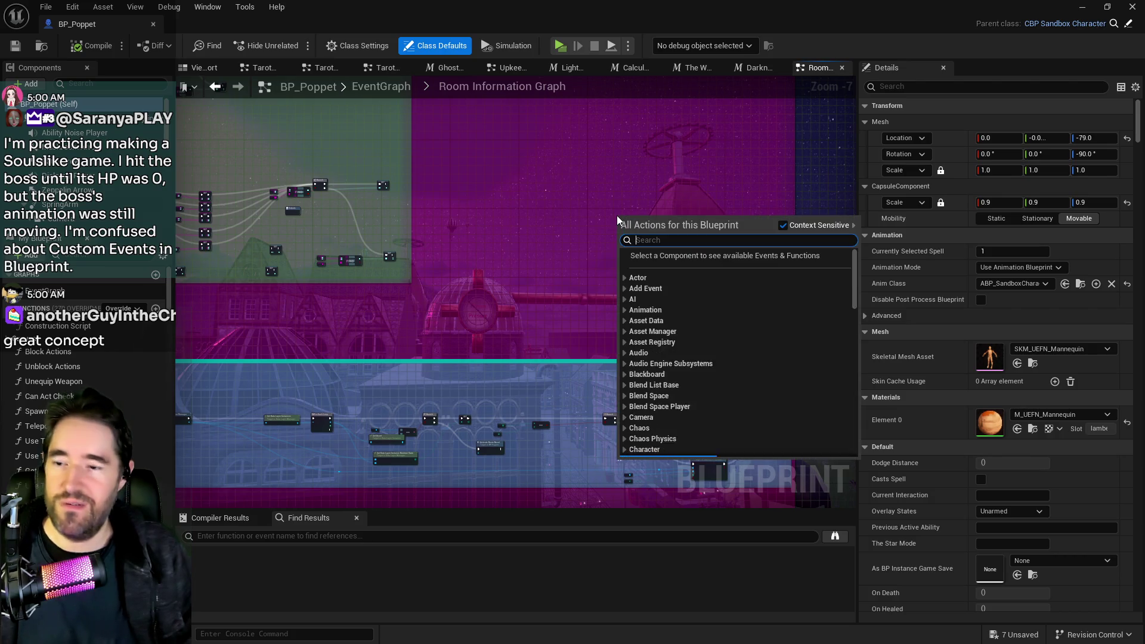
type("custom event")
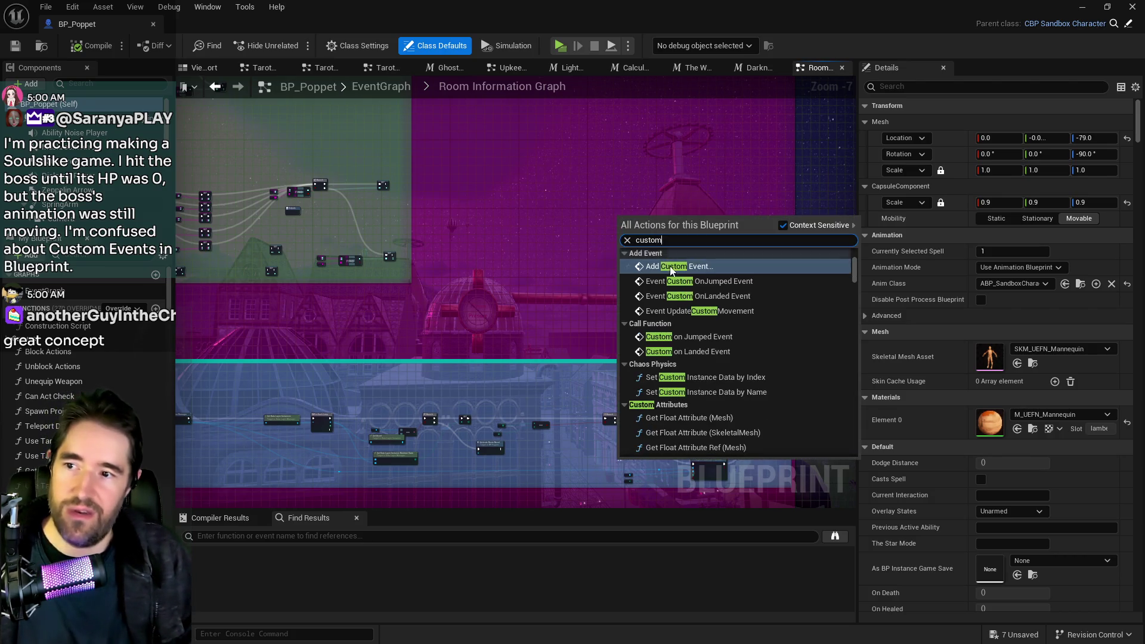
key("Escape")
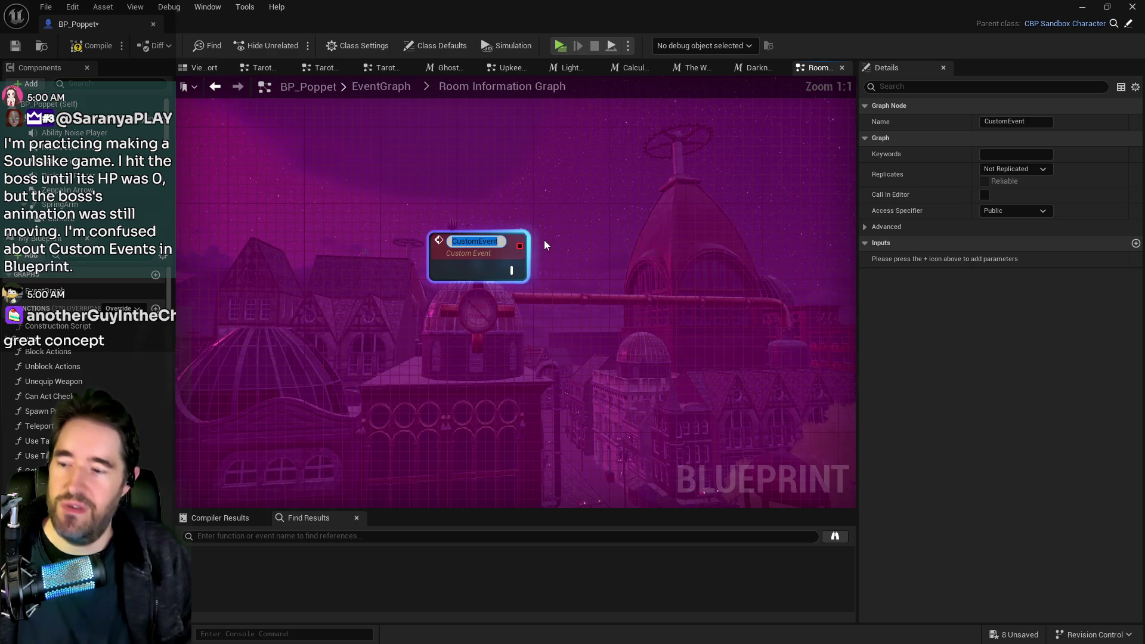
type("My Bes")
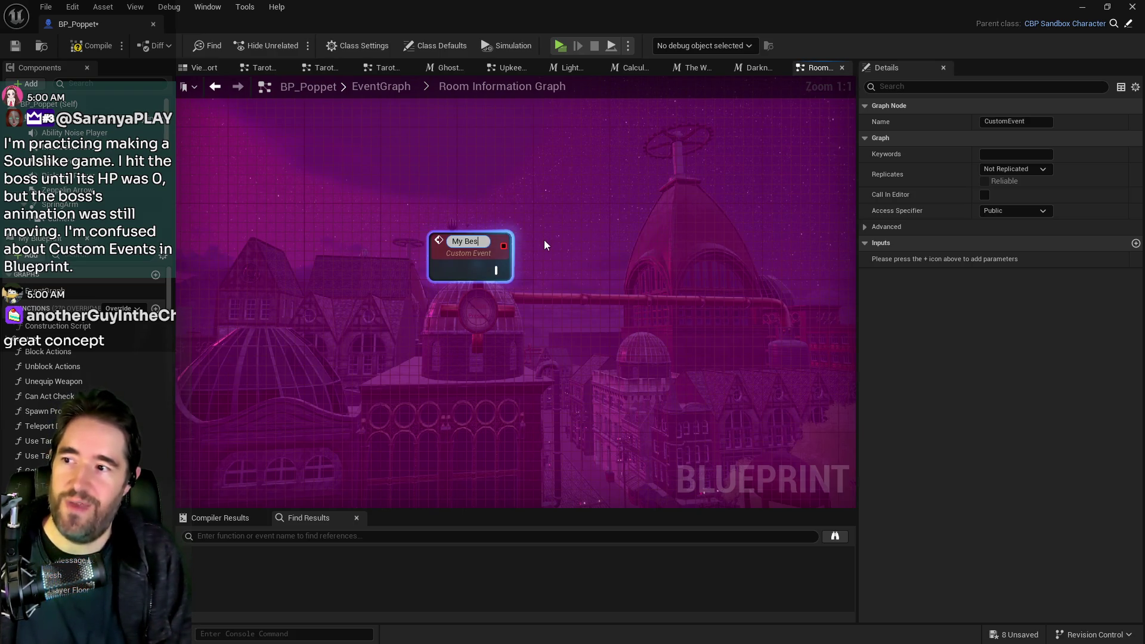
type("test Event E")
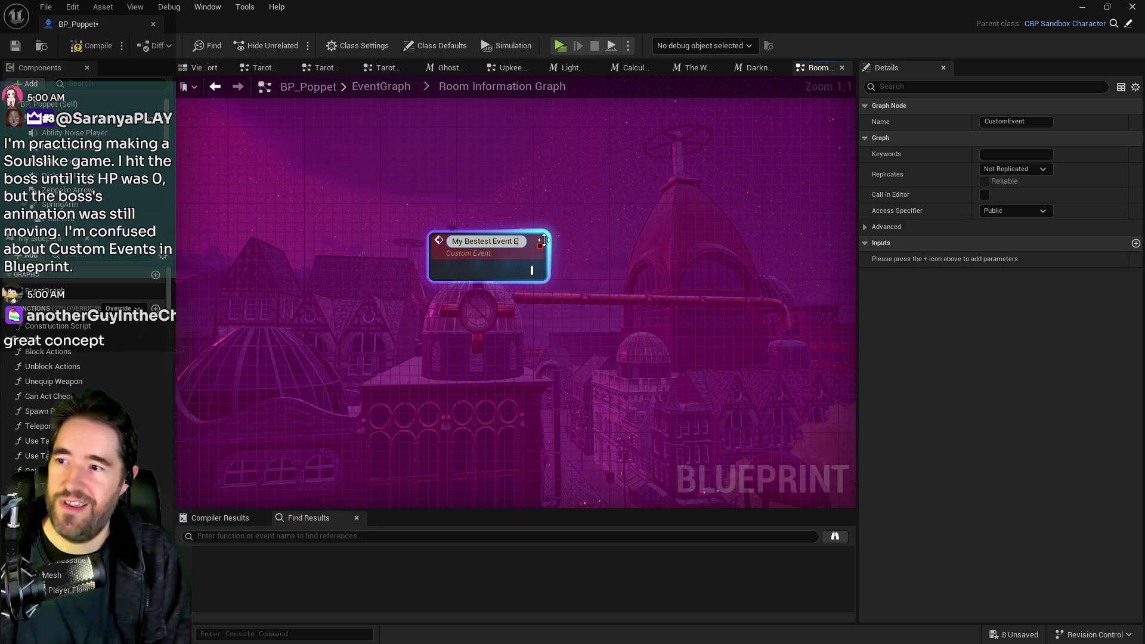
type("ver!!!!")
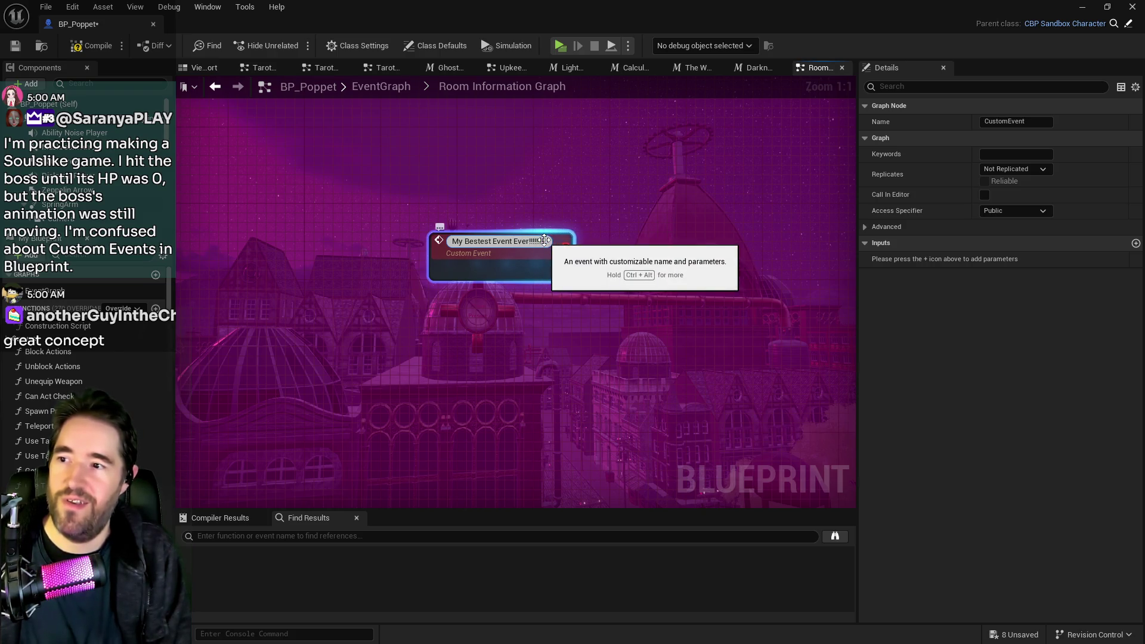
key("Return")
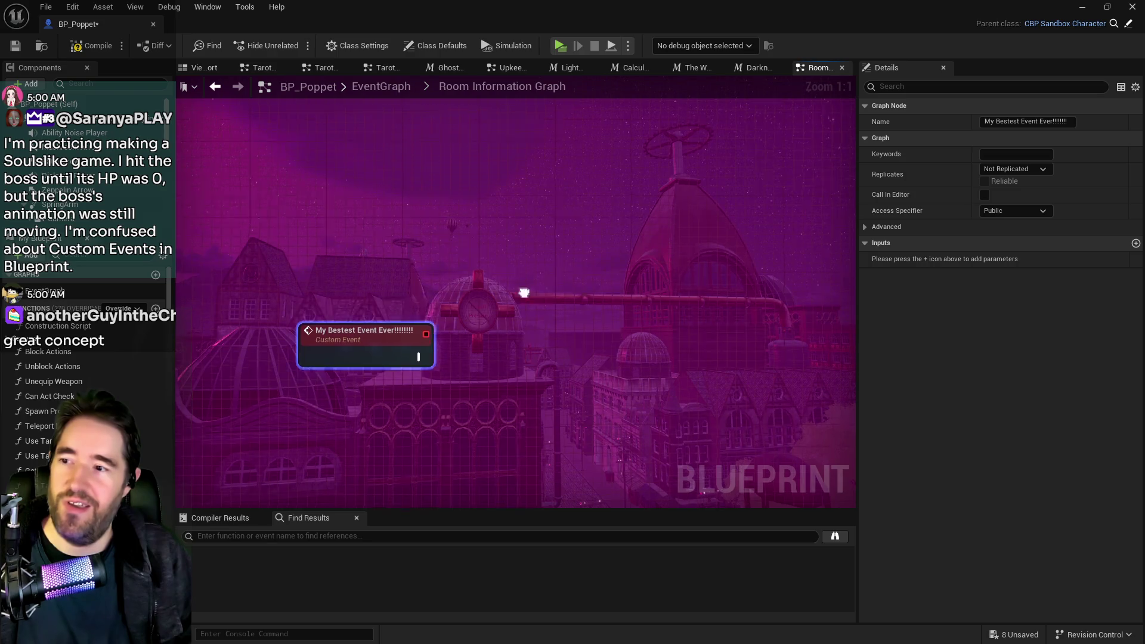
Add a My Bestest Event Ever call node and wire it after the SET New Music node
scroll(485, 265, "down", 2)
right_click(485, 265)
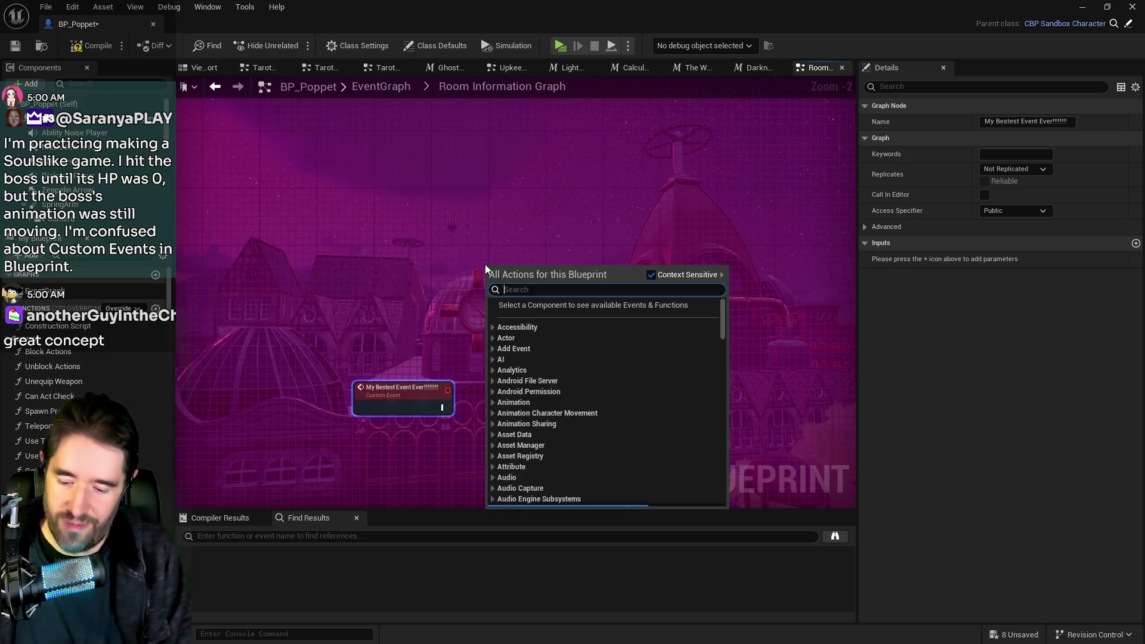
type("my best")
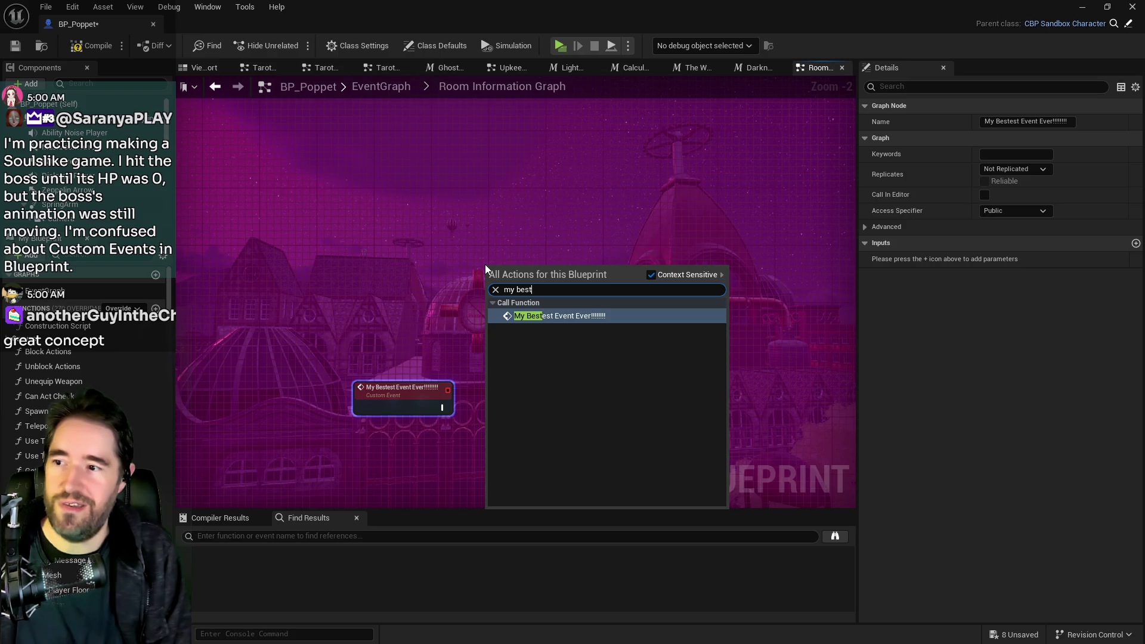
left_click(506, 317)
left_click_drag(538, 265, 537, 248)
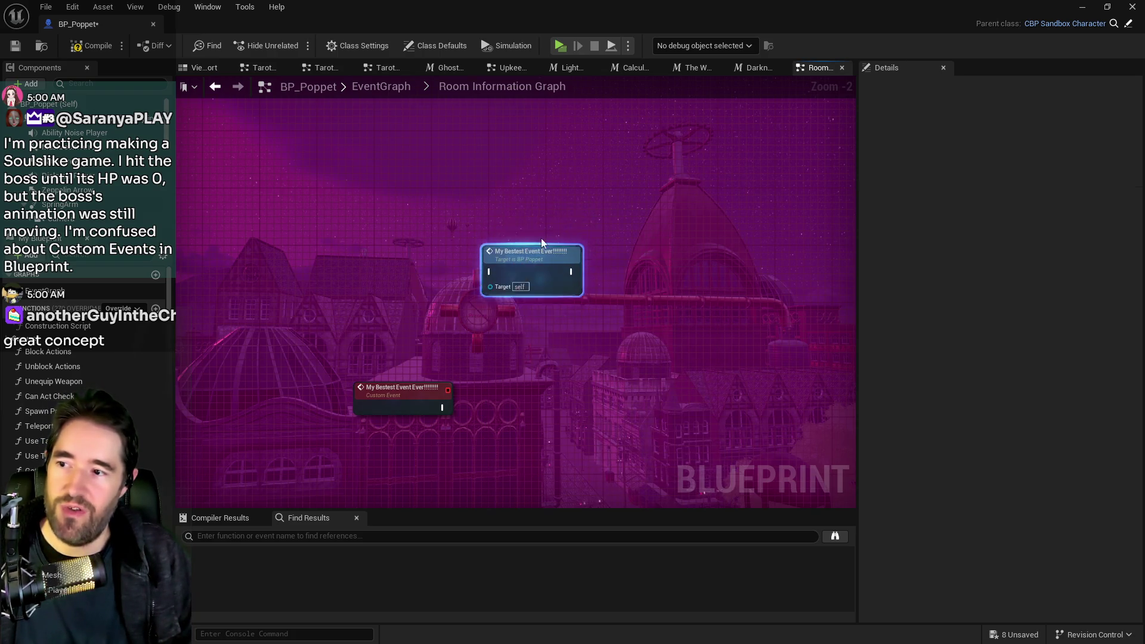
scroll(537, 248, "down", 2)
key("Delete")
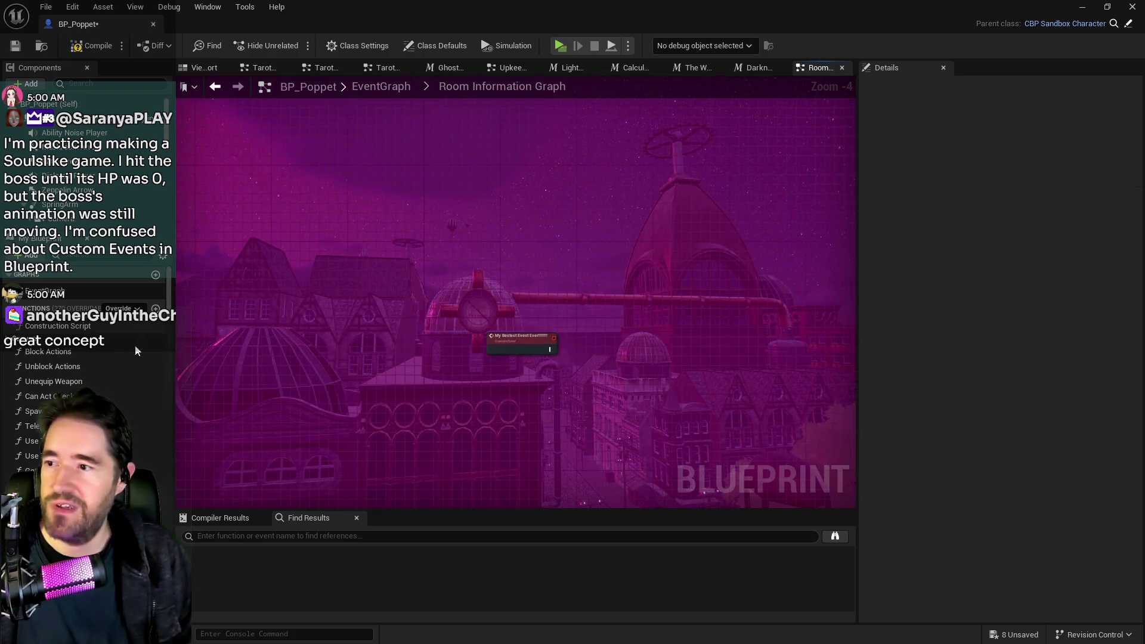
scroll(375, 335, "down", 1)
left_click_drag(594, 273, 566, 222)
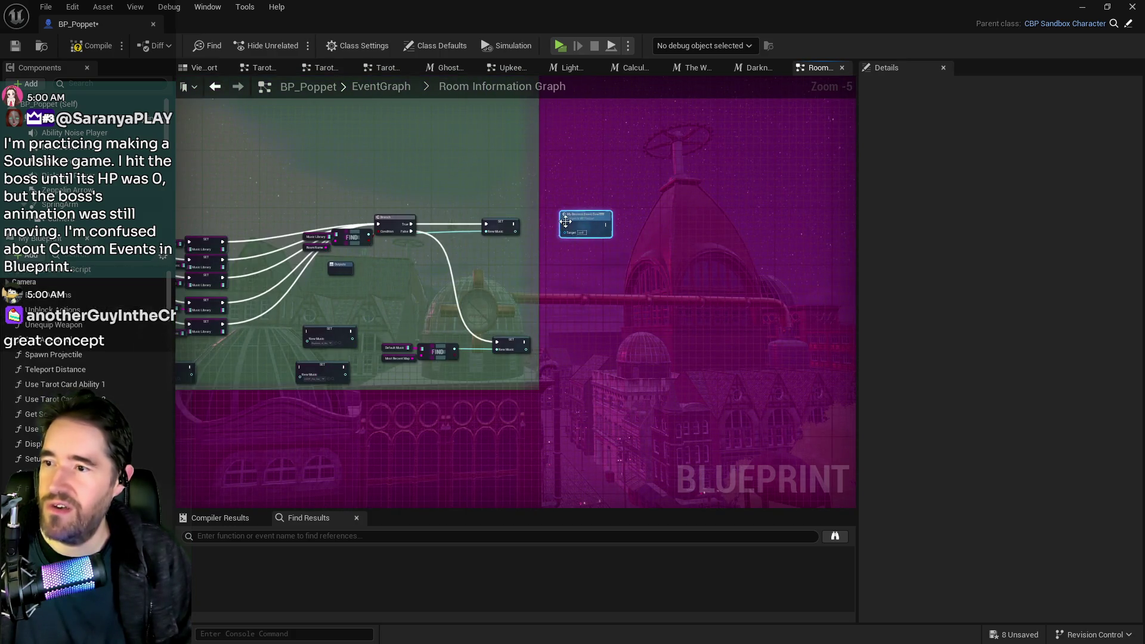
scroll(567, 222, "up", 3)
left_click(441, 222)
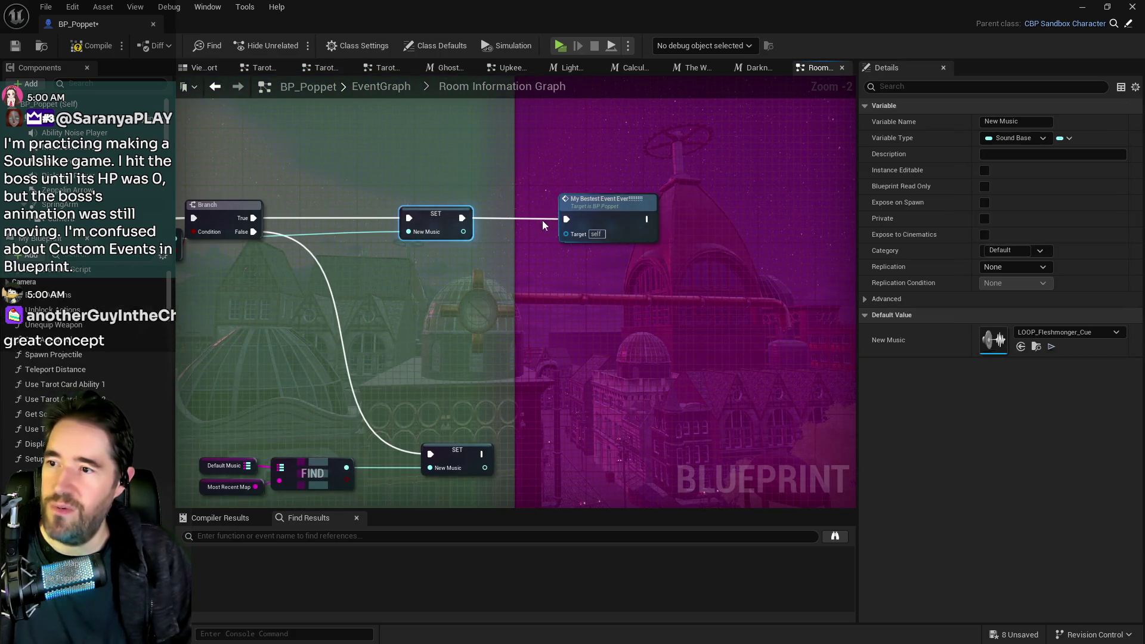
Jump to the event's definition, nudge it left, and review it alongside the SET nodes and call
double_click(651, 230)
scroll(550, 284, "down", 3)
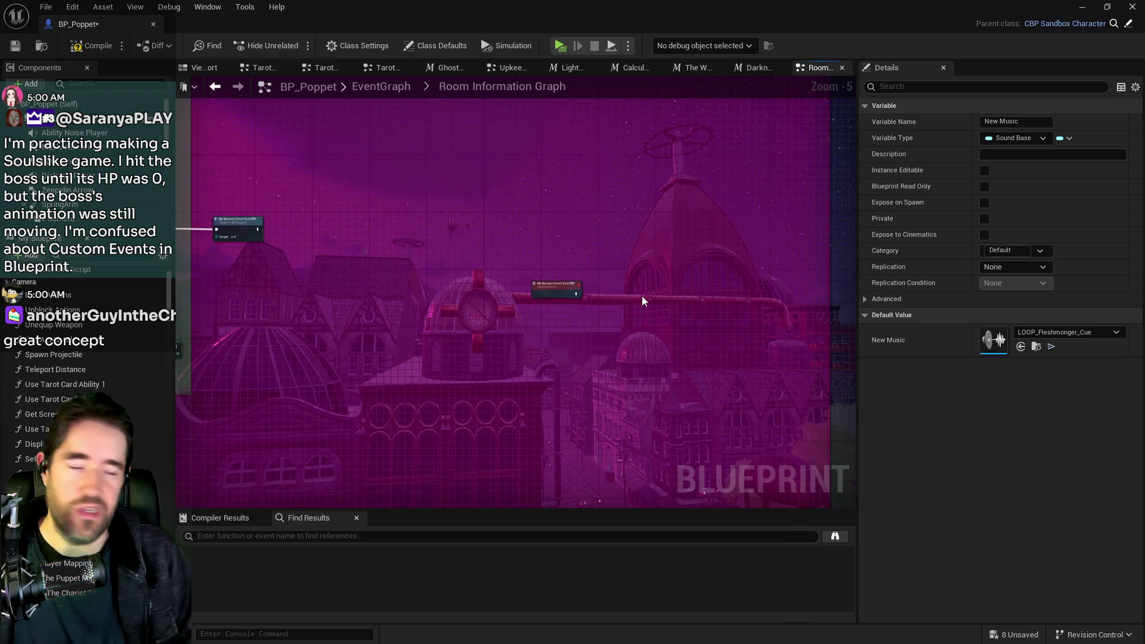
left_click_drag(543, 295, 509, 299)
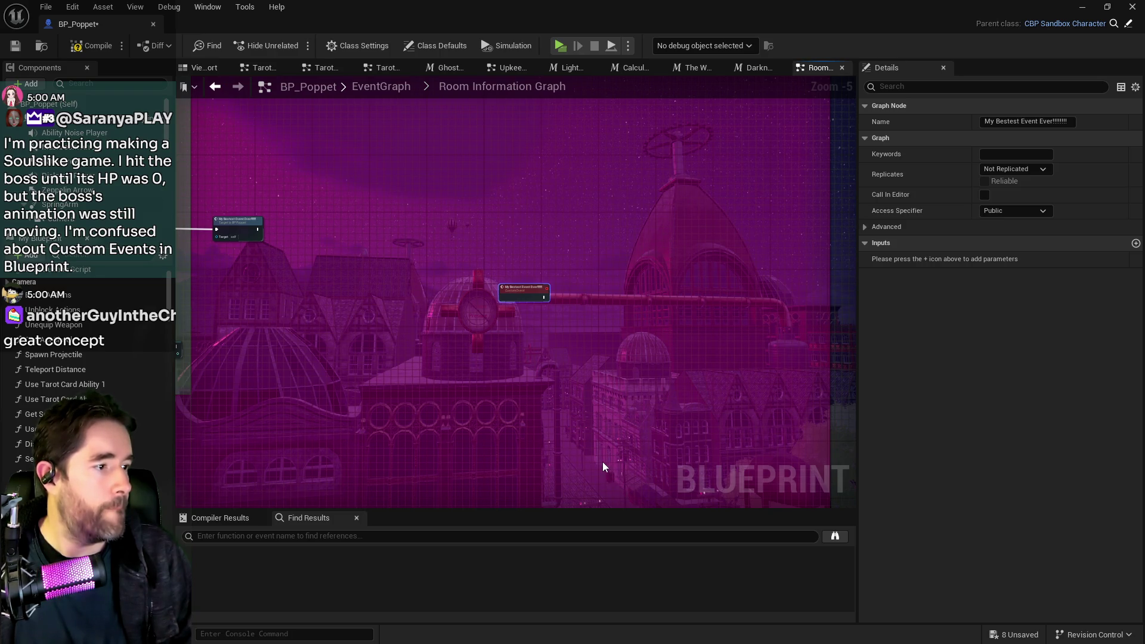
left_click_drag(606, 466, 693, 405)
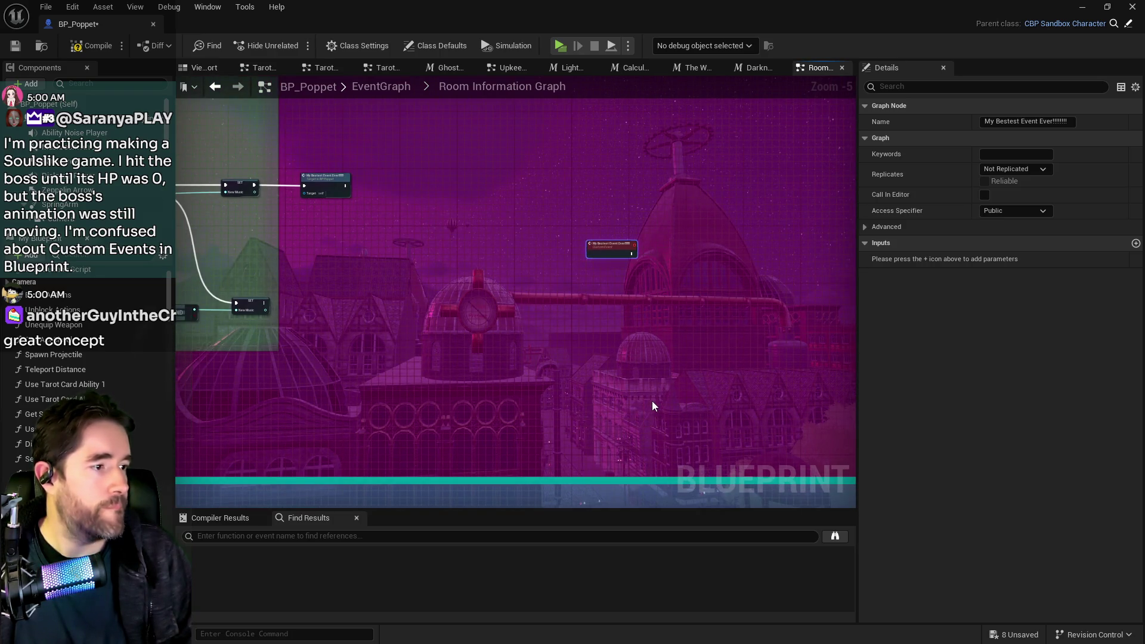
scroll(626, 407, "up", 4)
mouse_move(534, 369)
left_mouse_down()
mouse_move(724, 495)
mouse_move(959, 465)
left_mouse_up()
scroll(66, 202, "down", 5)
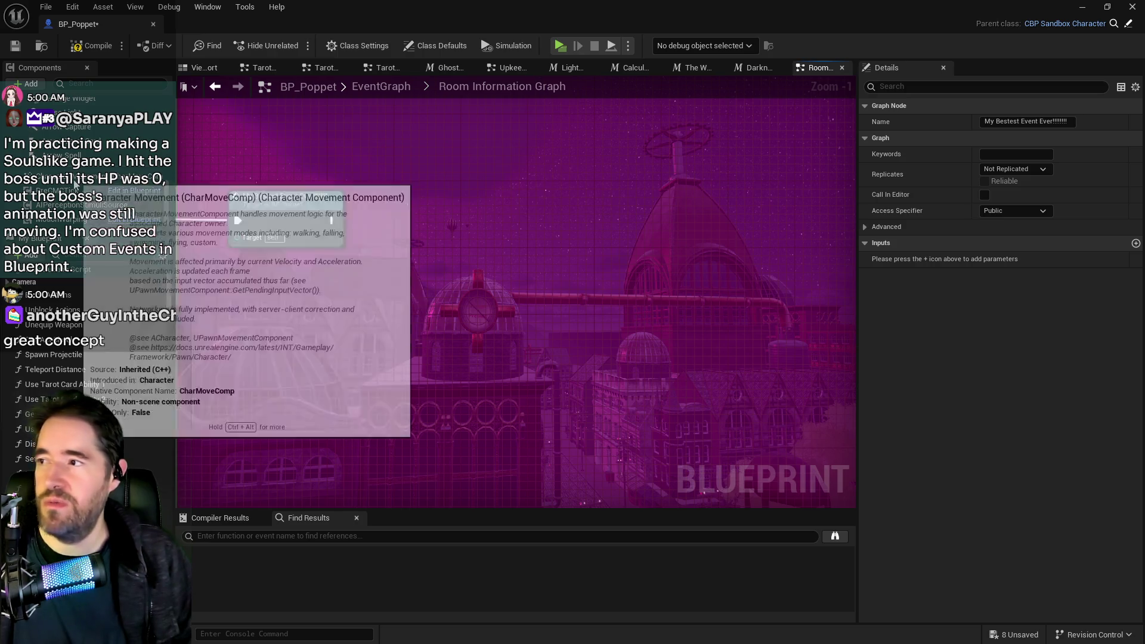
scroll(94, 168, "down", 5)
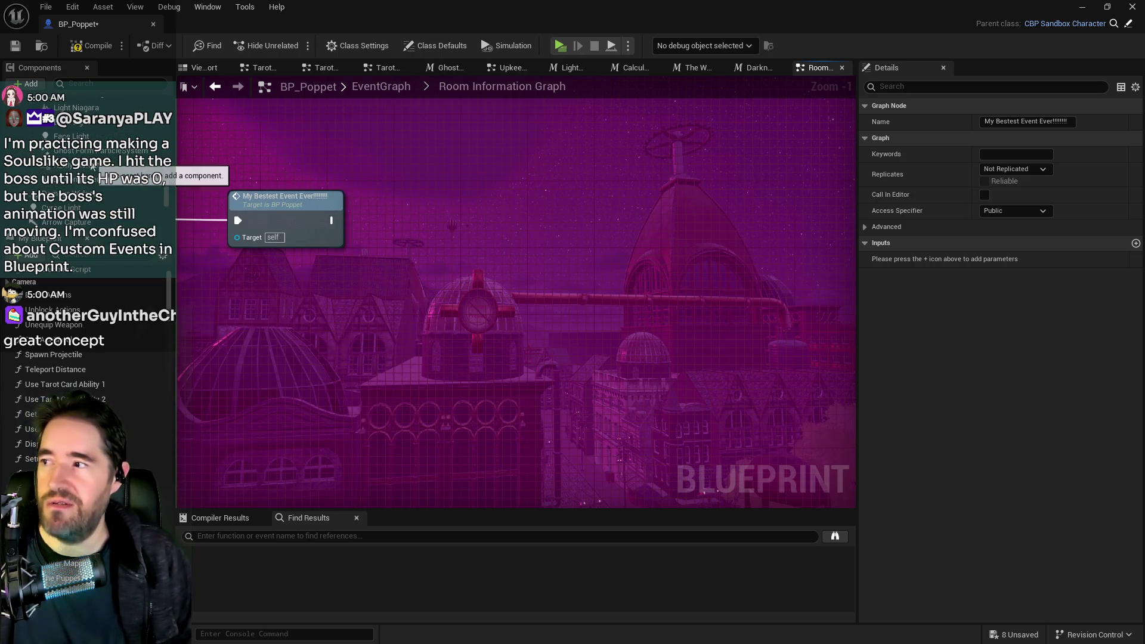
scroll(327, 274, "down", 1)
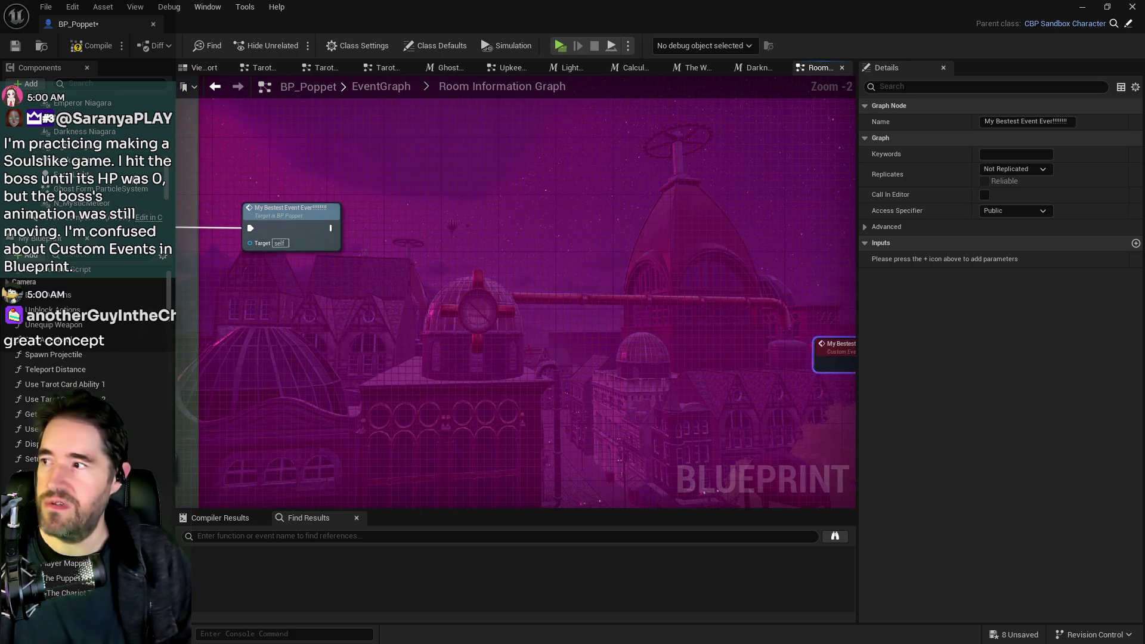
scroll(136, 184, "up", 3)
scroll(136, 184, "up", 3)
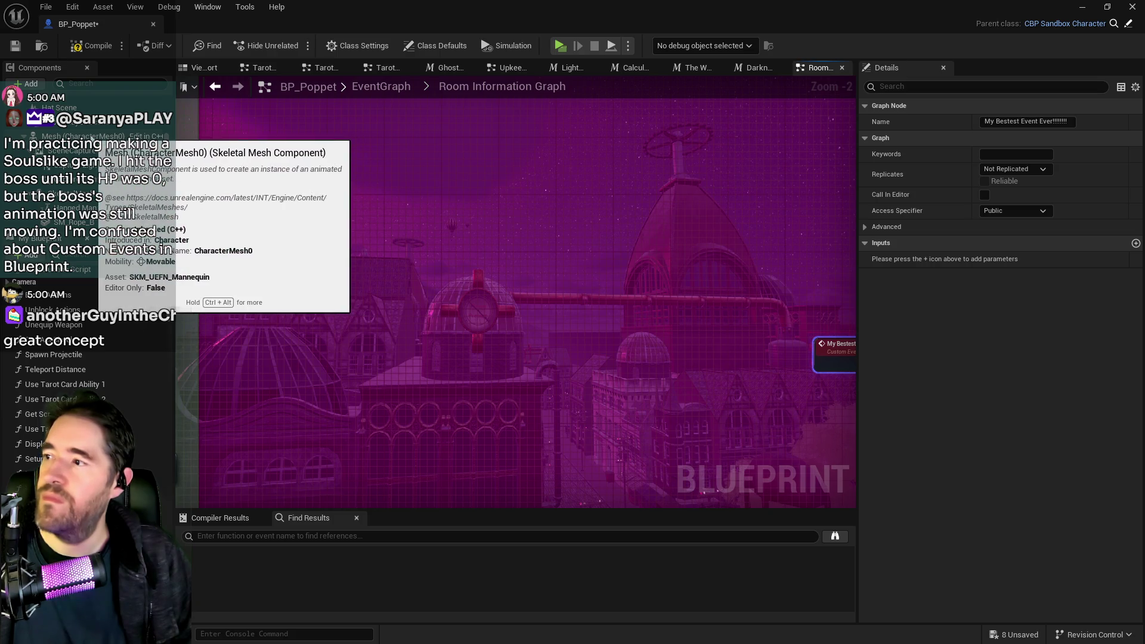
Add a Mesh reference with a Stop animation node, then delete both nodes
mouse_move(84, 136)
left_mouse_down()
mouse_move(302, 198)
mouse_move(385, 295)
mouse_move(475, 263)
left_mouse_up()
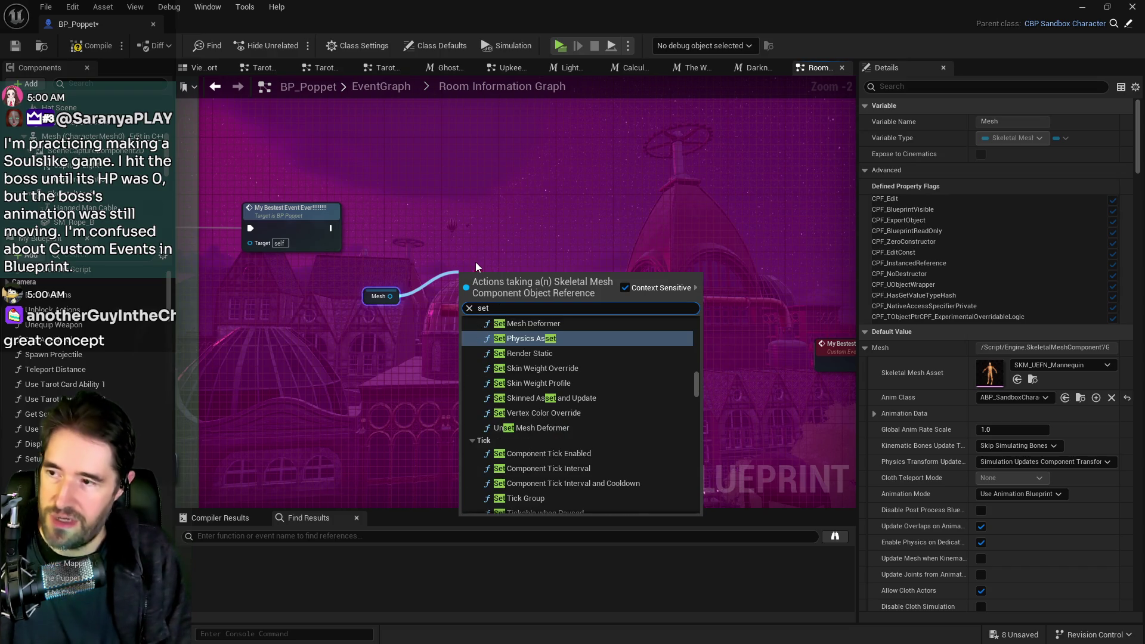
type("sto")
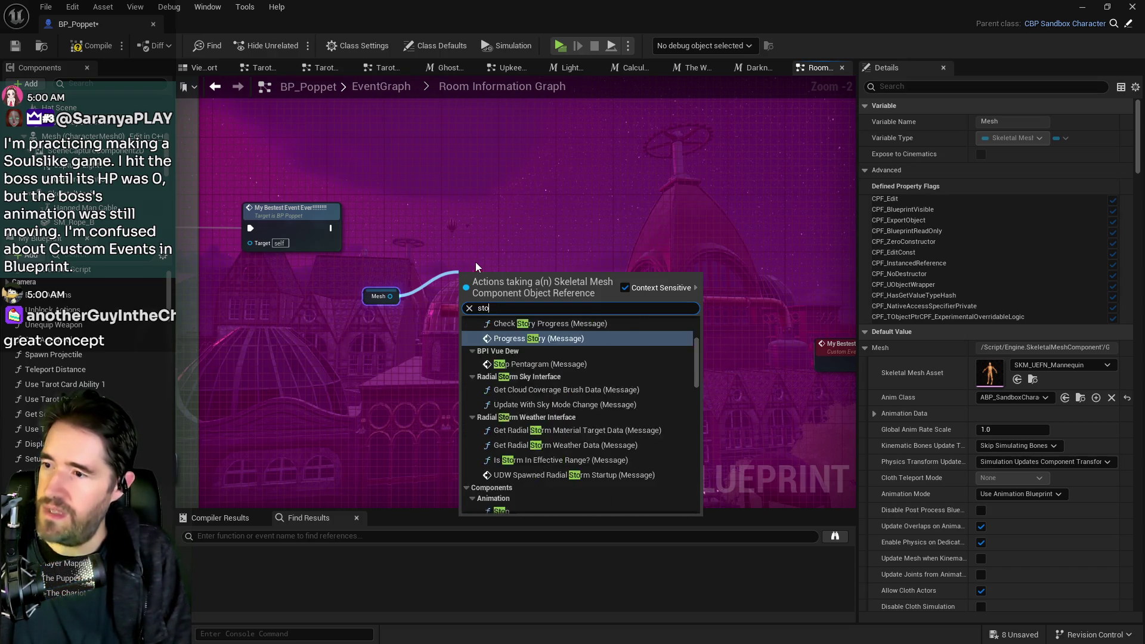
type("p anim")
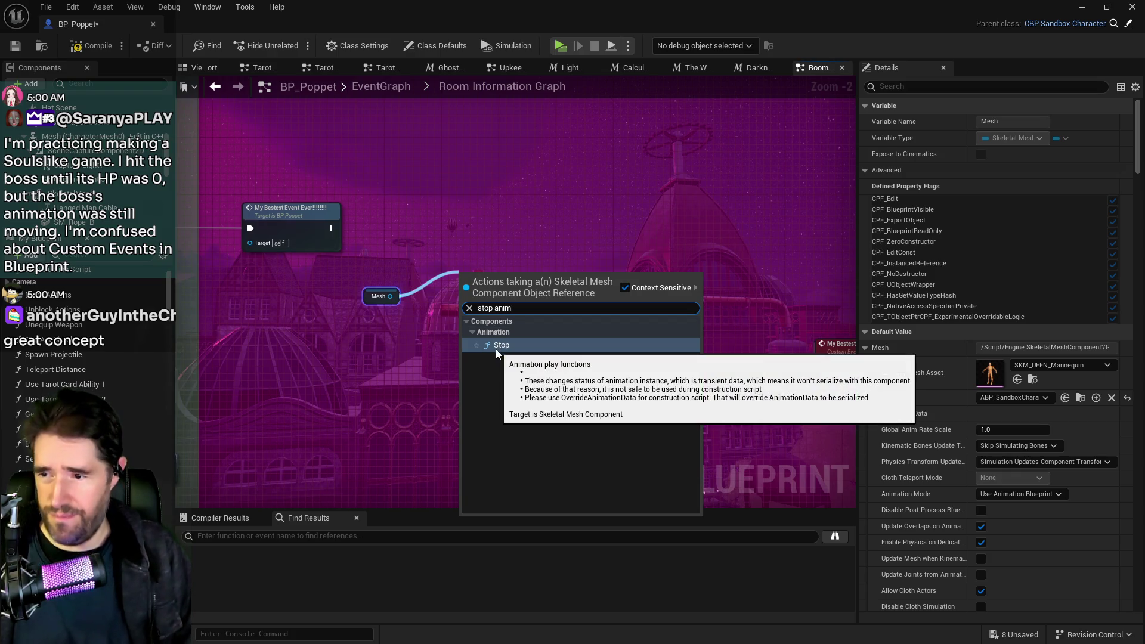
left_click(496, 347)
mouse_move(513, 276)
left_mouse_down()
mouse_move(547, 276)
mouse_move(540, 270)
left_mouse_up()
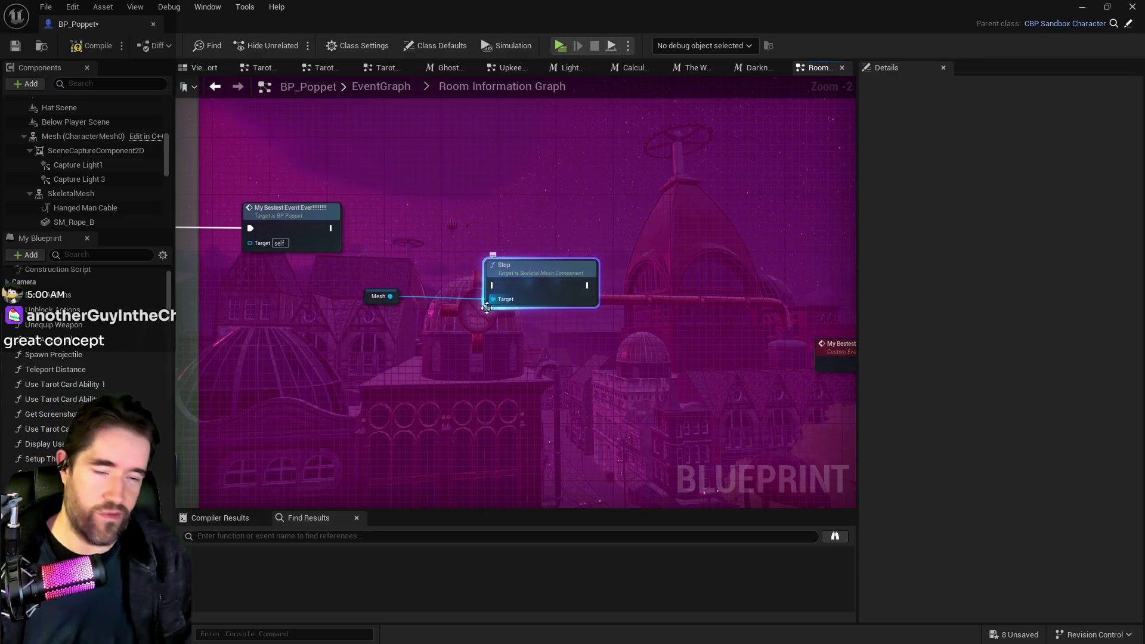
left_click_drag(394, 266, 528, 327)
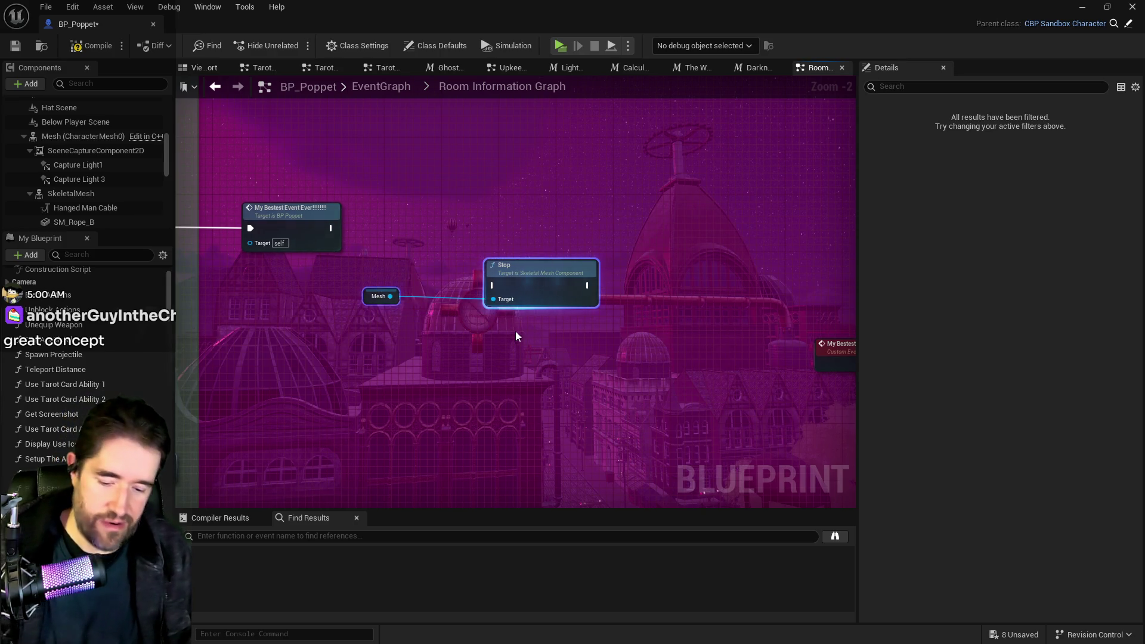
key("Delete")
Delete the My Bestest Event Ever call and event nodes, then save and compile BP_Poppet
scroll(423, 309, "down", 2)
left_click(548, 314)
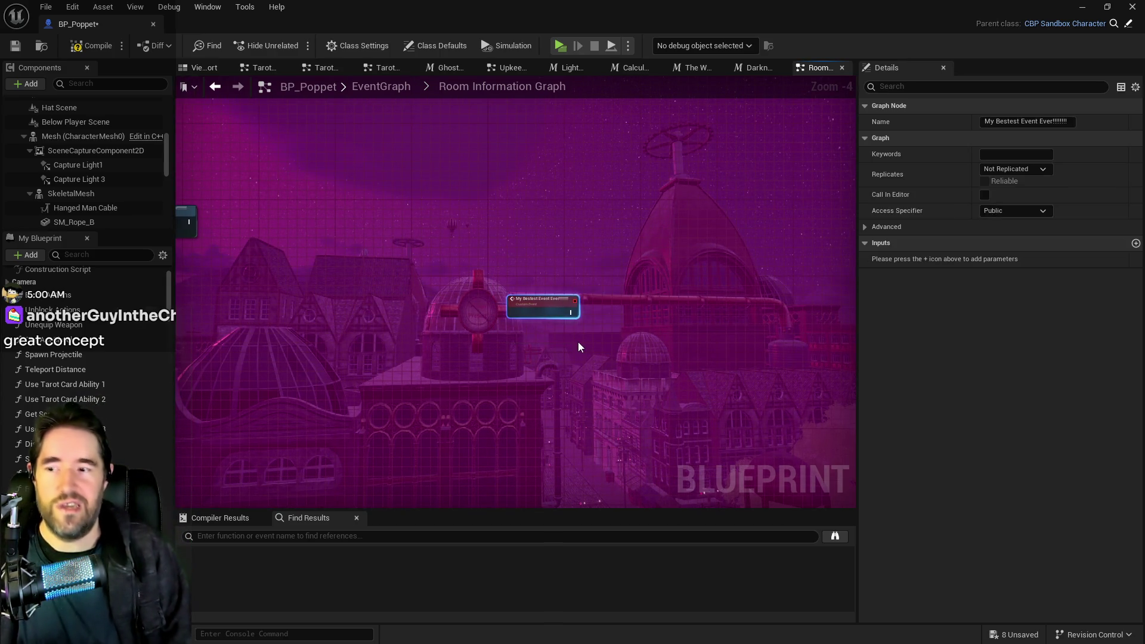
left_click(477, 244)
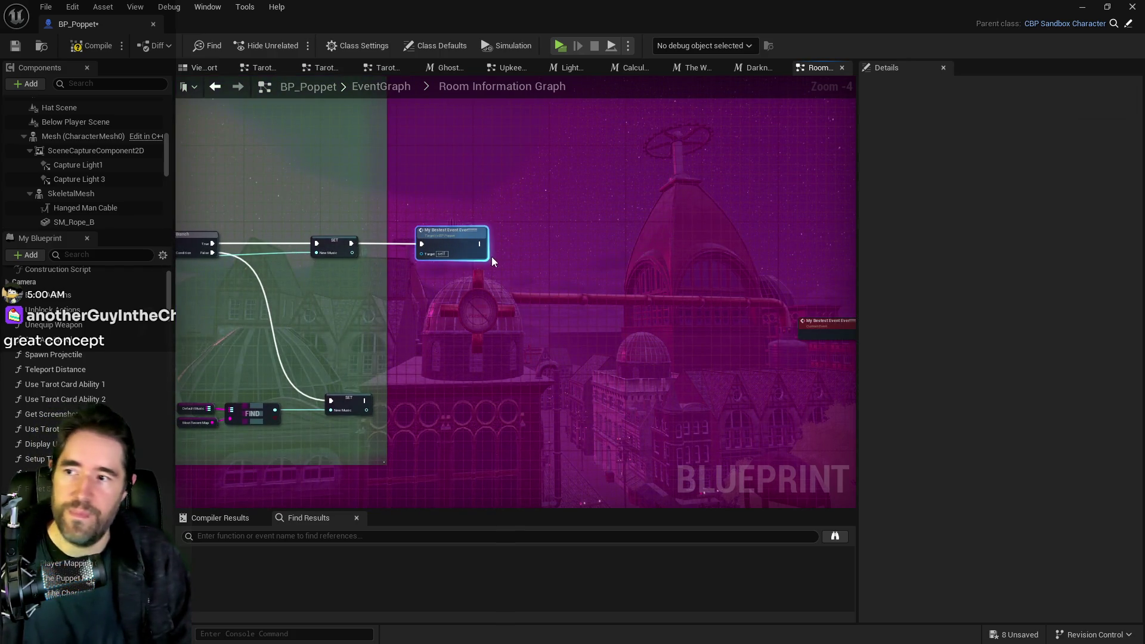
key("Delete")
left_click(828, 323)
key("Delete")
key("ctrl+s")
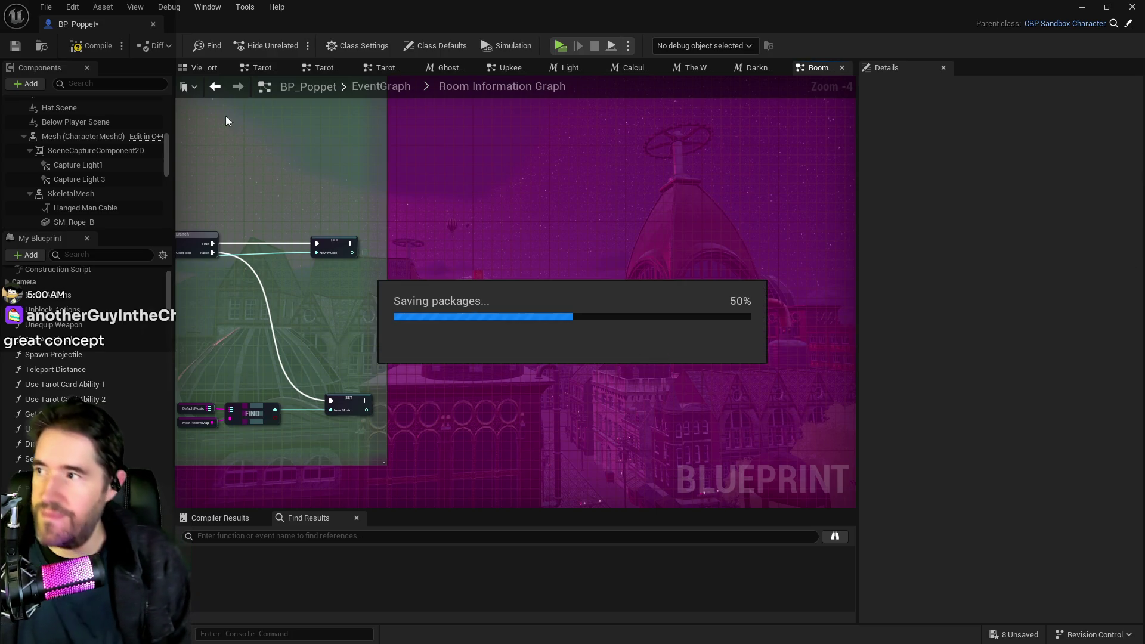
left_click(78, 52)
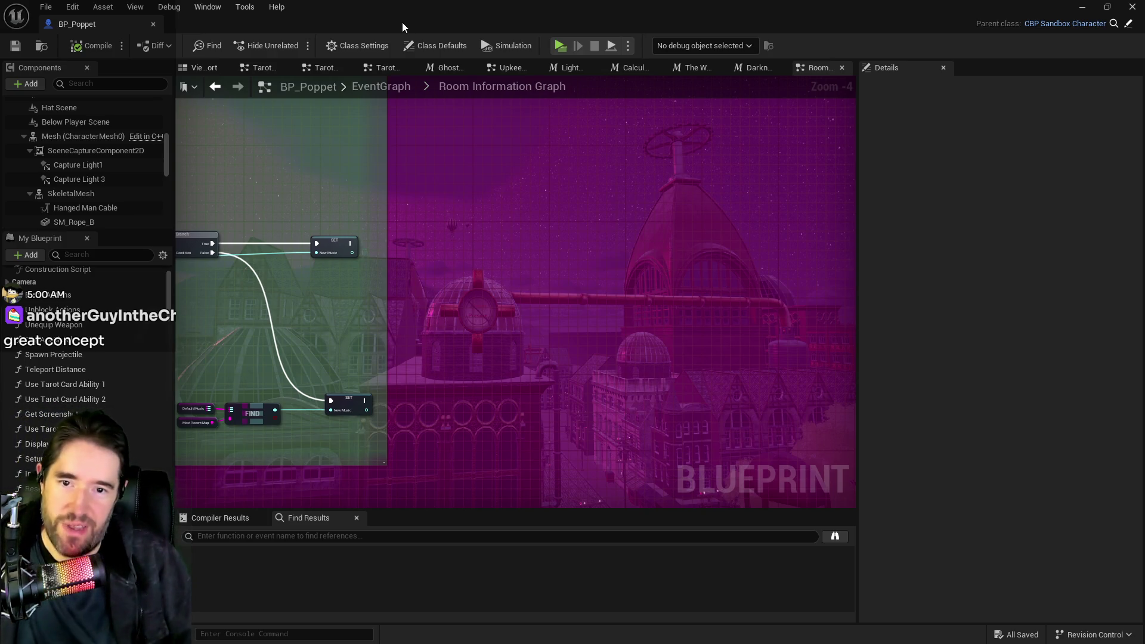
Back in the level editor, lower the LevelBlock slightly and undo the move
key("alt+Tab")
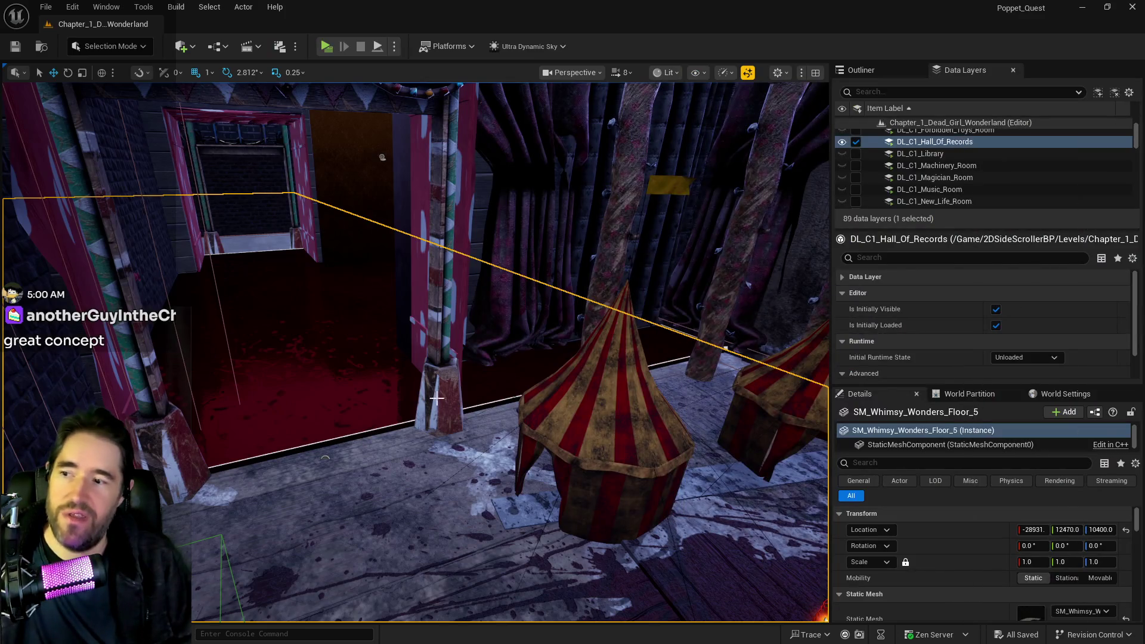
left_click_drag(738, 319, 740, 327)
key("ctrl+z")
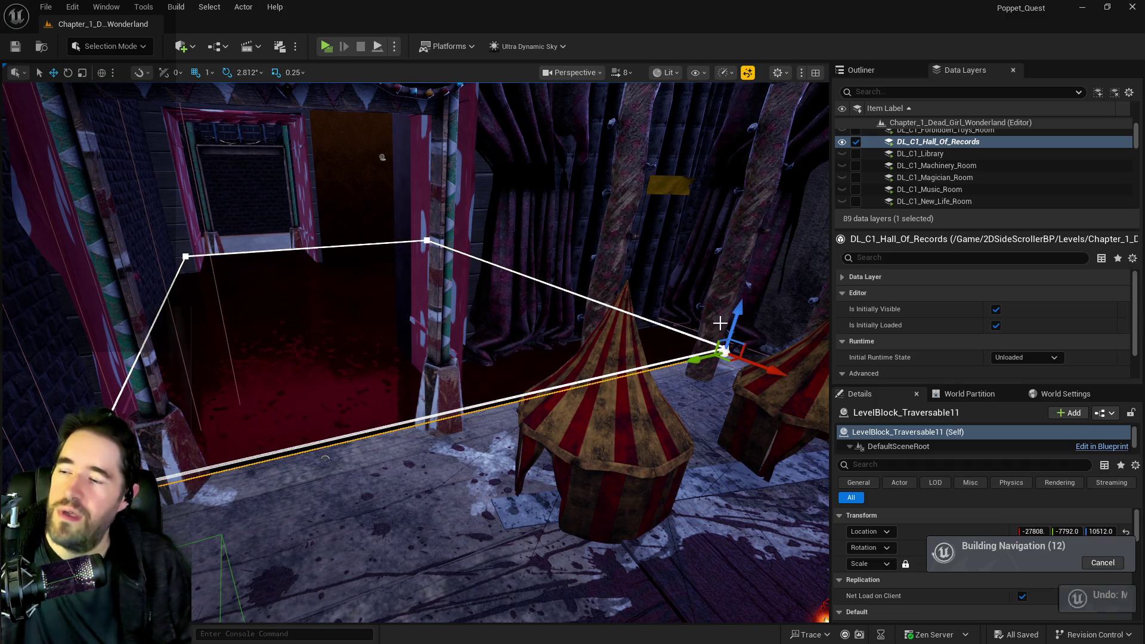
Fly the viewport through the red-floored room and across the level, then deselect the block
key("f")
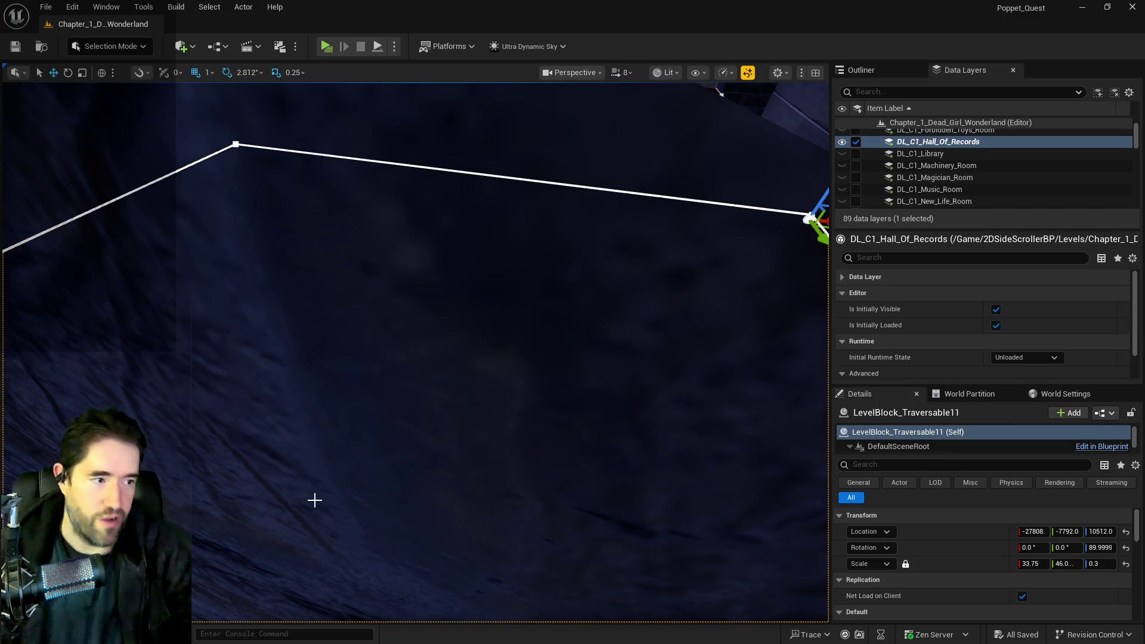
left_click_drag(330, 529, 330, 528)
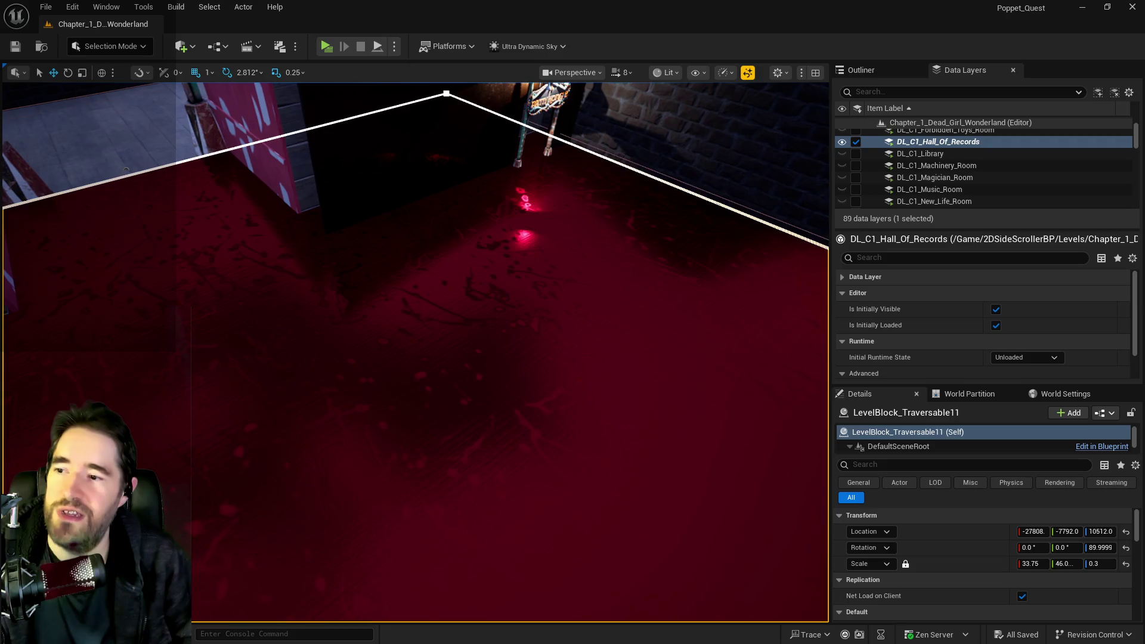
left_click_drag(654, 376, 656, 358)
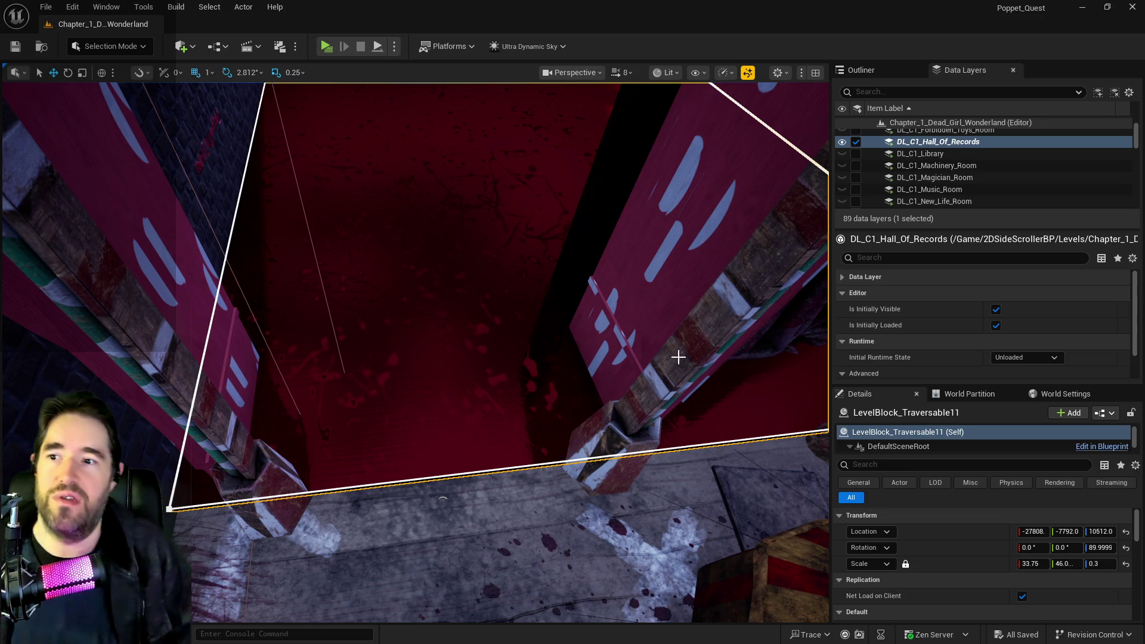
left_click_drag(443, 496, 443, 497)
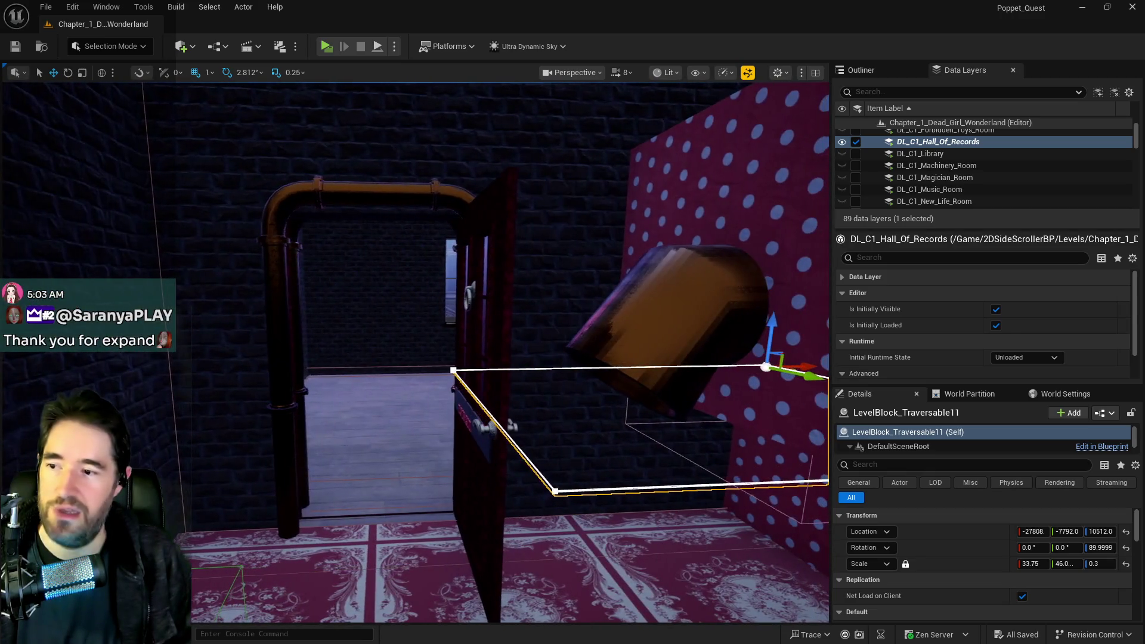
left_click(504, 514)
Uncheck Is Open on doors BP_Door_27, BP_Door_48 and BP_Door_25, flying between them
left_click(500, 512)
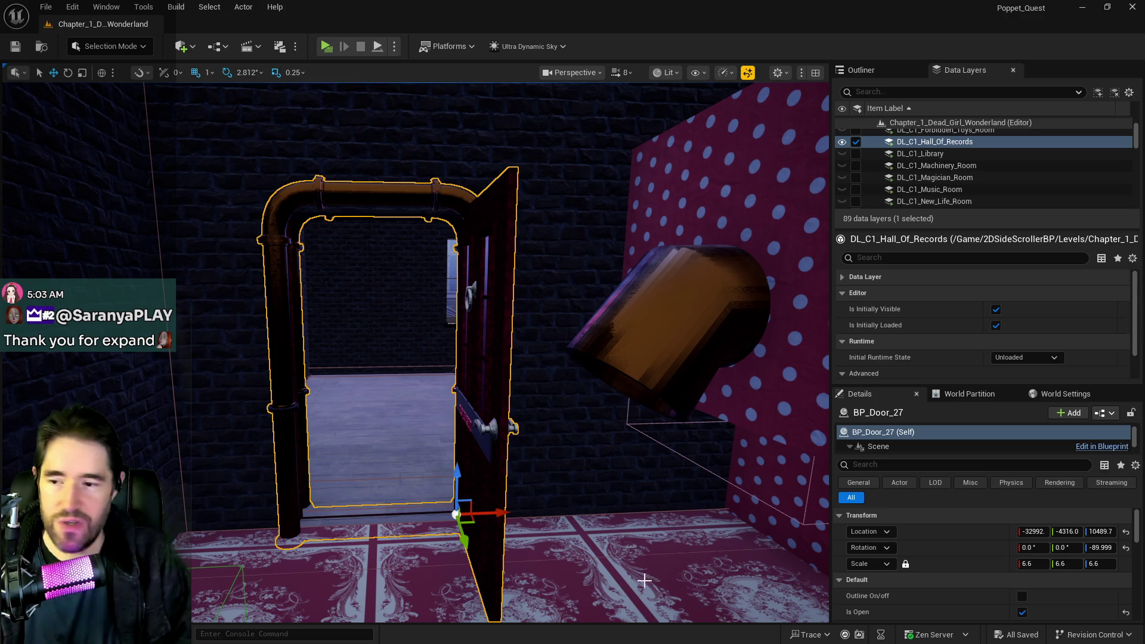
left_click(1022, 613)
left_click_drag(442, 497, 442, 497)
left_click_drag(635, 463, 634, 463)
left_click(648, 473)
left_click(1022, 613)
left_click_drag(513, 358, 513, 357)
left_click_drag(576, 376, 575, 376)
left_click(575, 376)
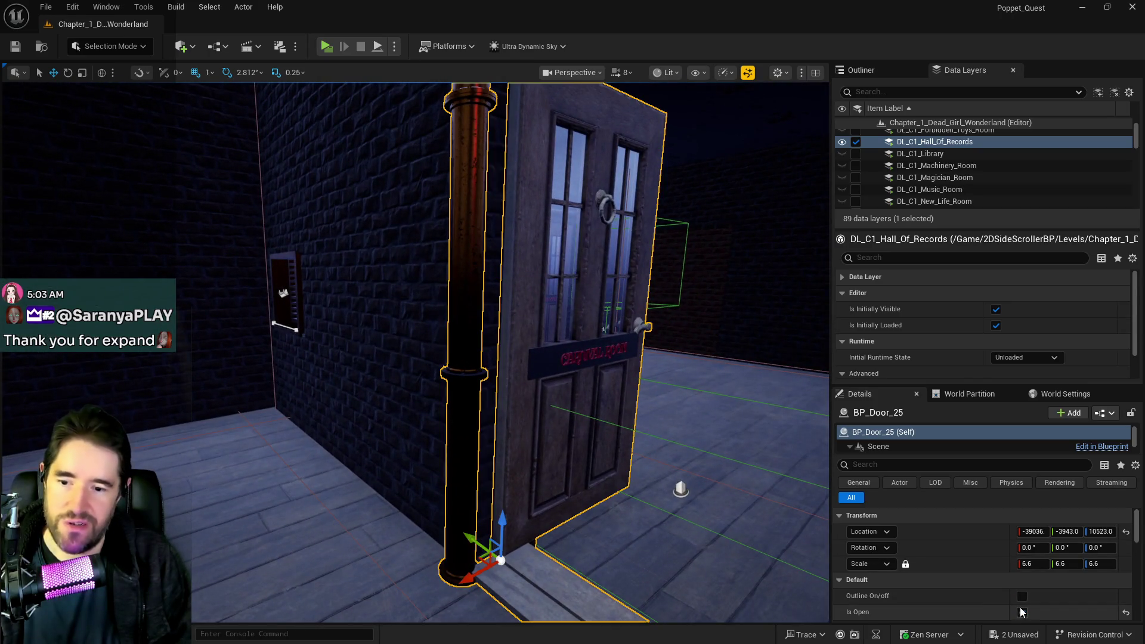
left_click(1022, 613)
left_click_drag(559, 452, 552, 452)
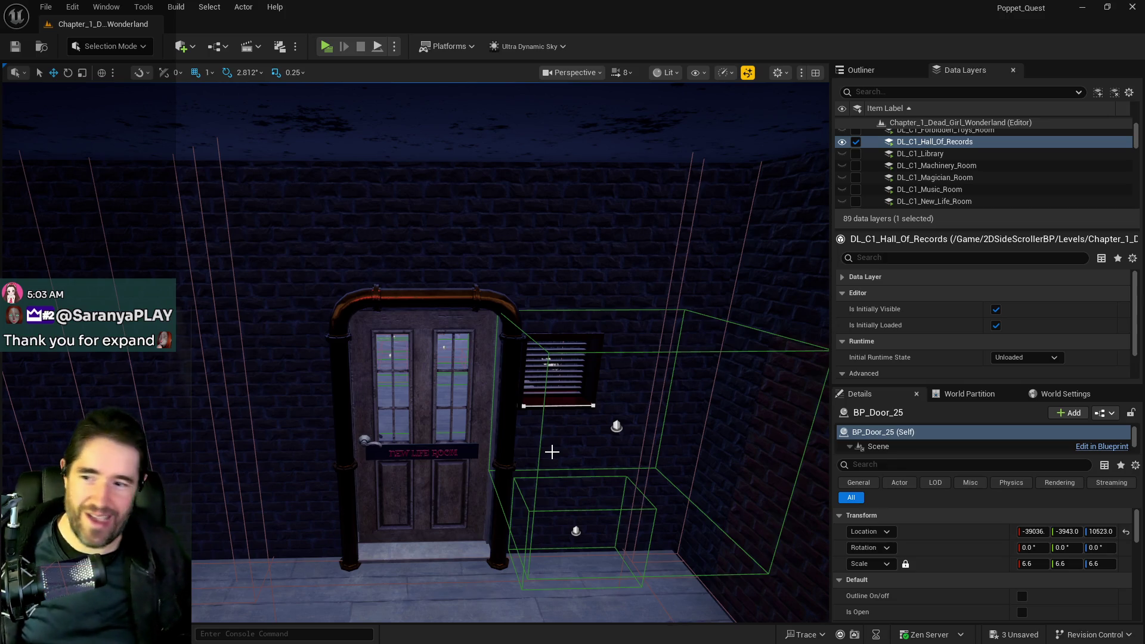
Turn the view toward the brick wall and start the game in a standalone preview
mouse_move(541, 495)
left_mouse_down()
mouse_move(663, 489)
mouse_move(602, 495)
mouse_move(539, 478)
left_mouse_up()
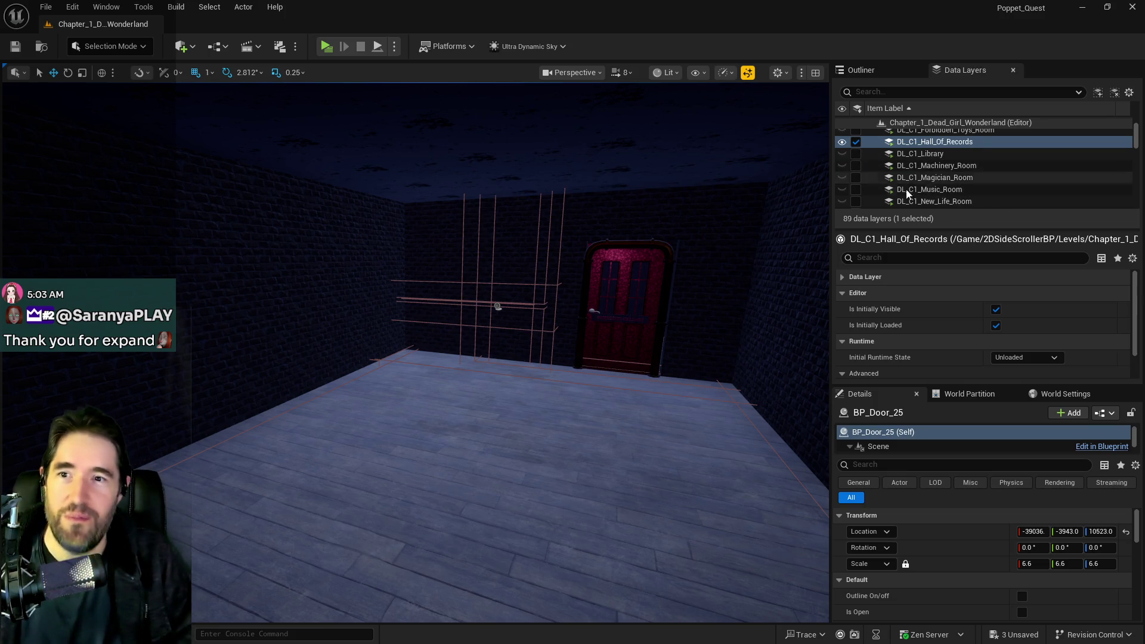
scroll(907, 190, "down", 1)
mouse_move(769, 200)
left_mouse_down()
mouse_move(769, 155)
mouse_move(443, 253)
mouse_move(466, 298)
left_mouse_up()
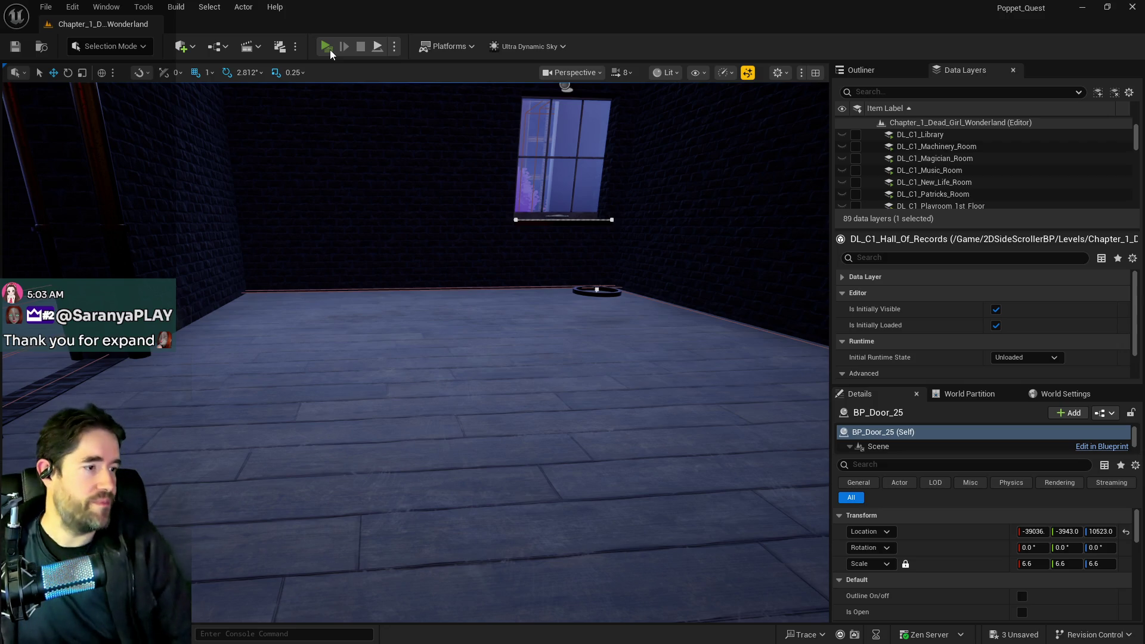
left_click(330, 49)
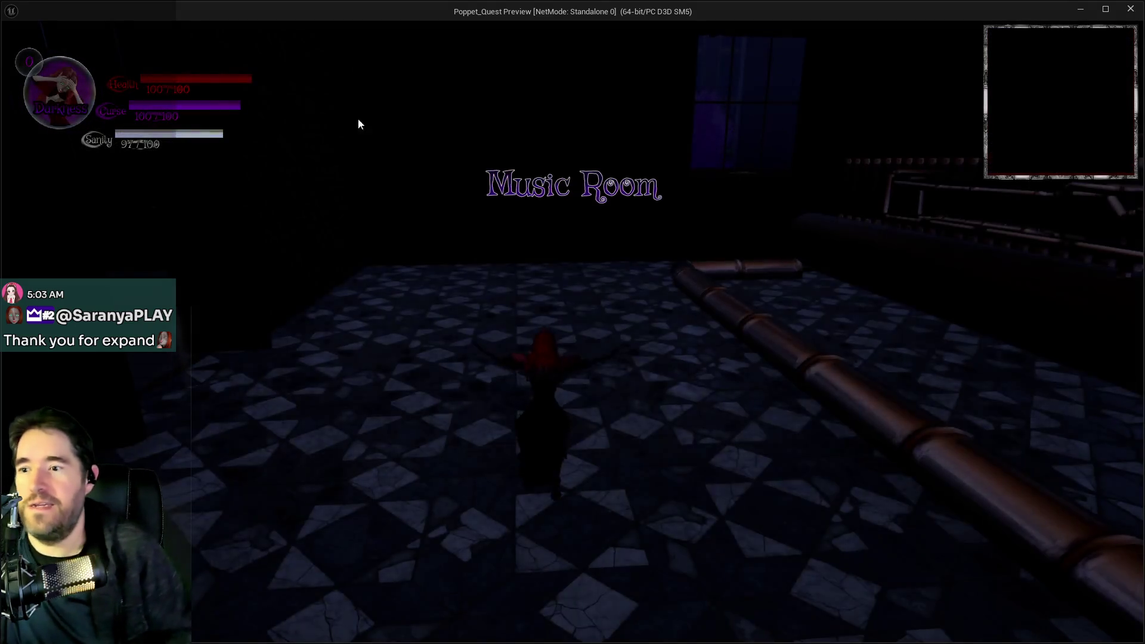
Run the character through the Music Room, jumping onto the pipe and following it toward the piano
left_click(358, 113)
key("w")
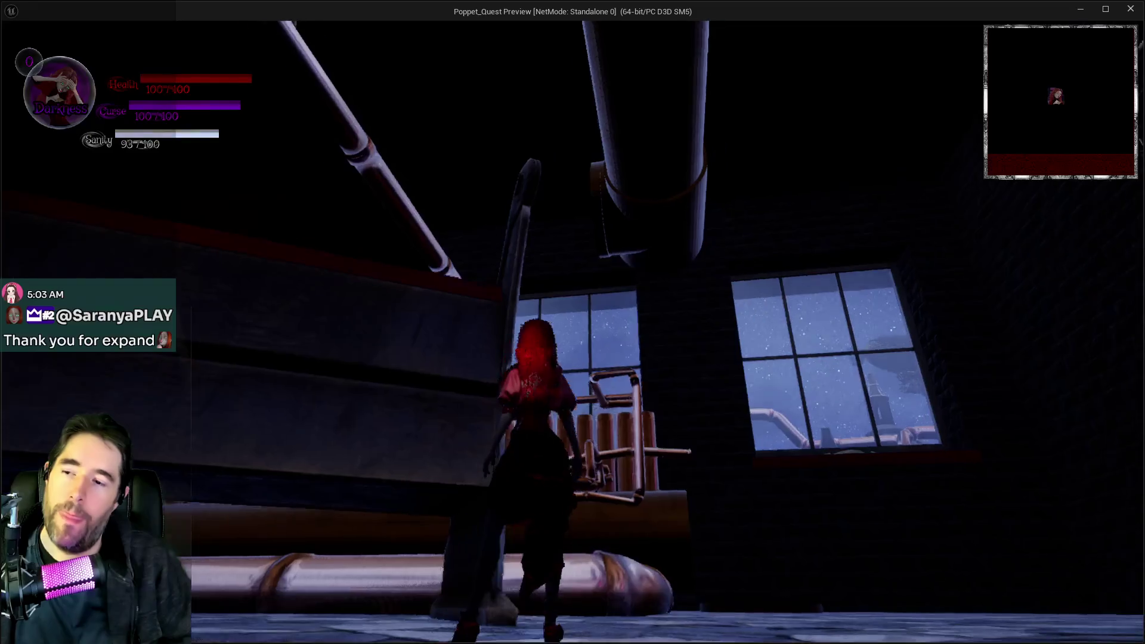
key("w")
key("w")
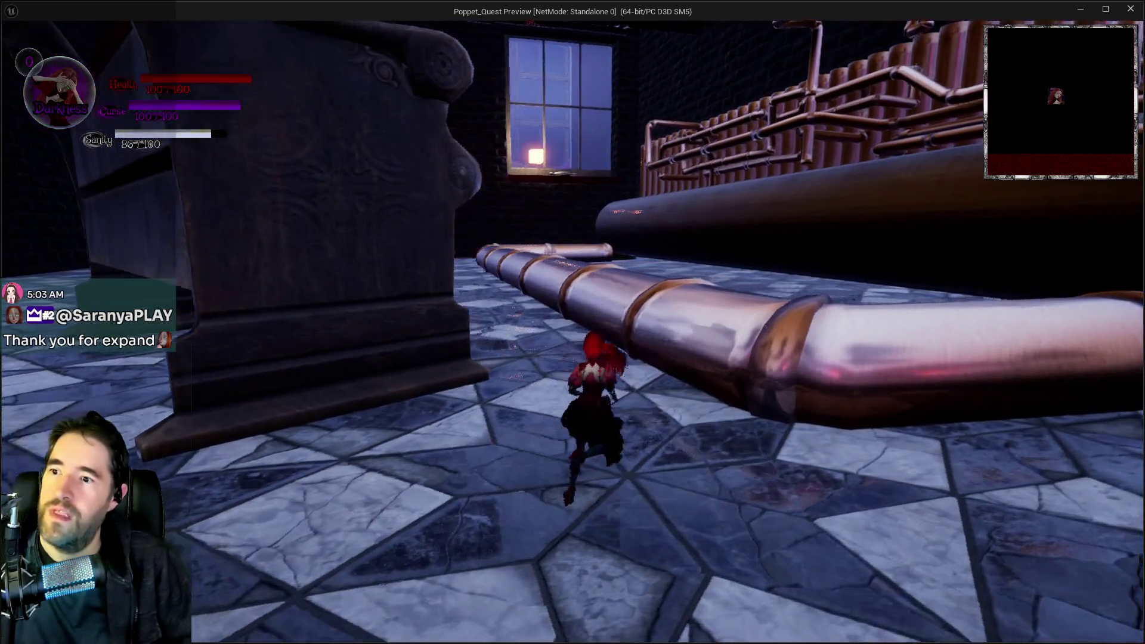
key("w")
key("space")
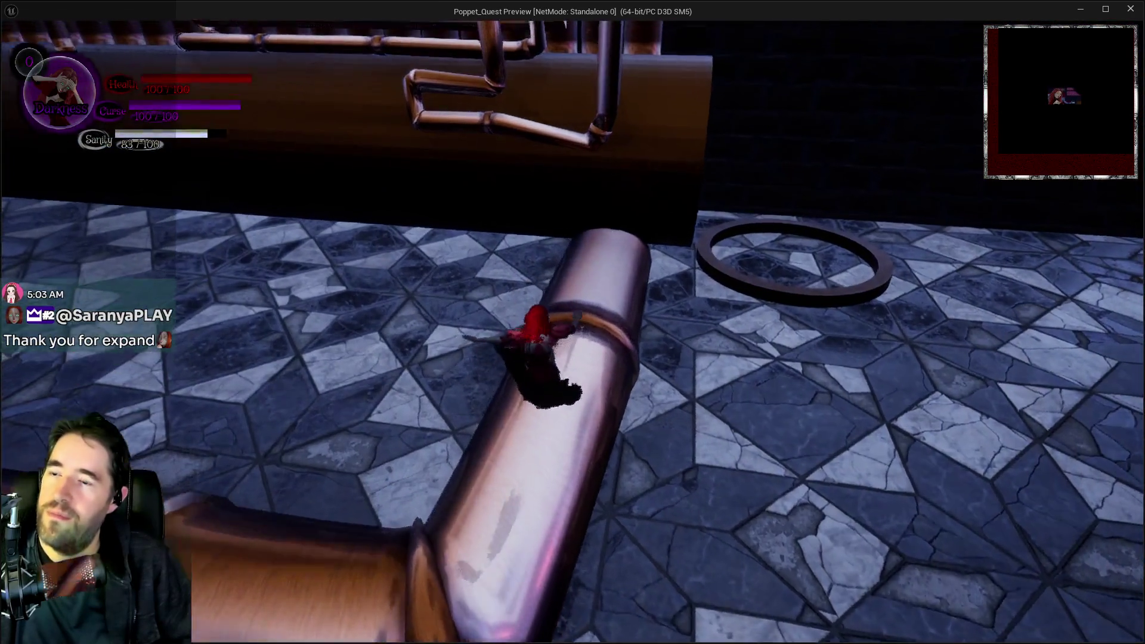
key("w")
key("w")
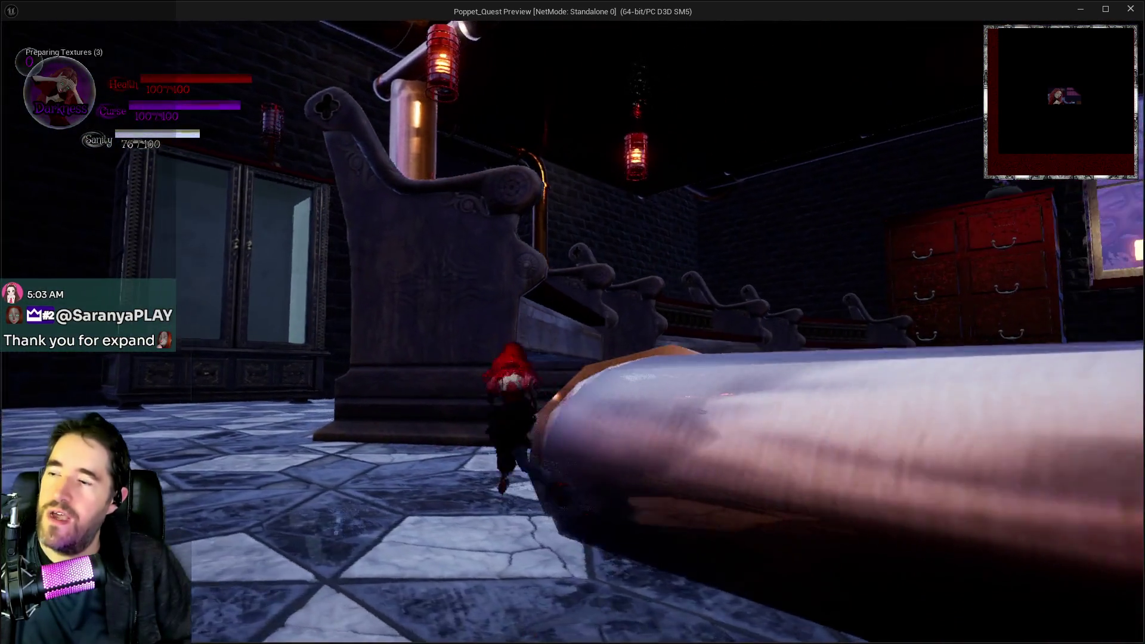
key("w")
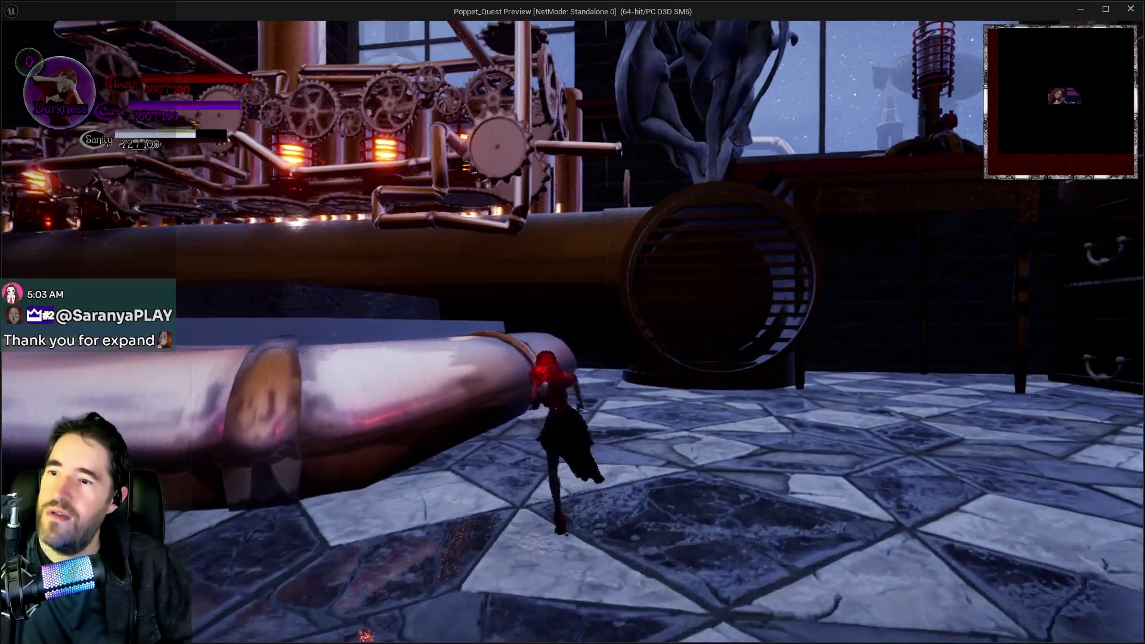
key("w")
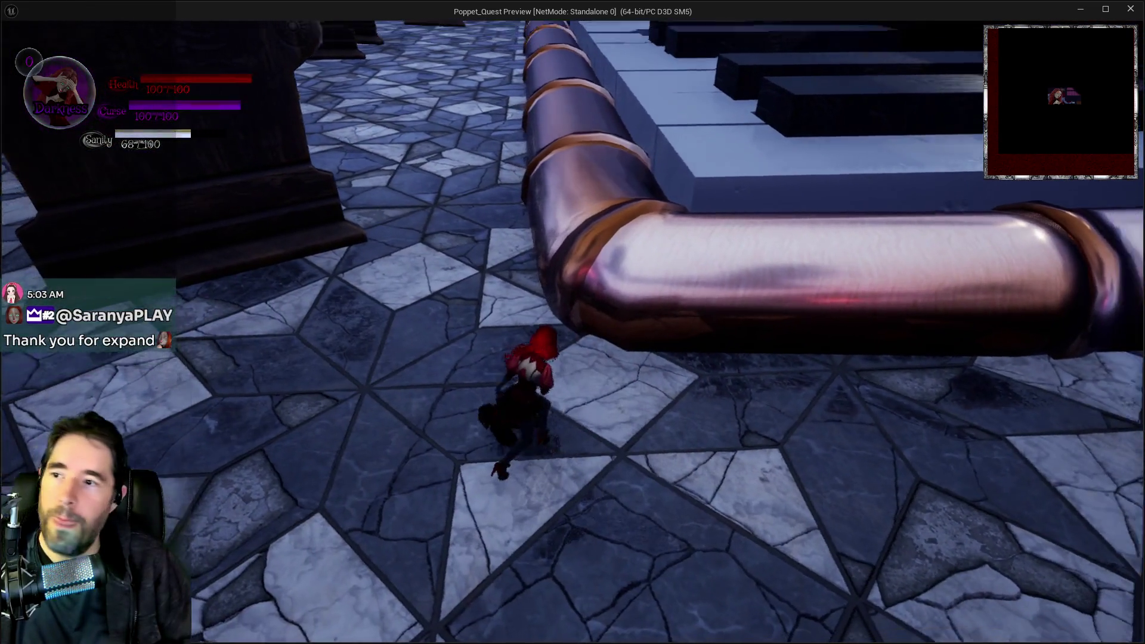
key("w")
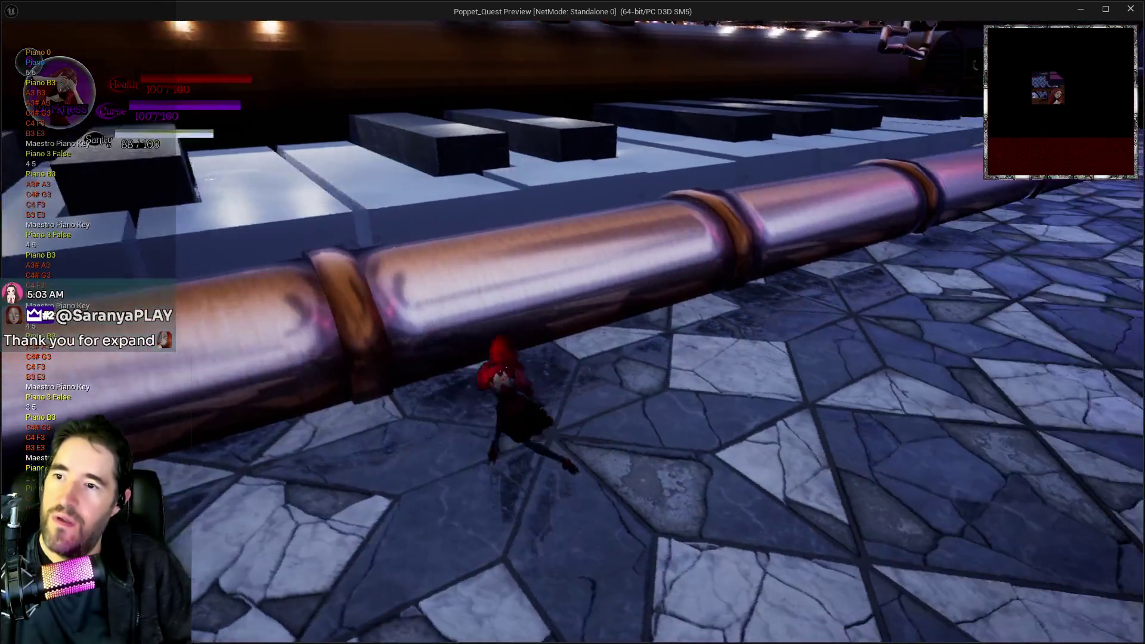
Climb across the piano keys, pass the chapel pews, and run through the Library toward the stone wall
key("space")
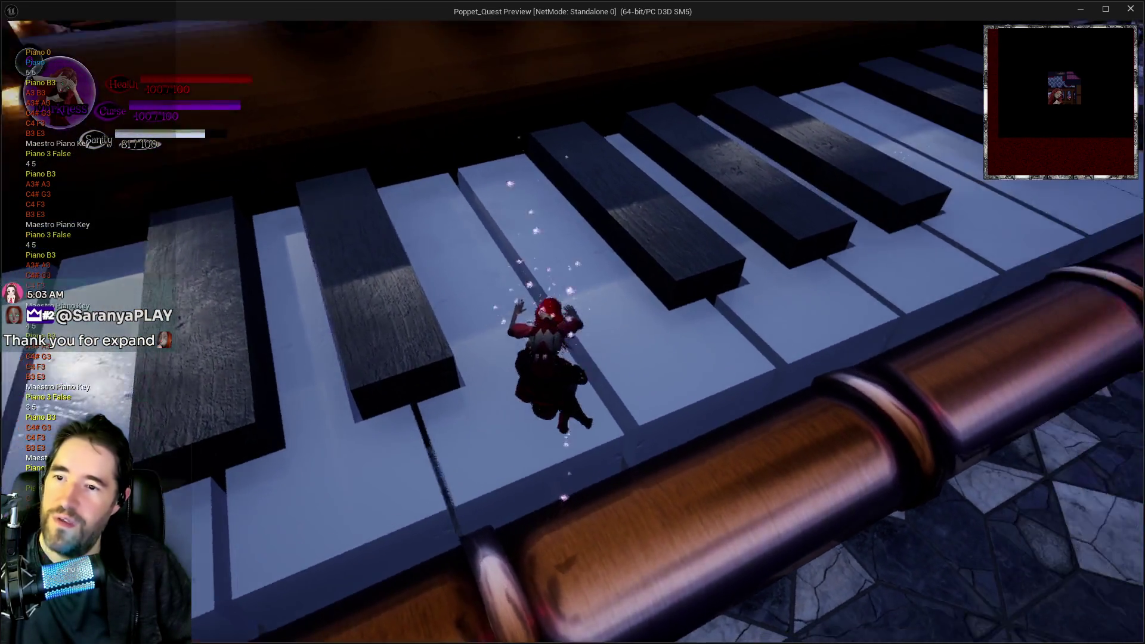
key("w")
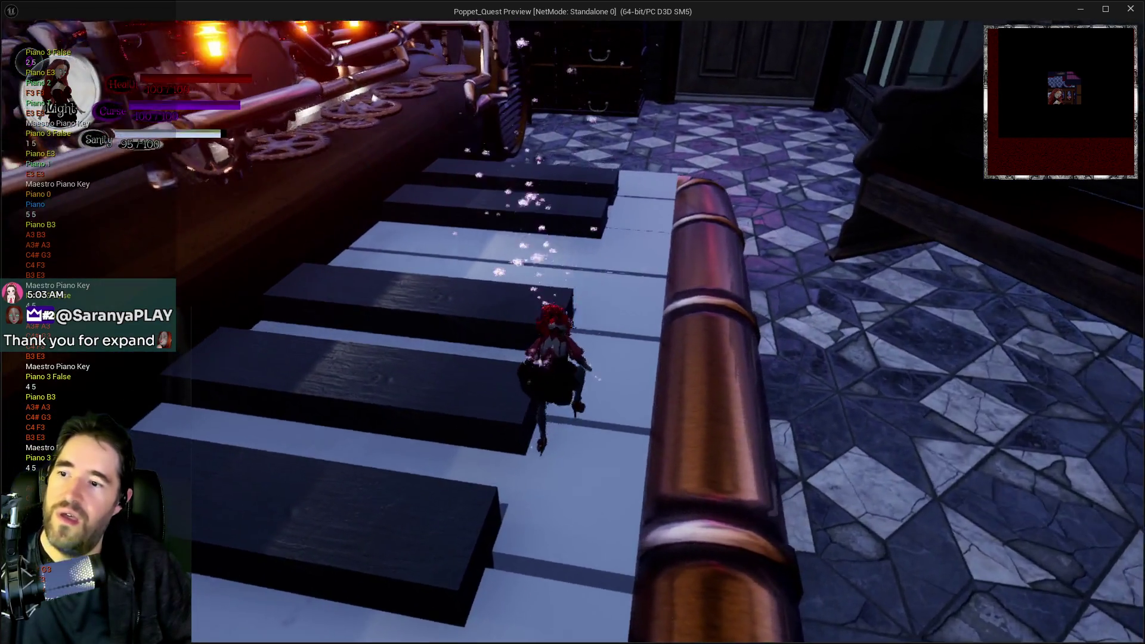
key("w")
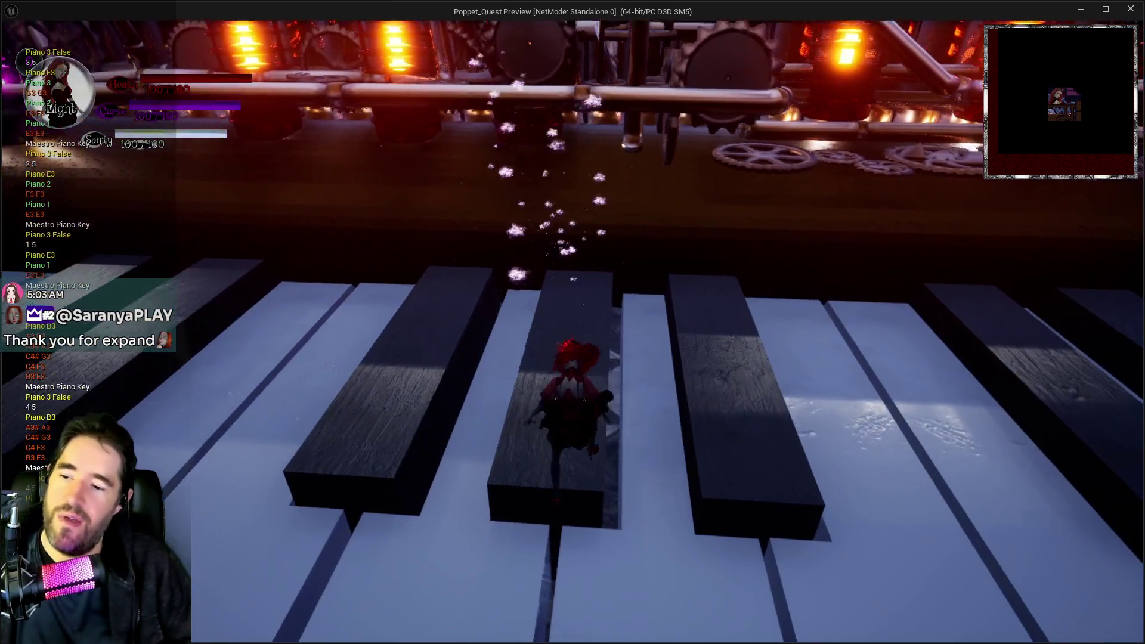
key("w")
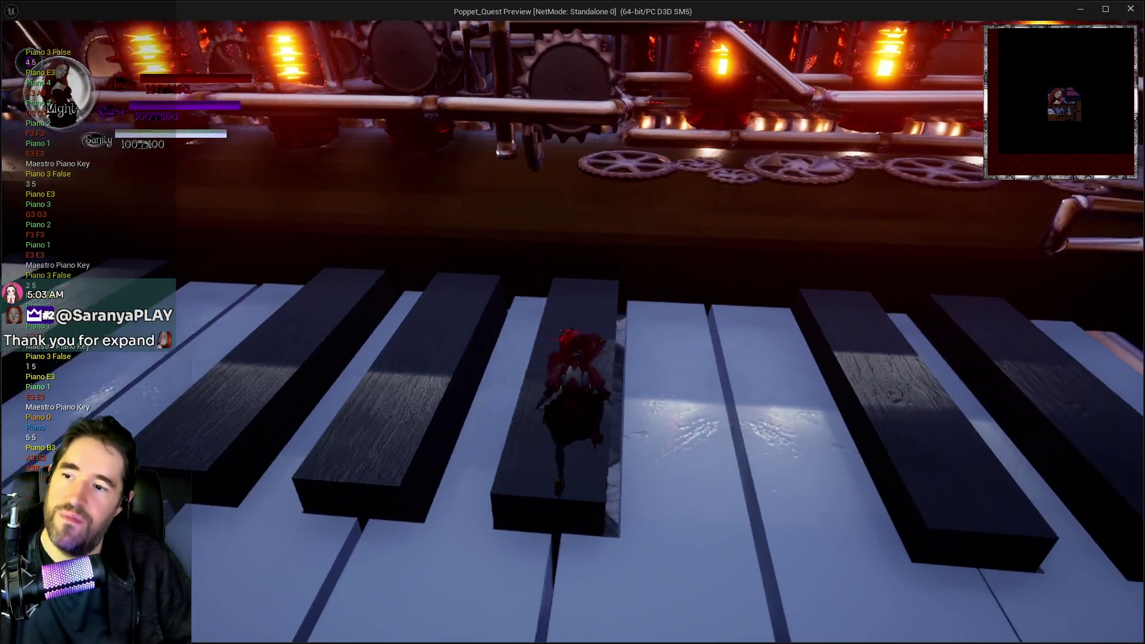
key("w")
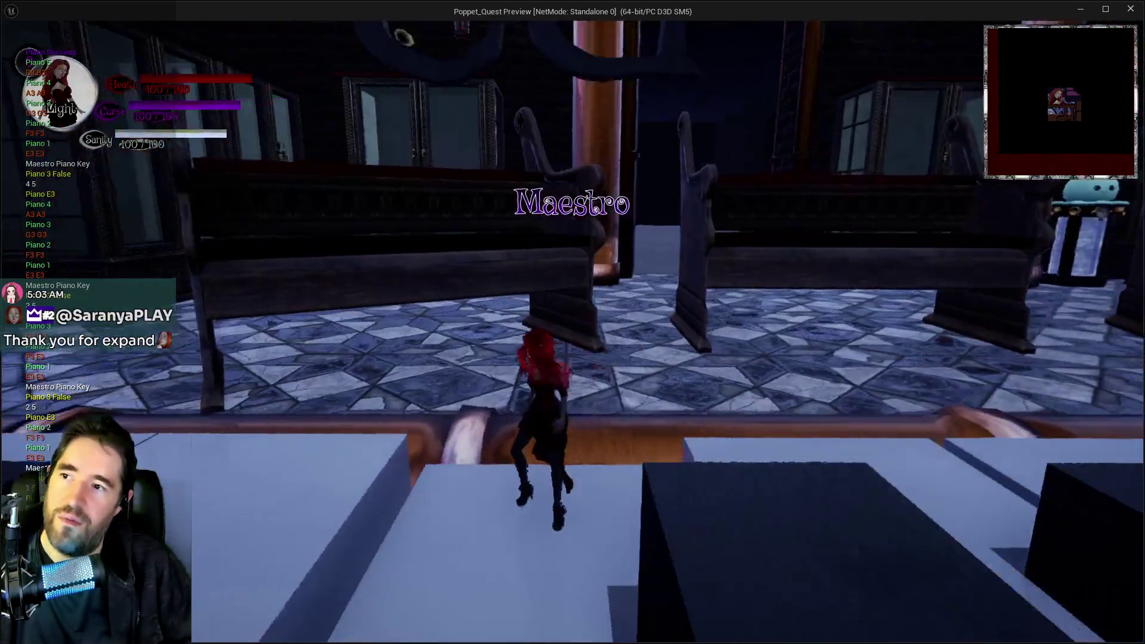
key("w")
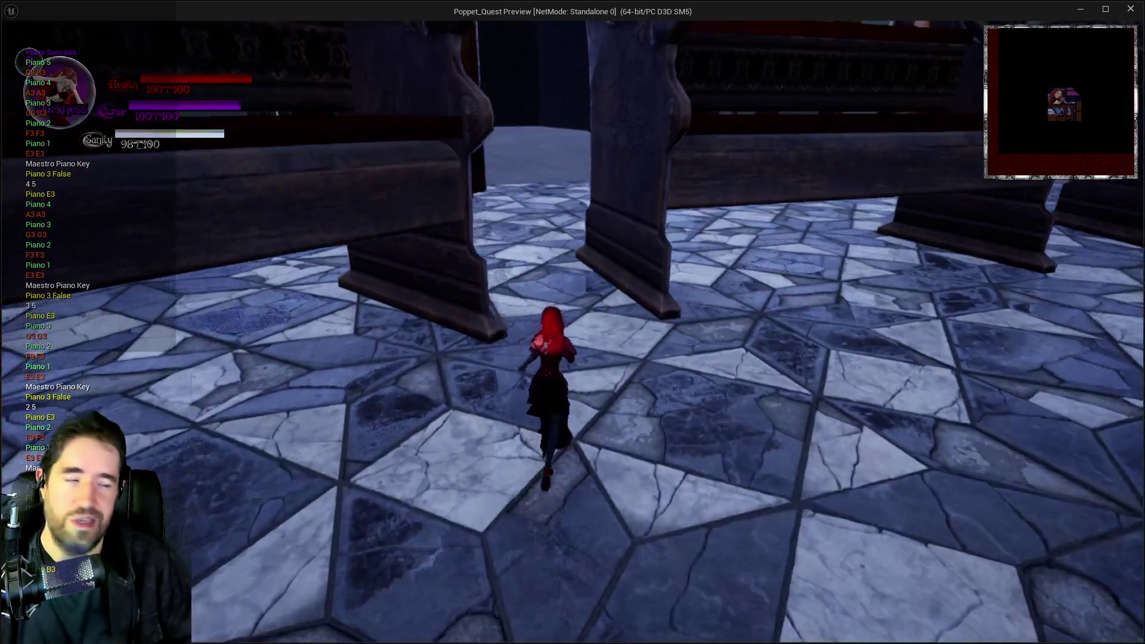
key("w")
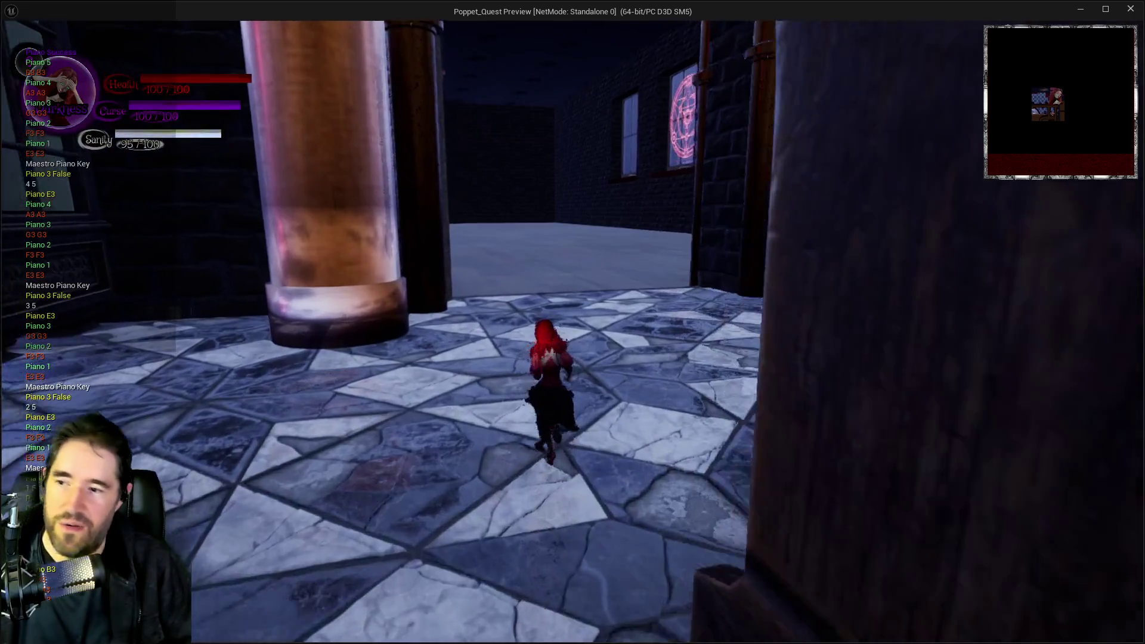
key("w")
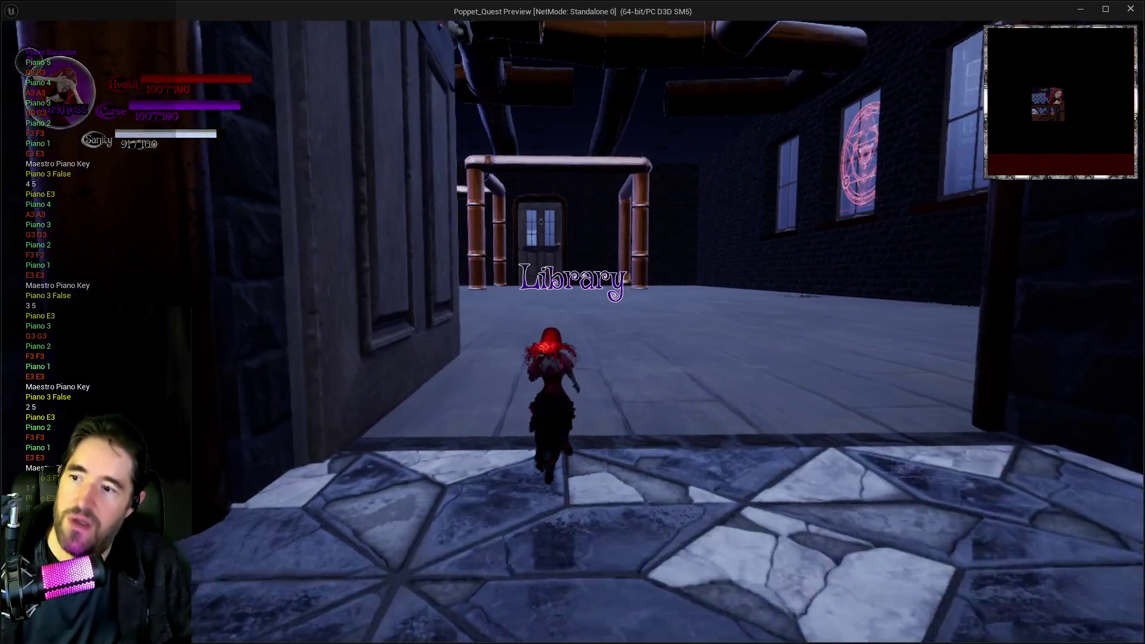
key("w")
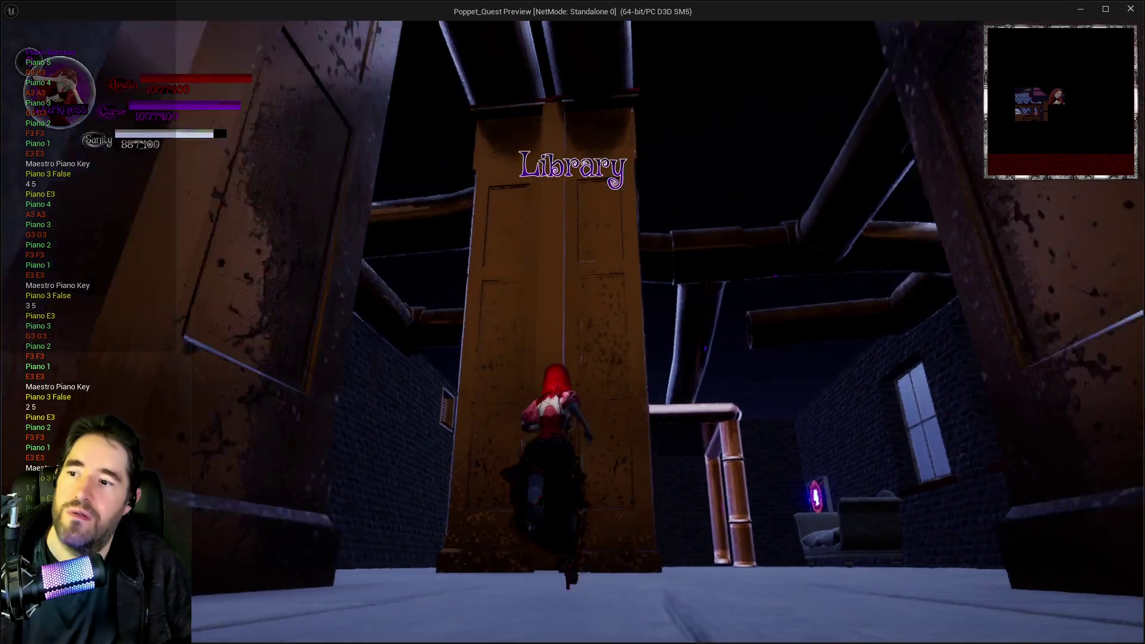
key("w")
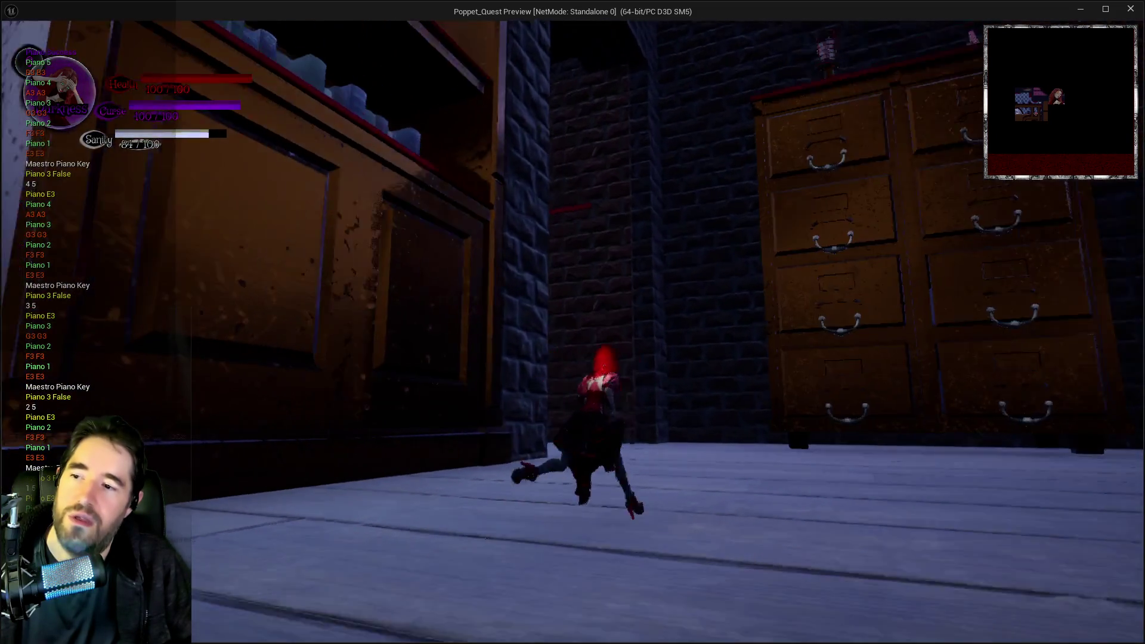
key("w")
key("w")
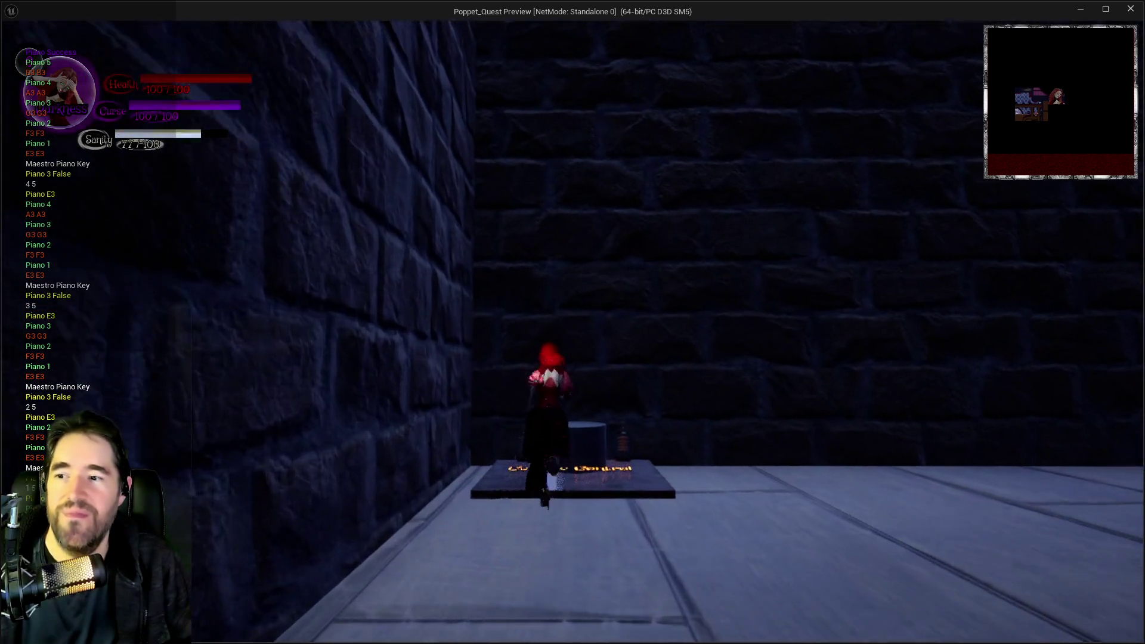
Run along the cabinets into the tiled room and collect the tarot card at the octopus clock
key("w")
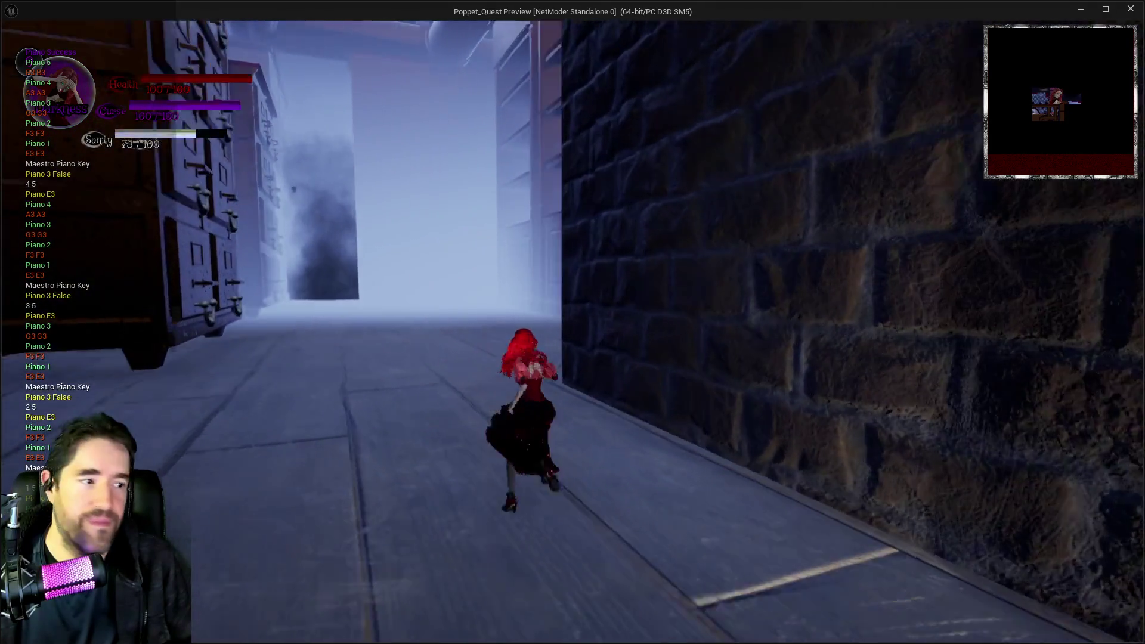
key("w")
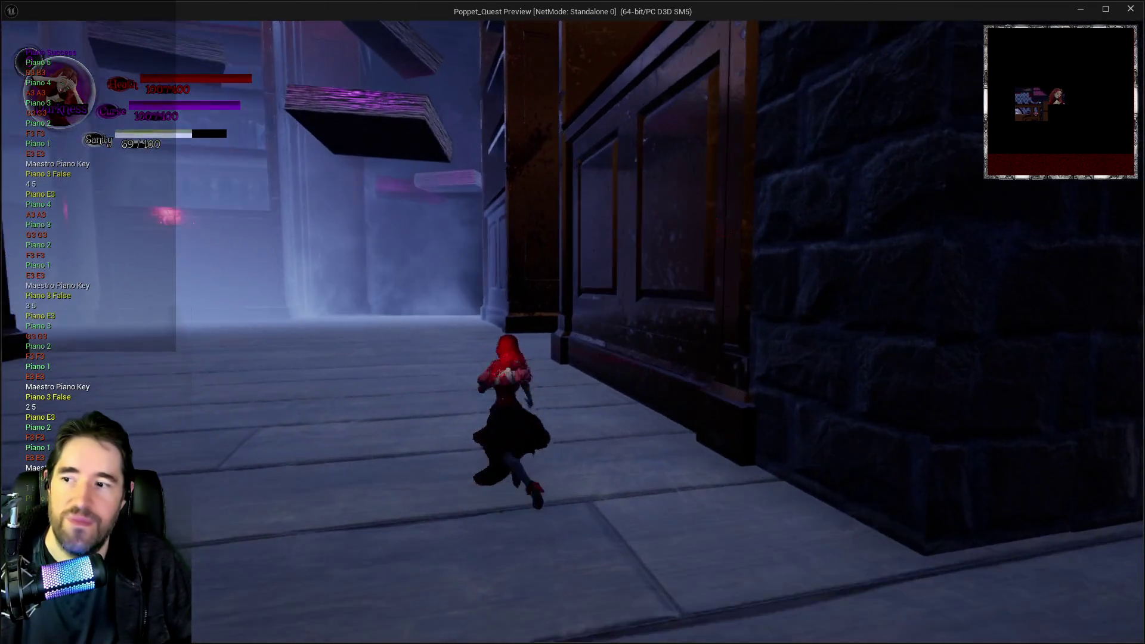
key("w")
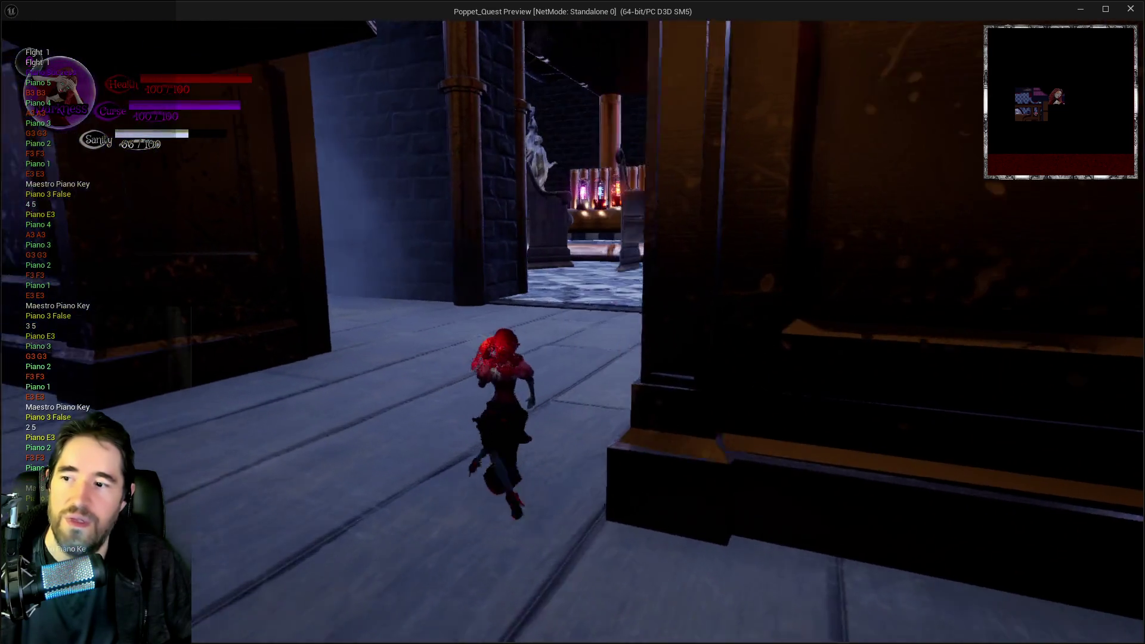
key("w")
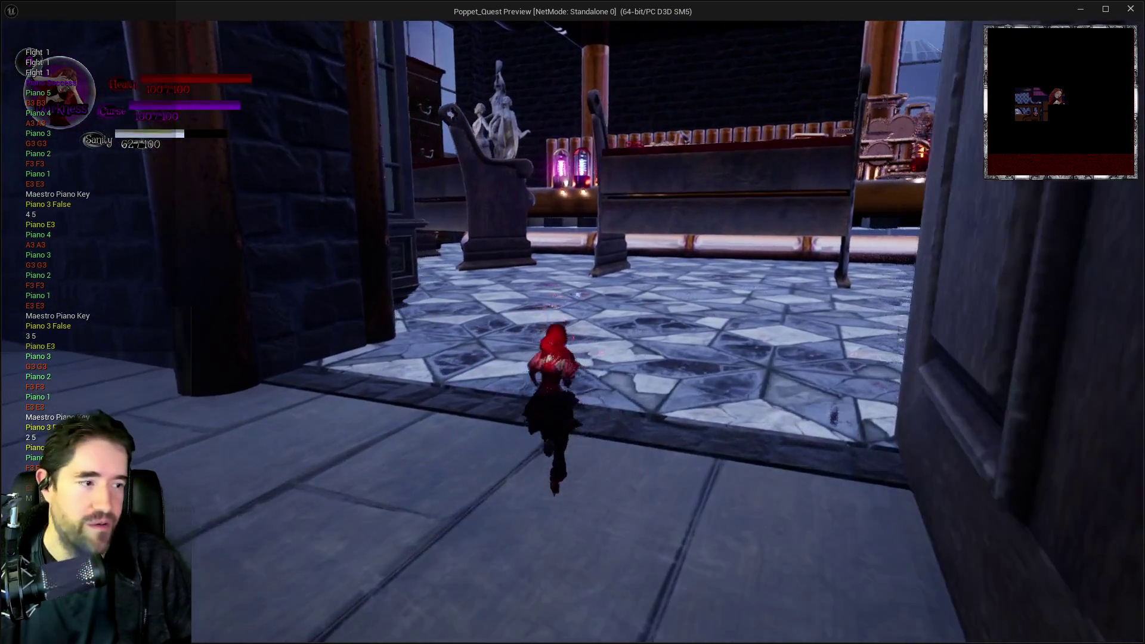
key("w")
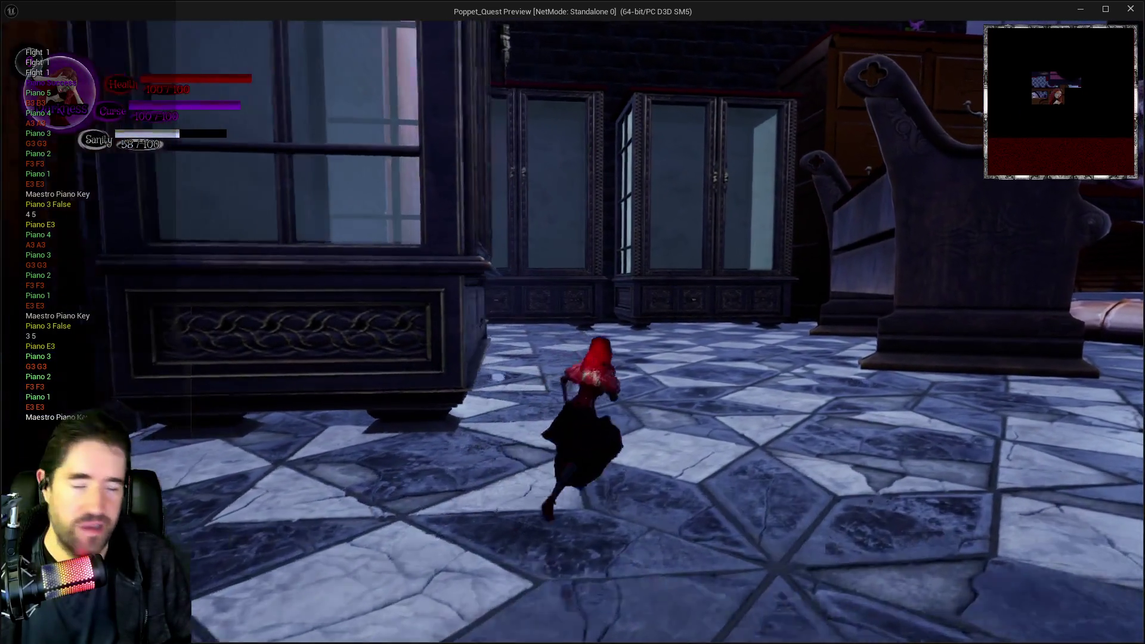
key("w")
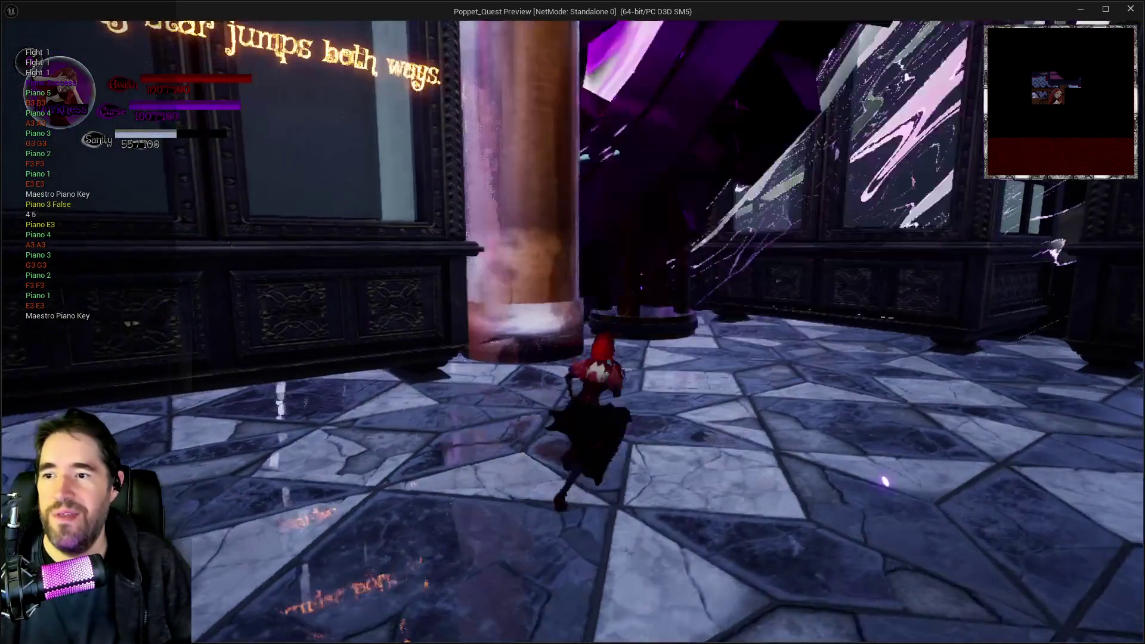
key("w")
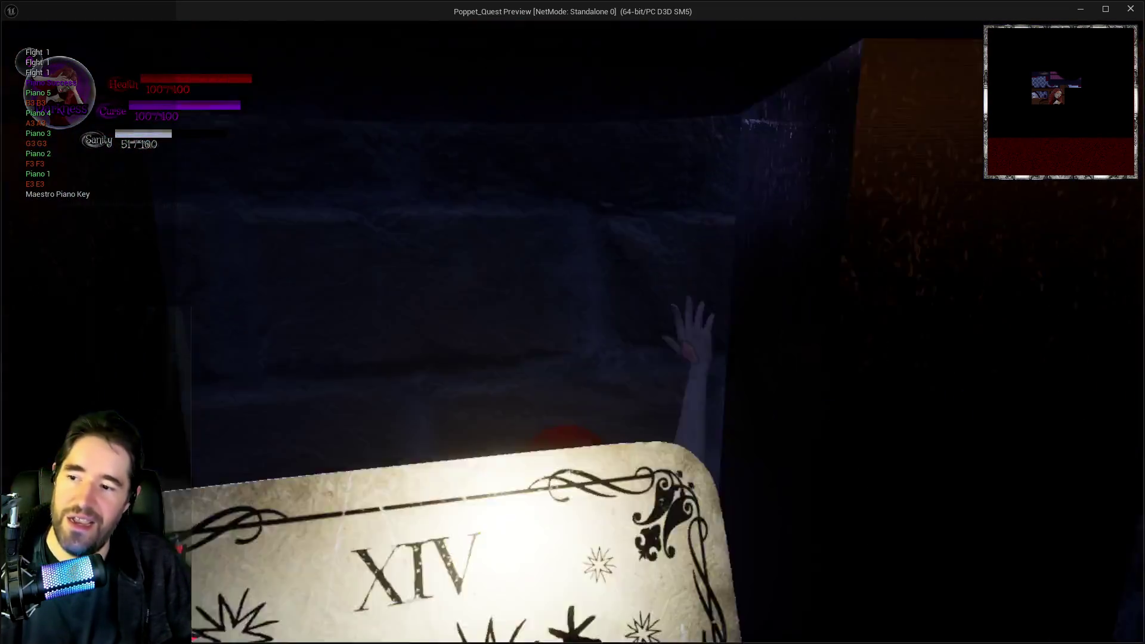
Run back across the tiled room and between the chapel pews, following the pipe toward the door
key("w")
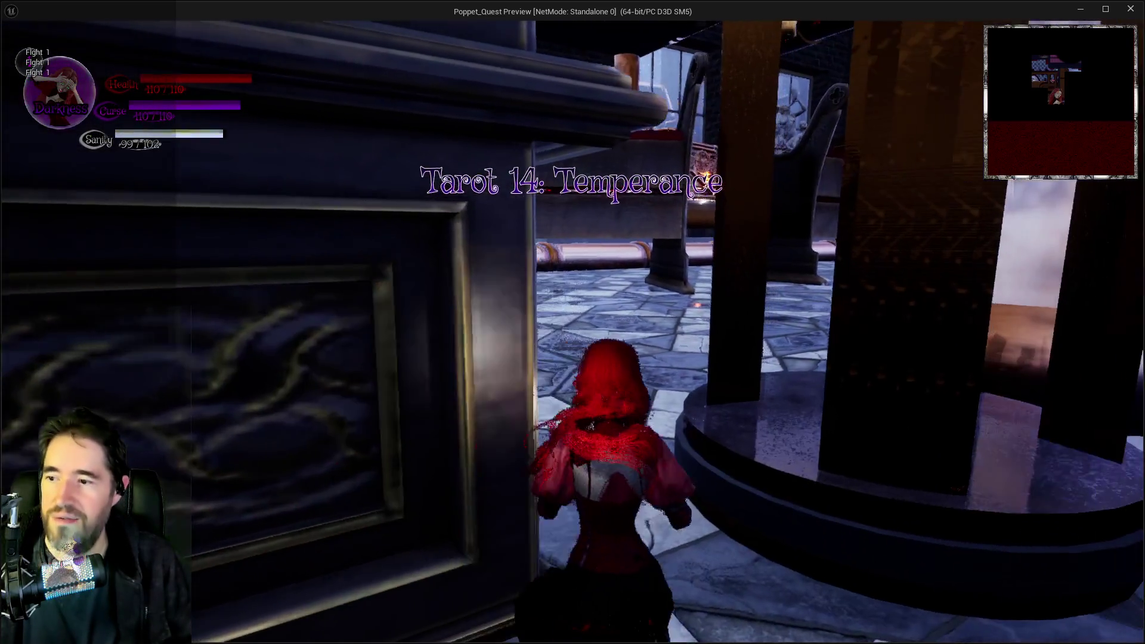
key("w")
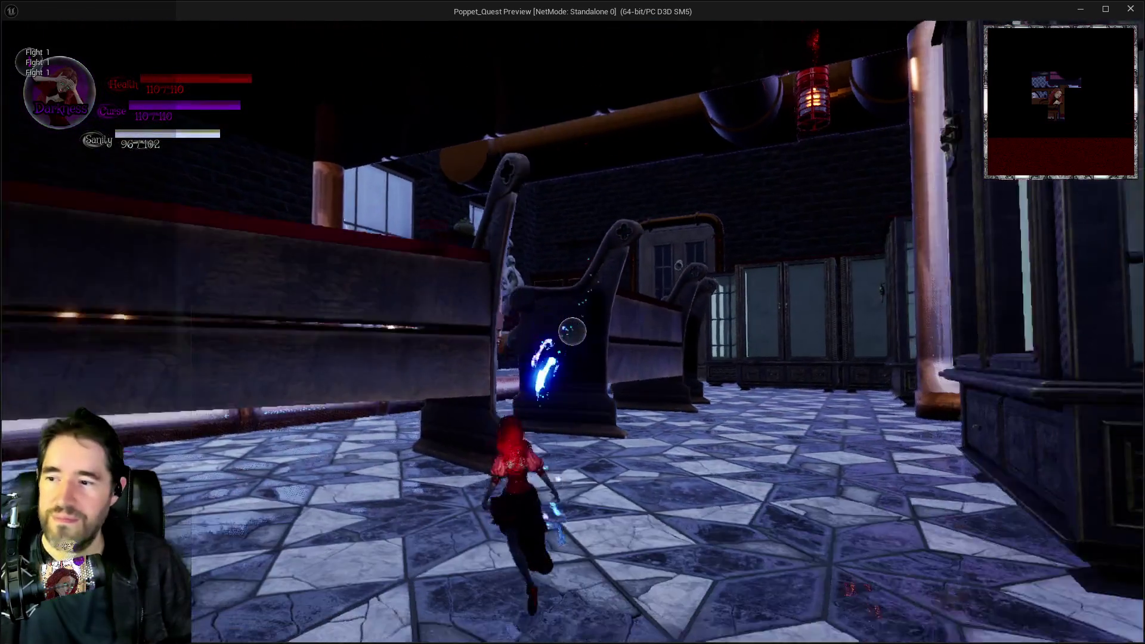
key("w")
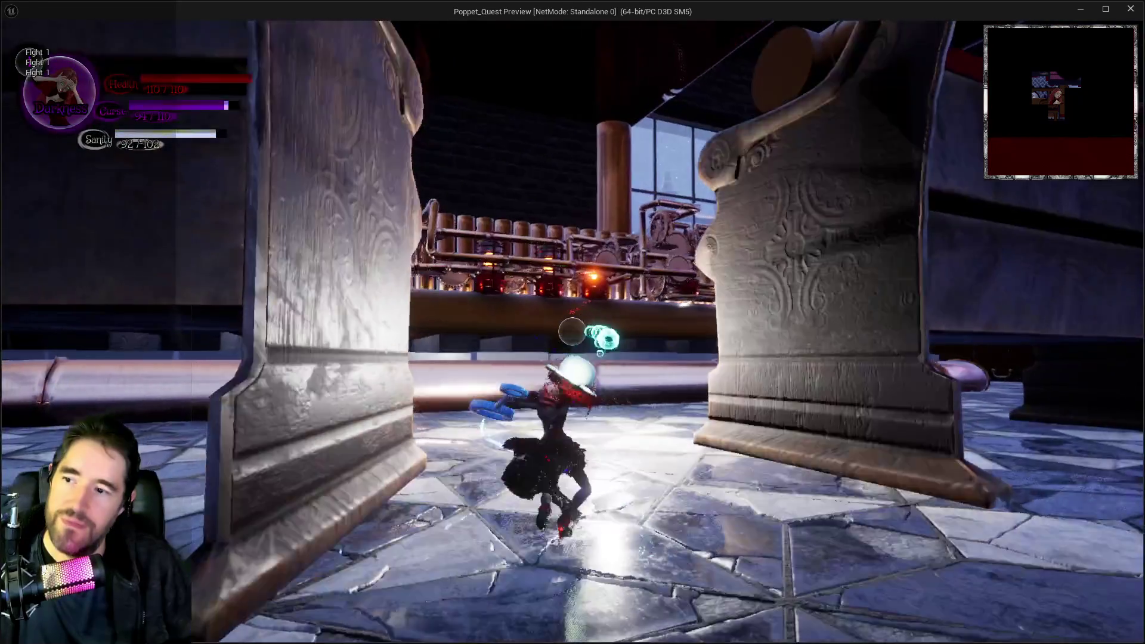
key("w")
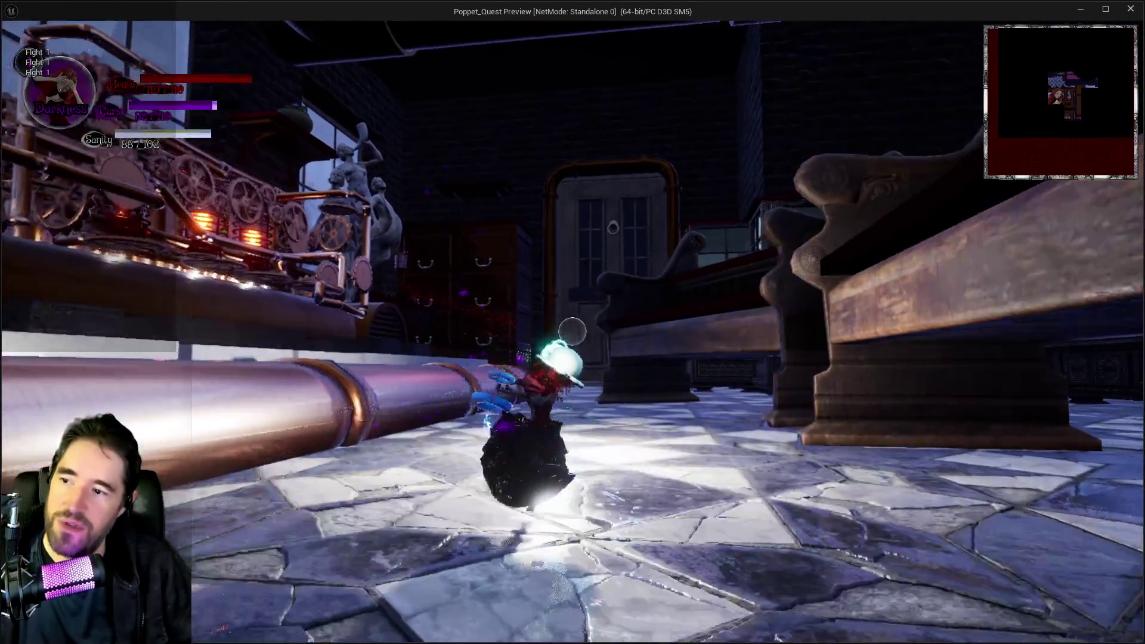
key("w")
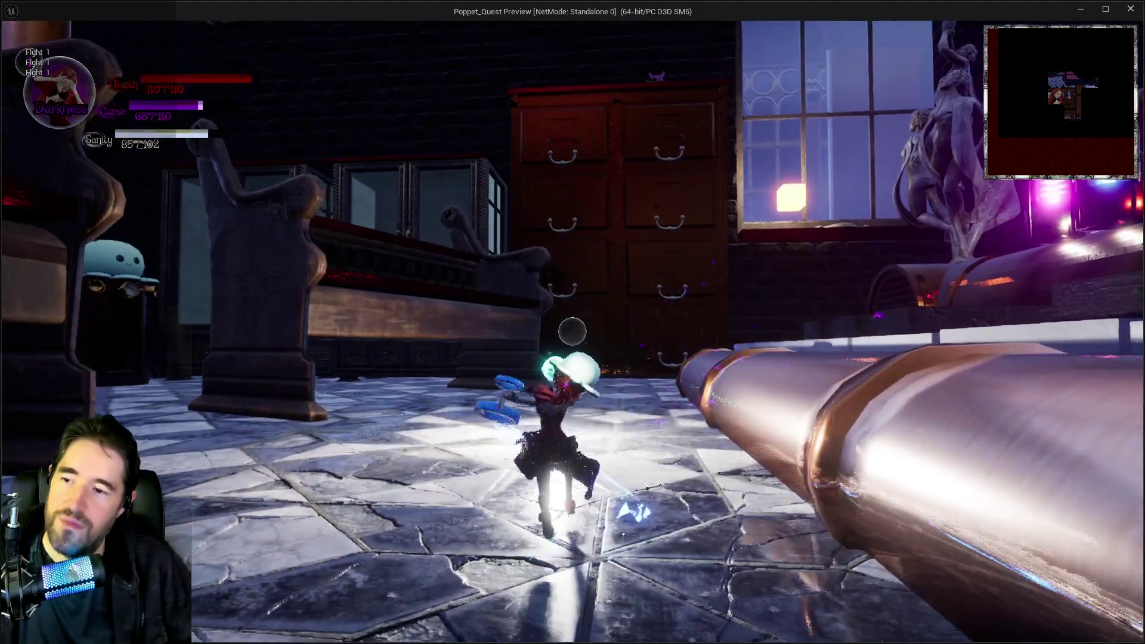
key("w")
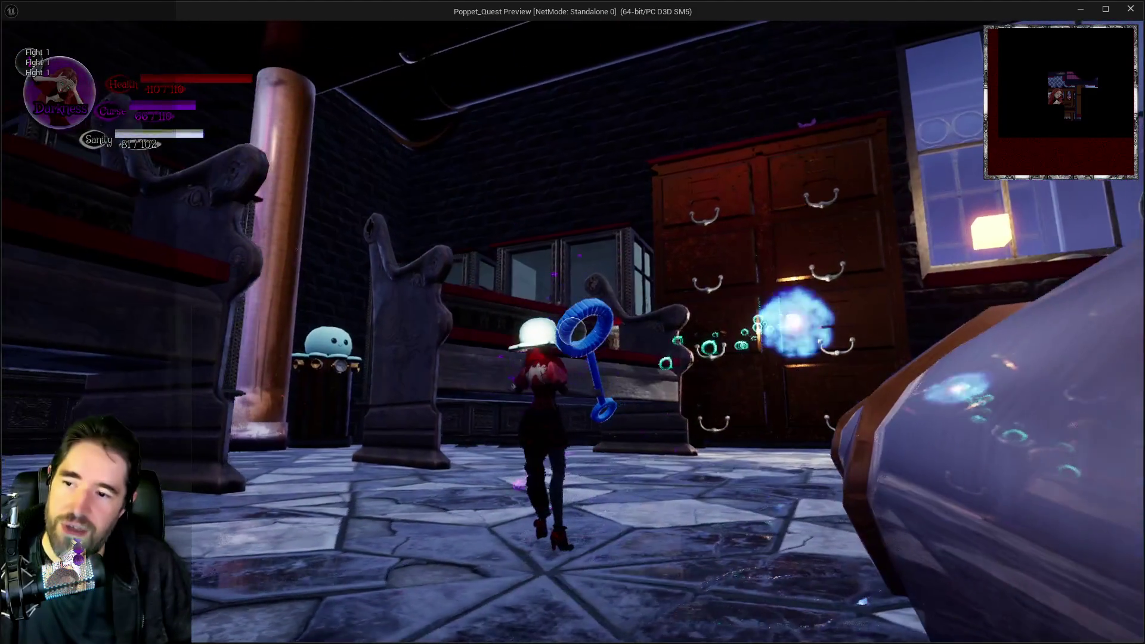
key("w")
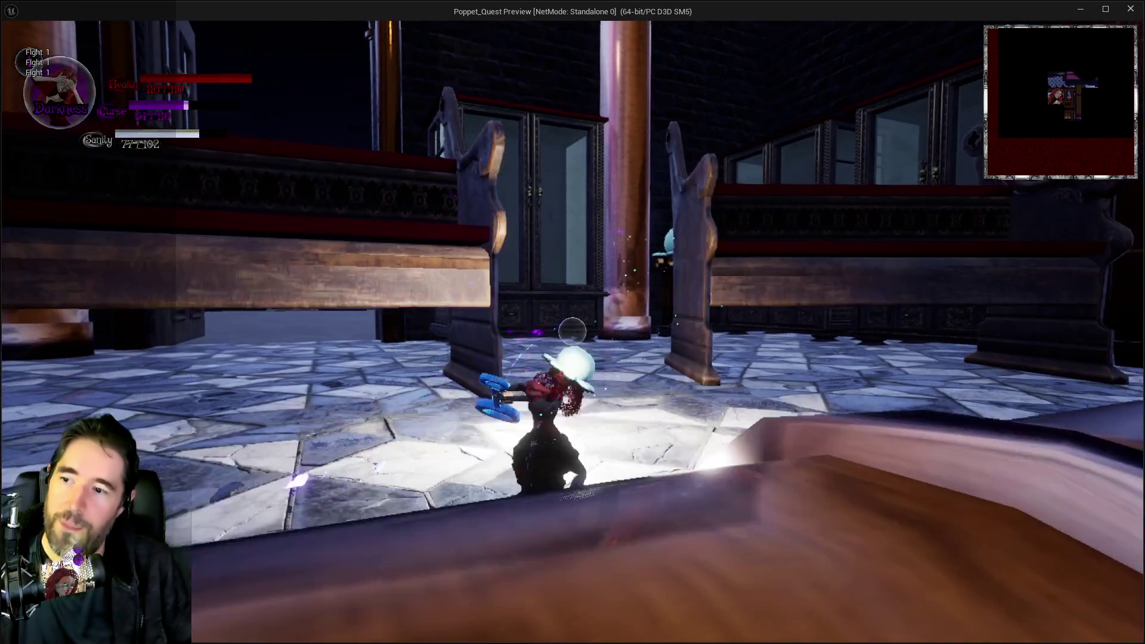
key("w")
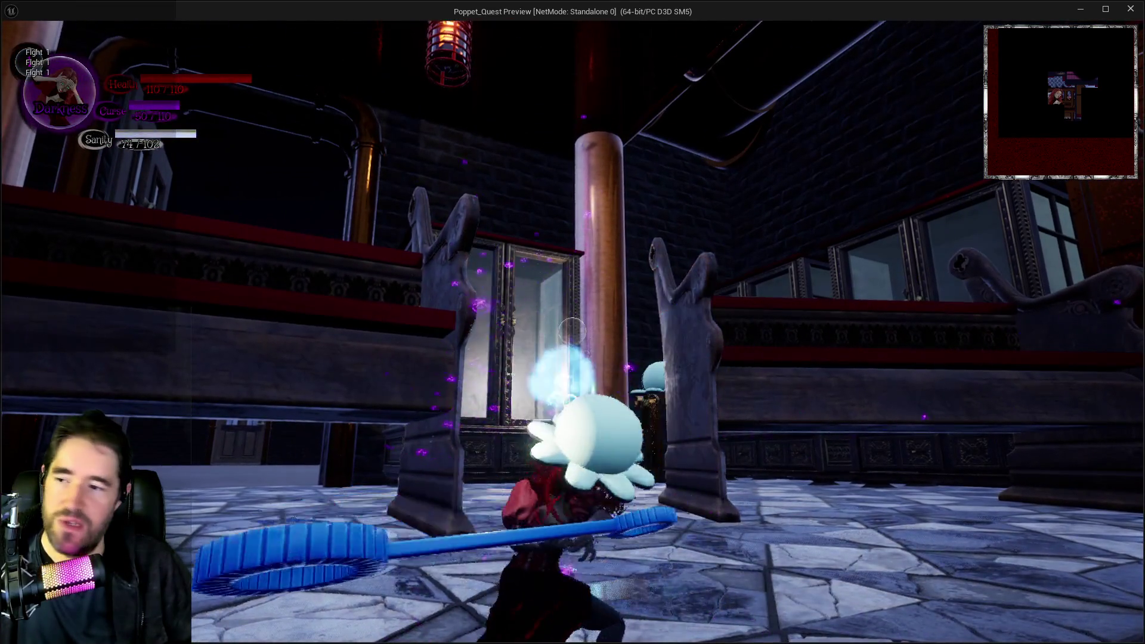
key("w")
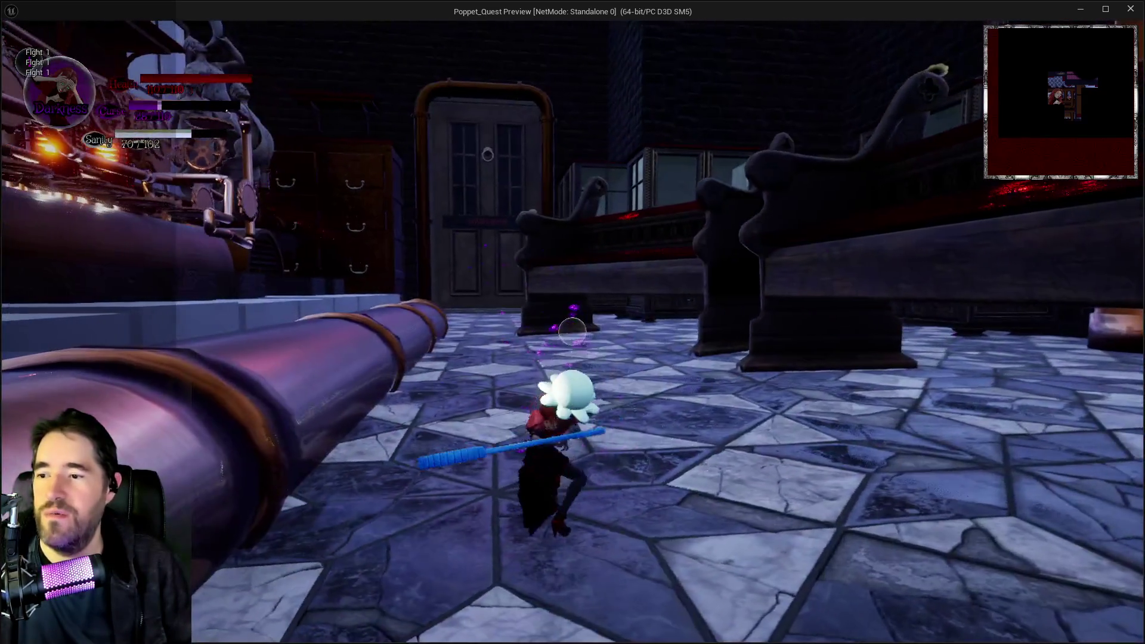
key("w")
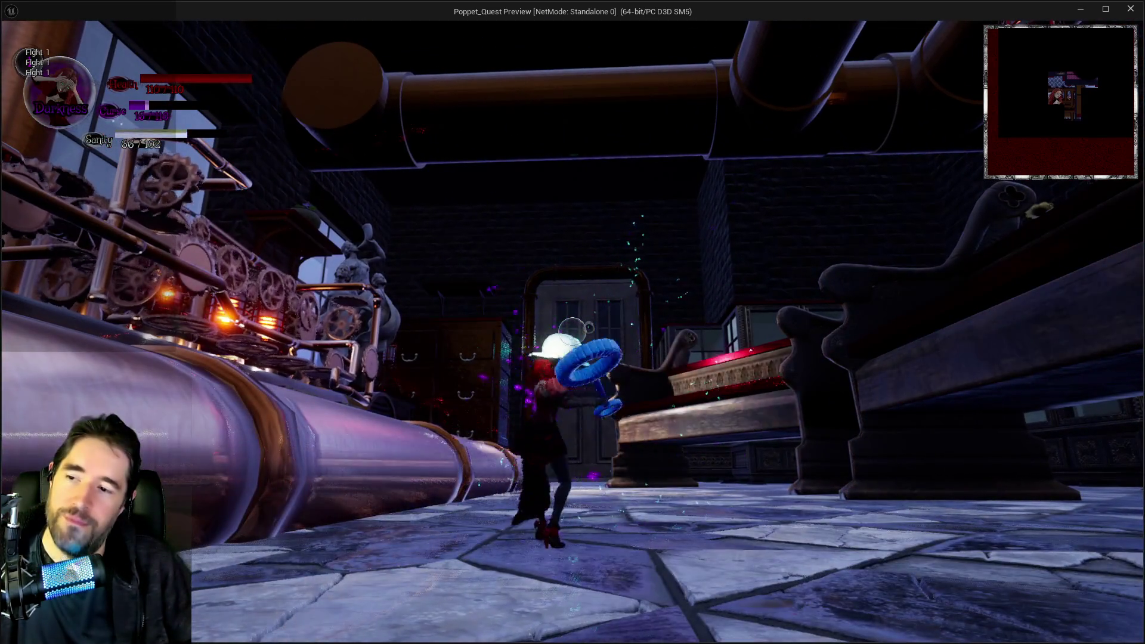
key("w")
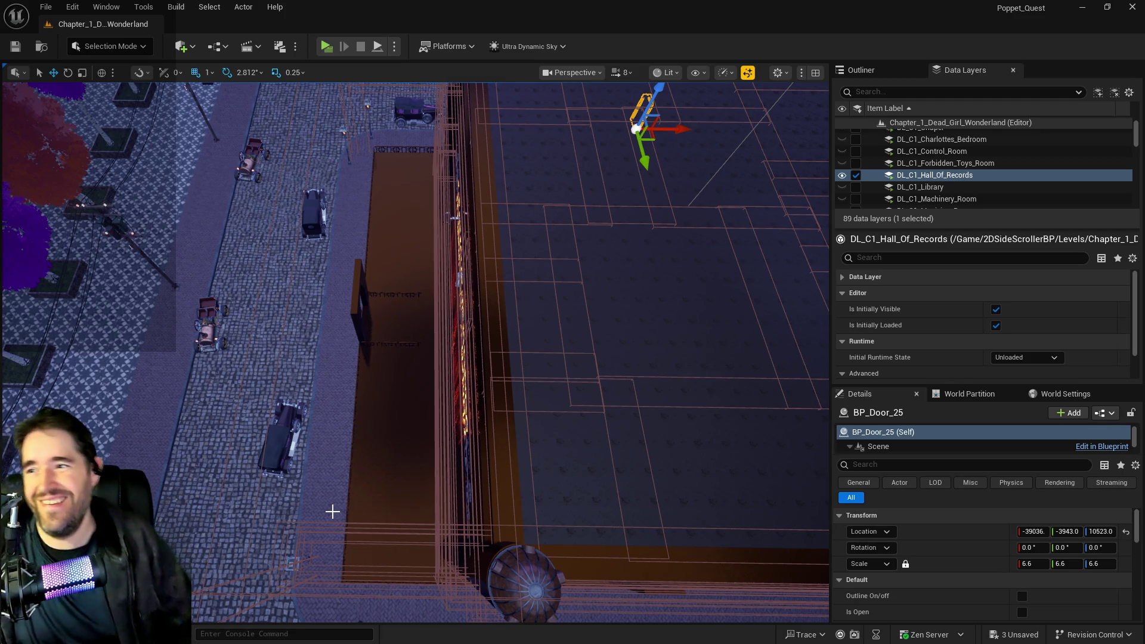
Fly around the building's lit facade and select the Level_Whimsy_Wonders_Building8 level instance
mouse_move(480, 468)
left_mouse_down()
mouse_move(465, 477)
mouse_move(430, 459)
left_mouse_up()
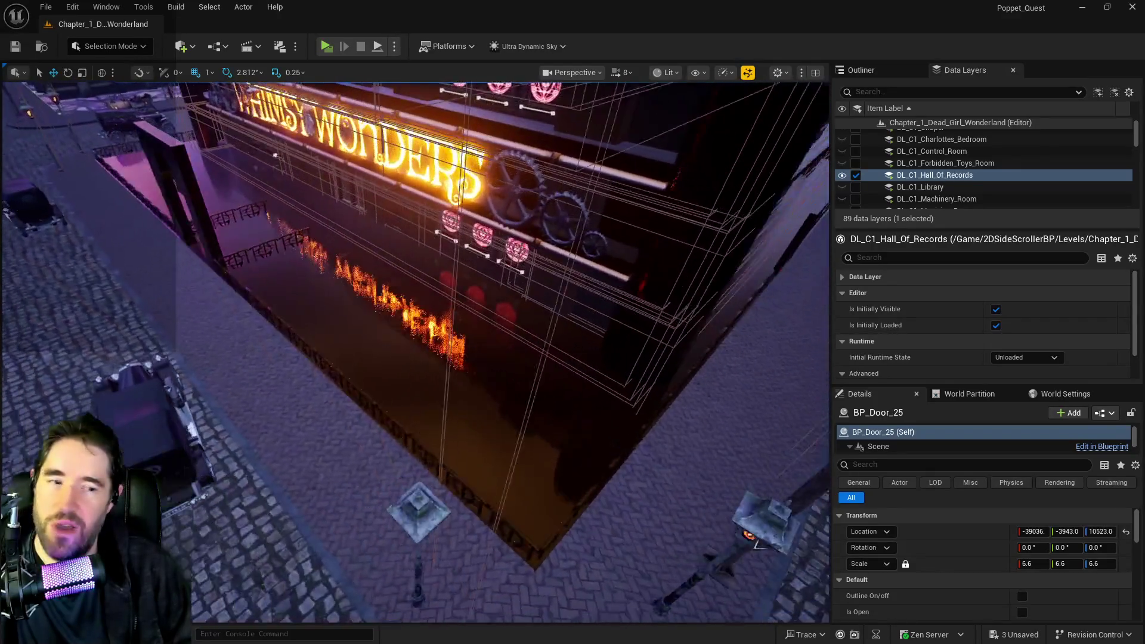
left_click_drag(429, 460, 480, 468)
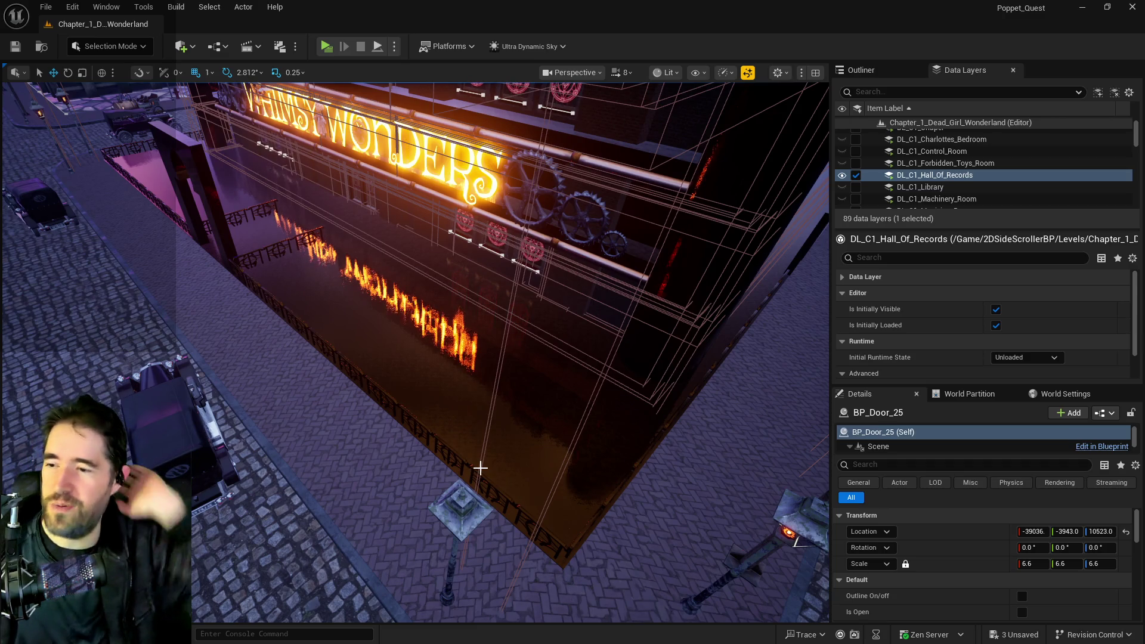
left_click(506, 455)
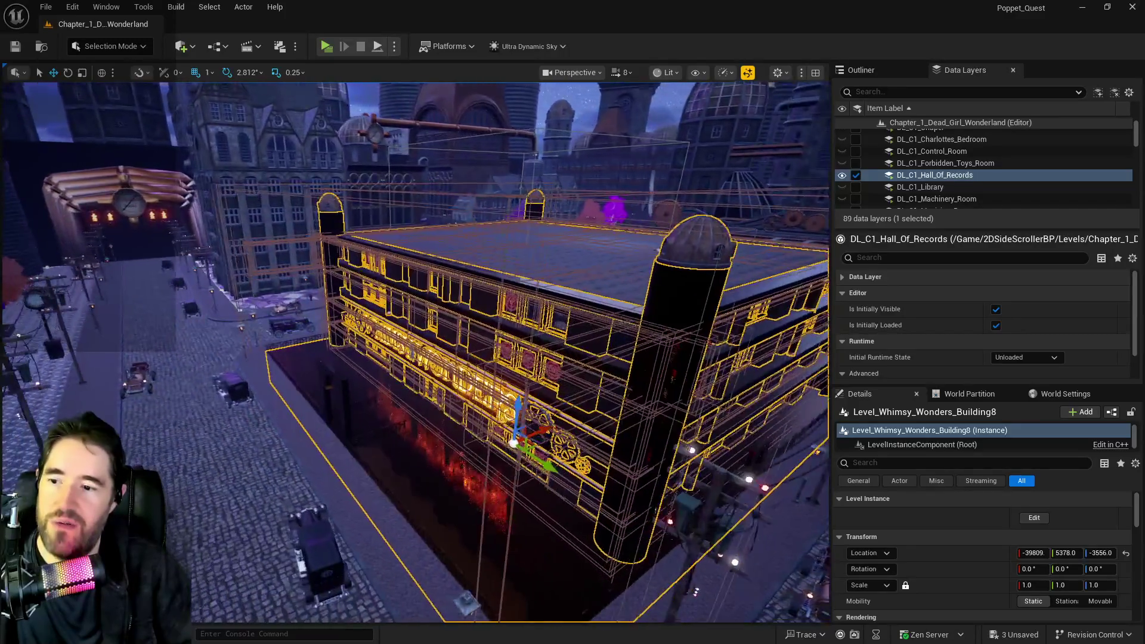
scroll(416, 352, "up", 3)
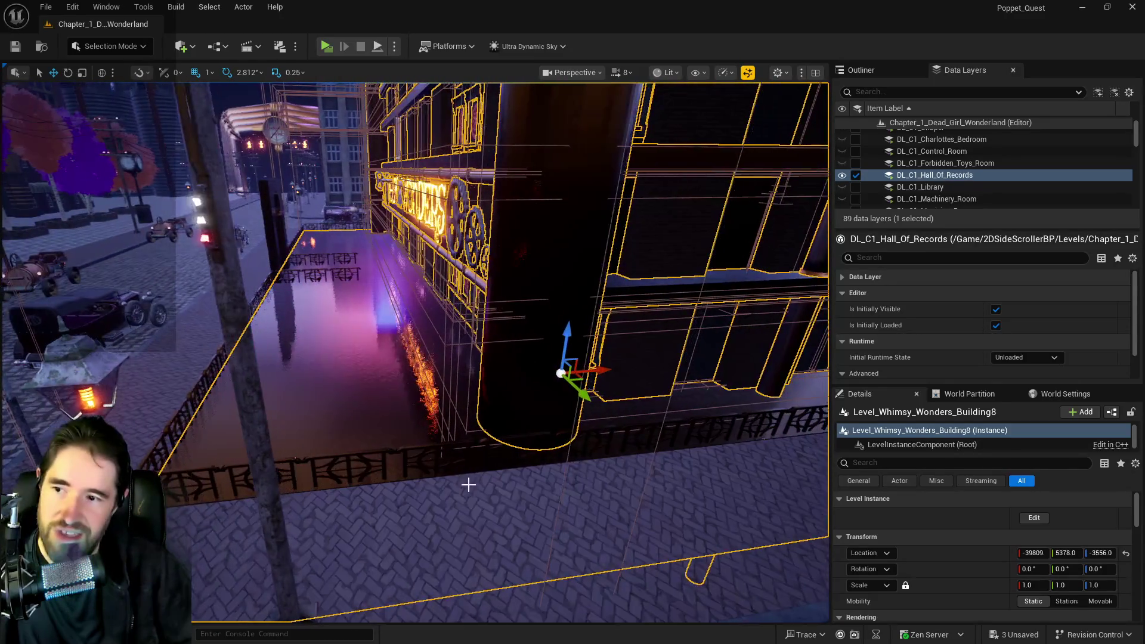
left_click_drag(536, 171, 577, 192)
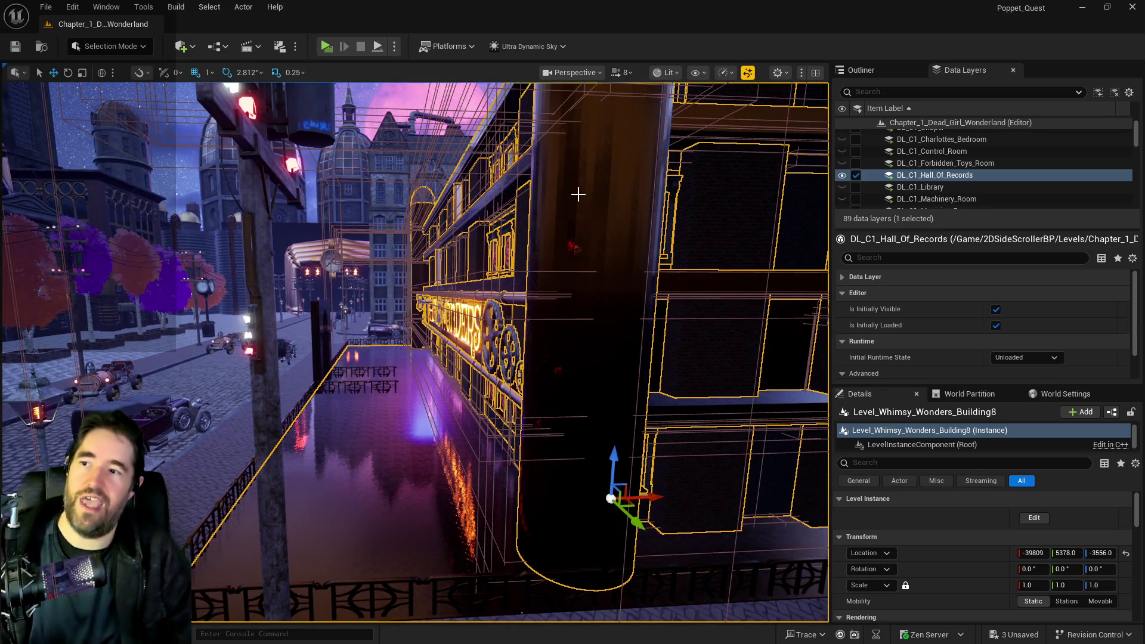
mouse_move(354, 243)
left_mouse_down()
mouse_move(442, 245)
mouse_move(400, 247)
left_mouse_up()
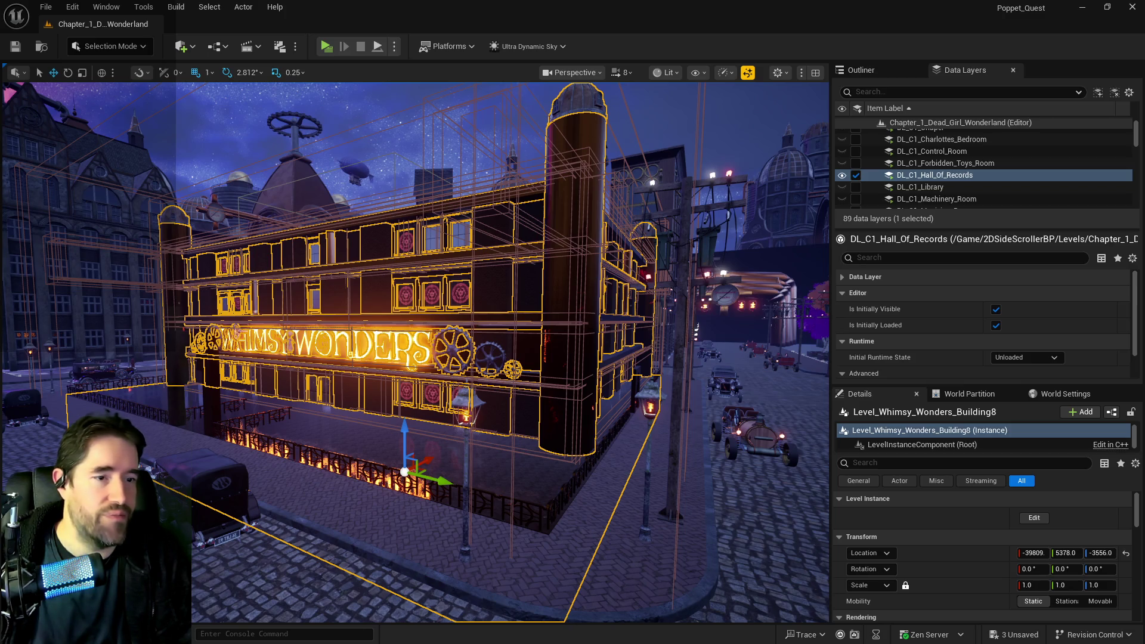
Orbit the Whimsy Wonders building, swoop onto its rooftop floor, and face the arched windows inside
mouse_move(418, 358)
left_mouse_down()
mouse_move(490, 358)
mouse_move(370, 358)
mouse_move(393, 382)
mouse_move(405, 298)
mouse_move(411, 334)
mouse_move(382, 347)
mouse_move(382, 370)
left_mouse_up()
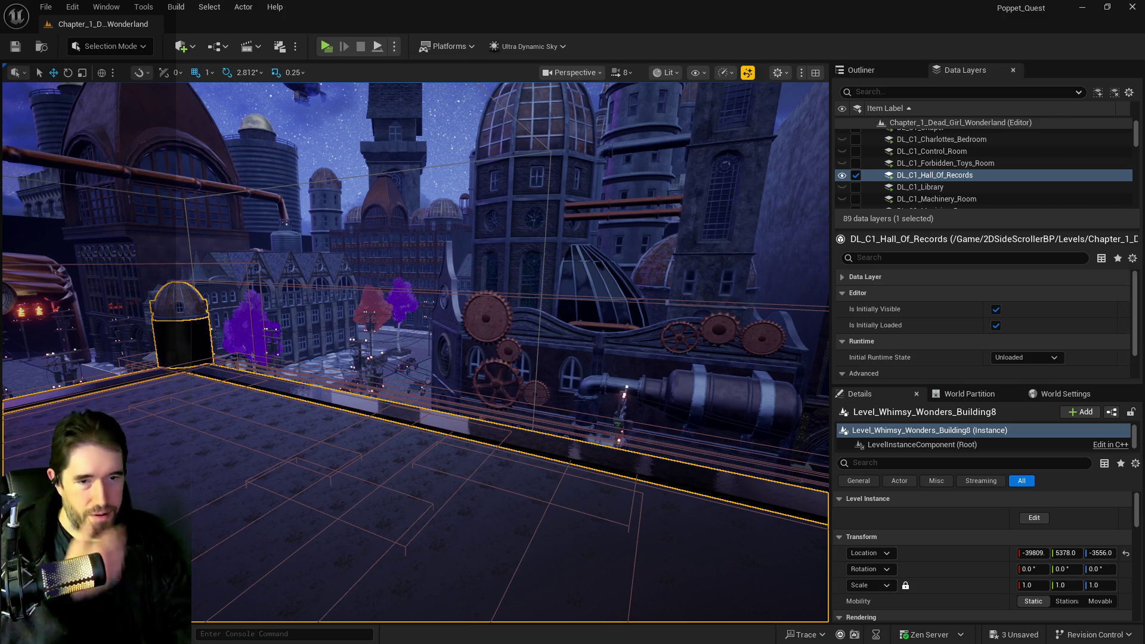
mouse_move(418, 358)
left_mouse_down()
mouse_move(418, 436)
mouse_move(417, 363)
left_mouse_up()
left_click_drag(573, 288, 574, 288)
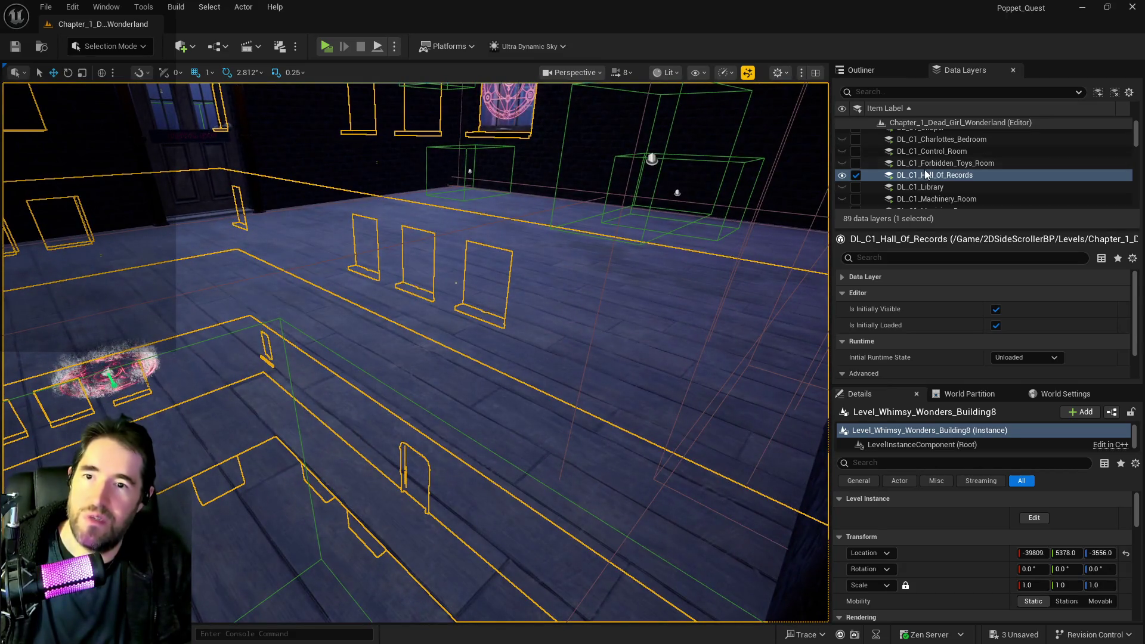
scroll(929, 174, "up", 3)
Show the DL_C1_Magician_Room data layer and open the Content Drawer at the pianonotes folder
scroll(925, 170, "down", 4)
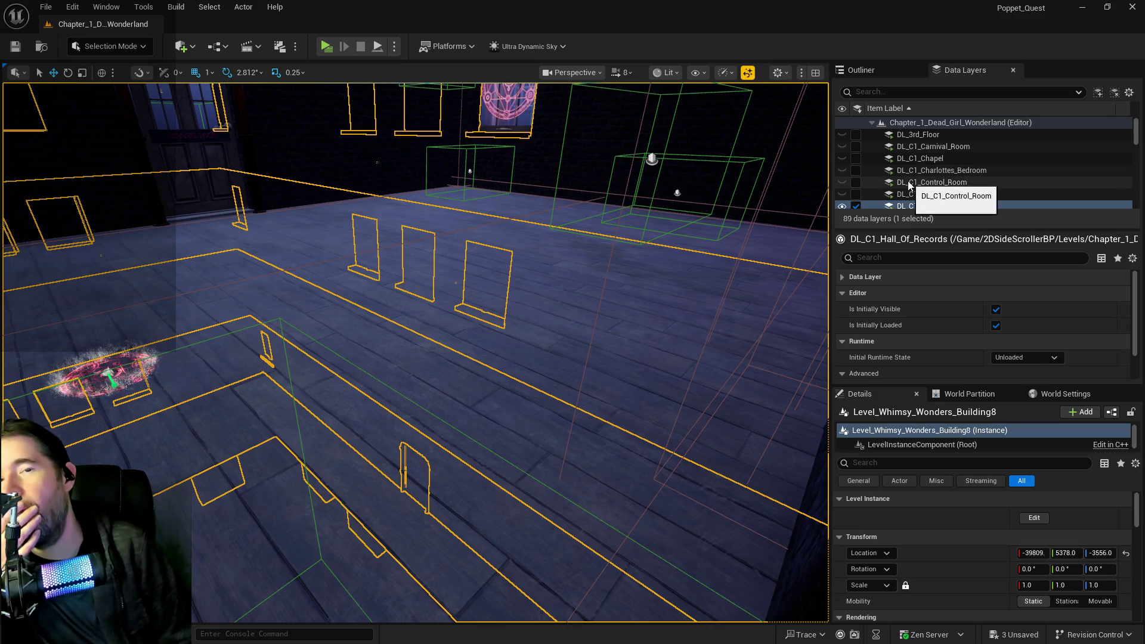
left_click(903, 162)
left_click(856, 158)
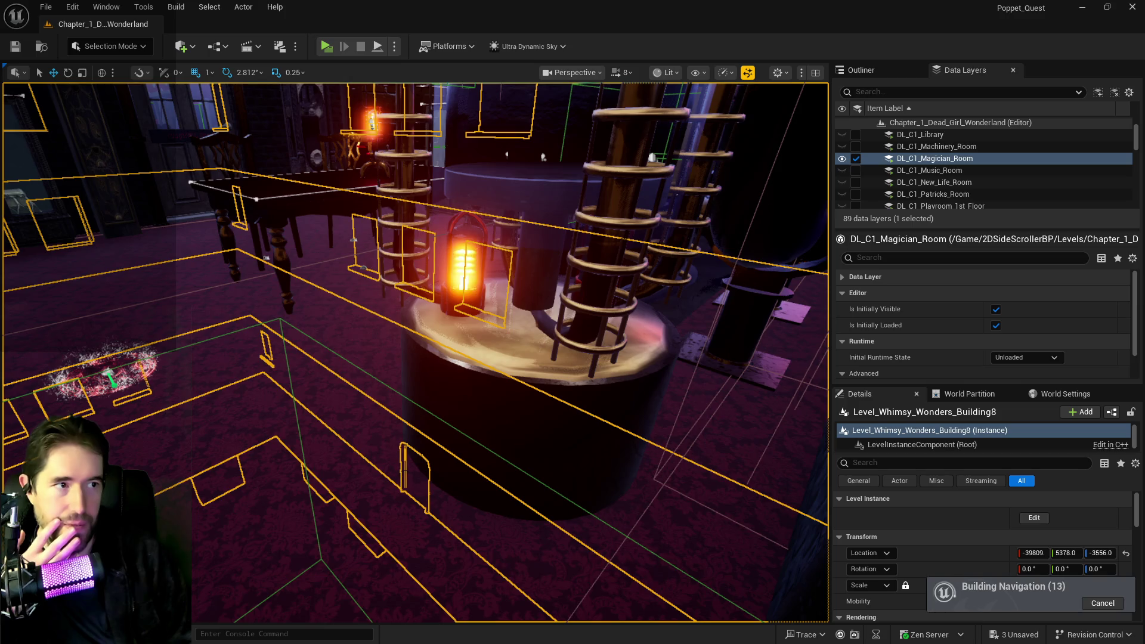
left_click_drag(660, 289, 608, 313)
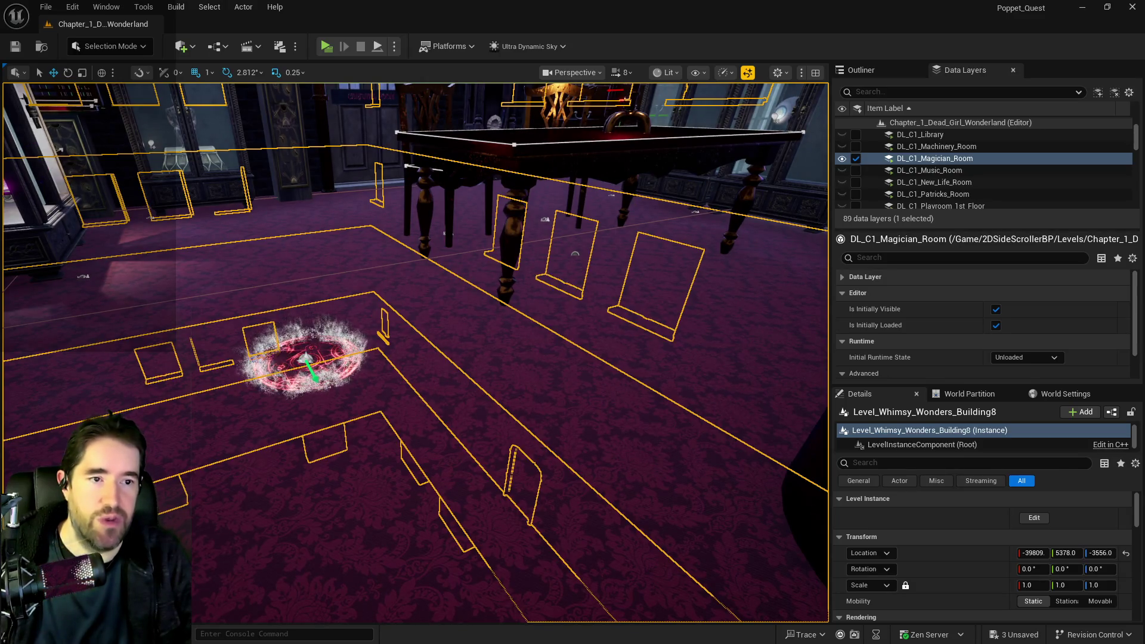
left_click(33, 634)
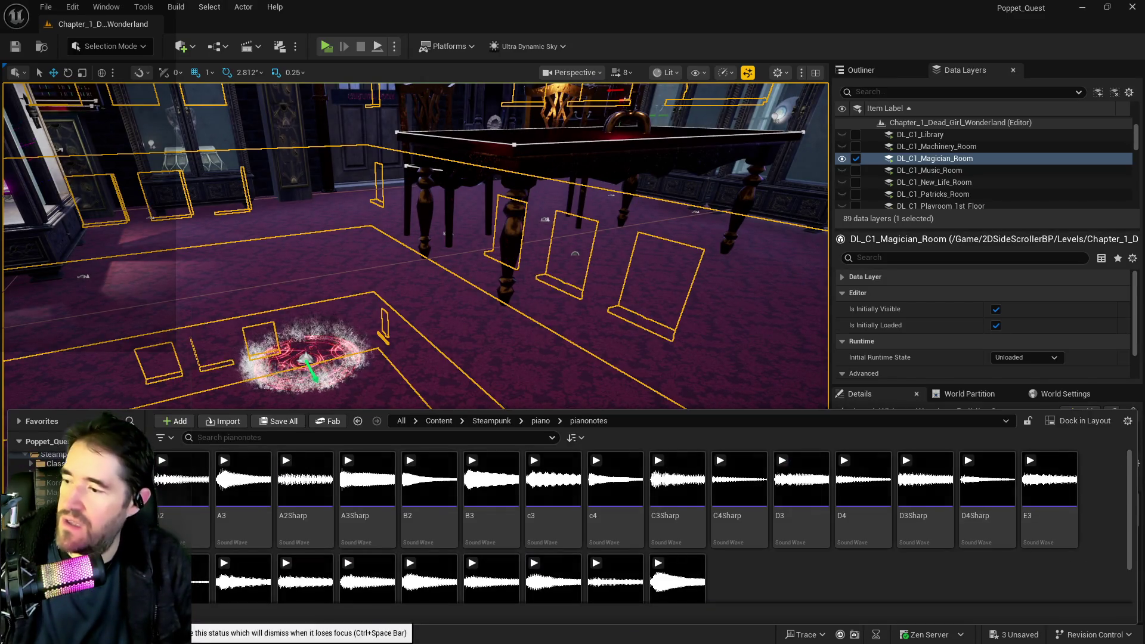
Close the Content Drawer, maximize the BP_Poppet Blueprint editor and close the Room Information Graph tab
key("ctrl+space")
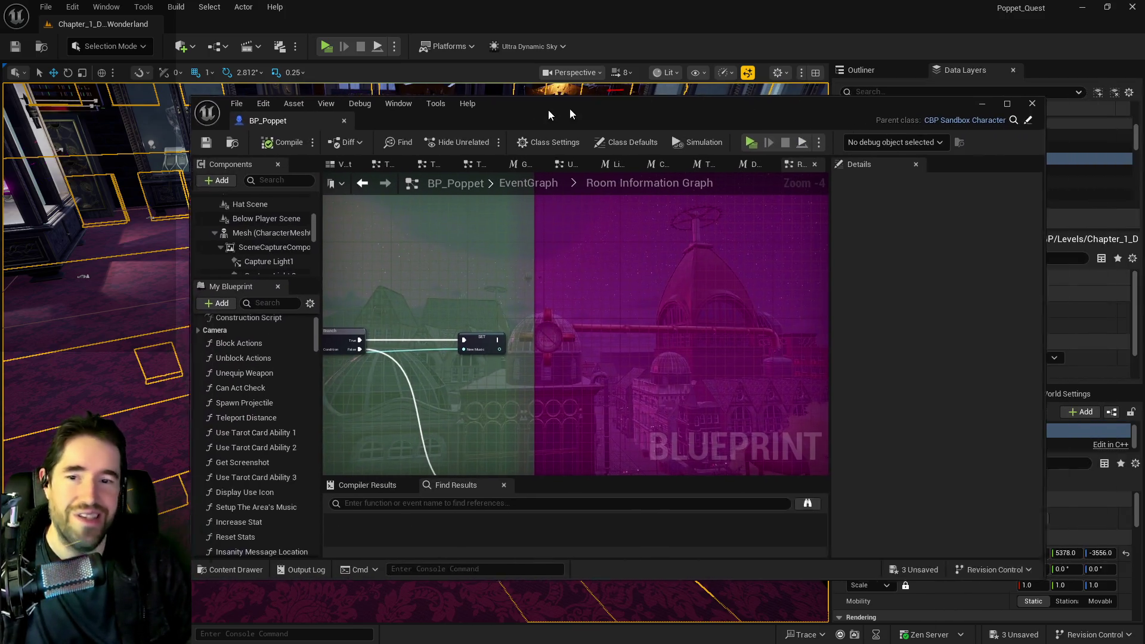
left_click_drag(571, 113, 424, 127)
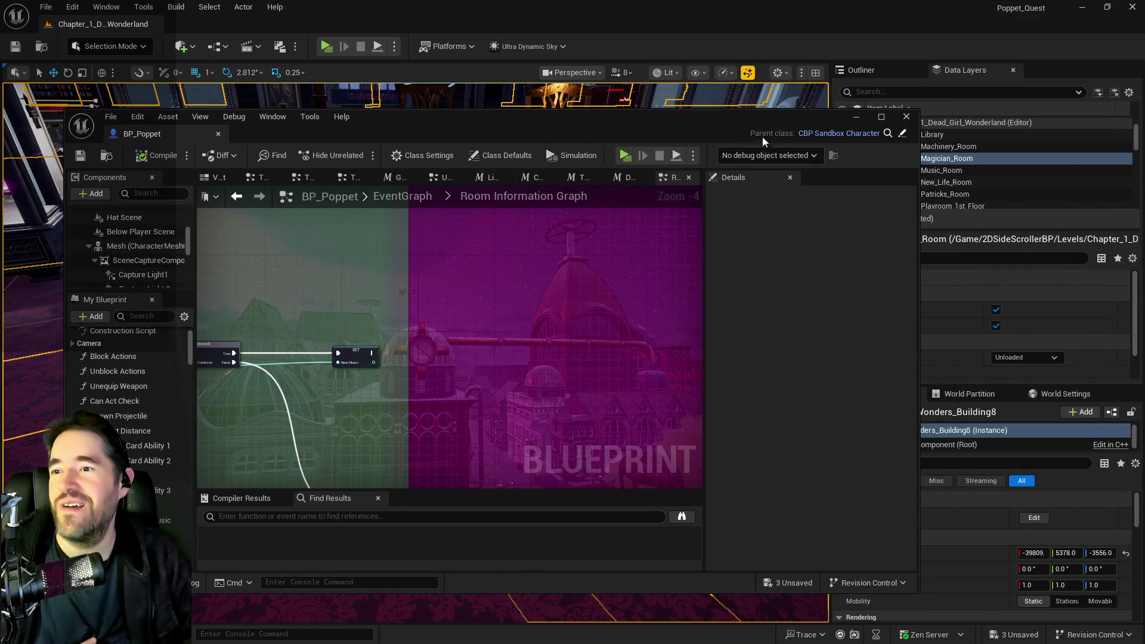
left_click(880, 117)
middle_click(815, 73)
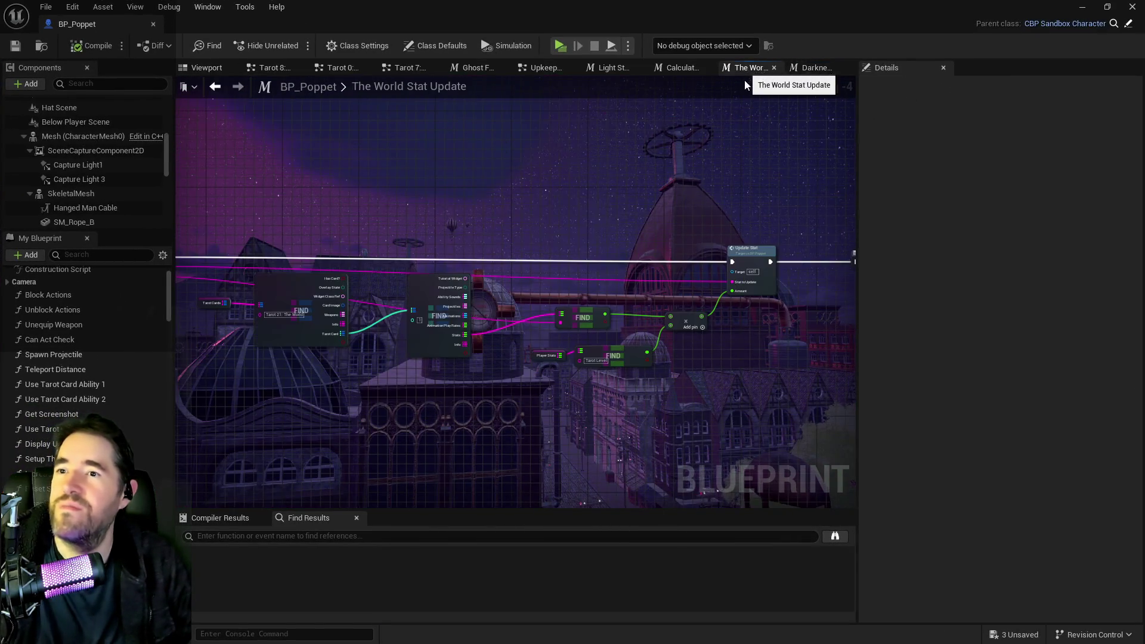
In the Upkeep Graph, wire Health's update to Insanity Update and move the Sanity and Curse nodes down
left_click(543, 69)
scroll(478, 310, "up", 2)
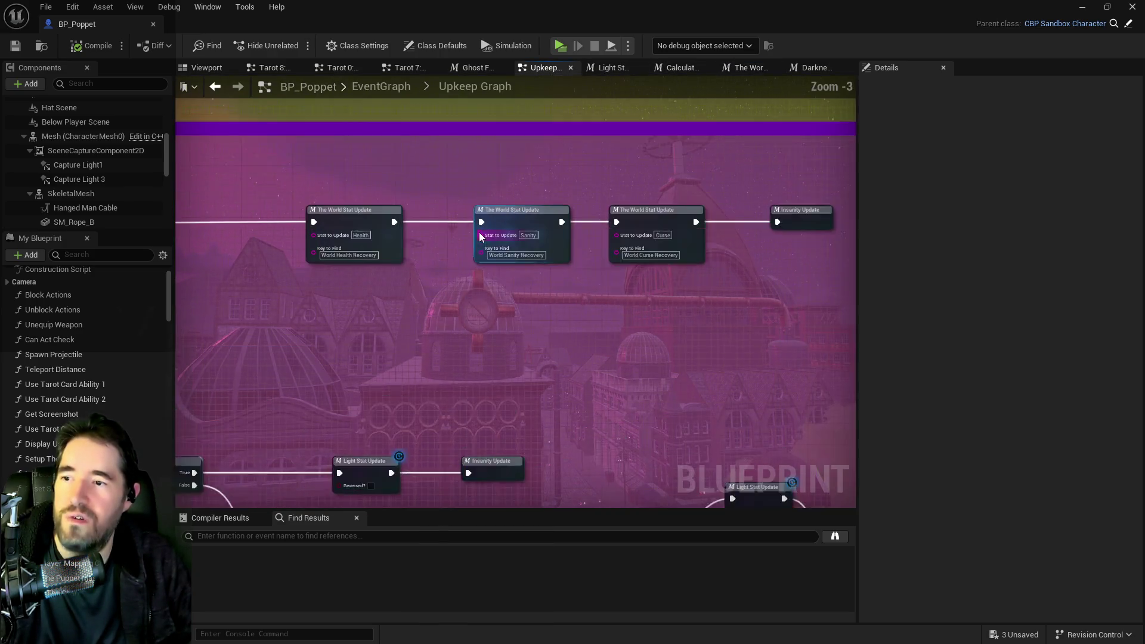
left_click_drag(387, 221, 811, 220)
mouse_move(507, 174)
left_mouse_down()
mouse_move(699, 223)
mouse_move(686, 323)
left_mouse_up()
left_click_drag(399, 237, 438, 230)
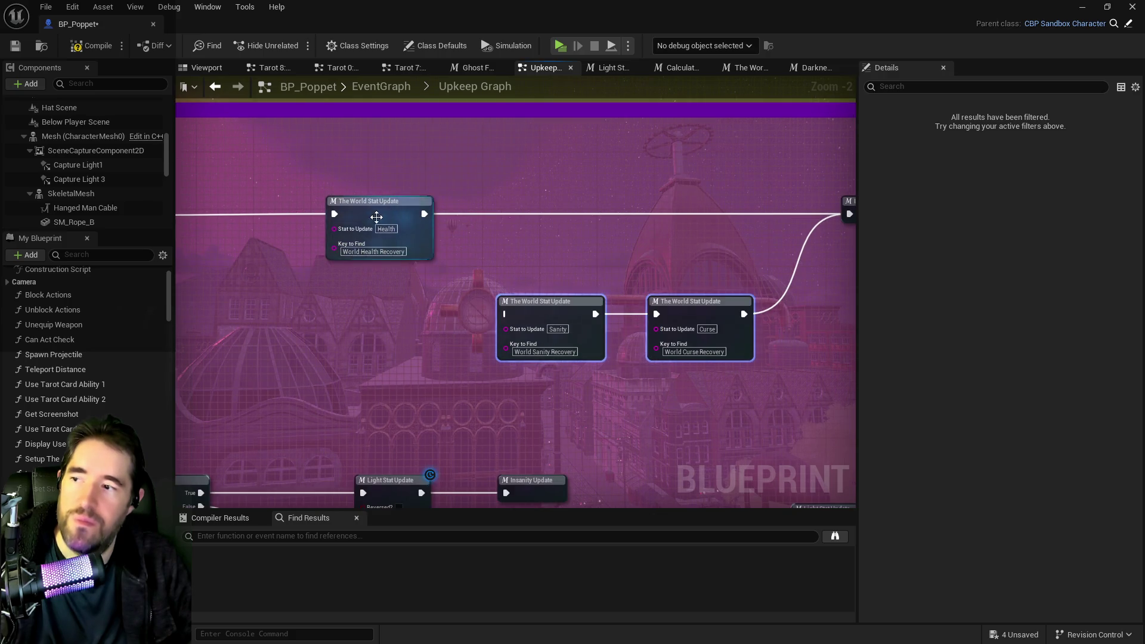
Select the Health stat update node and review the Sanity, Curse and Insanity Update nodes
left_click(382, 206)
left_click_drag(240, 358, 434, 296)
mouse_move(632, 234)
left_mouse_down()
mouse_move(482, 237)
mouse_move(318, 219)
left_mouse_up()
mouse_move(442, 296)
left_mouse_down()
mouse_move(458, 299)
mouse_move(457, 227)
left_mouse_up()
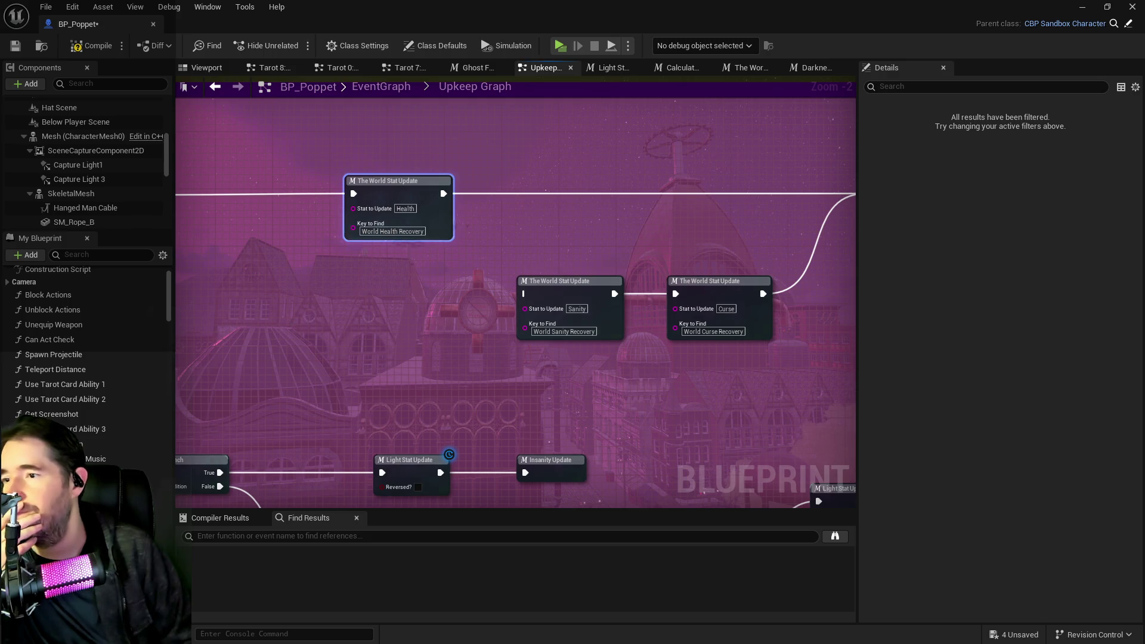
left_click(109, 255)
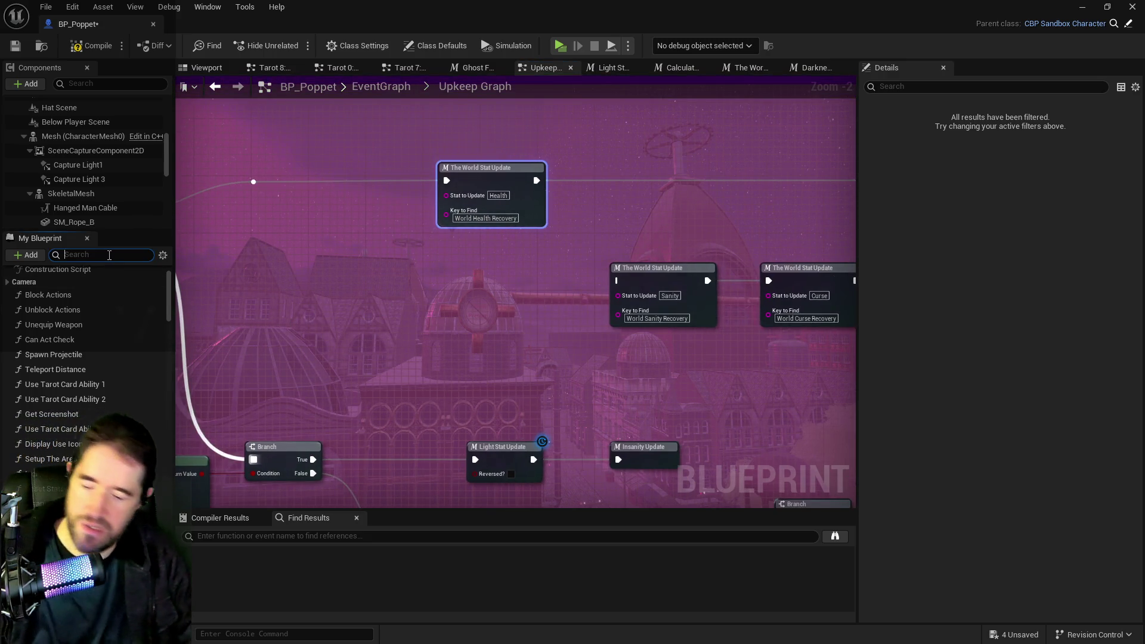
Search 'tarot' and expand the Tarot Cards defaults to Tarot 21: The World > Tarot Card > 1
type("tarot")
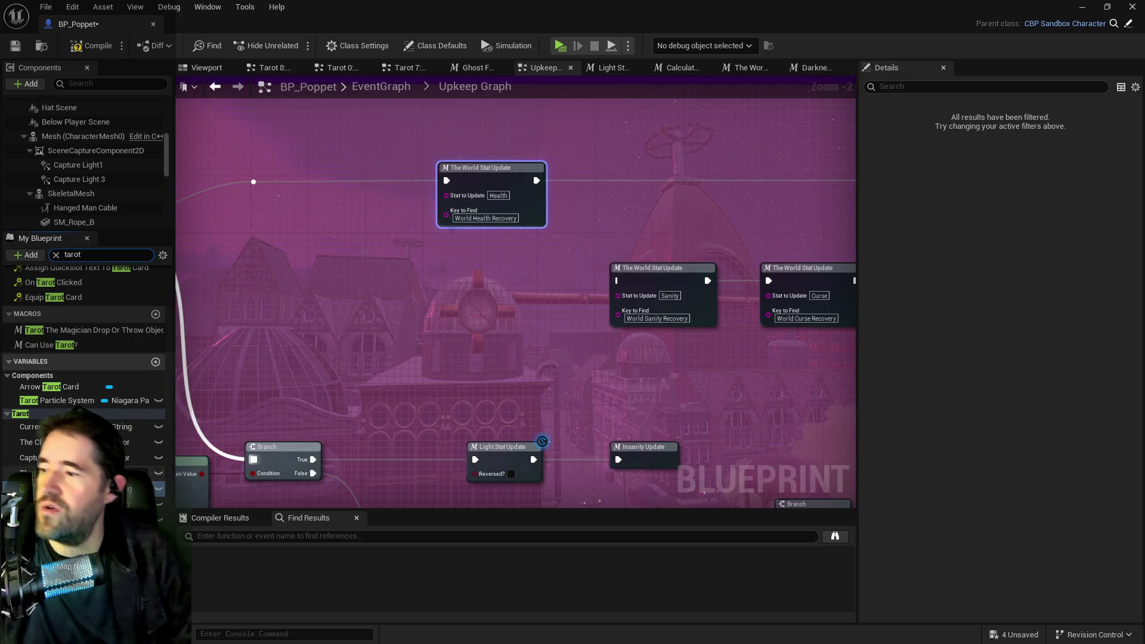
left_click(55, 522)
scroll(939, 460, "down", 10)
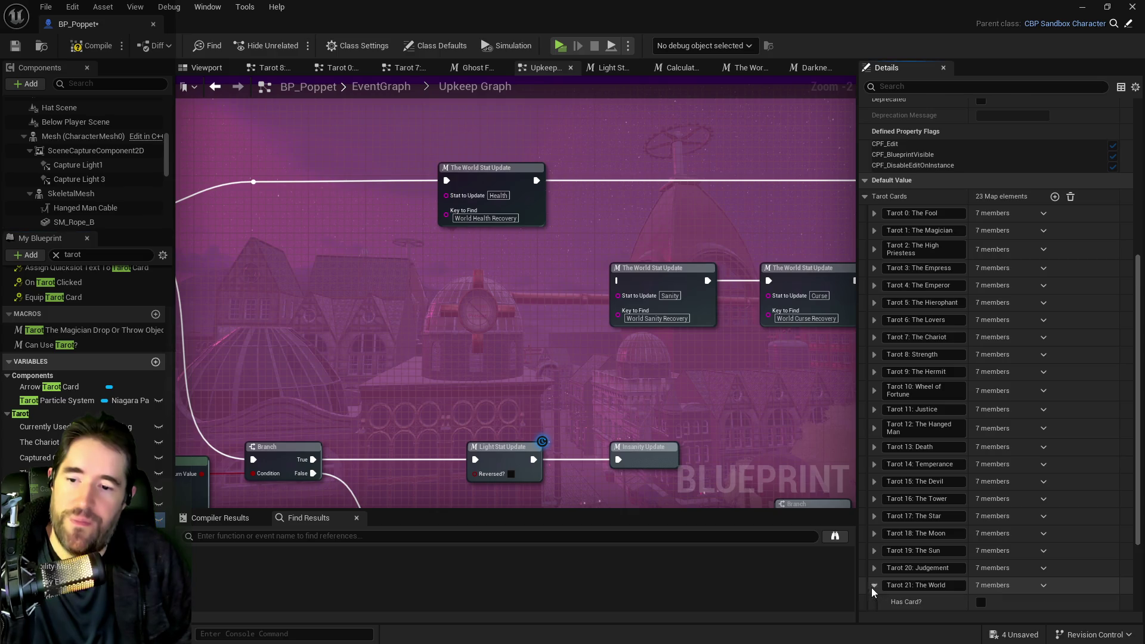
left_click(873, 586)
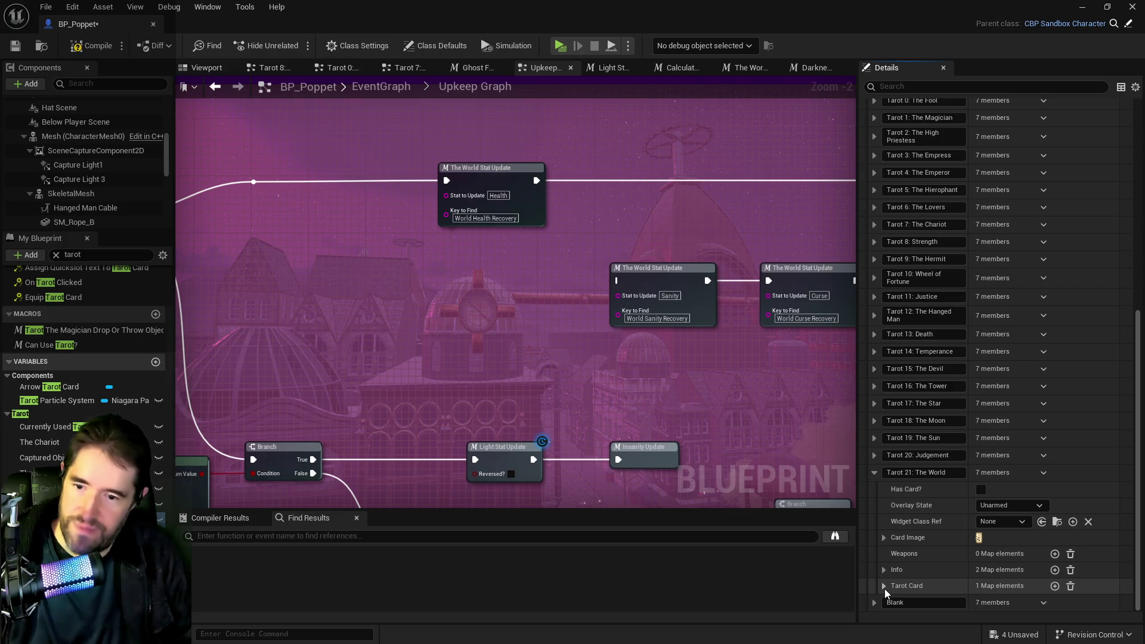
left_click(886, 587)
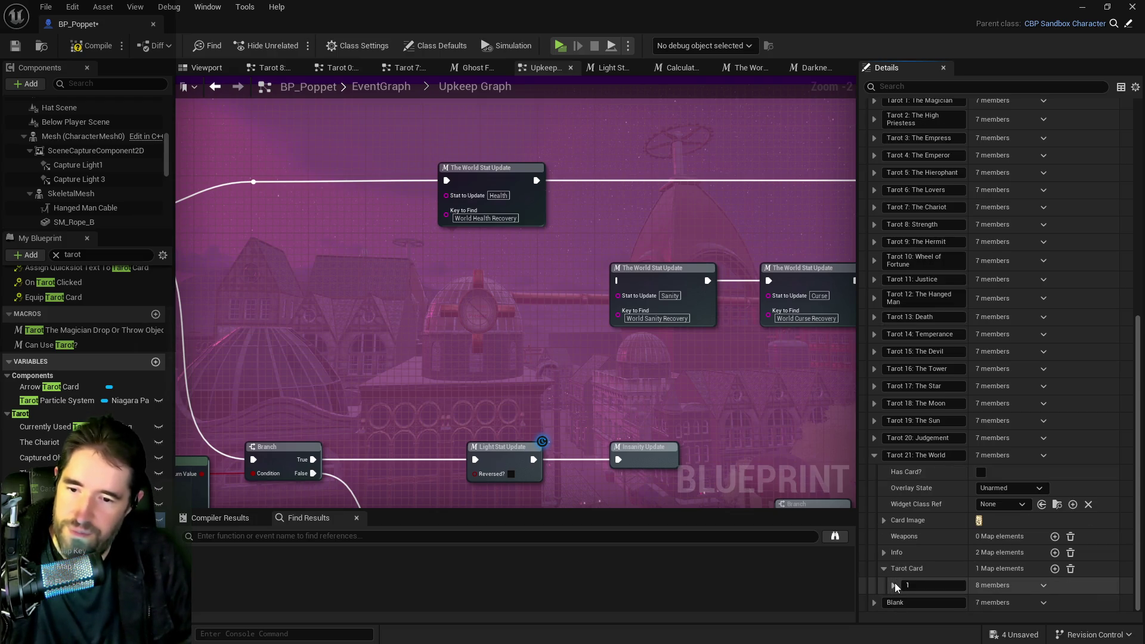
left_click(895, 585)
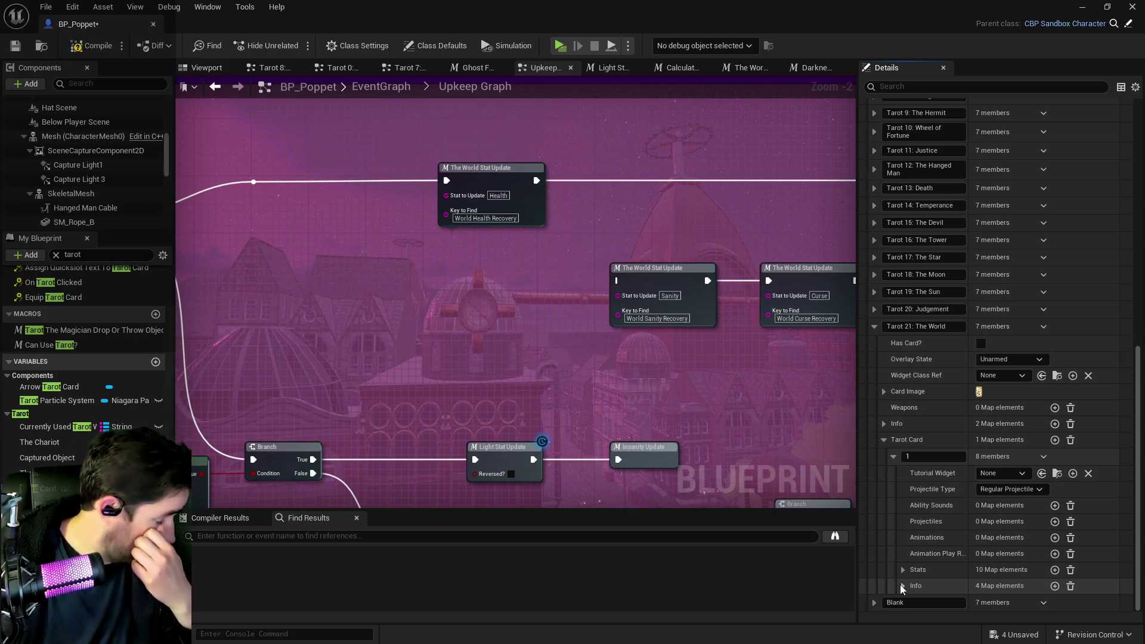
Pan across the Upkeep Graph to bring more of it into view
scroll(557, 424, "down", 2)
left_click(558, 420)
left_click_drag(559, 418, 705, 235)
mouse_move(603, 219)
left_mouse_down()
mouse_move(515, 254)
mouse_move(493, 313)
mouse_move(471, 241)
left_mouse_up()
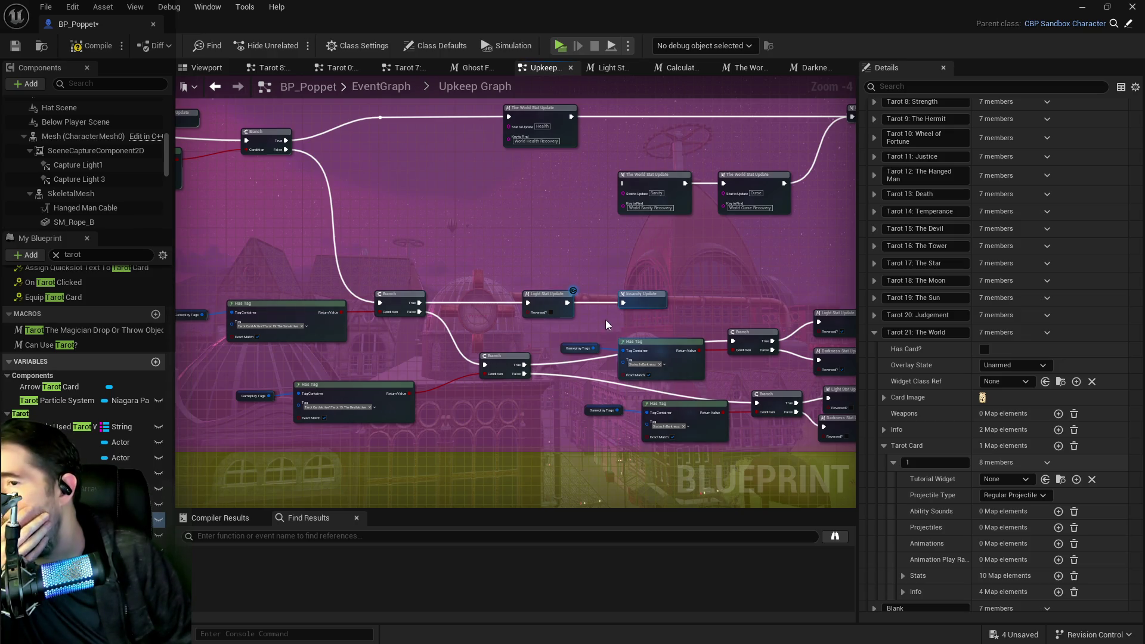
Pan around the Upkeep Graph to survey the Has Tag branch chain, Delay and World Stat Update nodes
mouse_move(517, 278)
left_mouse_down()
mouse_move(536, 313)
mouse_move(590, 260)
mouse_move(675, 256)
mouse_move(488, 250)
left_mouse_up()
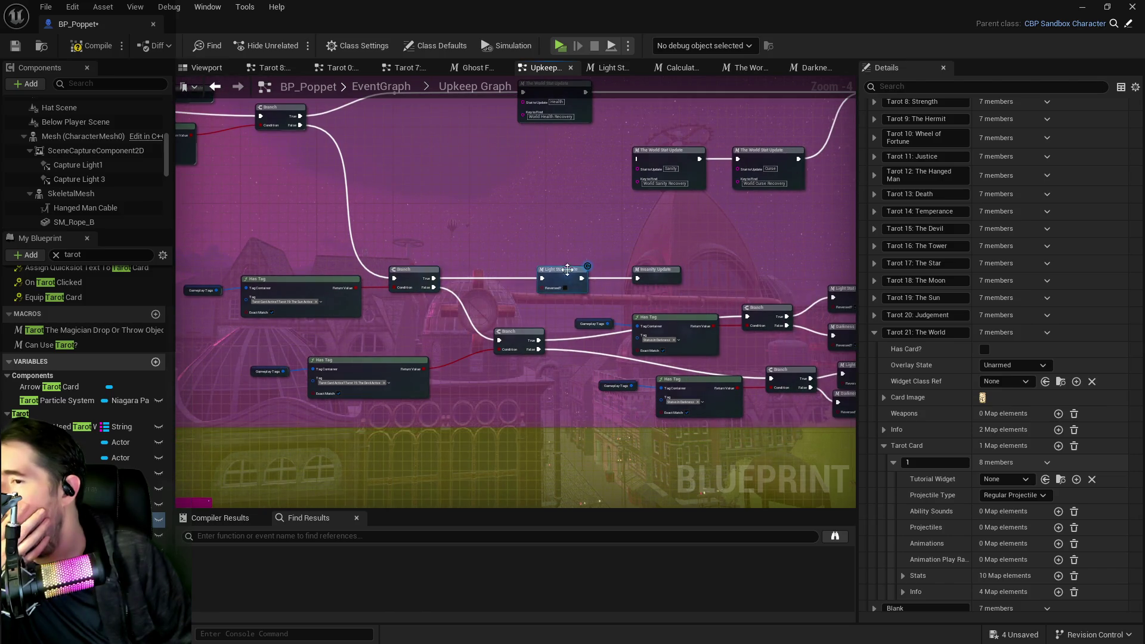
scroll(517, 289, "up", 1)
mouse_move(516, 289)
left_mouse_down()
mouse_move(624, 312)
mouse_move(408, 338)
left_mouse_up()
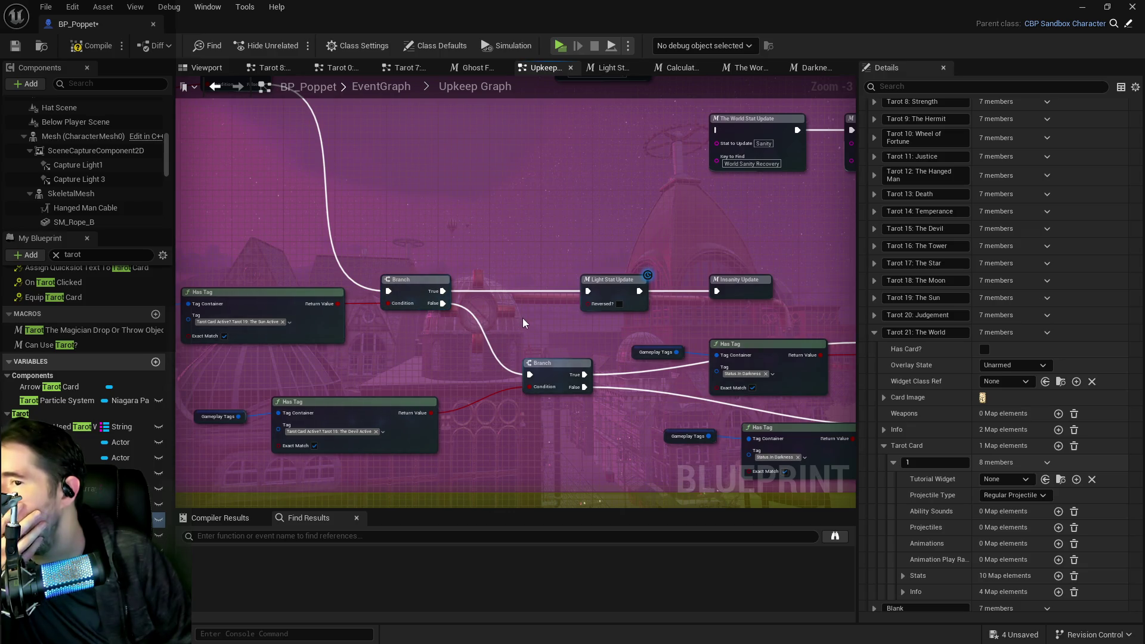
scroll(523, 318, "down", 1)
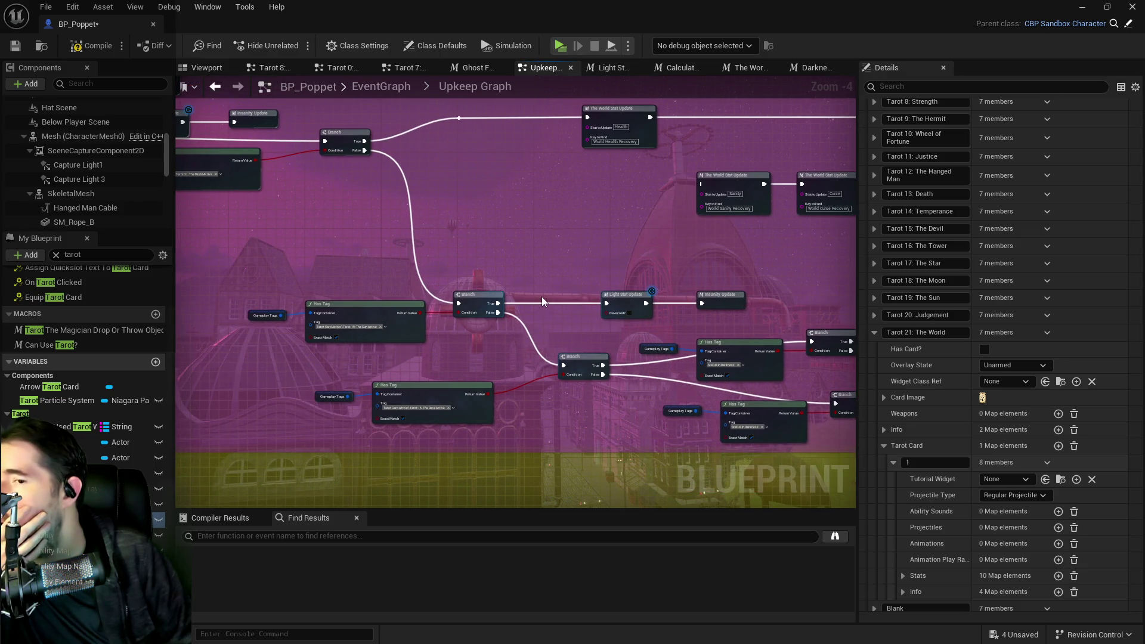
left_click_drag(542, 296, 458, 262)
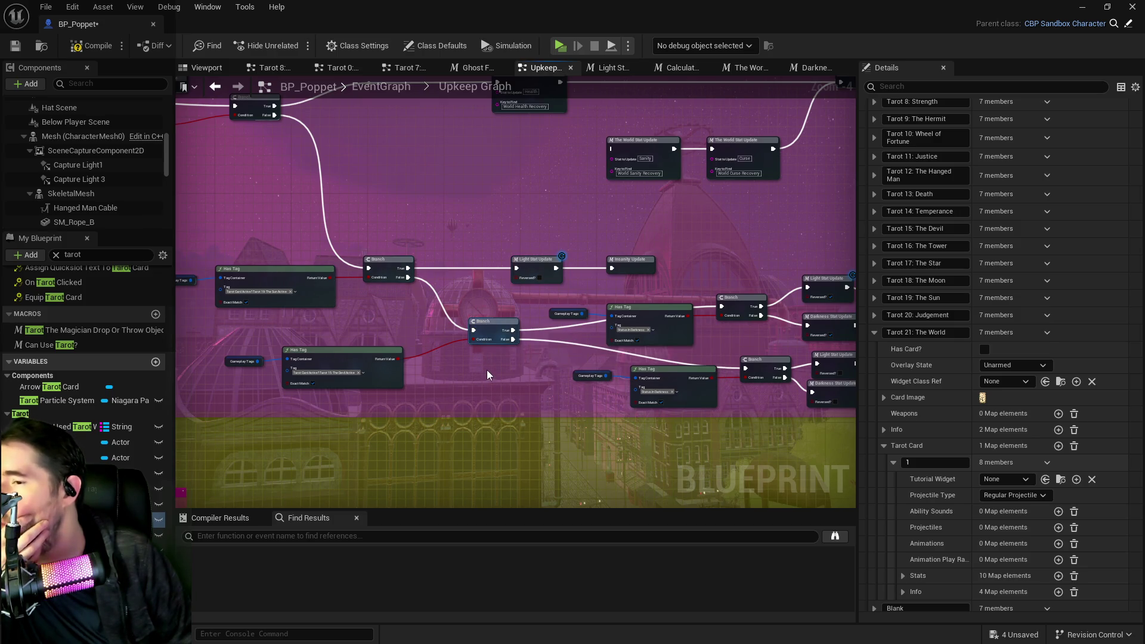
left_click_drag(488, 372, 418, 323)
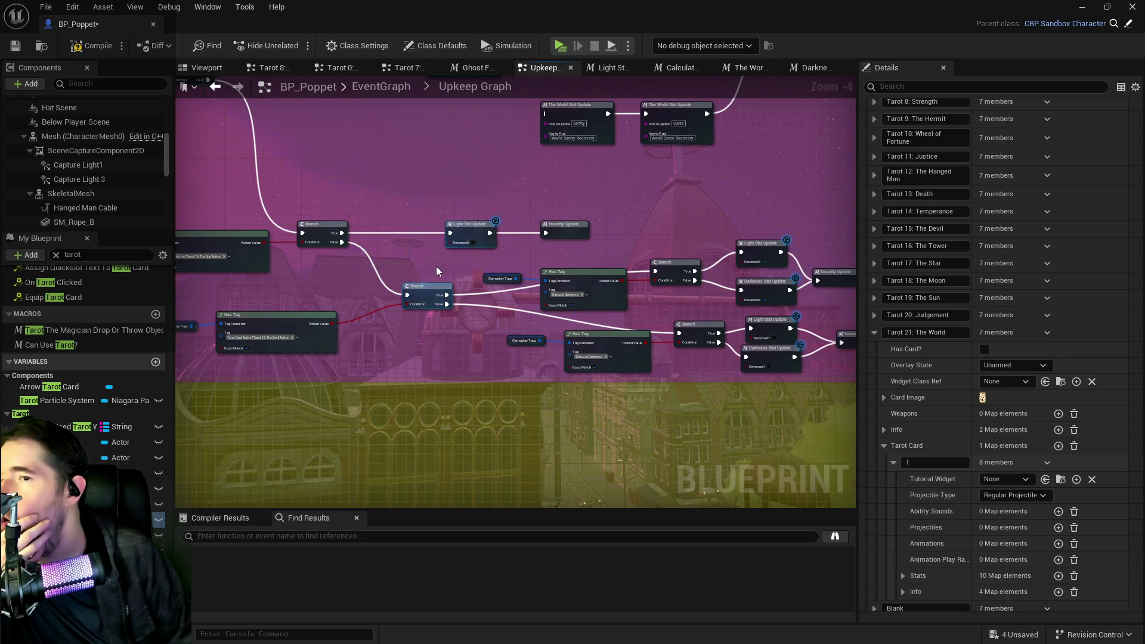
mouse_move(437, 272)
left_mouse_down()
mouse_move(464, 451)
mouse_move(335, 322)
left_mouse_up()
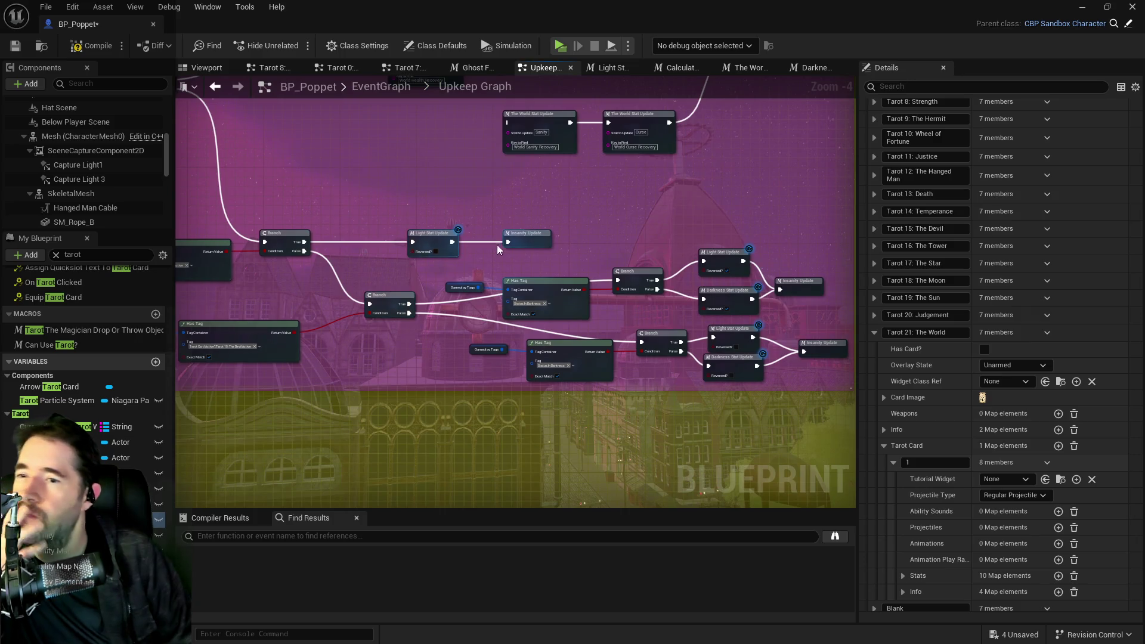
left_click_drag(489, 269, 598, 385)
left_click_drag(534, 321, 566, 201)
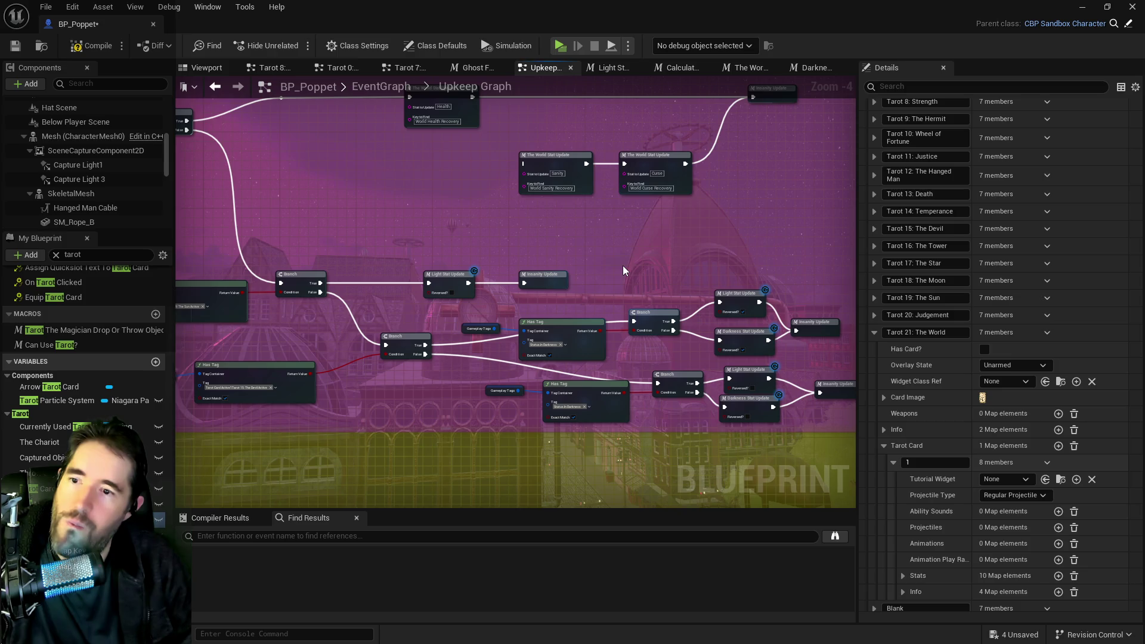
left_click_drag(621, 261, 680, 271)
left_click_drag(585, 287, 609, 264)
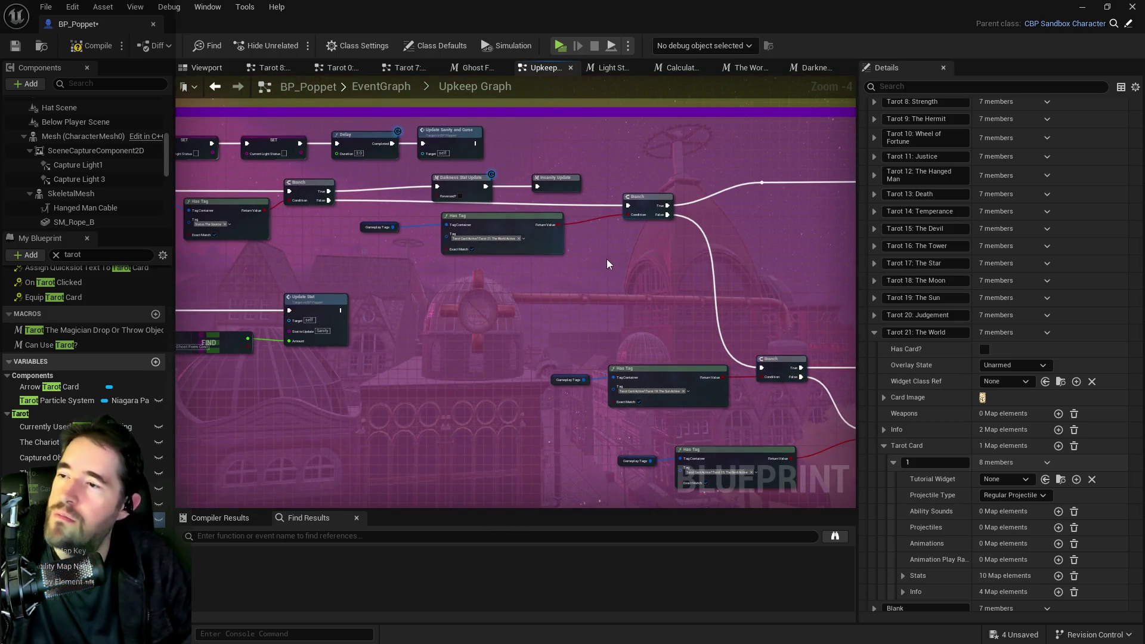
left_click_drag(704, 276, 382, 237)
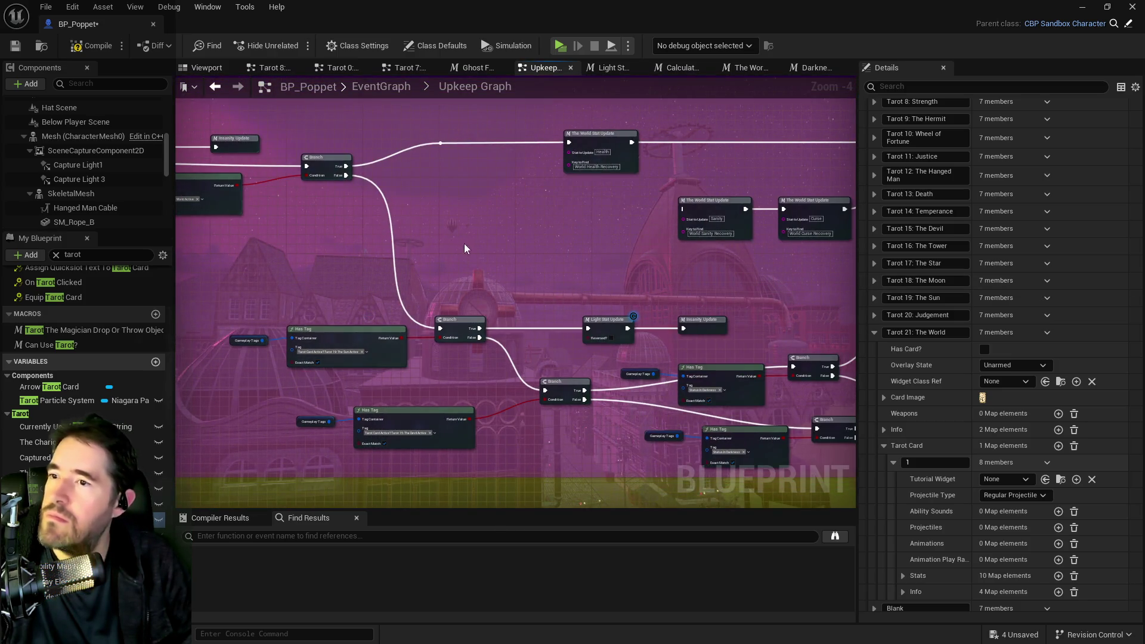
mouse_move(553, 274)
left_mouse_down()
mouse_move(532, 272)
mouse_move(571, 333)
mouse_move(799, 328)
left_mouse_up()
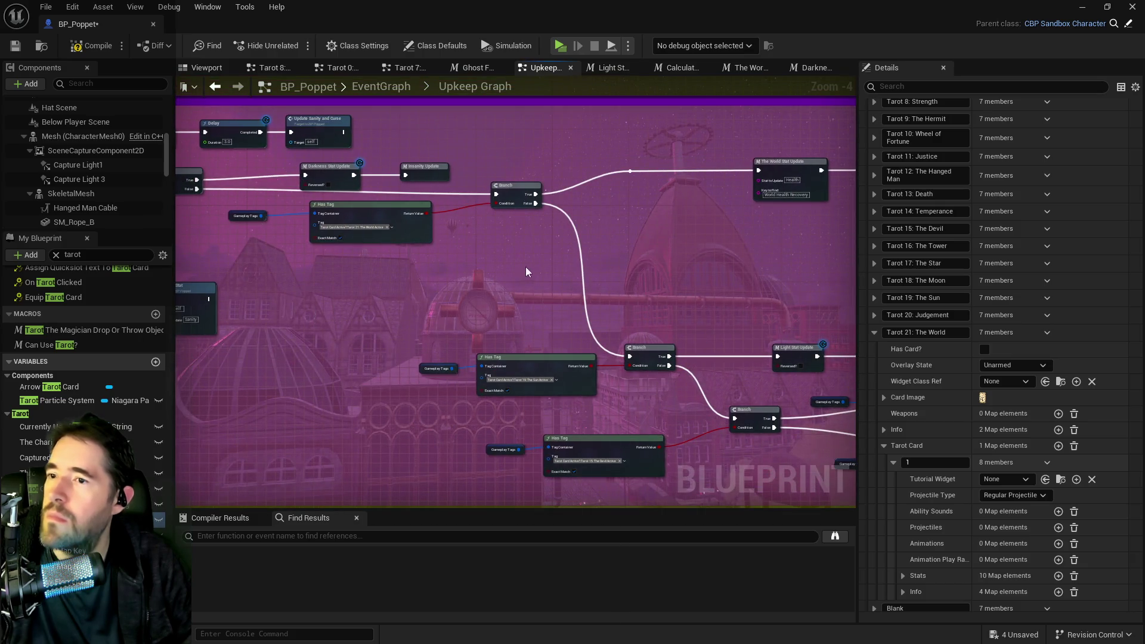
Select the Gameplay Tags, Has Tag and Branch nodes, then open the Light Stat Update macro
mouse_move(556, 274)
left_mouse_down()
mouse_move(422, 248)
mouse_move(209, 287)
mouse_move(239, 251)
mouse_move(243, 204)
left_mouse_up()
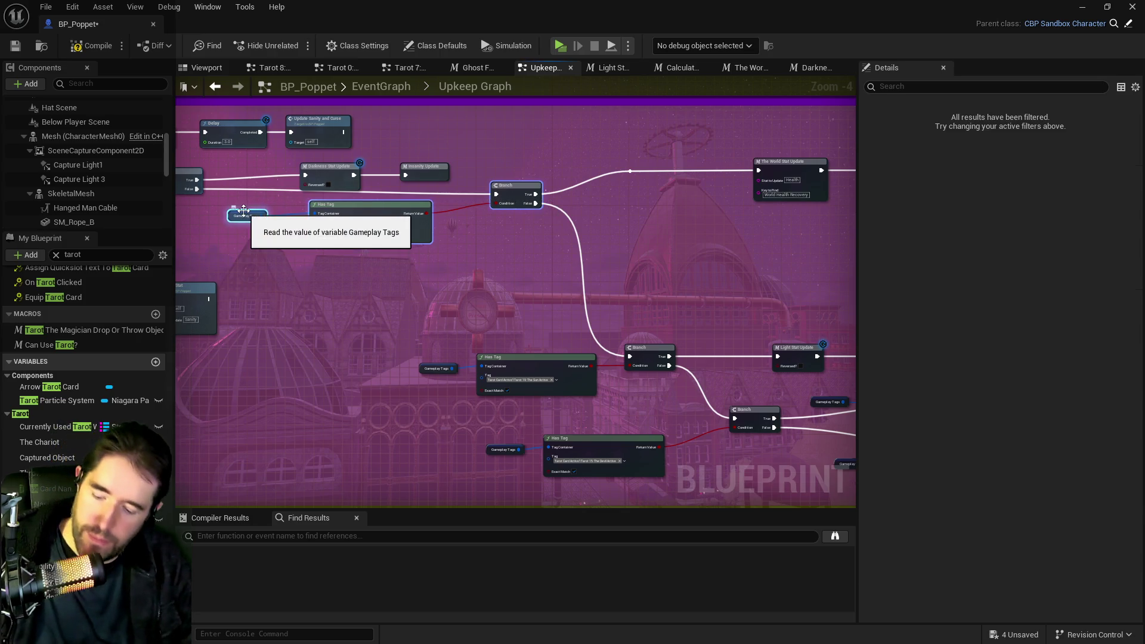
left_click_drag(584, 272, 322, 265)
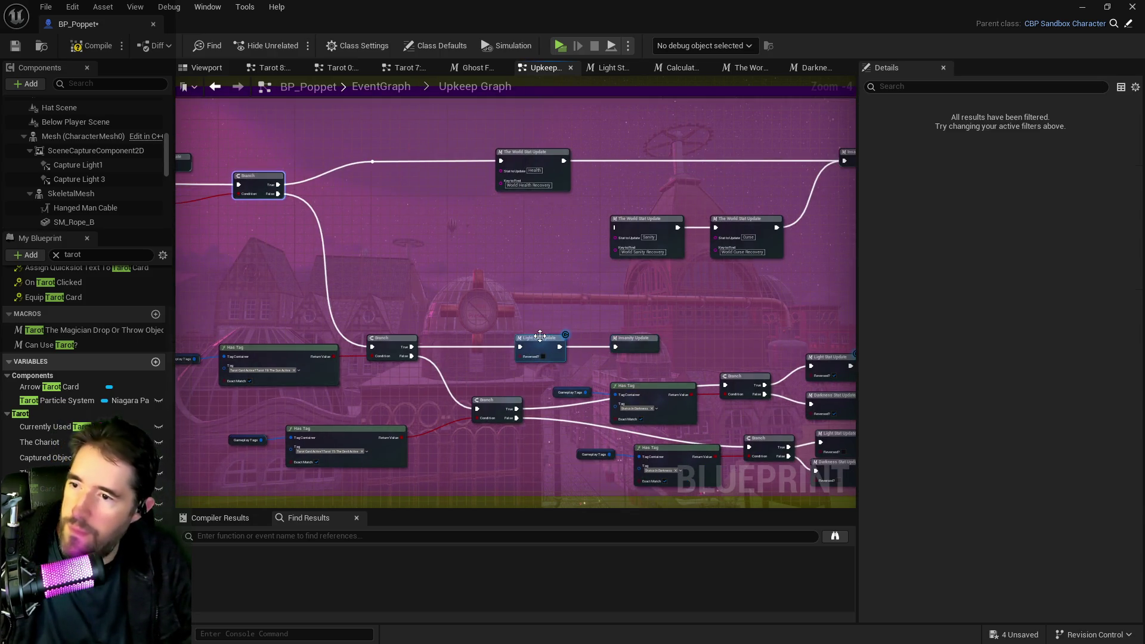
double_click(542, 338)
Move the lower Update Stat, FIND and SET nodes further down in the Light Stat Update macro
mouse_move(535, 324)
left_mouse_down()
mouse_move(541, 316)
mouse_move(491, 326)
mouse_move(543, 345)
mouse_move(373, 340)
left_mouse_up()
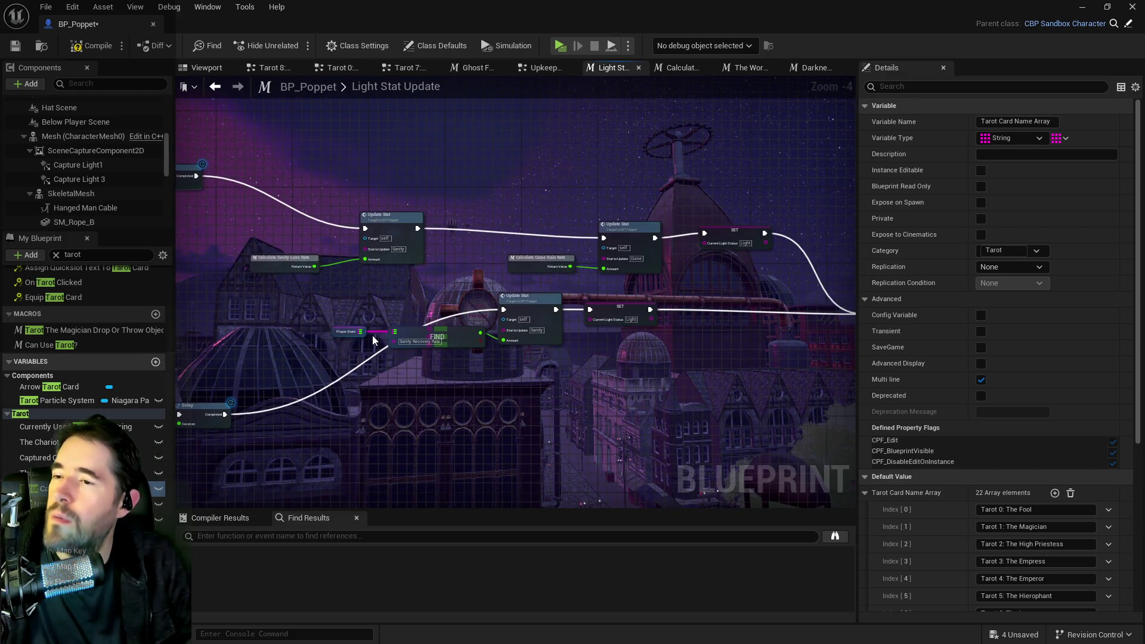
mouse_move(303, 170)
left_mouse_down()
mouse_move(447, 280)
mouse_move(449, 202)
mouse_move(467, 185)
left_mouse_up()
mouse_move(472, 301)
left_mouse_down()
mouse_move(854, 420)
mouse_move(544, 415)
left_mouse_up()
left_click_drag(411, 317, 448, 422)
mouse_move(223, 505)
left_mouse_down()
mouse_move(542, 438)
mouse_move(734, 418)
left_mouse_up()
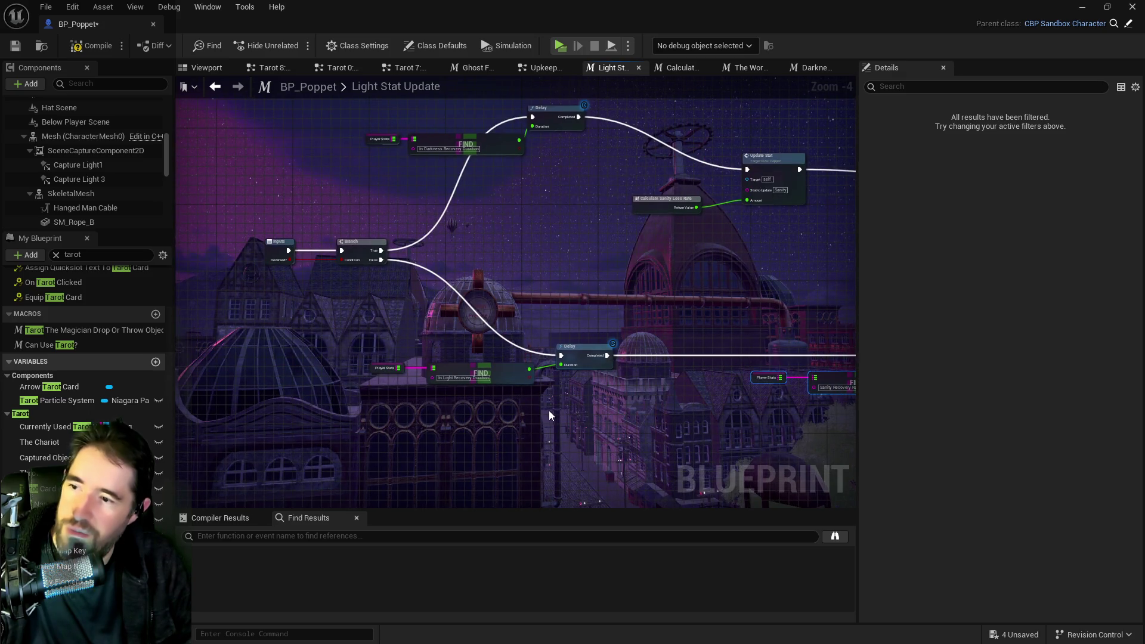
mouse_move(581, 410)
left_mouse_down()
mouse_move(364, 396)
mouse_move(256, 417)
mouse_move(432, 405)
mouse_move(504, 418)
left_mouse_up()
mouse_move(573, 339)
left_mouse_down()
mouse_move(661, 354)
mouse_move(319, 368)
mouse_move(633, 361)
left_mouse_up()
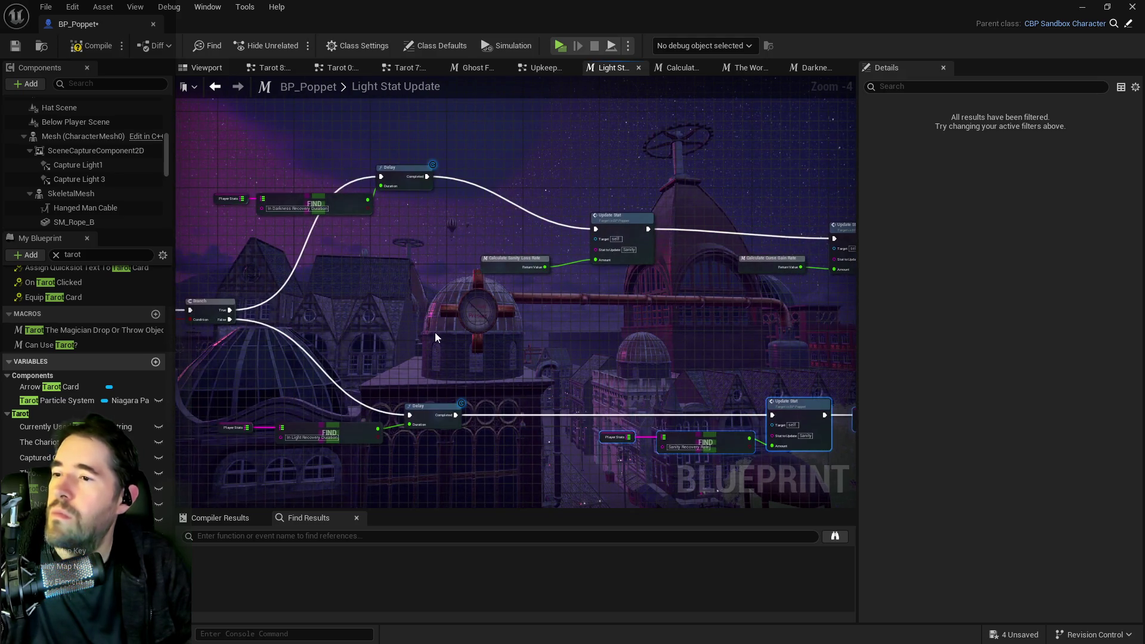
Paste the Has Tag and Branch nodes above the first Delay and wire its Completed output into the Branch
left_click_drag(382, 309, 448, 420)
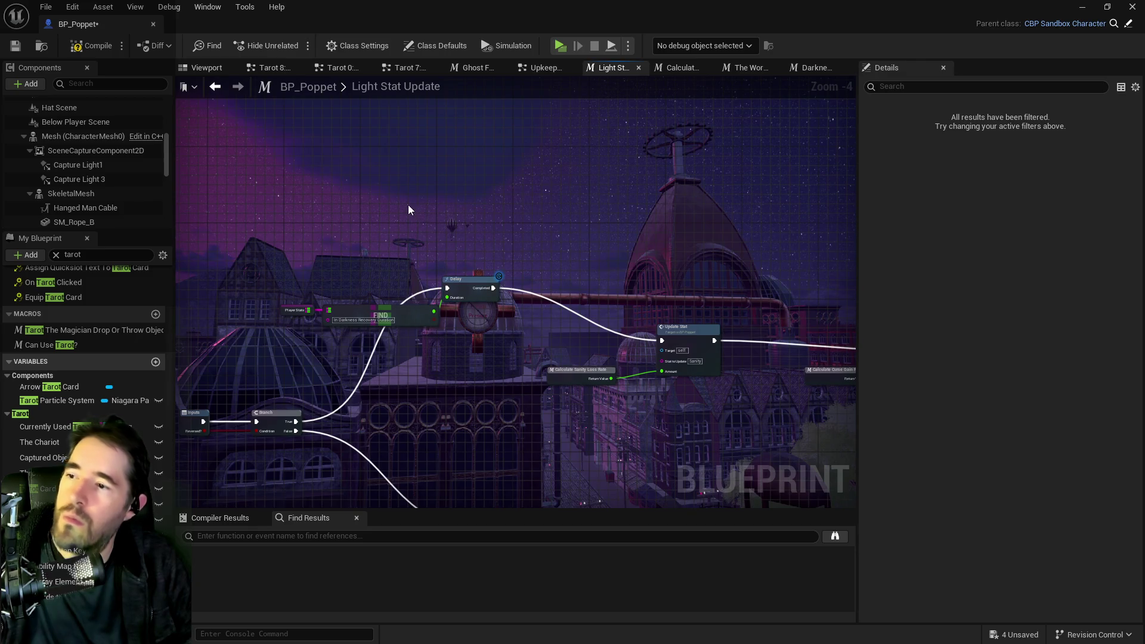
key("ctrl+v")
left_click(468, 293)
mouse_move(493, 288)
left_mouse_down()
mouse_move(495, 261)
mouse_move(495, 290)
mouse_move(524, 242)
mouse_move(524, 287)
mouse_move(538, 224)
mouse_move(562, 199)
mouse_move(686, 346)
mouse_move(664, 343)
left_mouse_up()
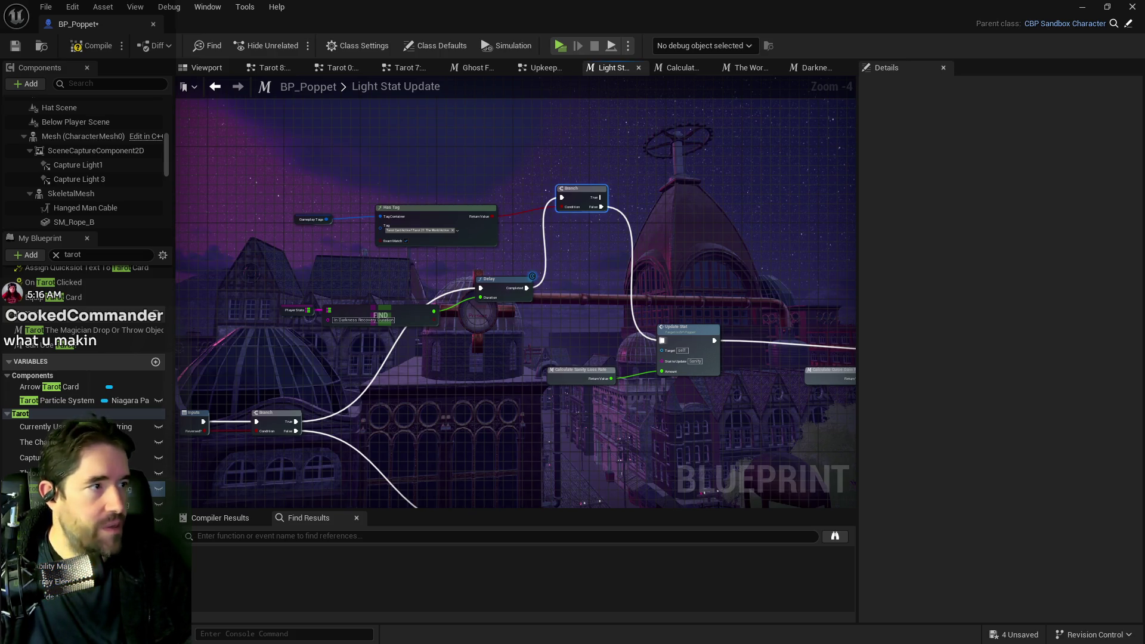
key("alt+Tab")
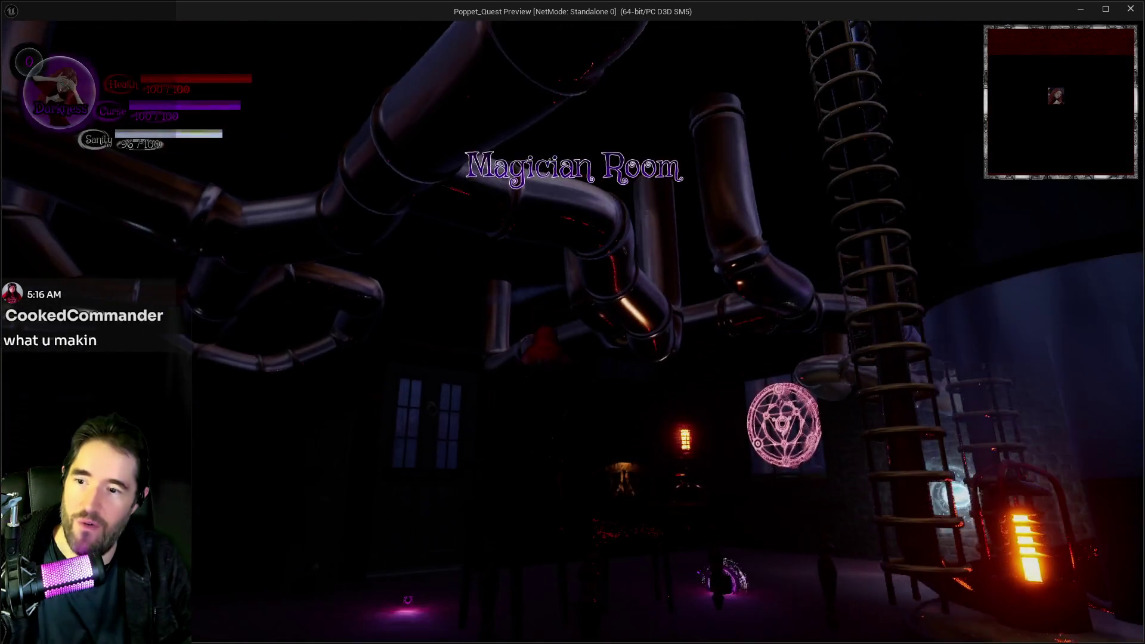
Run the character through the Magician Room shop, attacking plush enemies along the way
key("w")
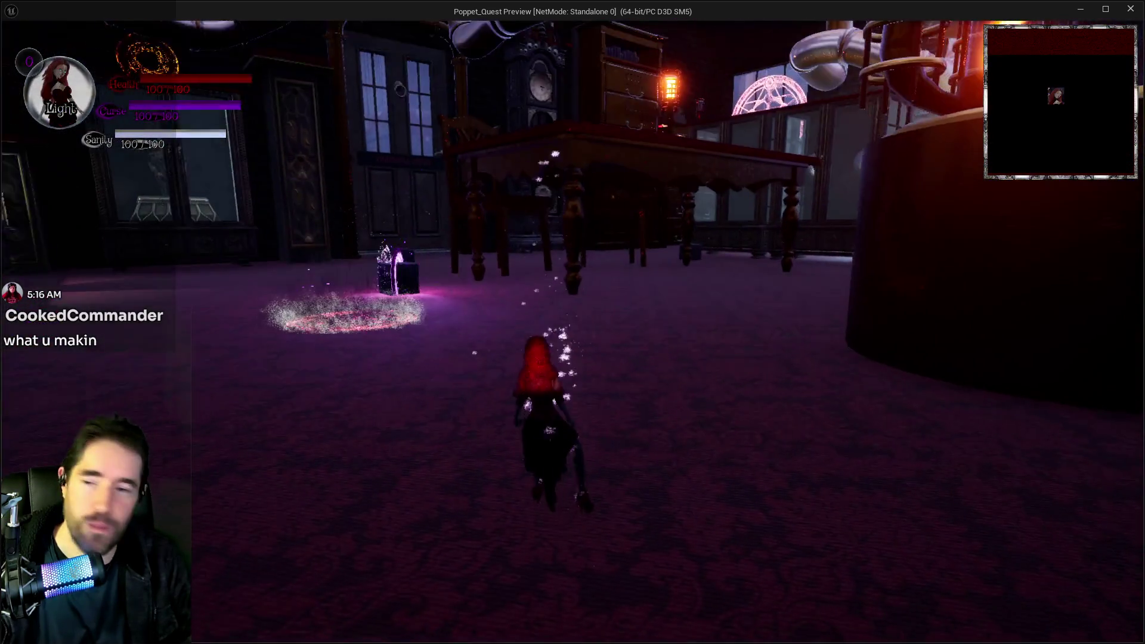
key("w")
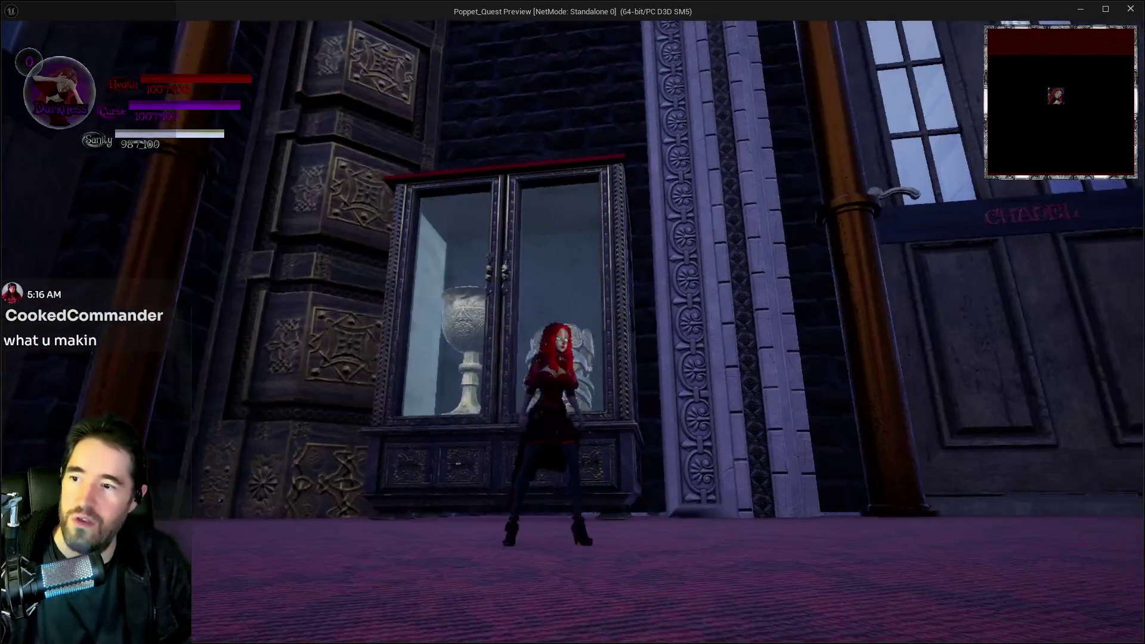
key("w")
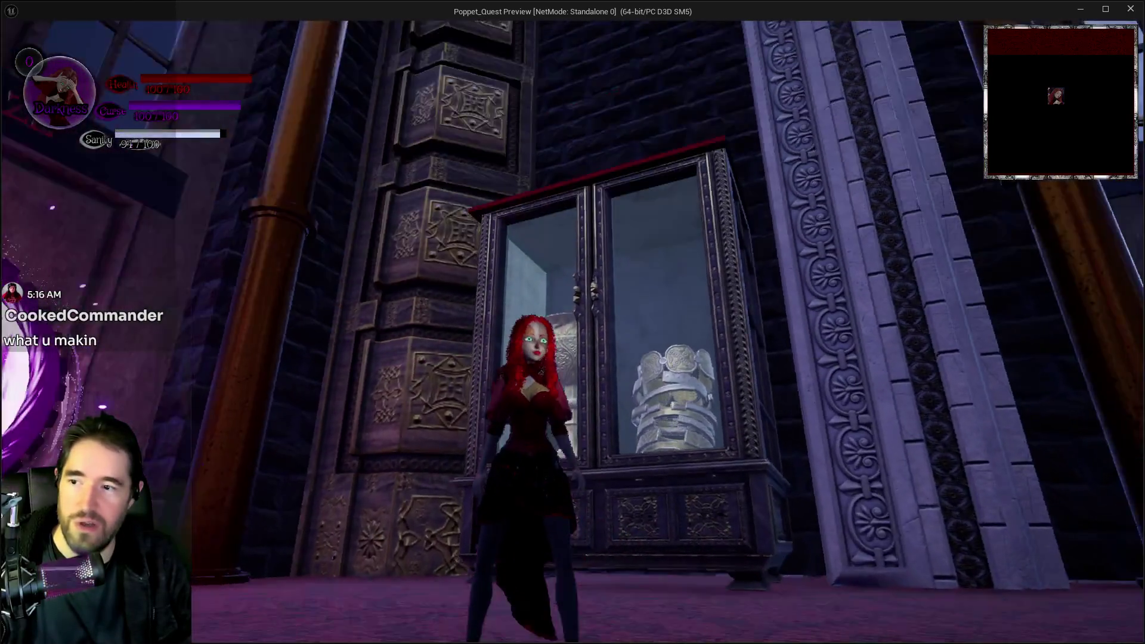
key("w")
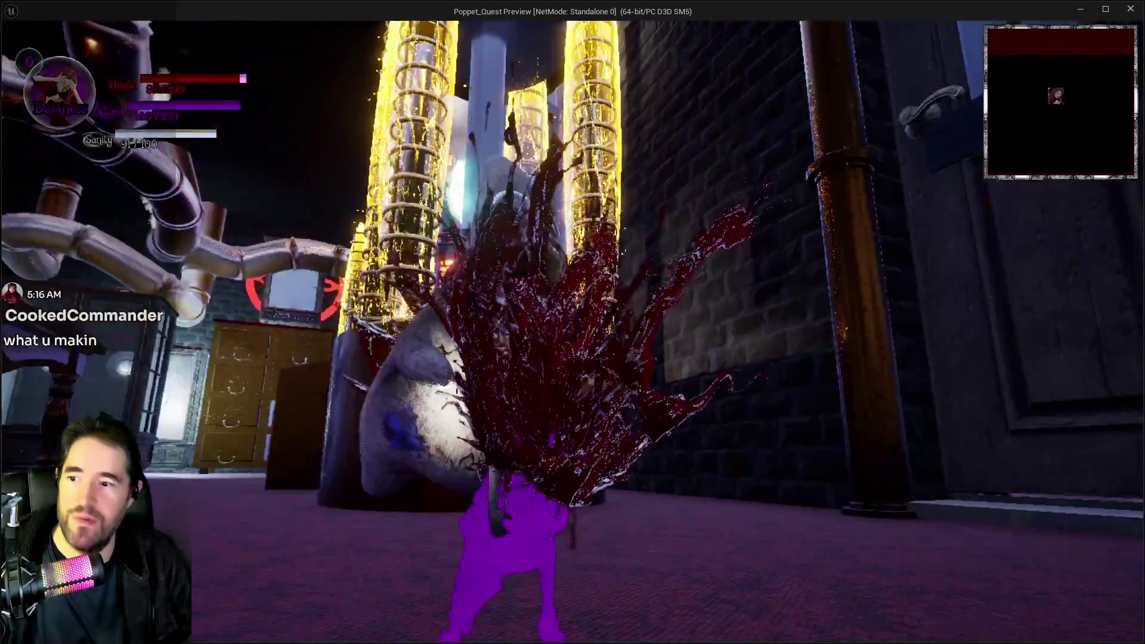
key("w")
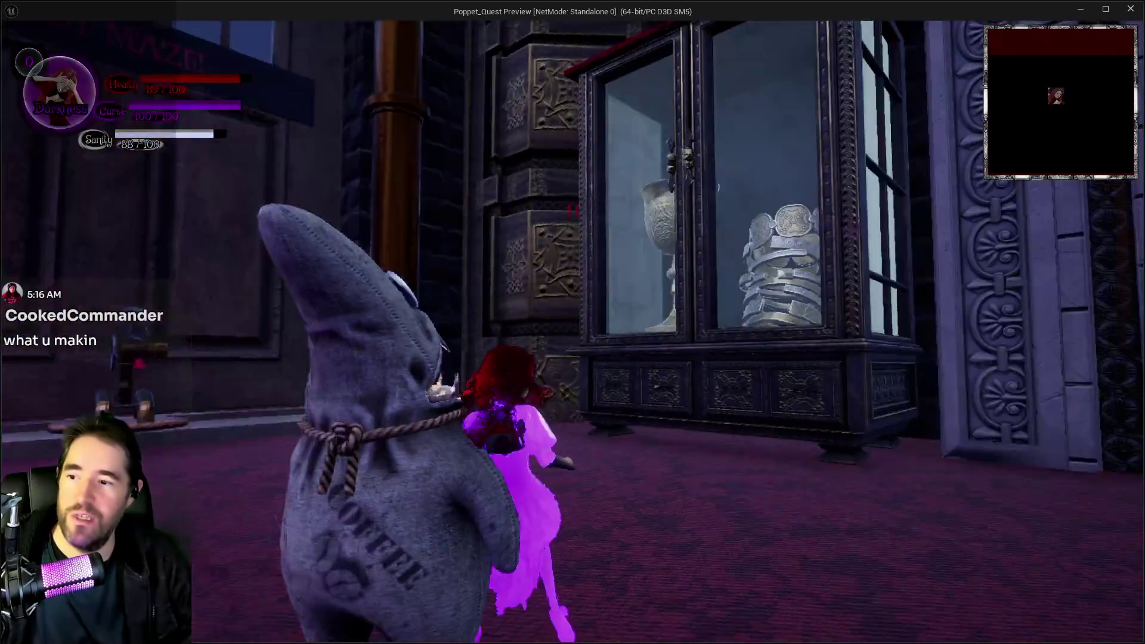
key("w")
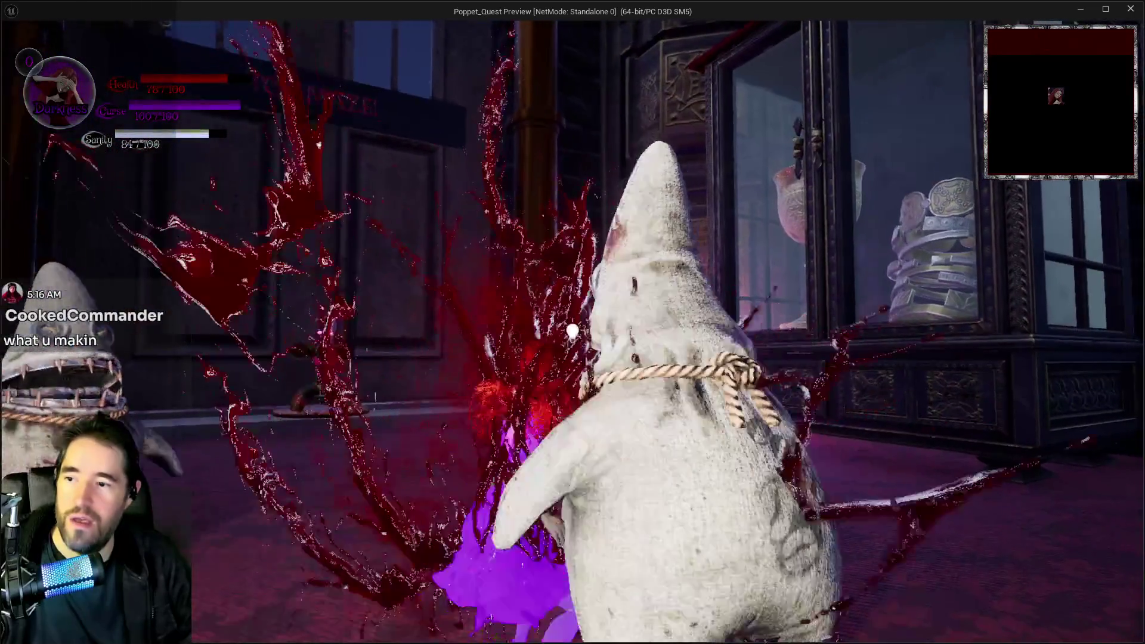
key("w")
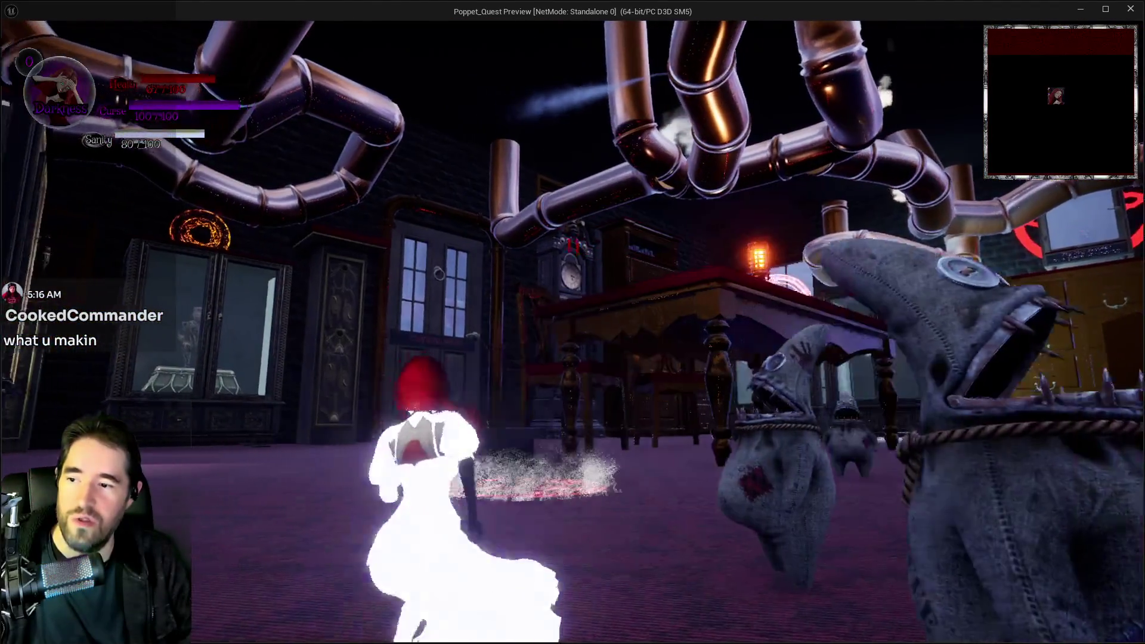
Fight the plush enemies by the door, then head past the clock toward the Carnival Room door
key("w")
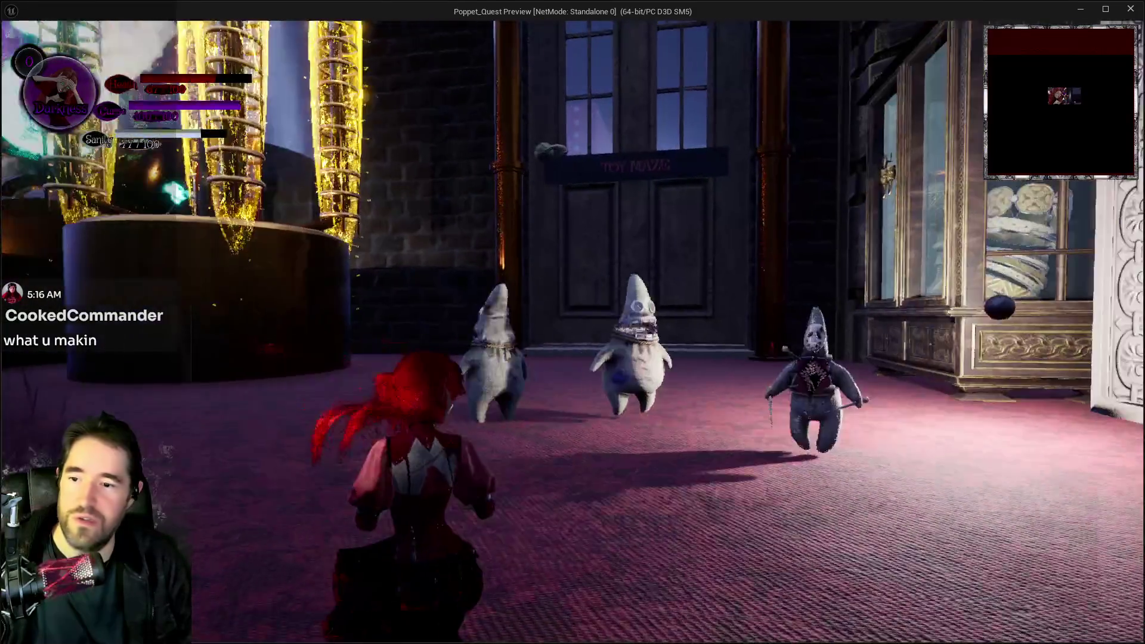
key("w")
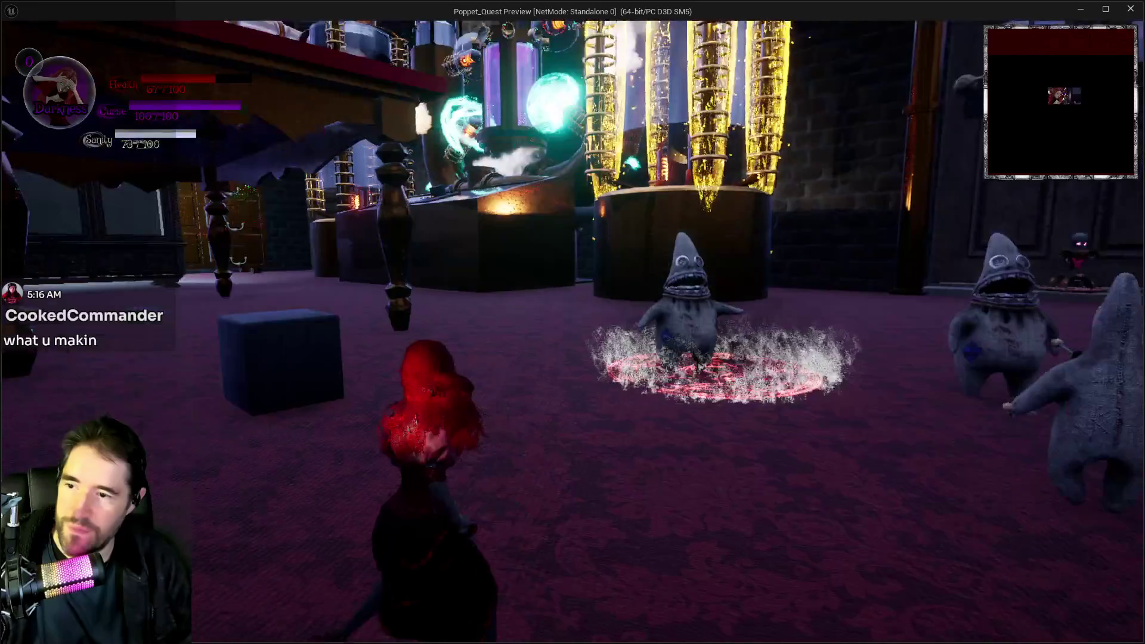
key("w")
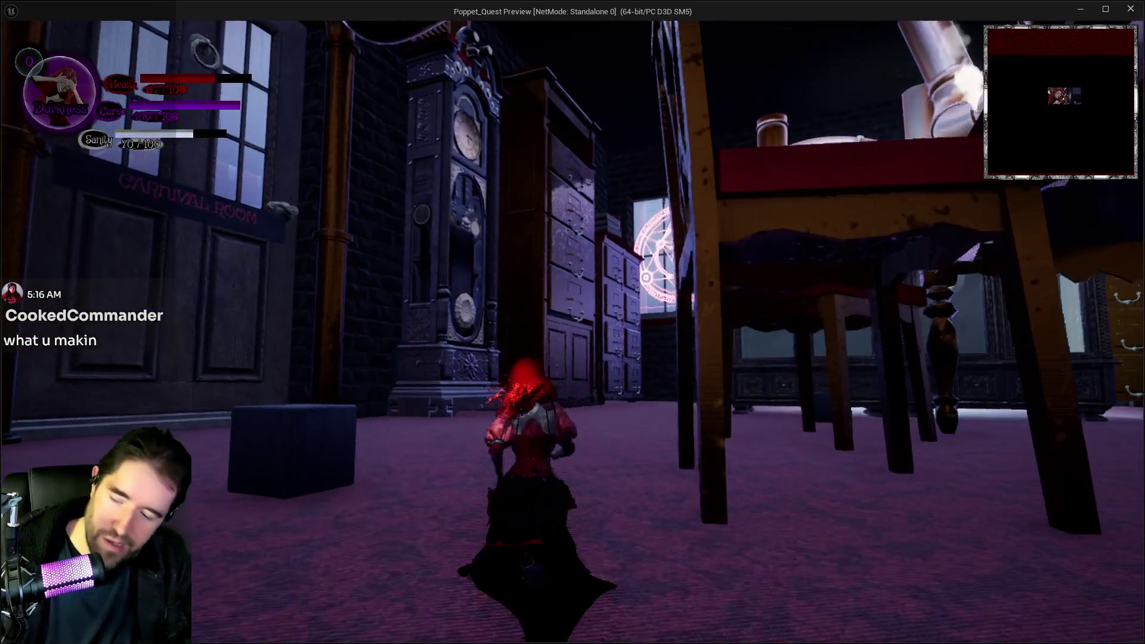
key("w")
key("a")
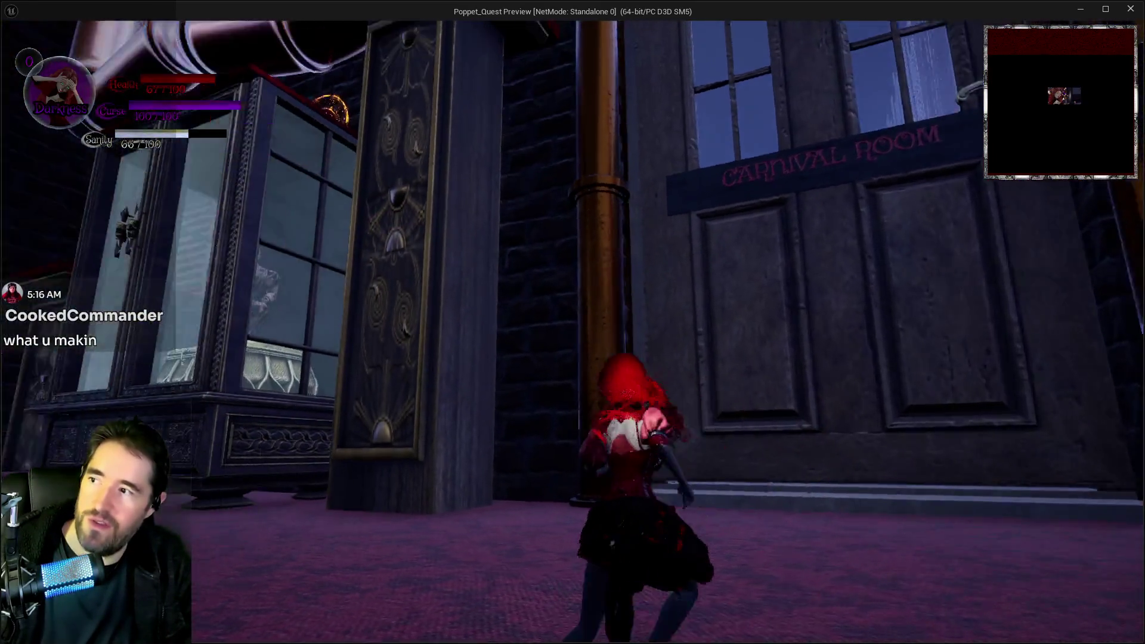
key("Escape")
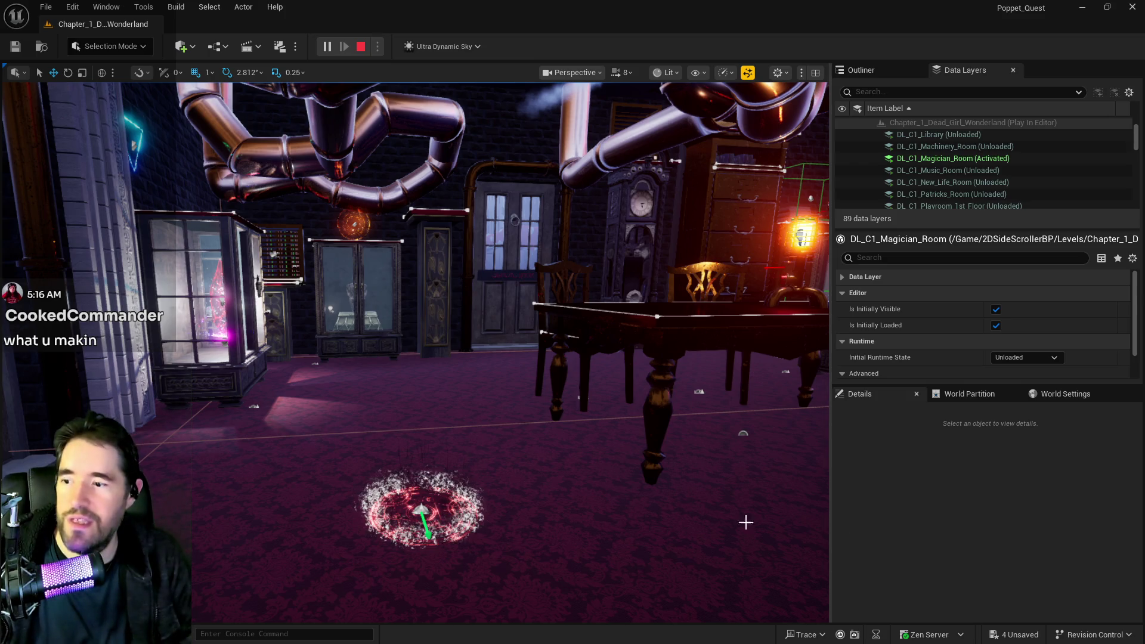
key("alt+Tab")
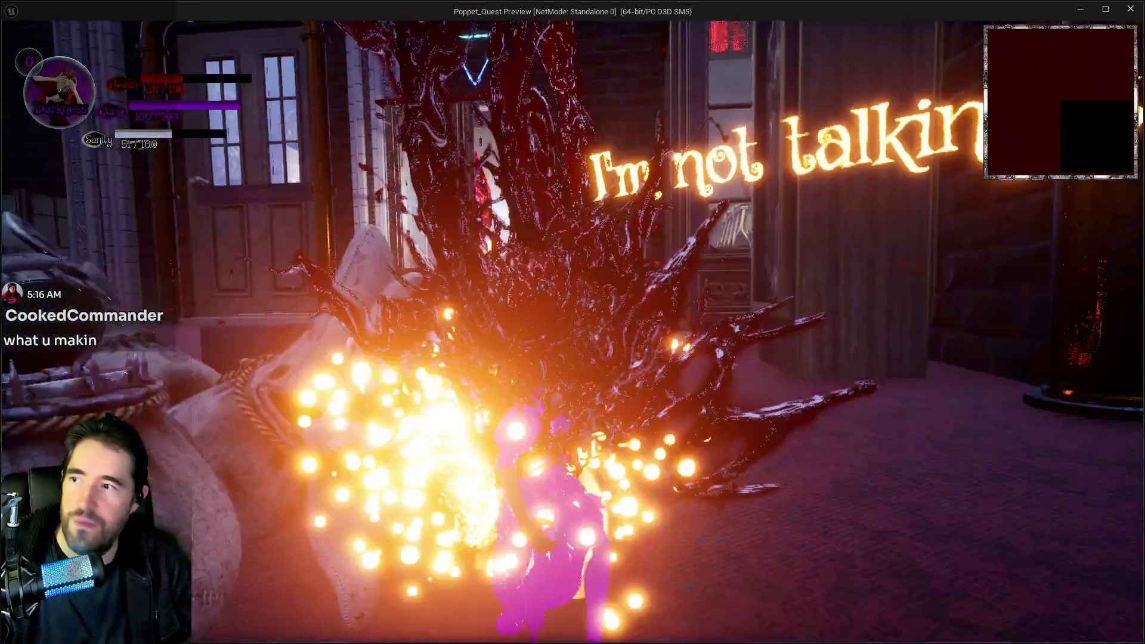
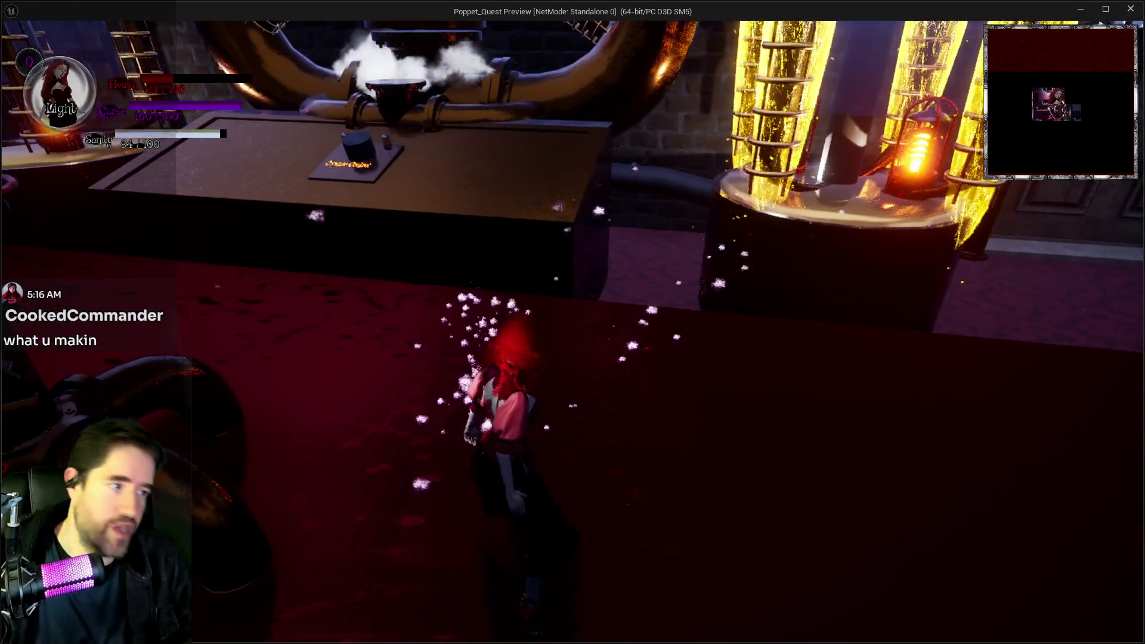
Open and close the tarot card menu three times before returning to play
key("Tab")
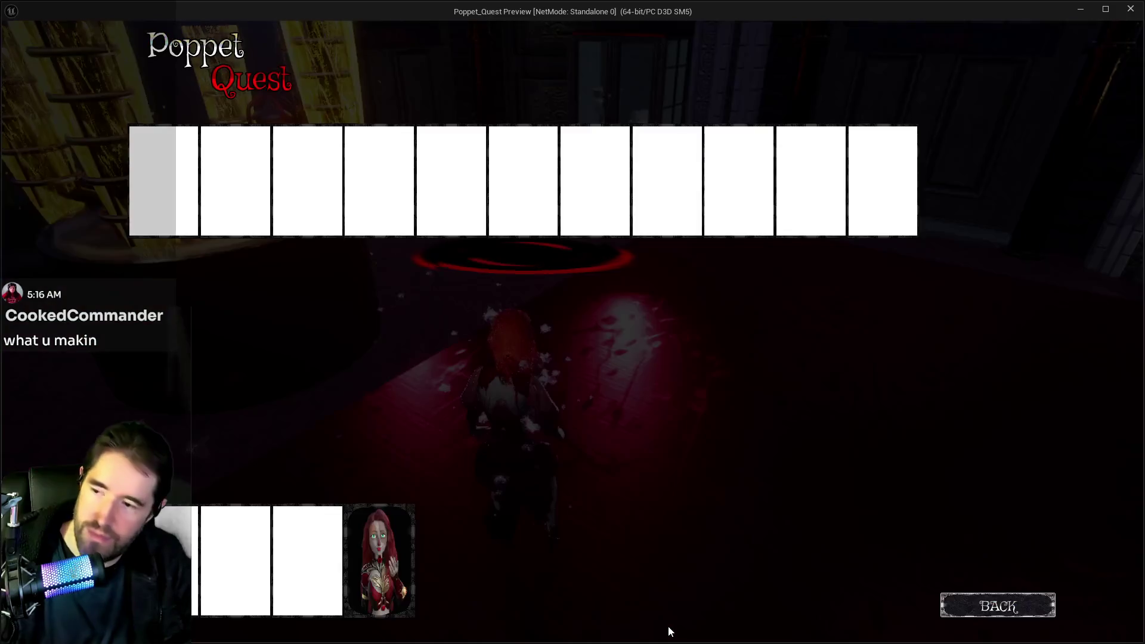
left_click(382, 570)
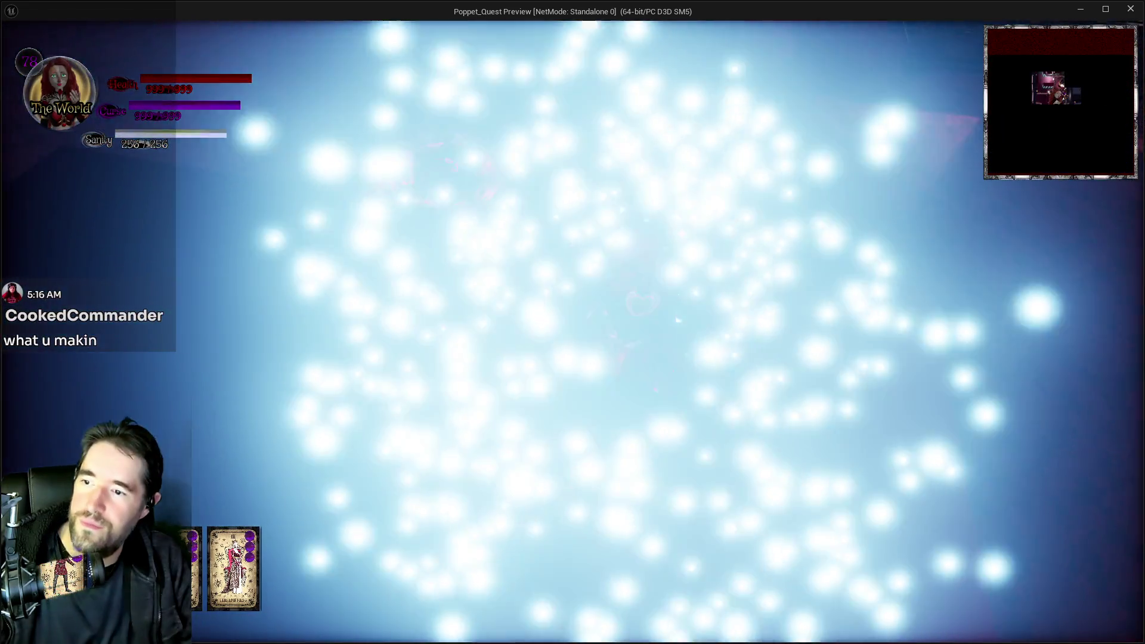
key("Tab")
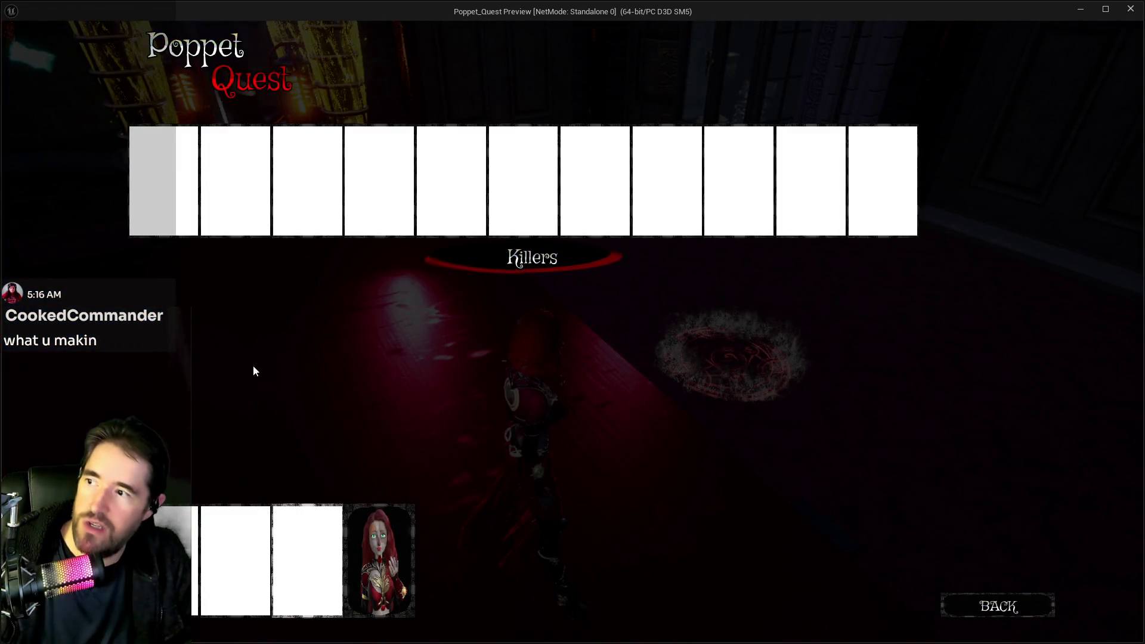
left_click(943, 607)
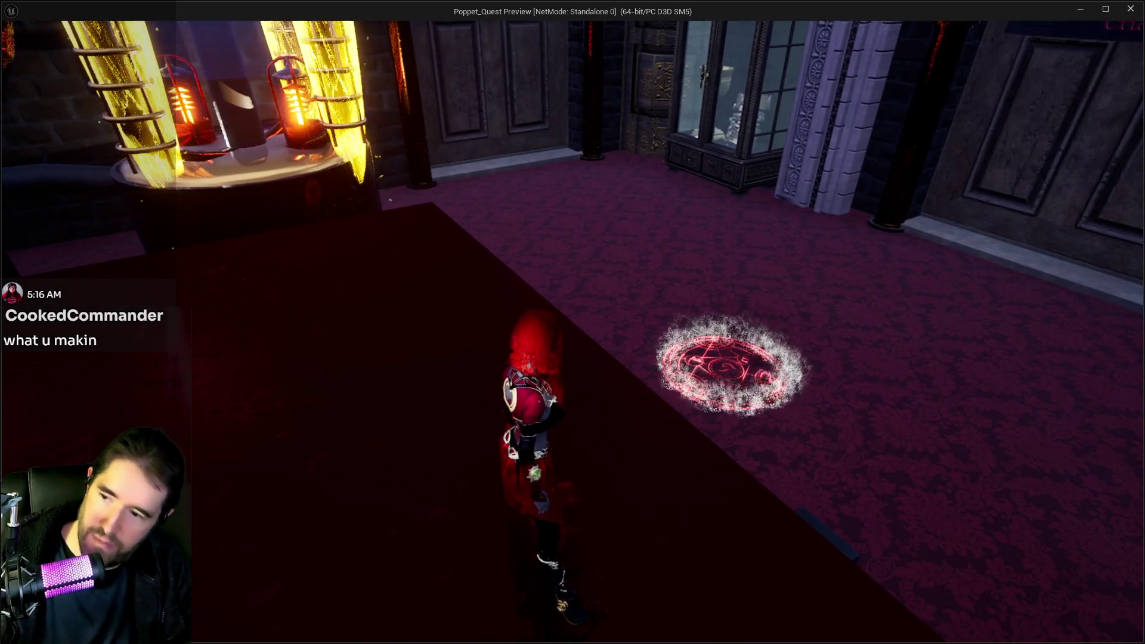
key("Tab")
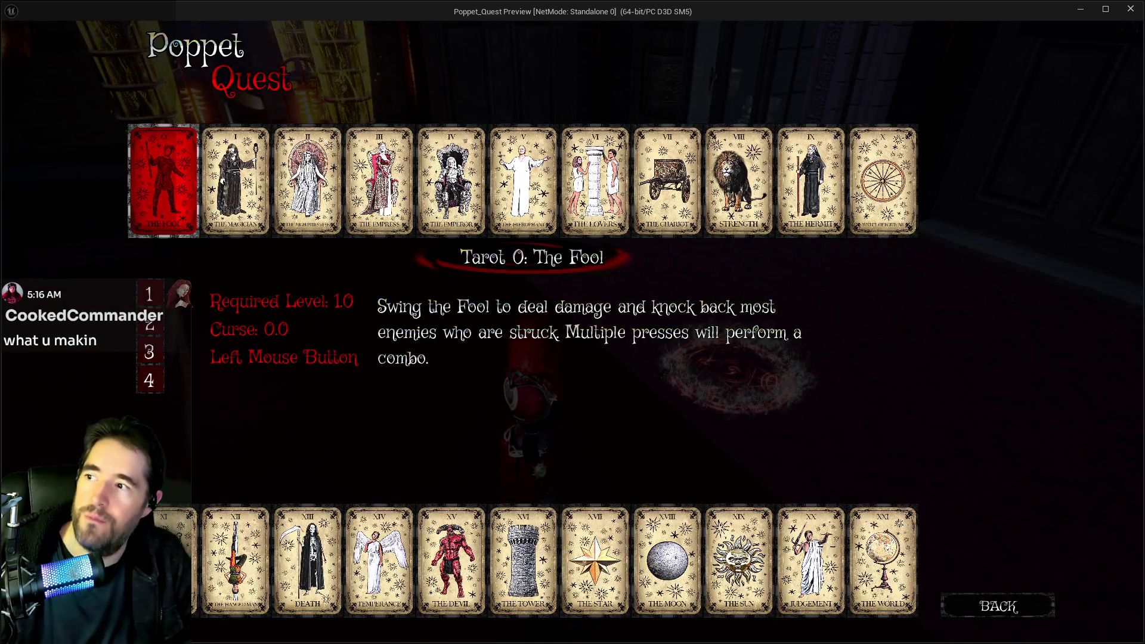
key("Tab")
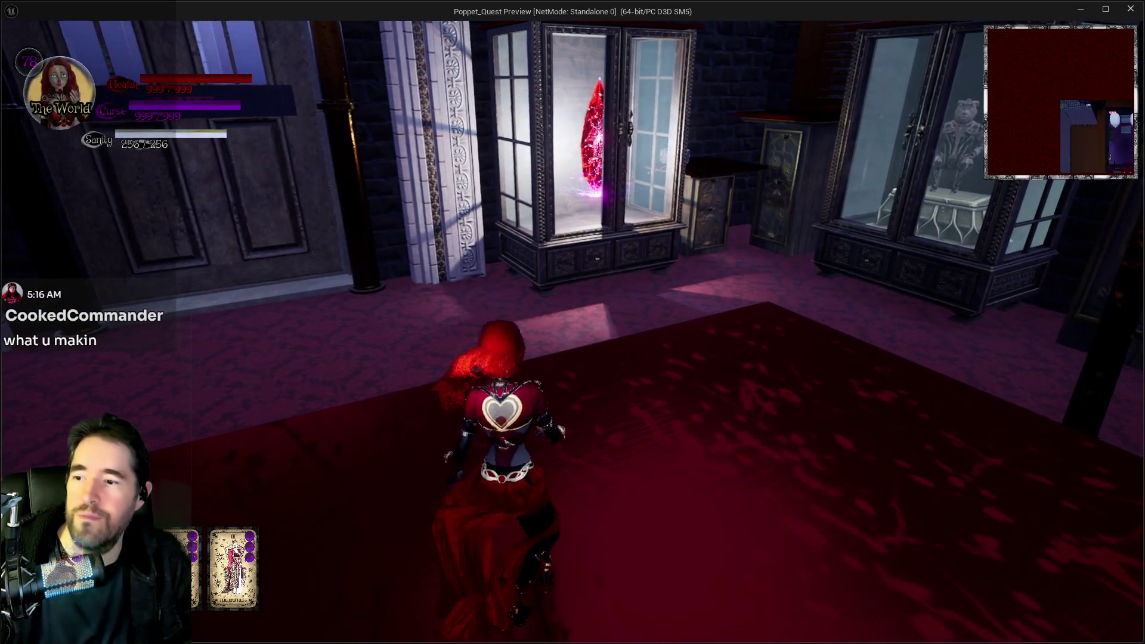
Smash the sack enemies with the giant mallet
key("w")
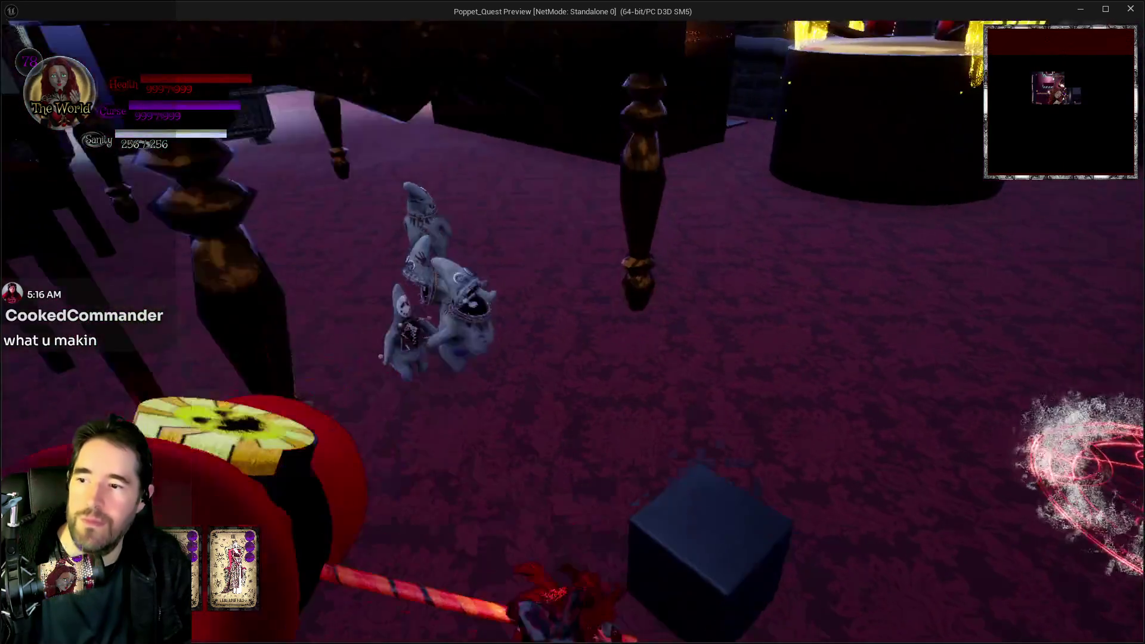
key("s")
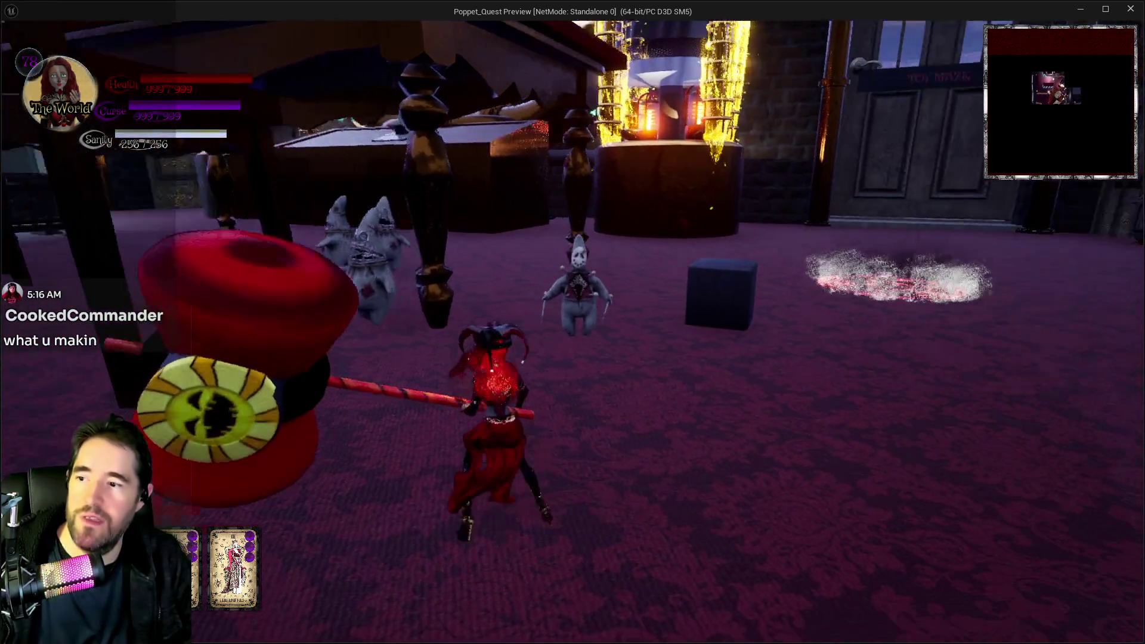
key("w")
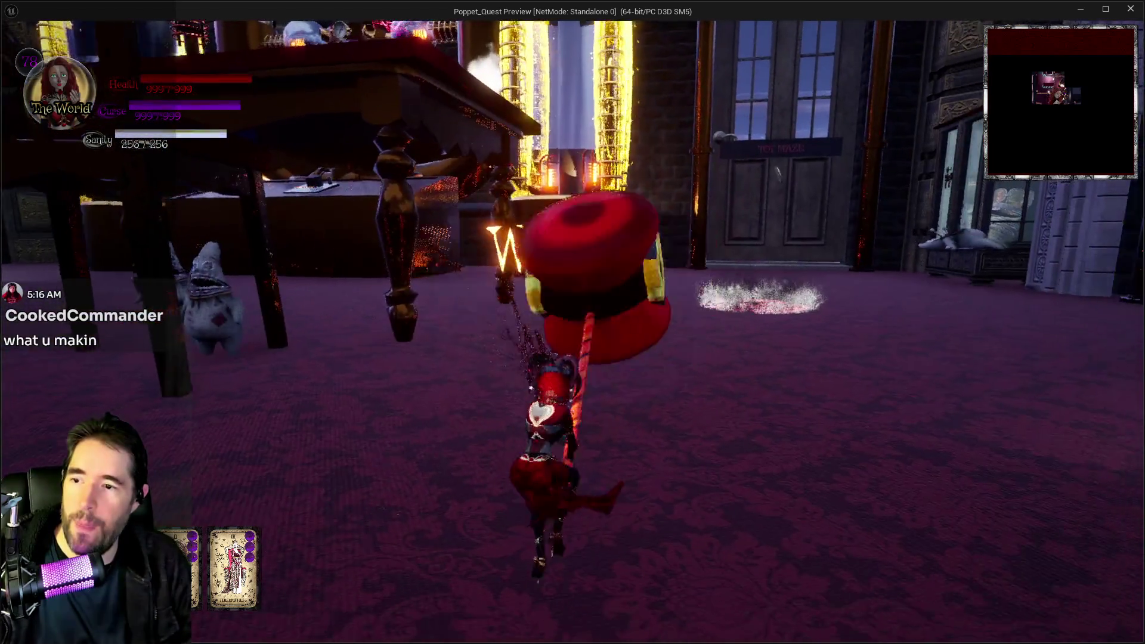
key("w")
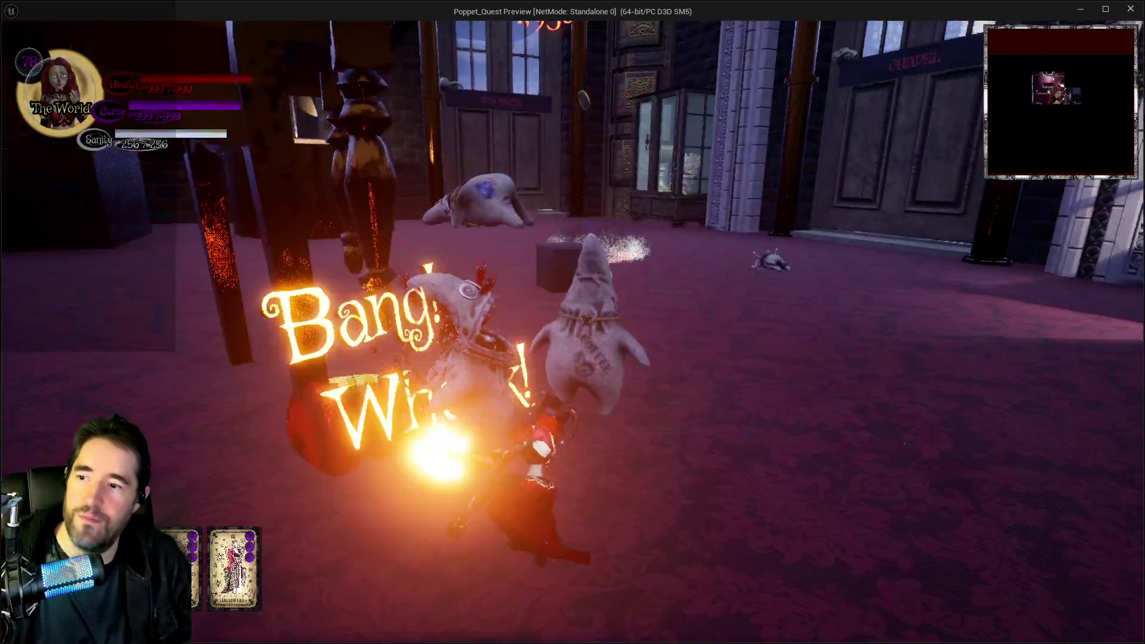
left_click(573, 322)
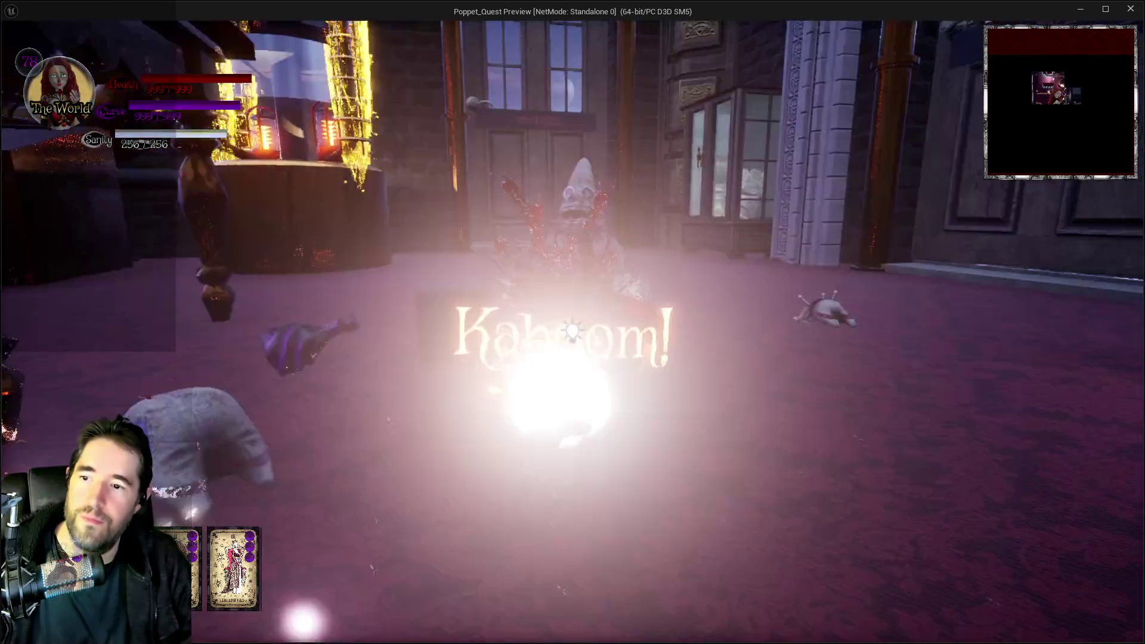
Run into the purple portal, pause the game, and bring the Kick stream dashboard forward
key("w")
key("Escape")
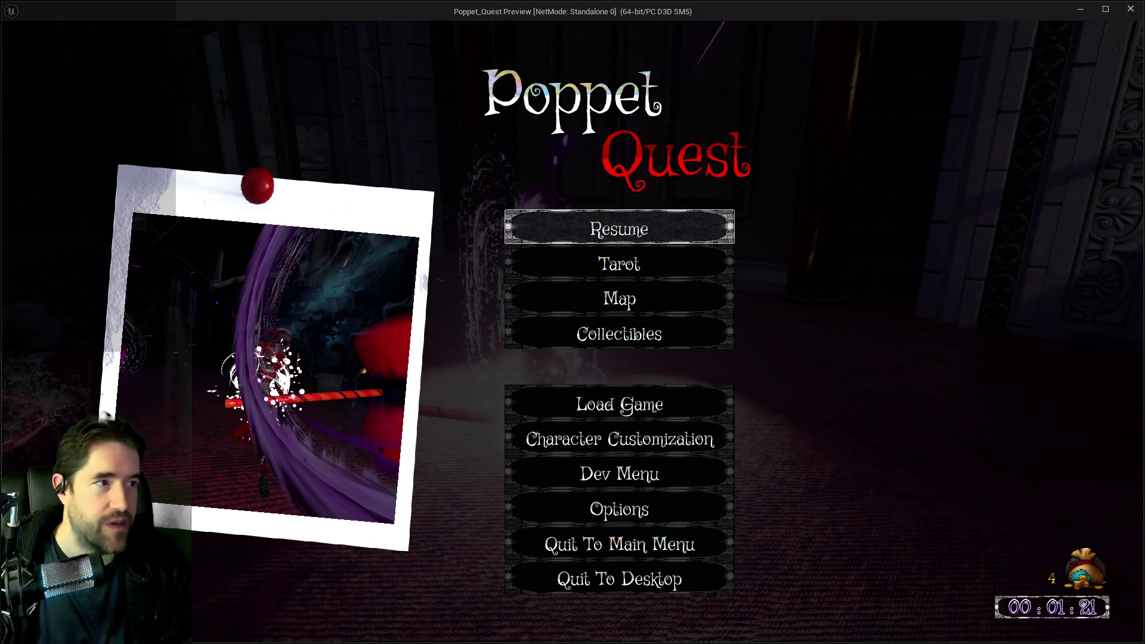
key("alt+Tab")
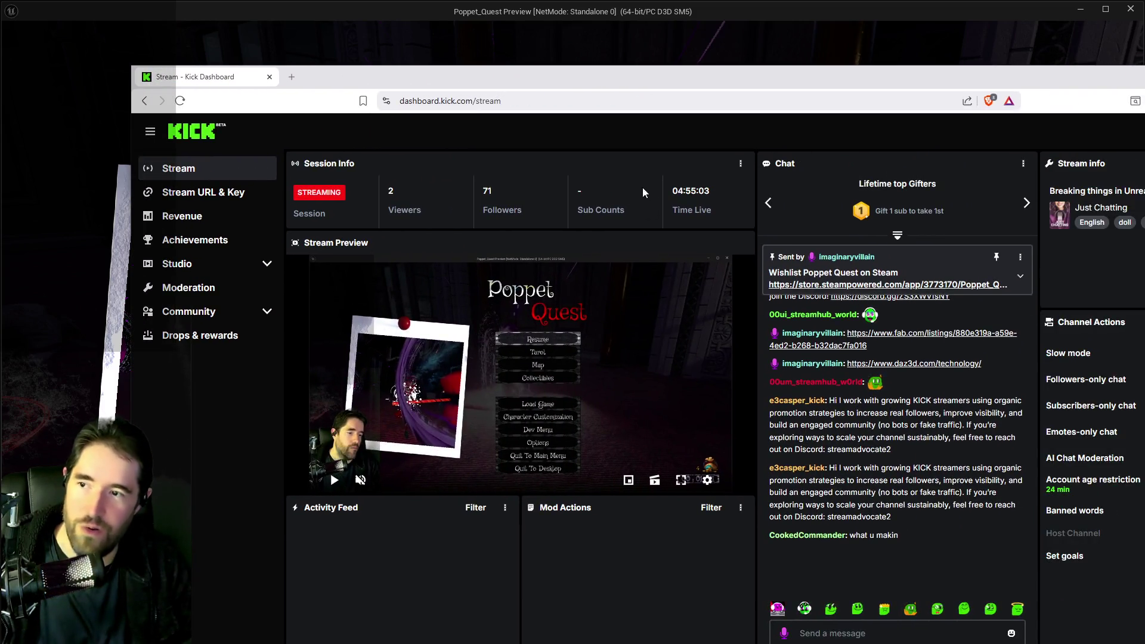
left_click_drag(831, 92, 1144, 96)
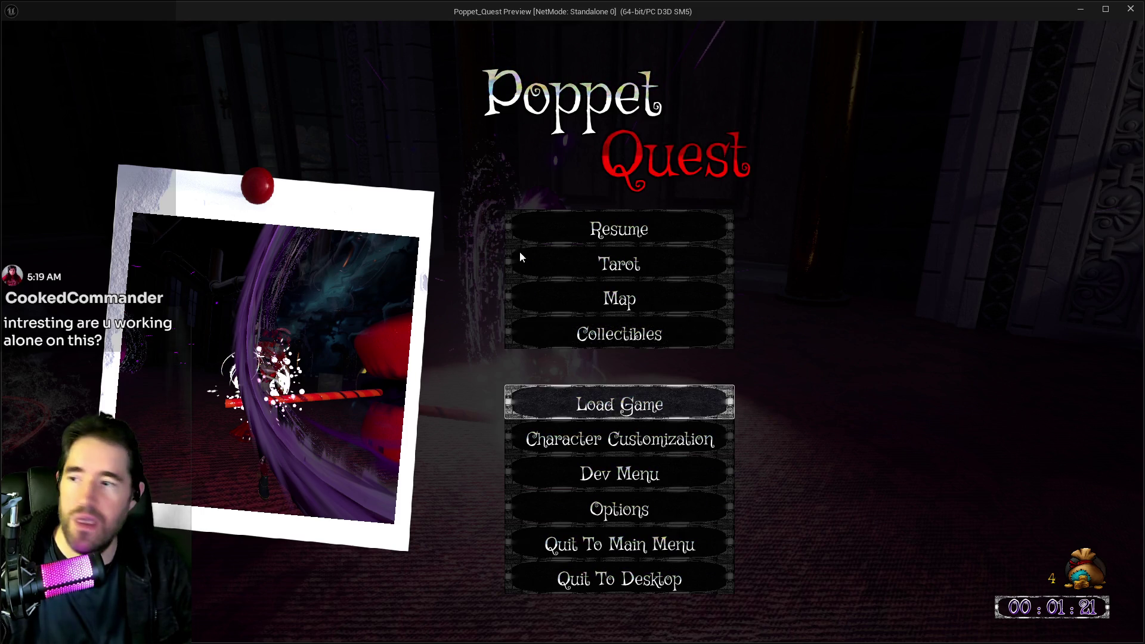
left_click(556, 230)
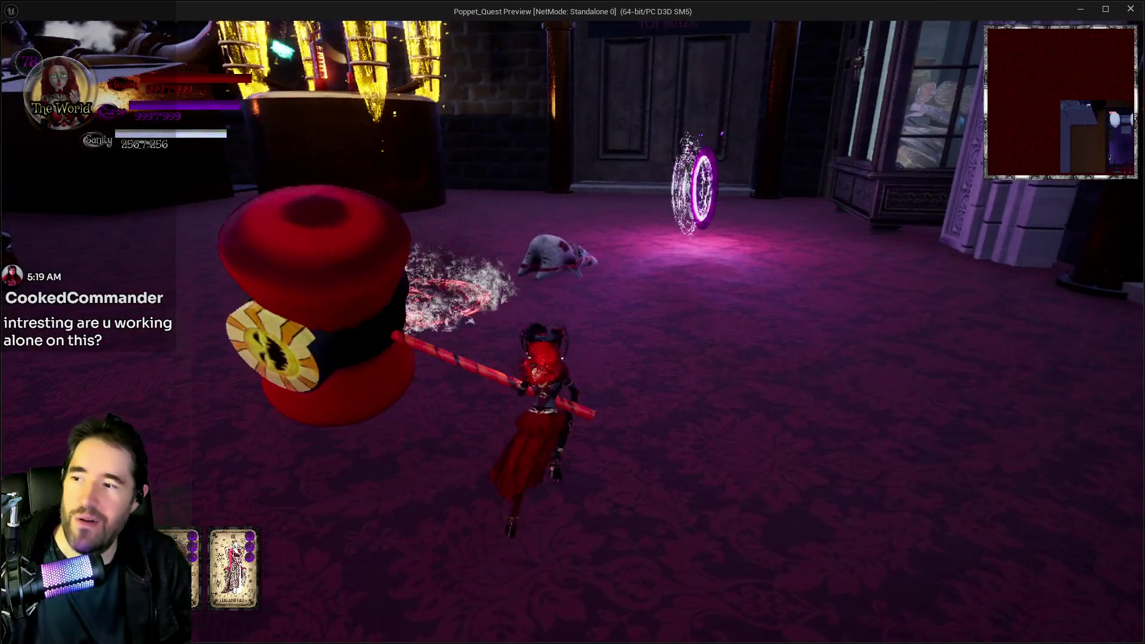
Equip The Magician tarot and fling the black cubes at the sack enemies
key("Tab")
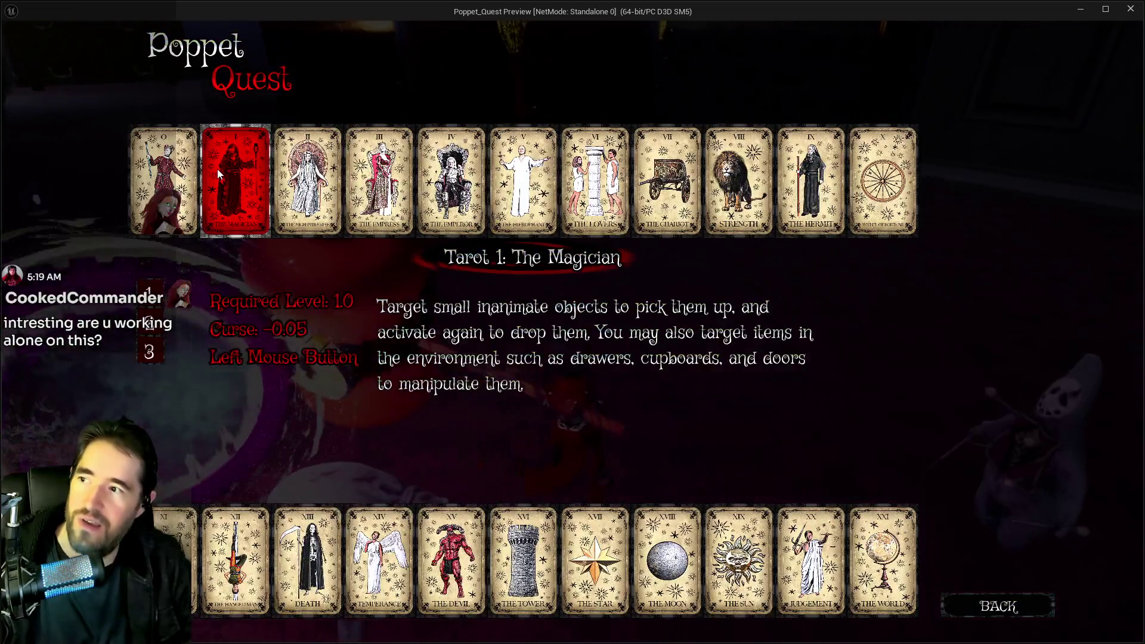
key("Tab")
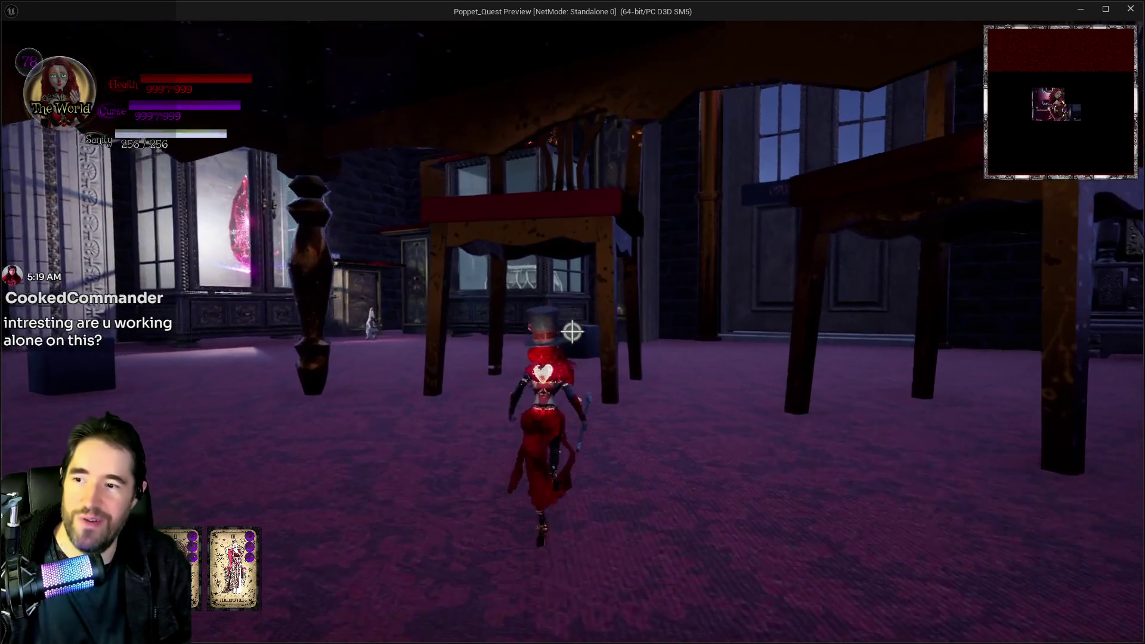
left_click(572, 331)
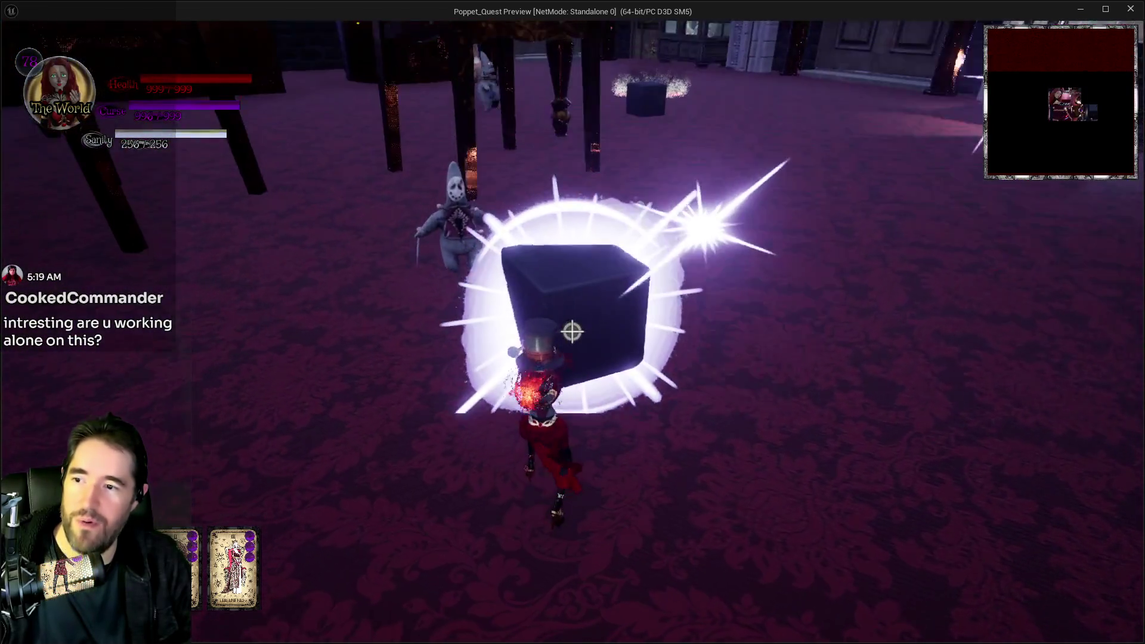
left_click(572, 331)
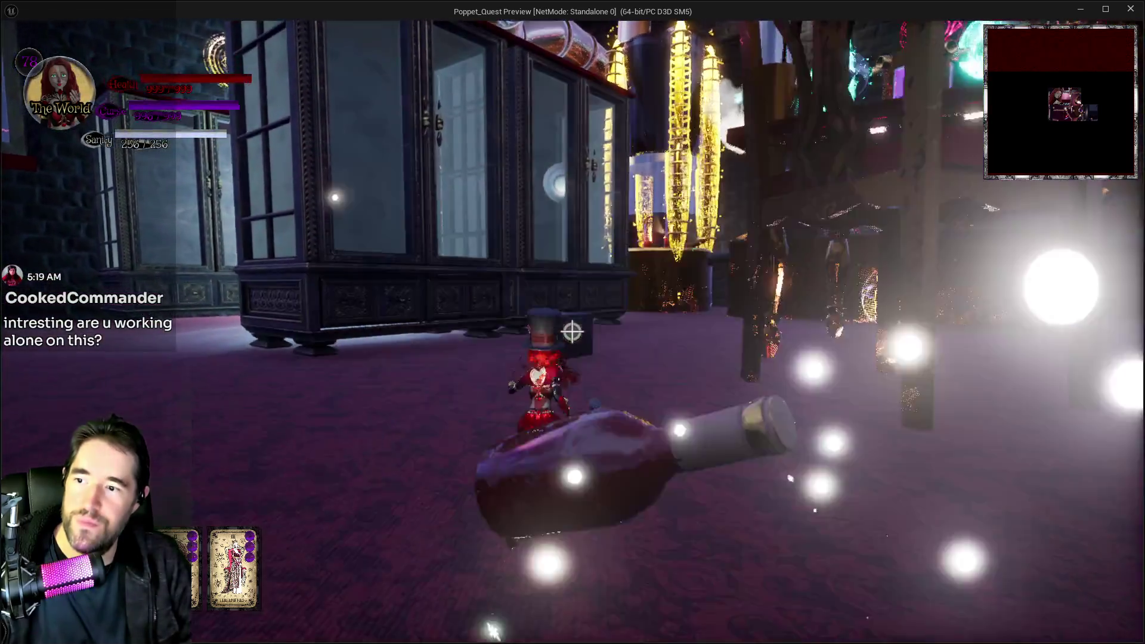
left_click(572, 332)
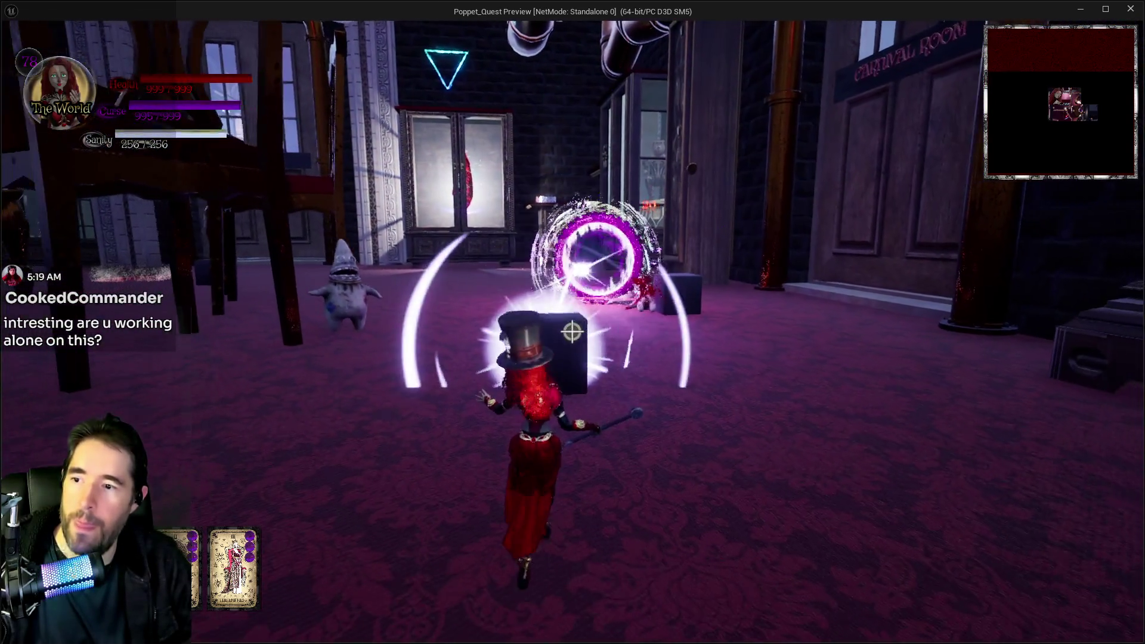
left_click(572, 331)
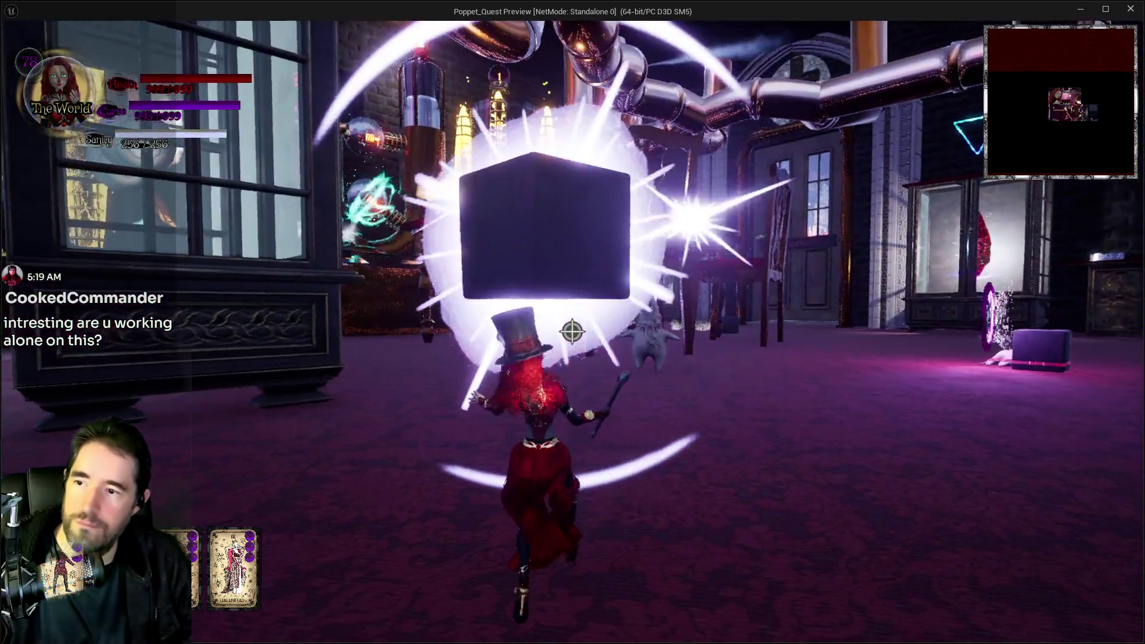
left_click(572, 331)
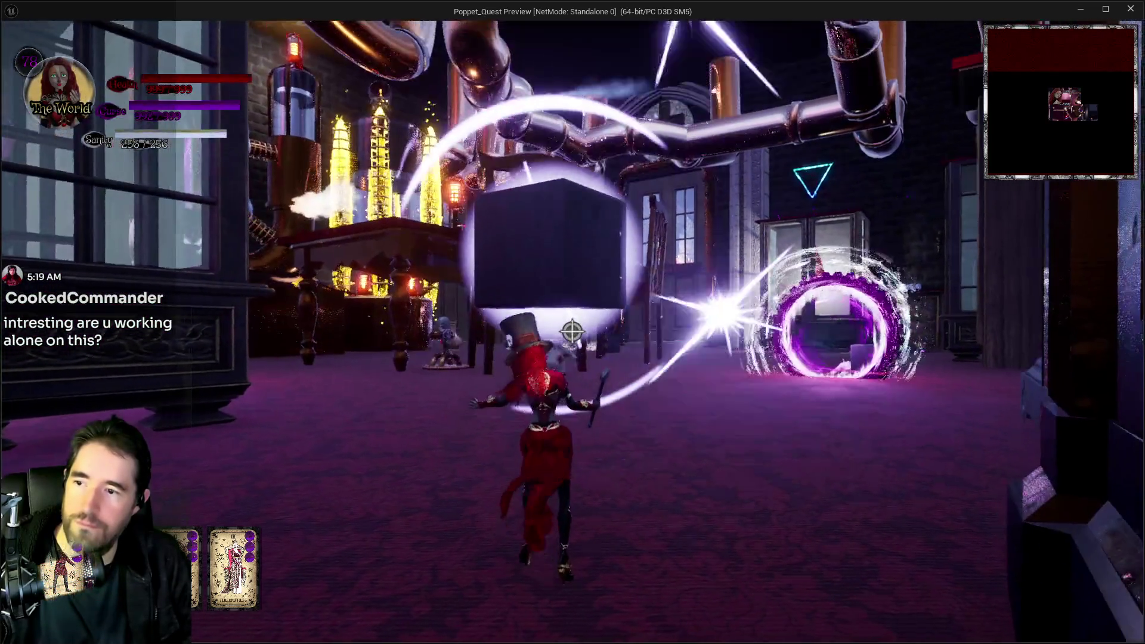
left_click(572, 331)
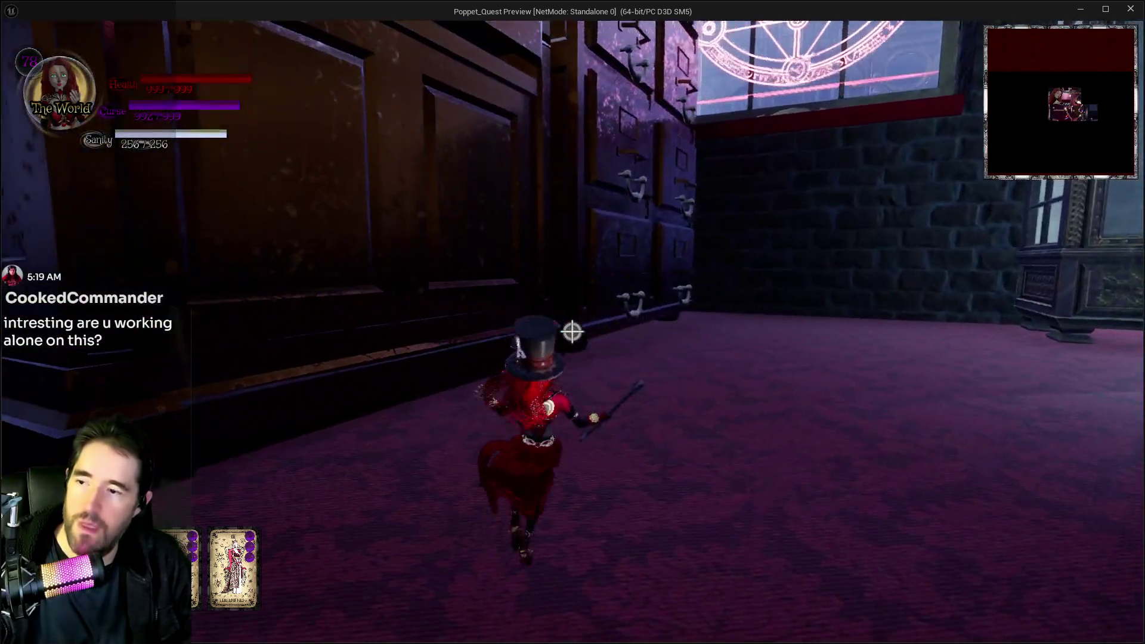
left_click(573, 331)
left_click(572, 331)
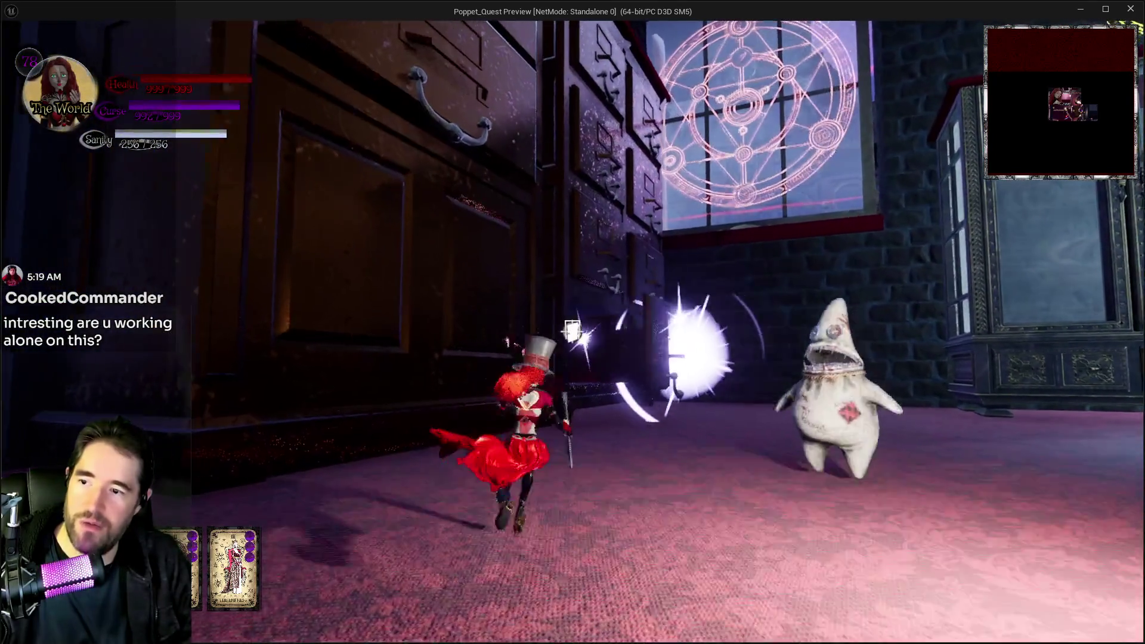
Pop open the cabinet drawers, climb through them, and glide onto the desk
key("w")
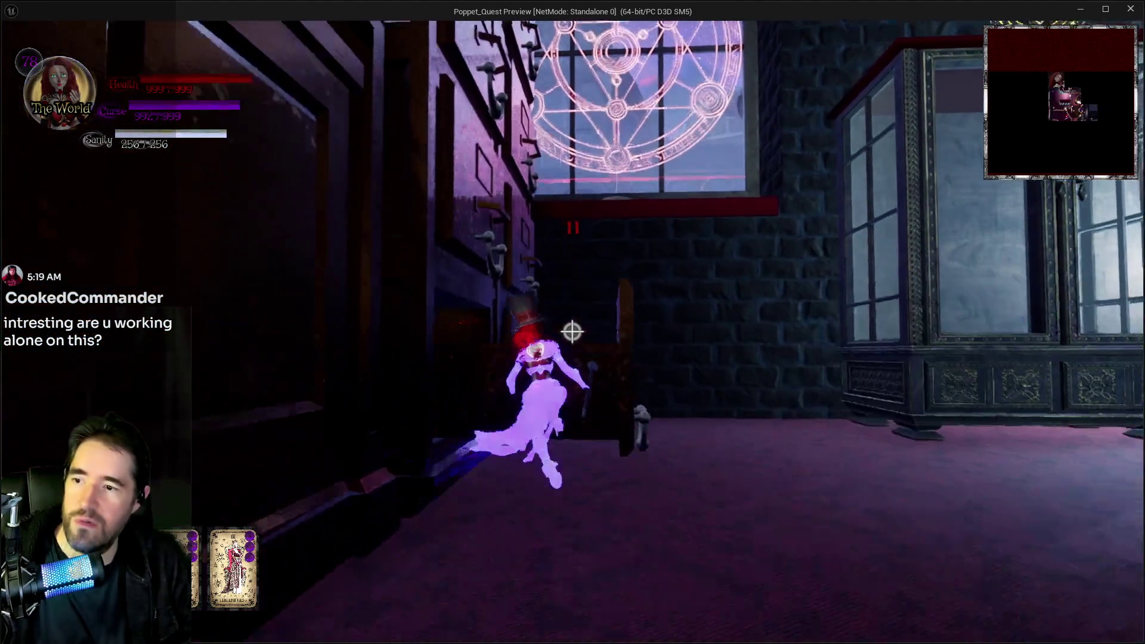
key("space")
key("w")
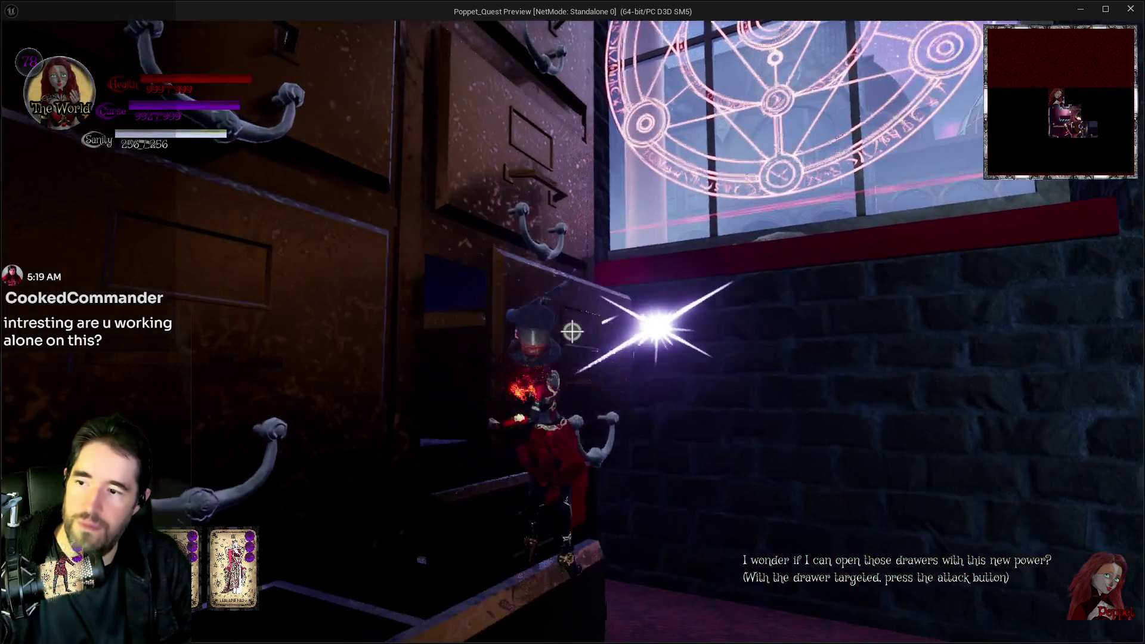
left_click(572, 332)
key("w")
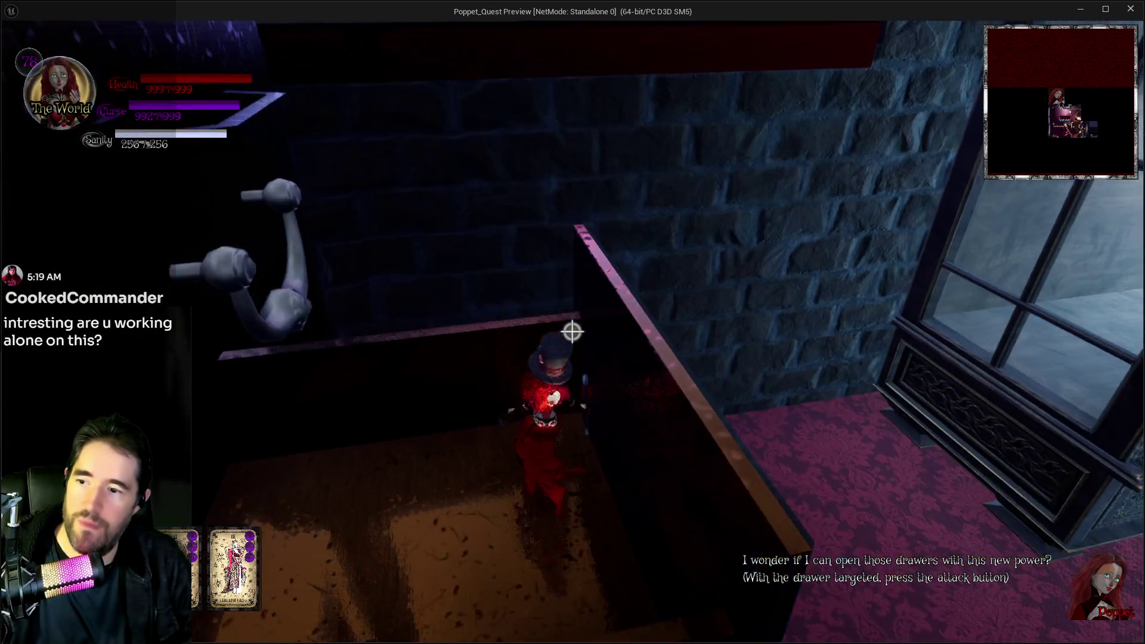
key("space")
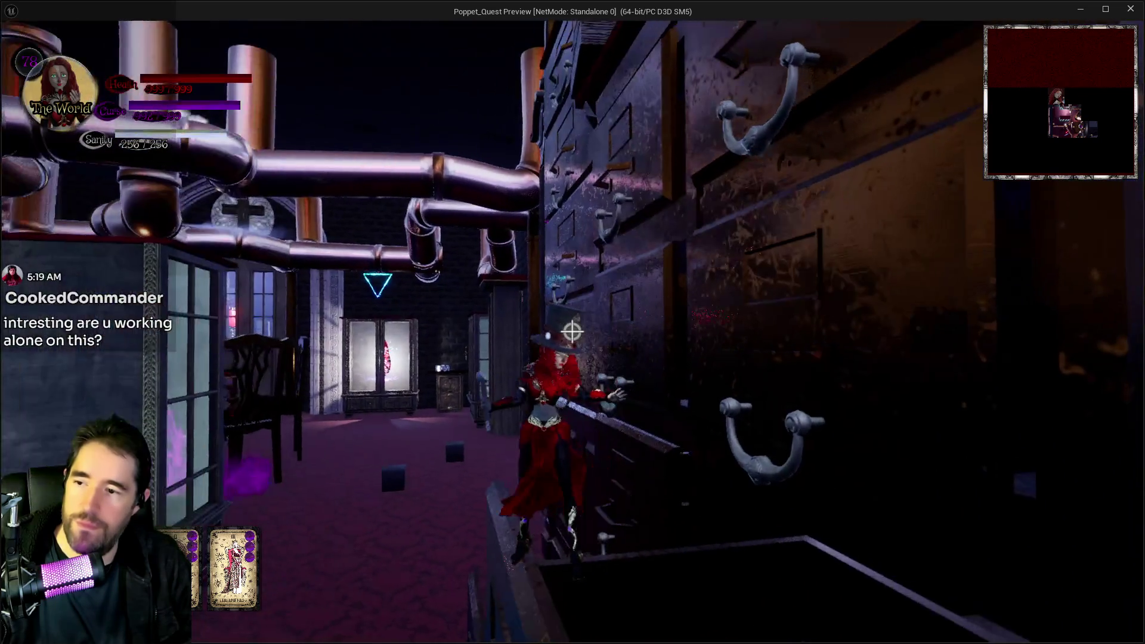
left_click(572, 332)
key("w")
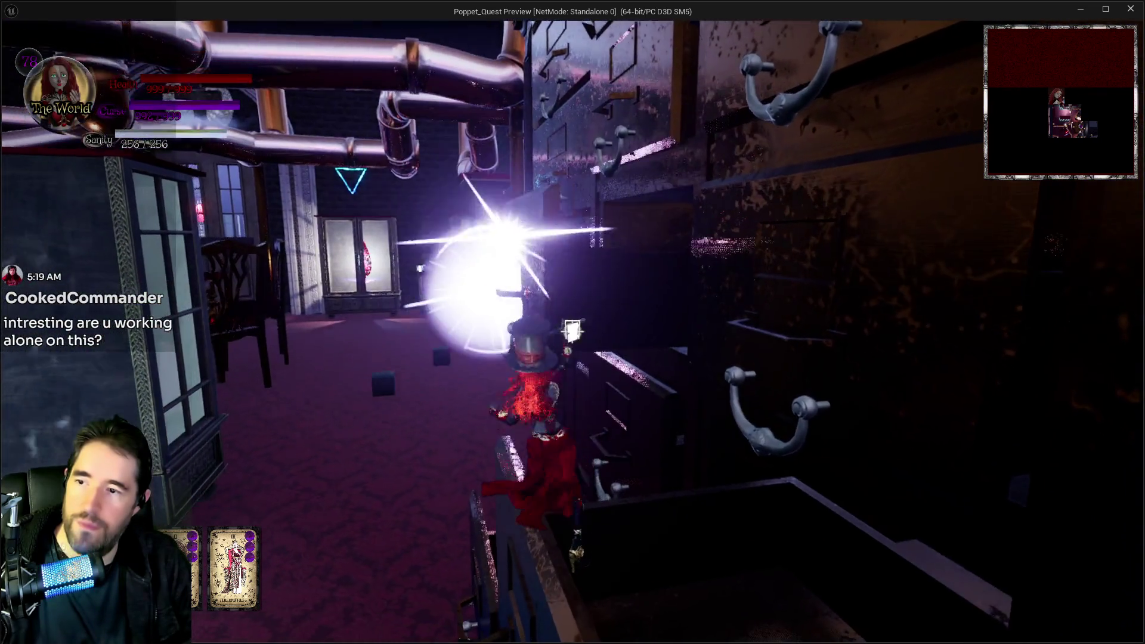
key("w")
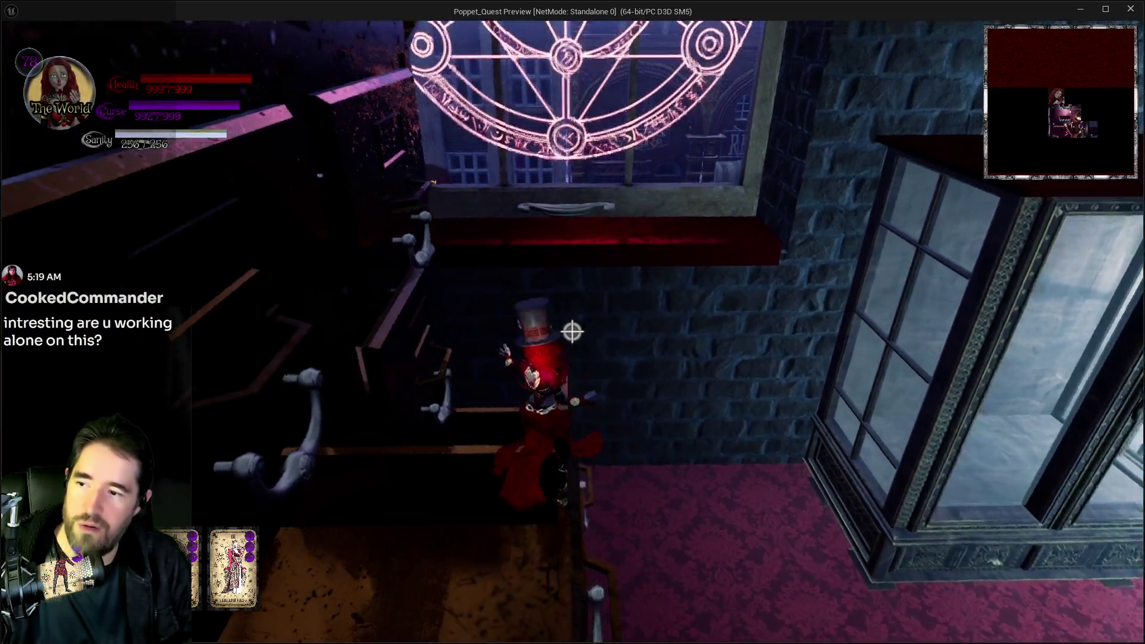
key("w")
key("space")
Glide from the desk over the books and cabinet, then down the hallway
key("w")
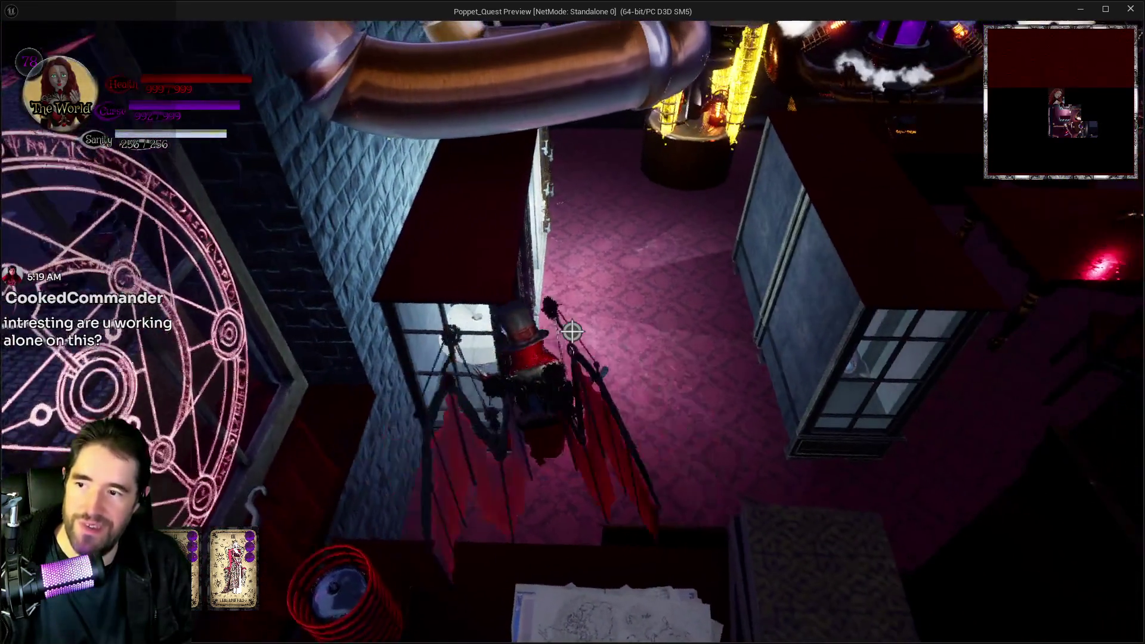
key("w")
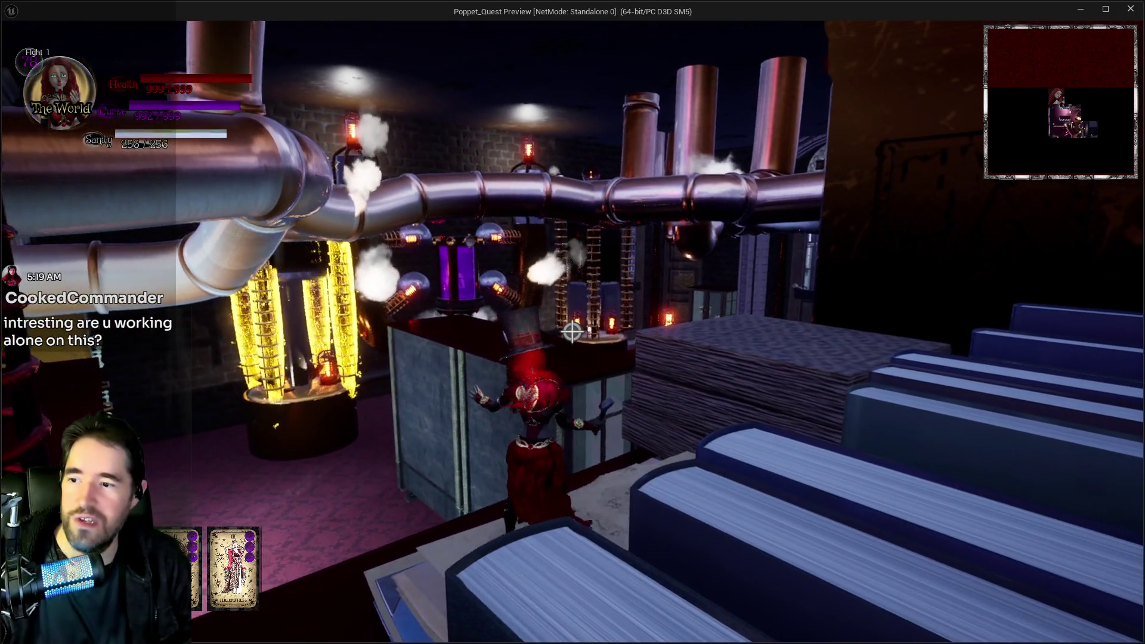
key("space")
key("w")
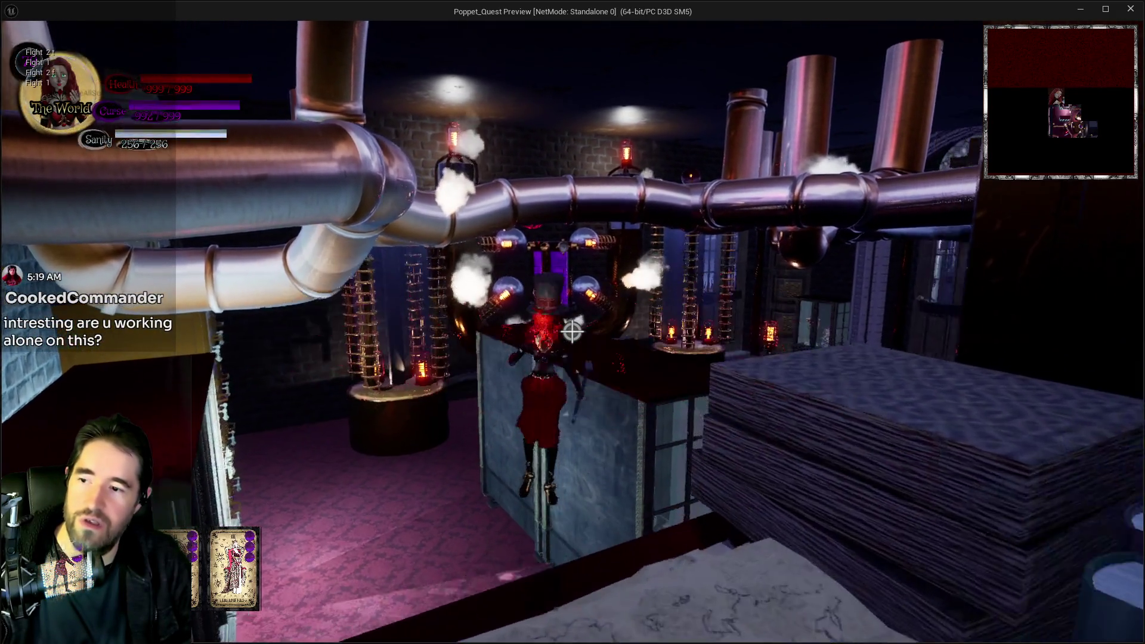
key("w")
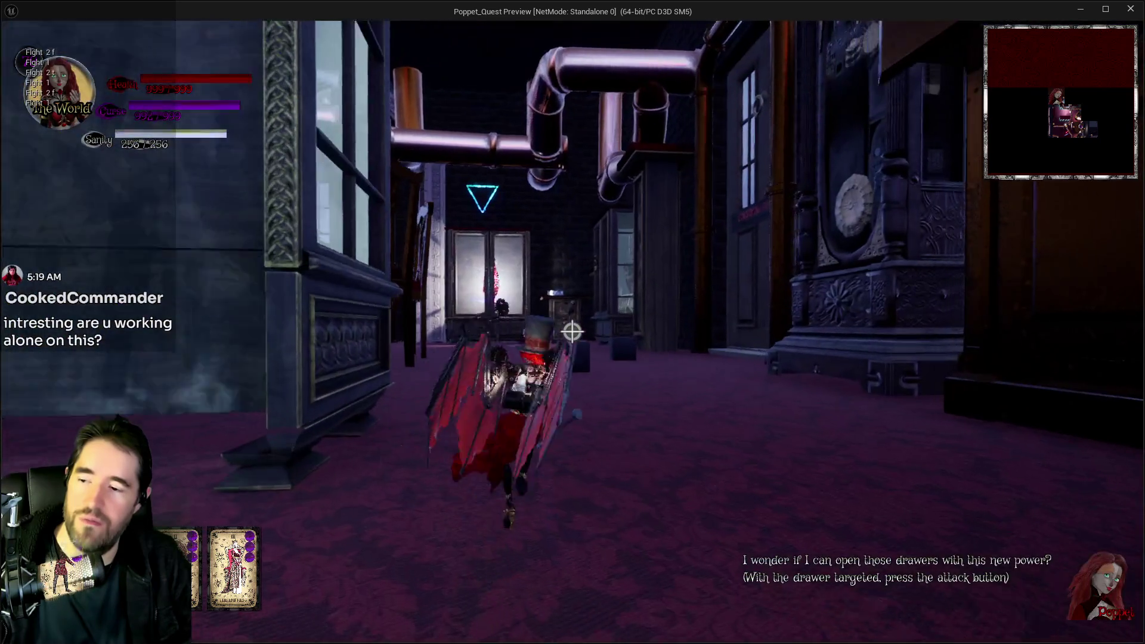
key("w")
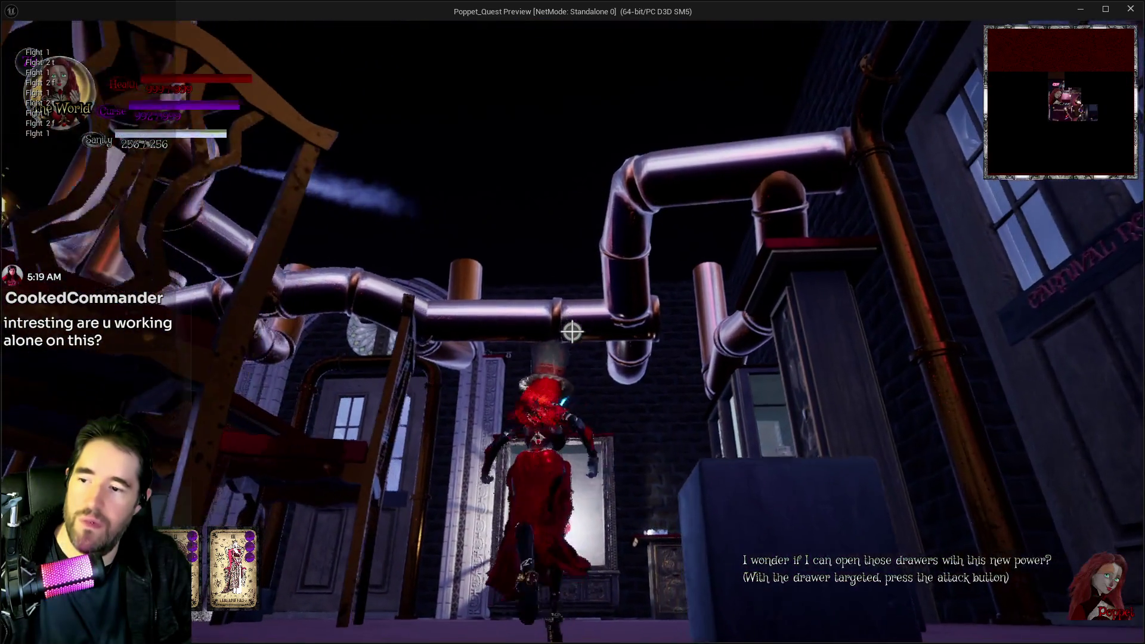
Fly across the lab above the pipes onto the book stack, striking the patterned box top
key("space")
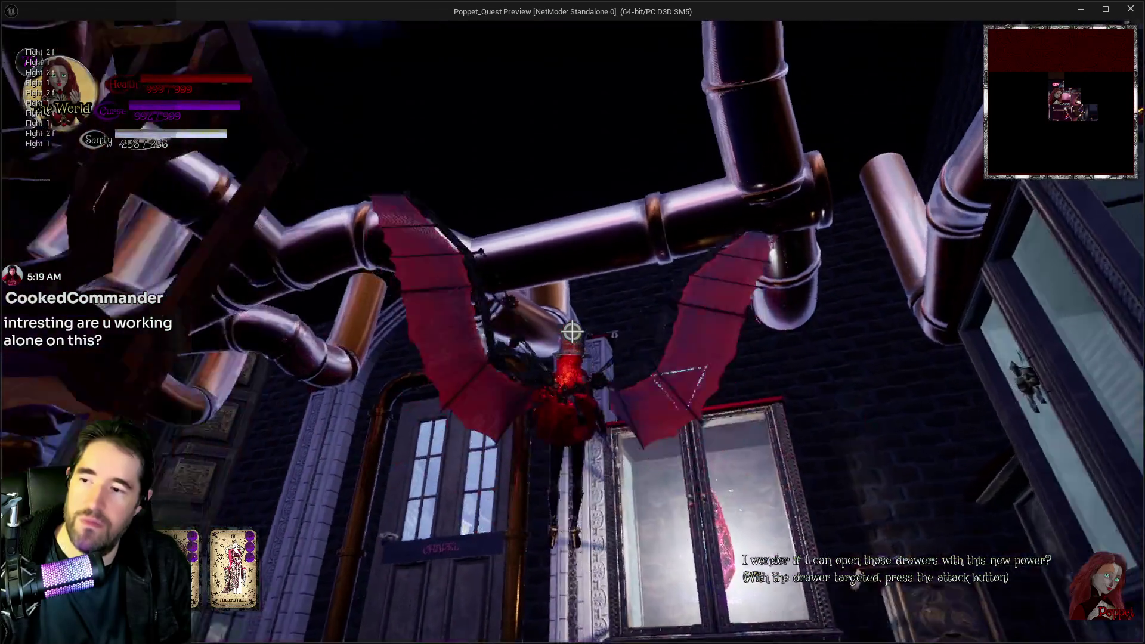
key("w")
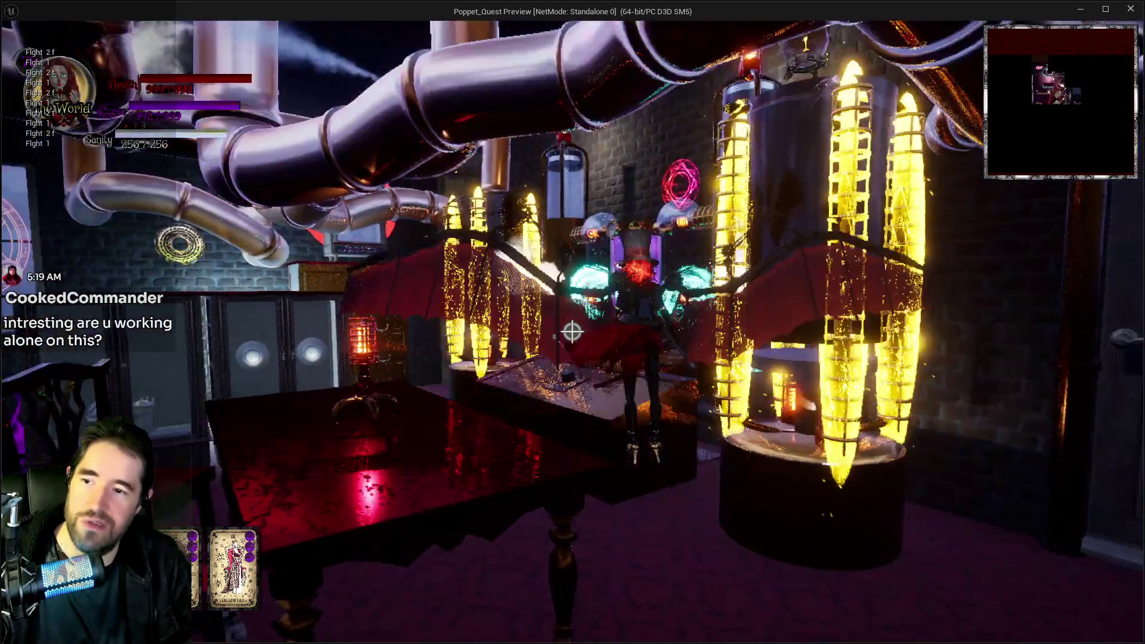
key("space")
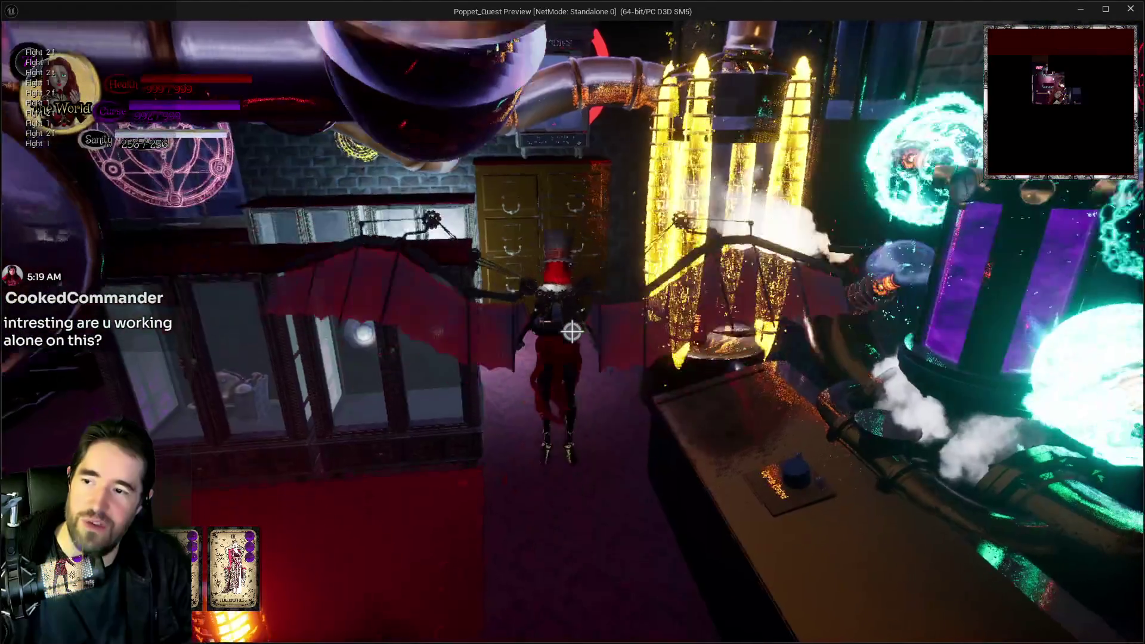
key("space")
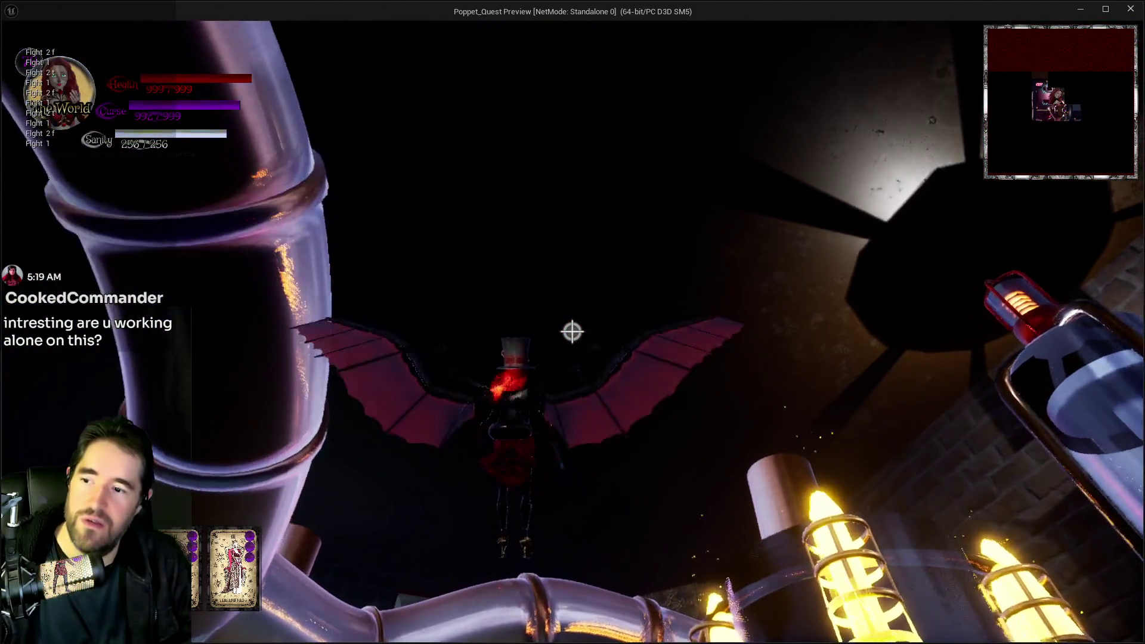
key("space")
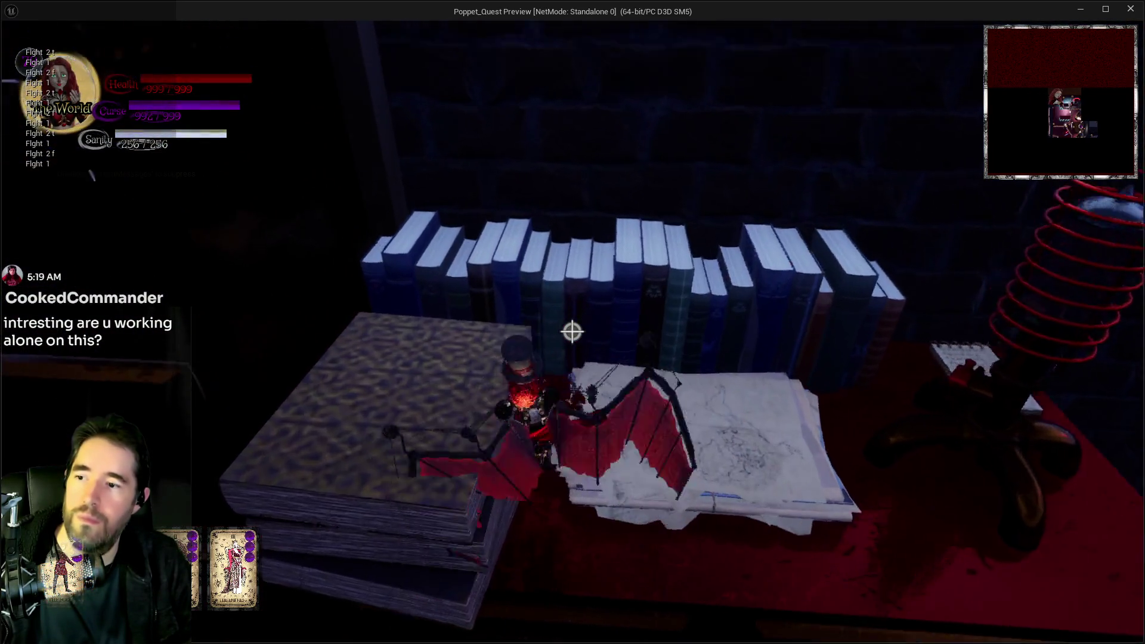
key("space")
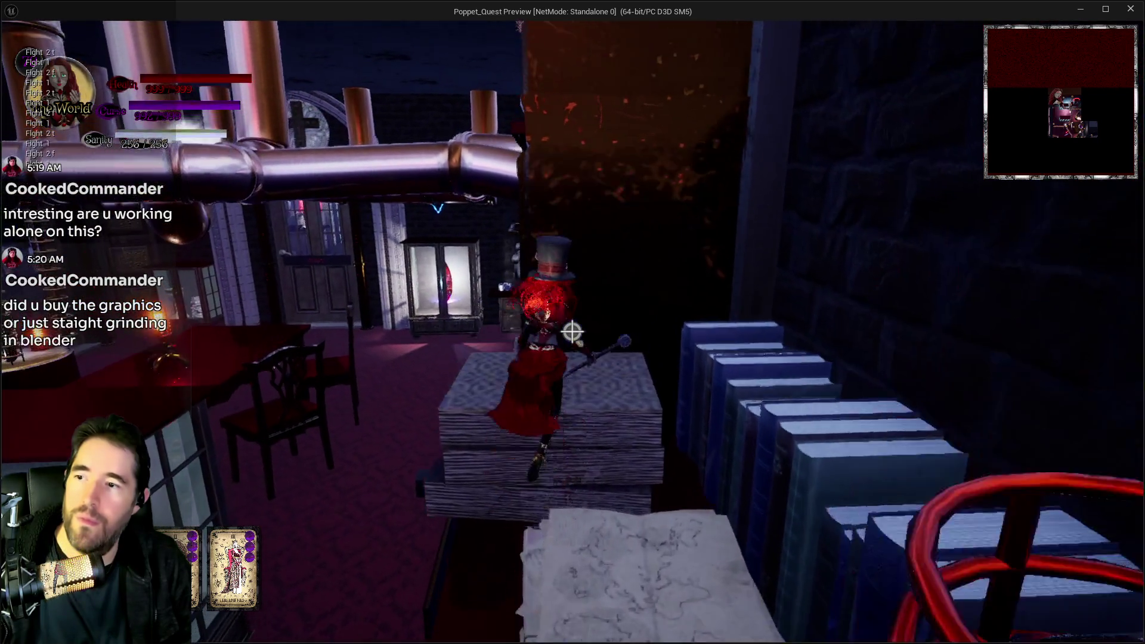
key("w")
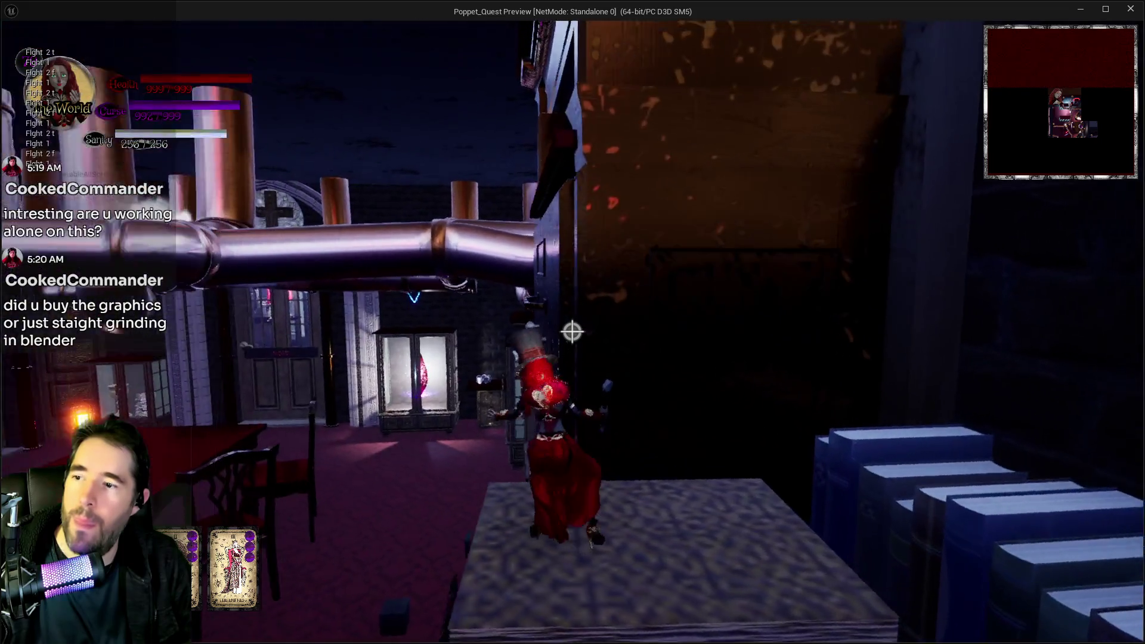
left_click(572, 332)
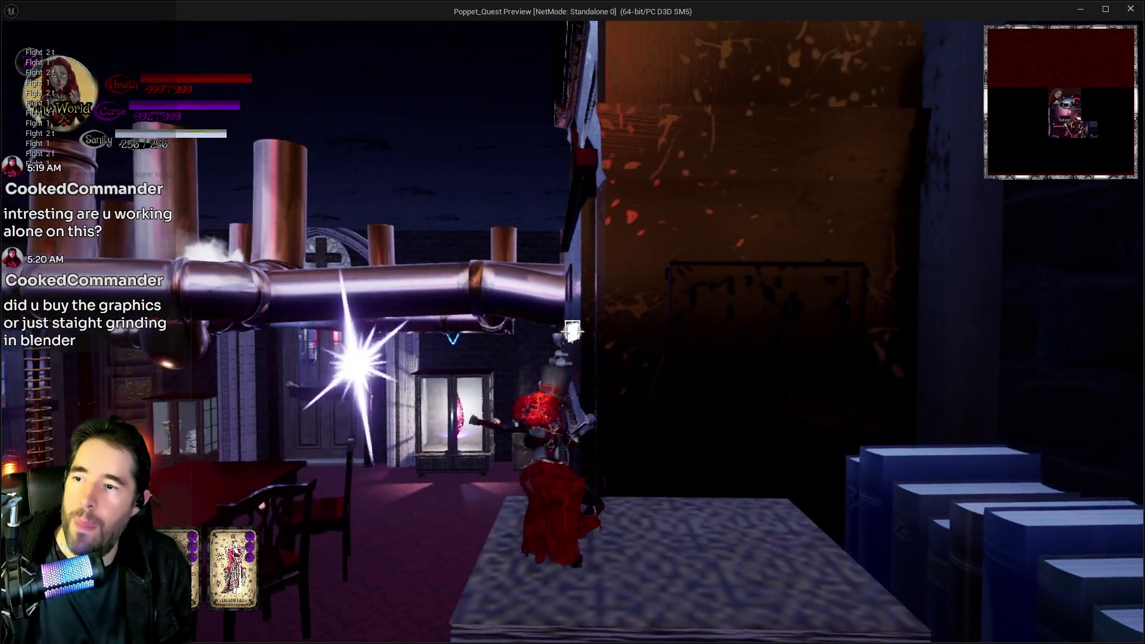
Walk the dark corridor beside the pipes and pause at timer 00:02:59
key("w")
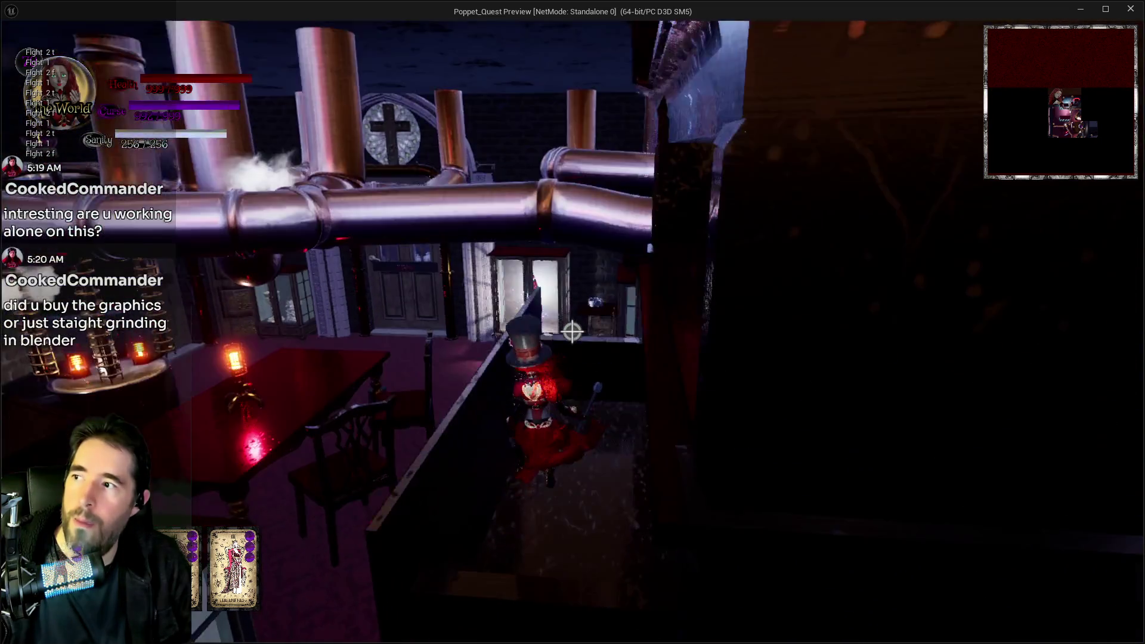
key("w")
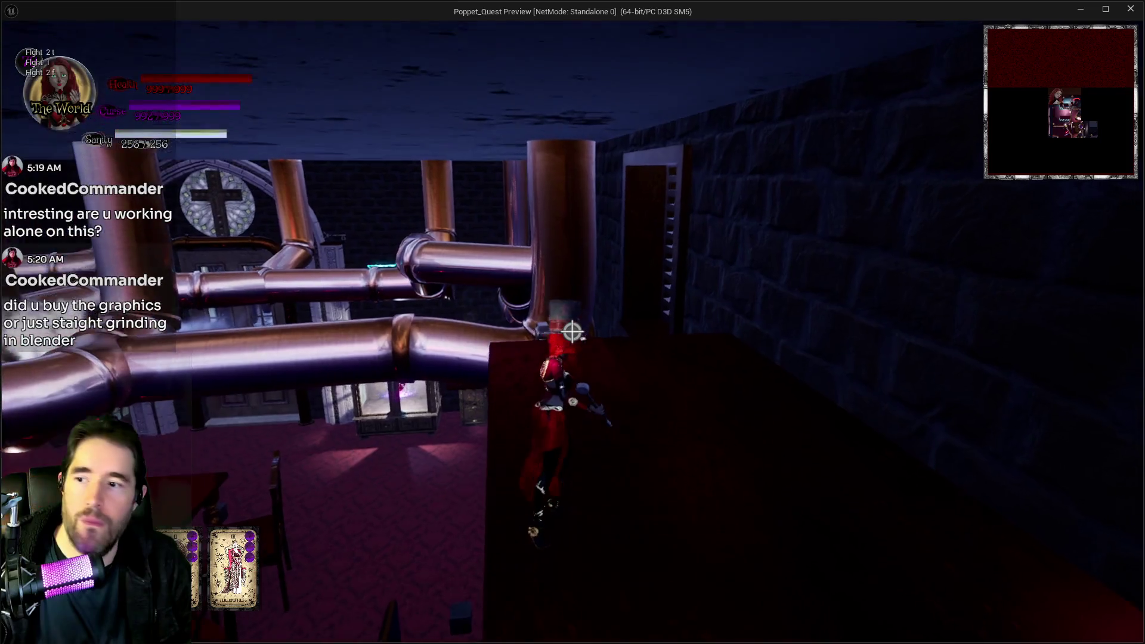
key("s")
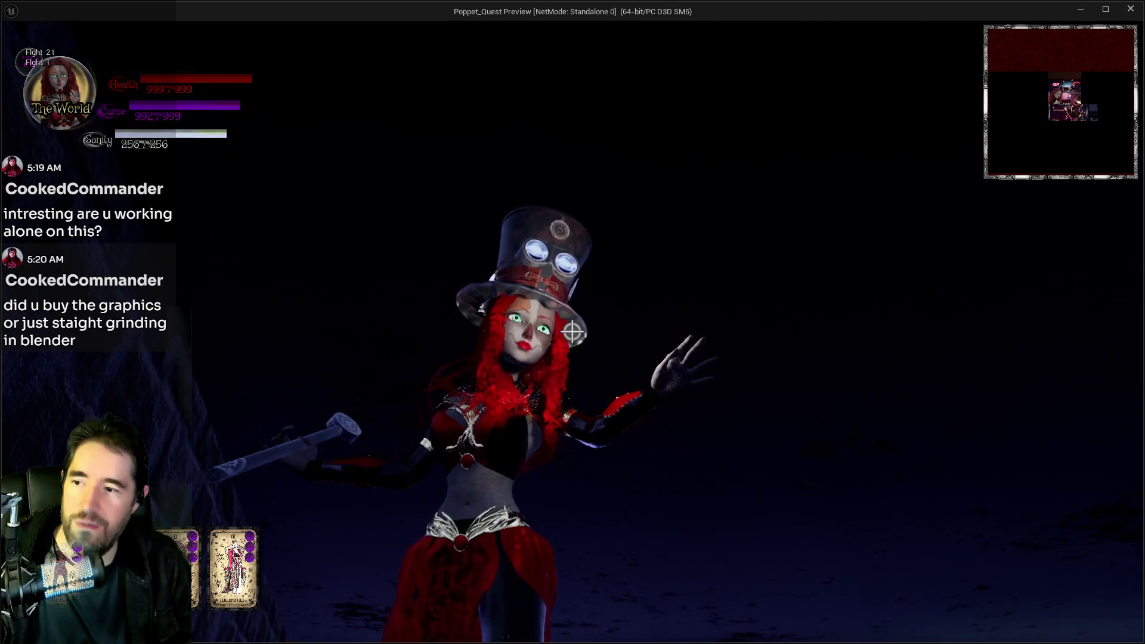
key("w")
key("s")
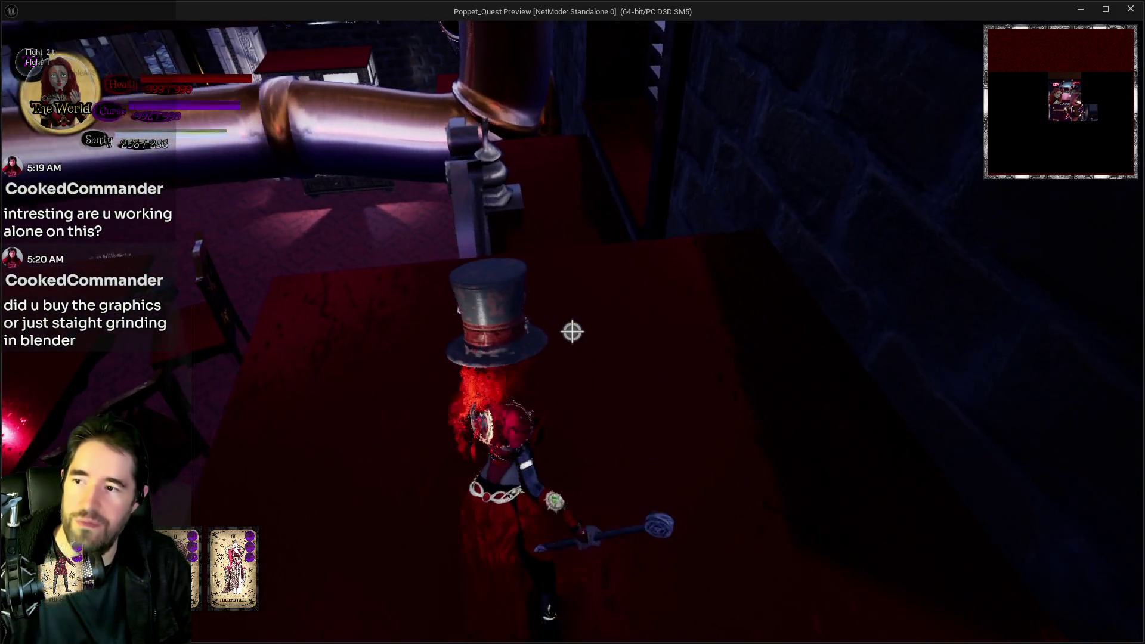
key("w")
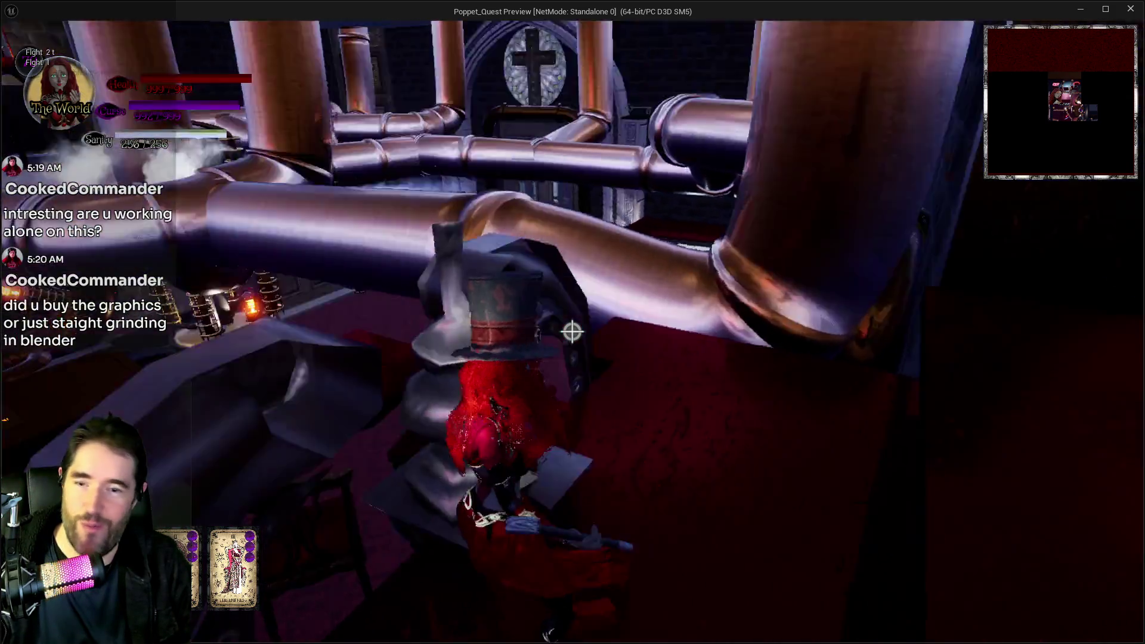
key("s")
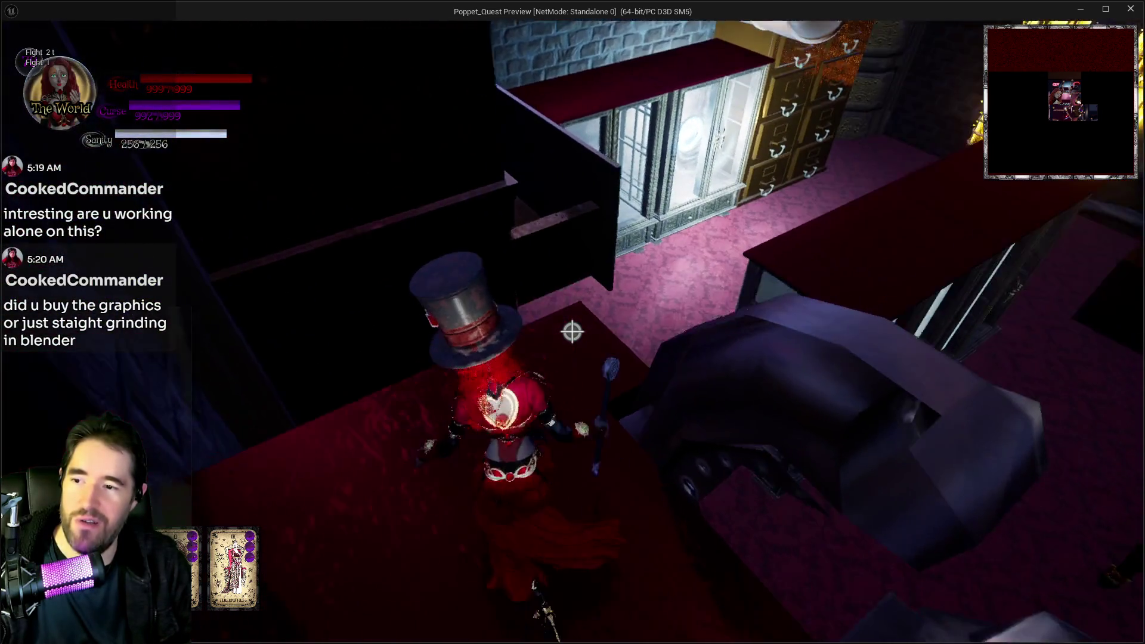
key("Escape")
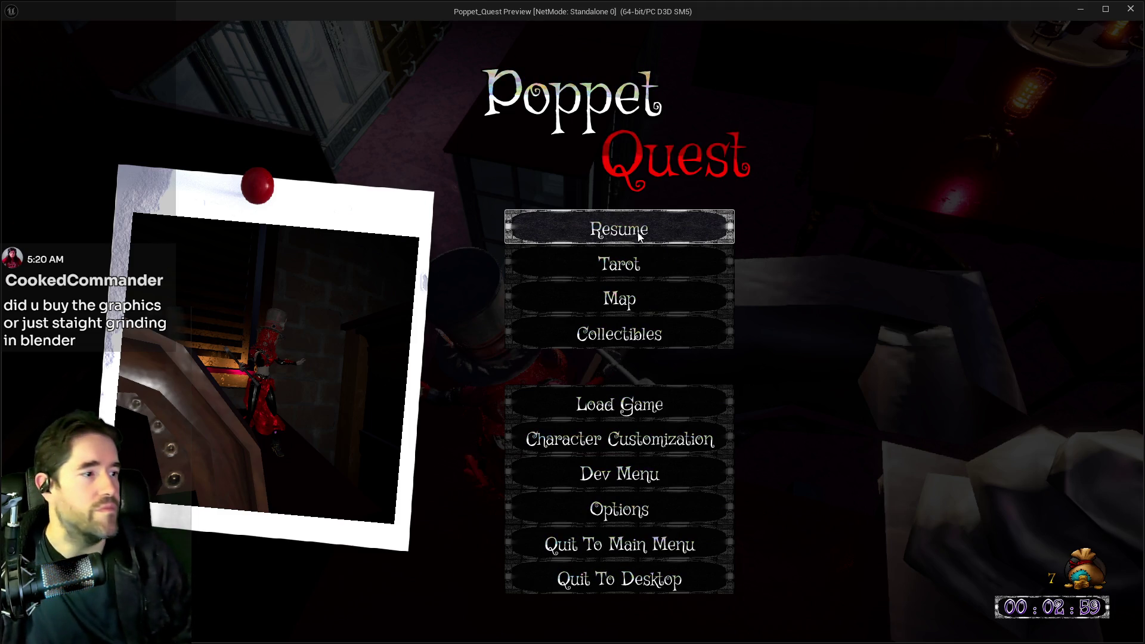
Resume, cross the pipes and red carpet to the tall wooden shelf, then pause at 00:03:16
left_click(639, 237)
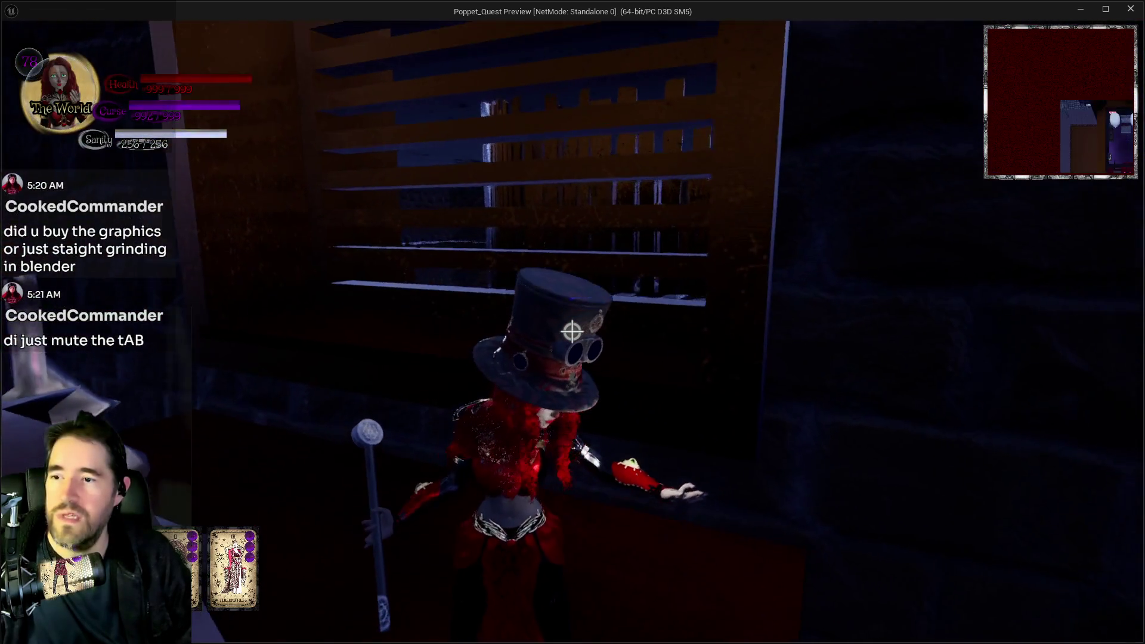
key("w")
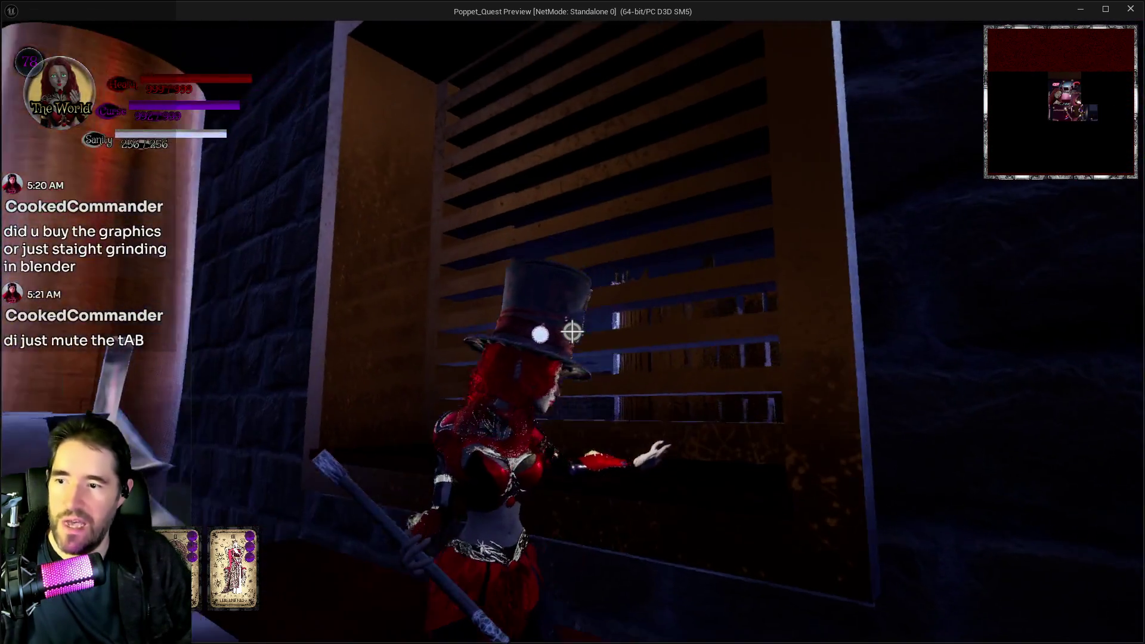
key("w")
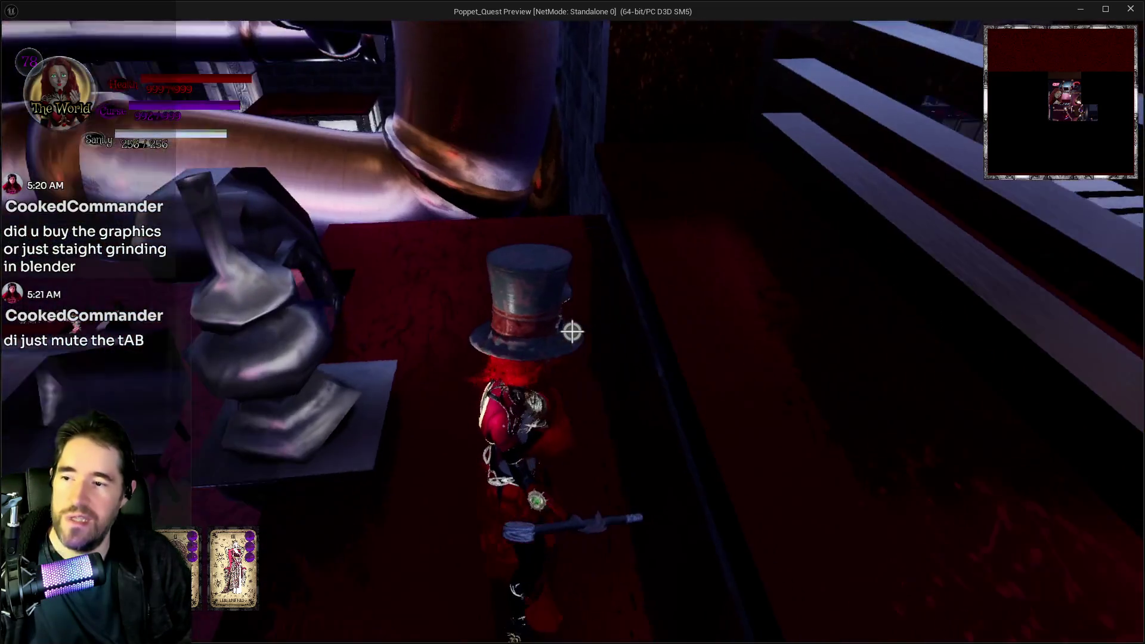
key("w")
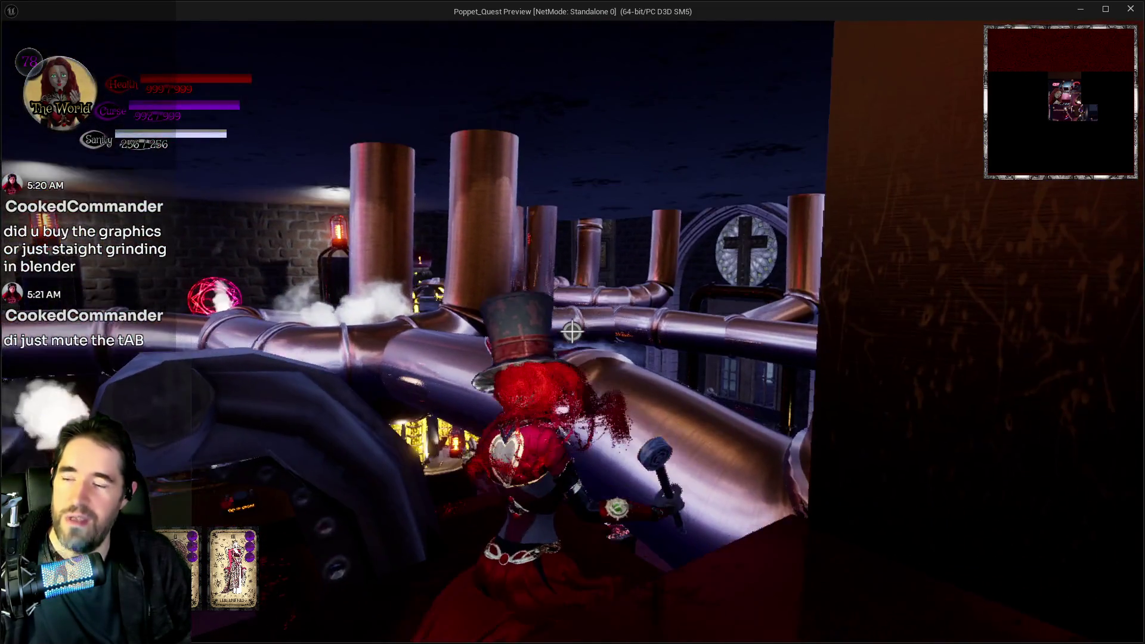
key("w")
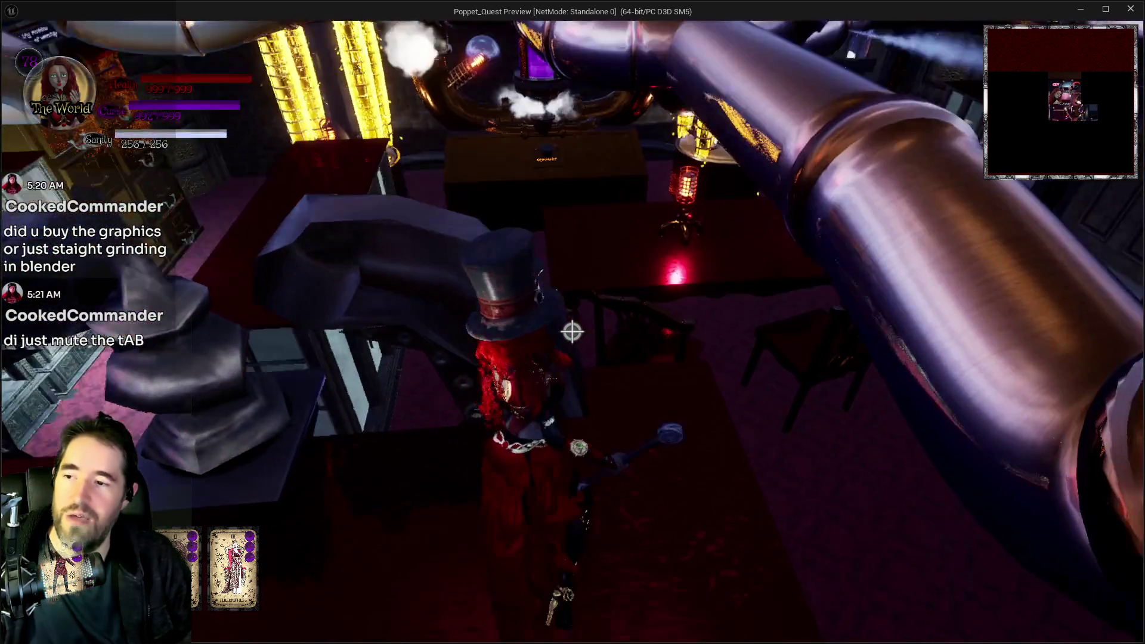
key("w")
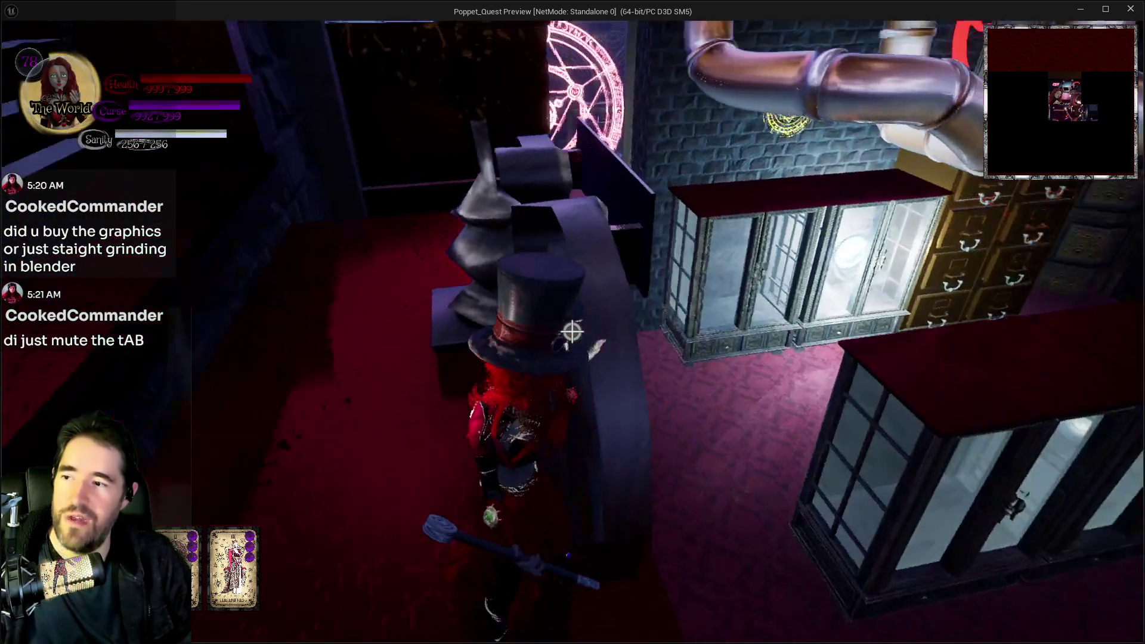
key("w")
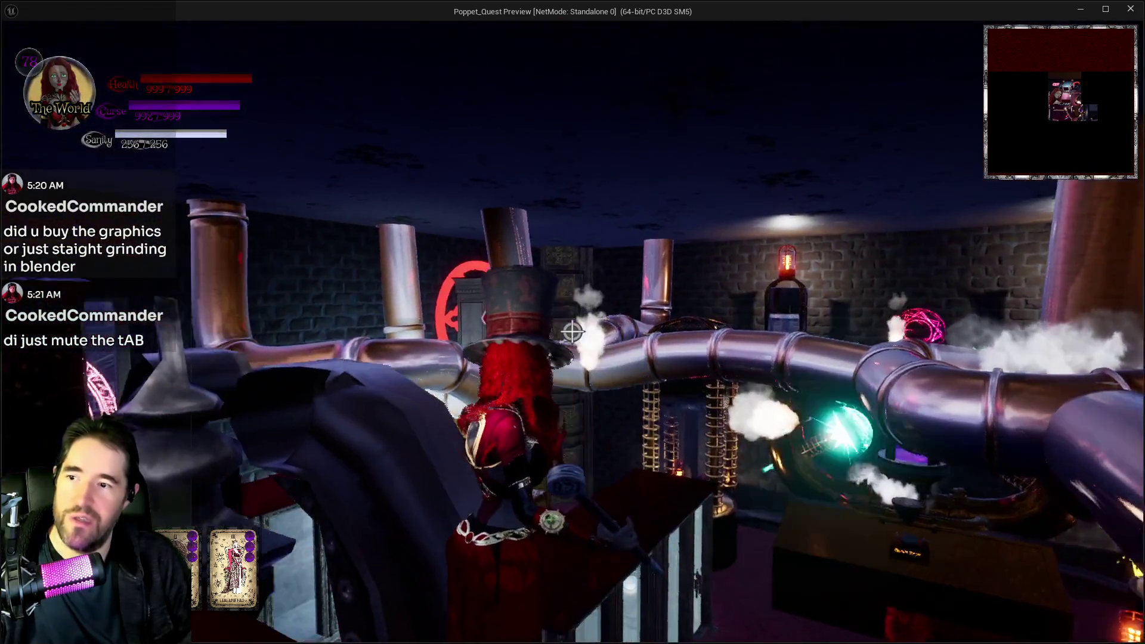
key("w")
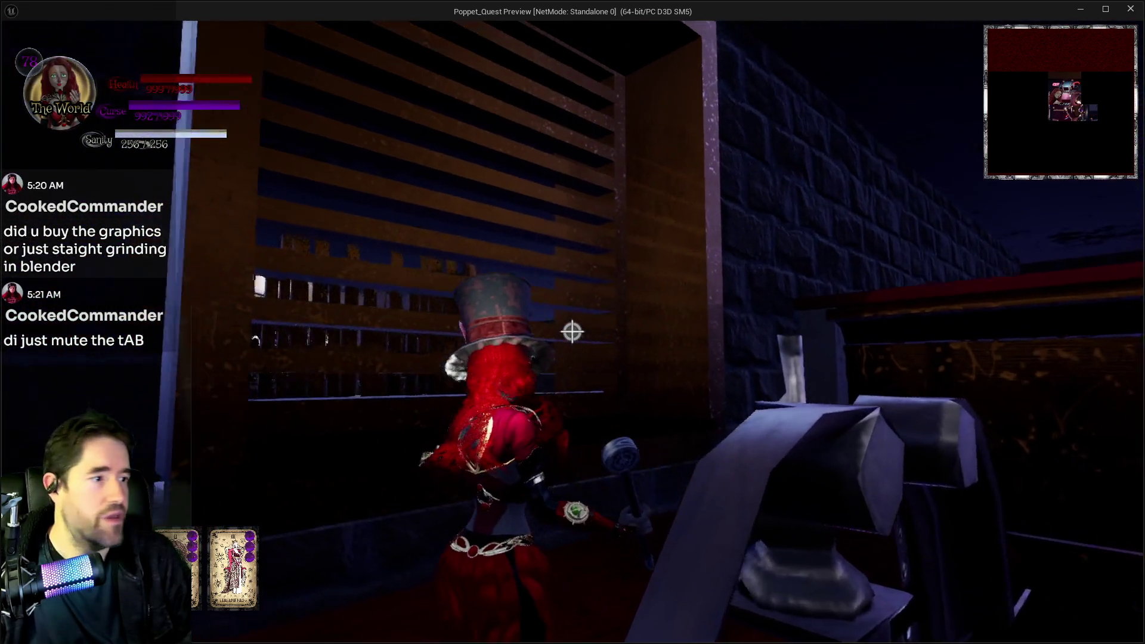
key("Escape")
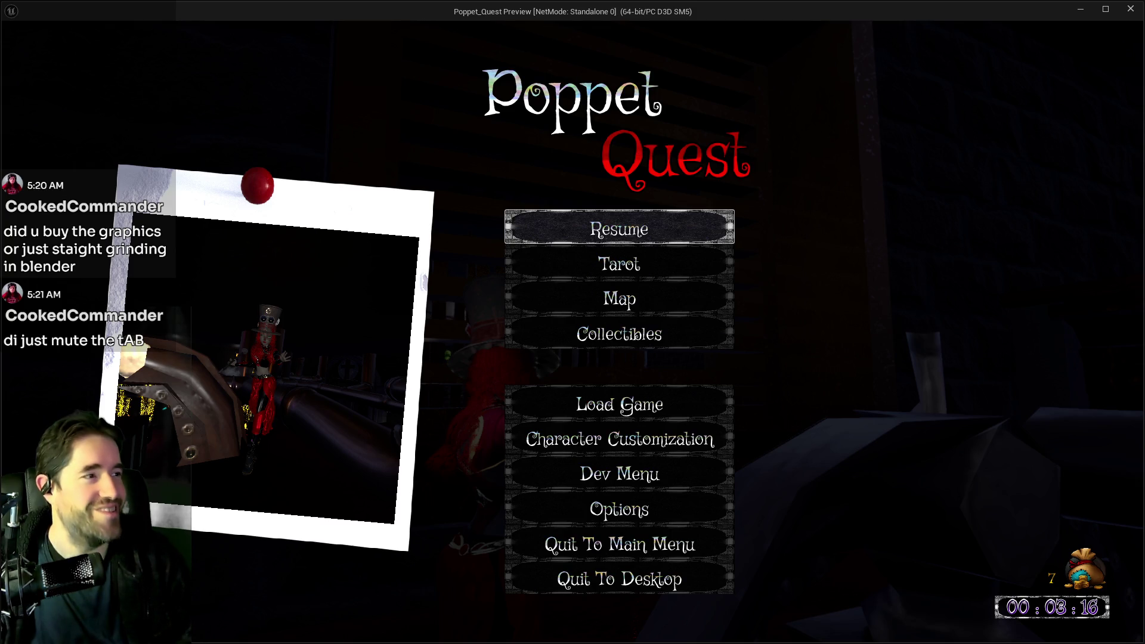
Resume play and smash the bookshelf to step into the Carnival Room
left_click(543, 228)
key("w")
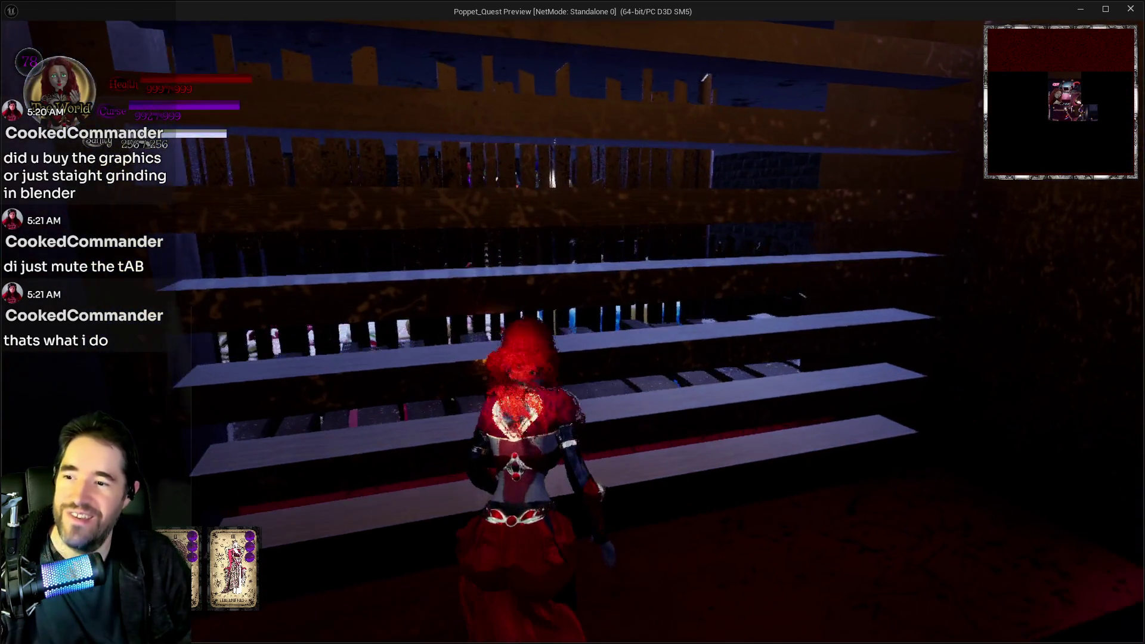
left_click(573, 322)
key("w")
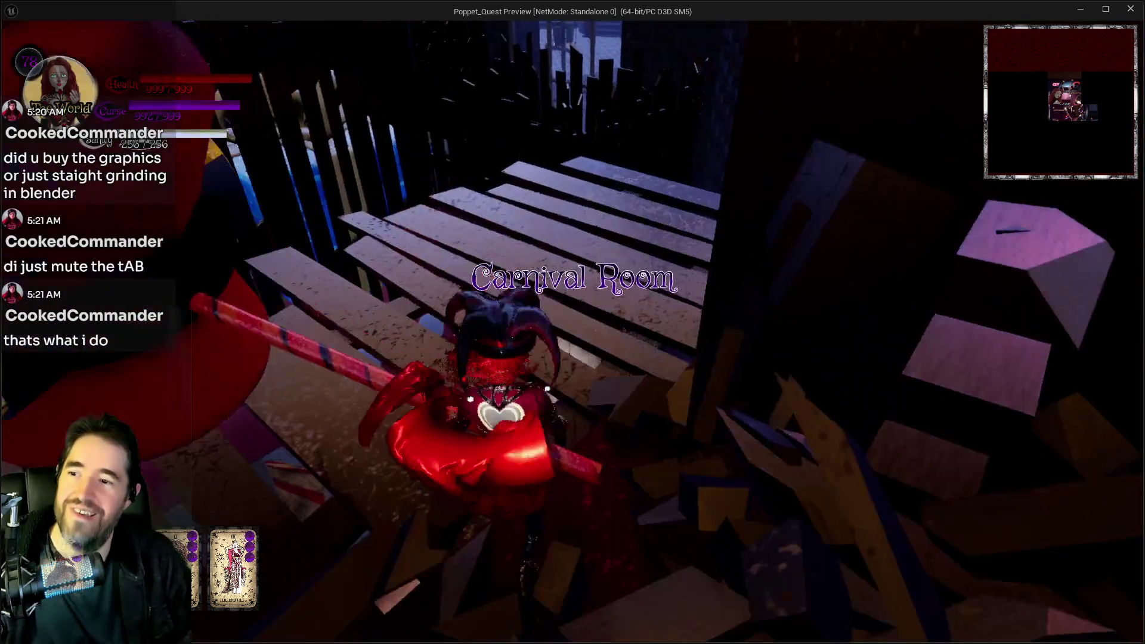
Cross the wooden platforms, run along the tall pipe, and climb onto the window ledge
key("s")
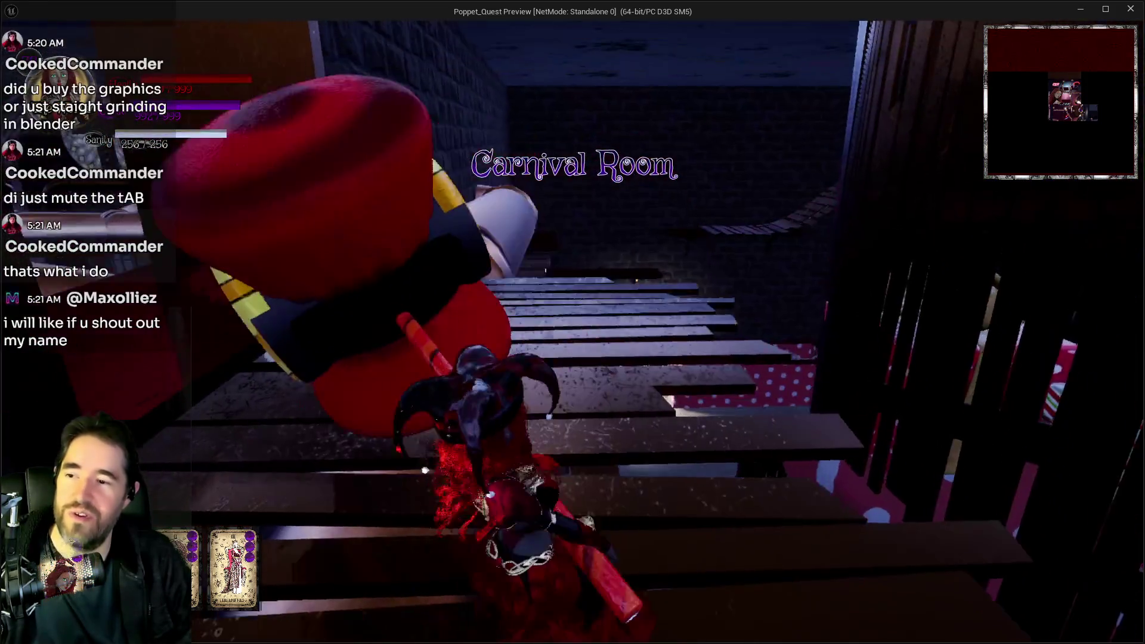
key("w")
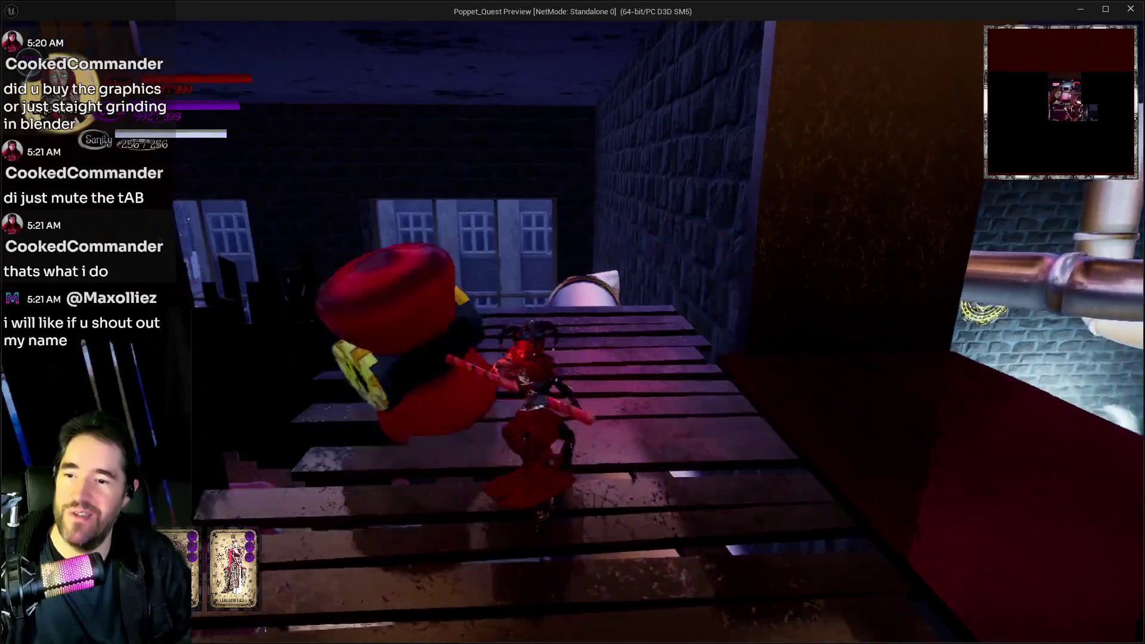
key("w")
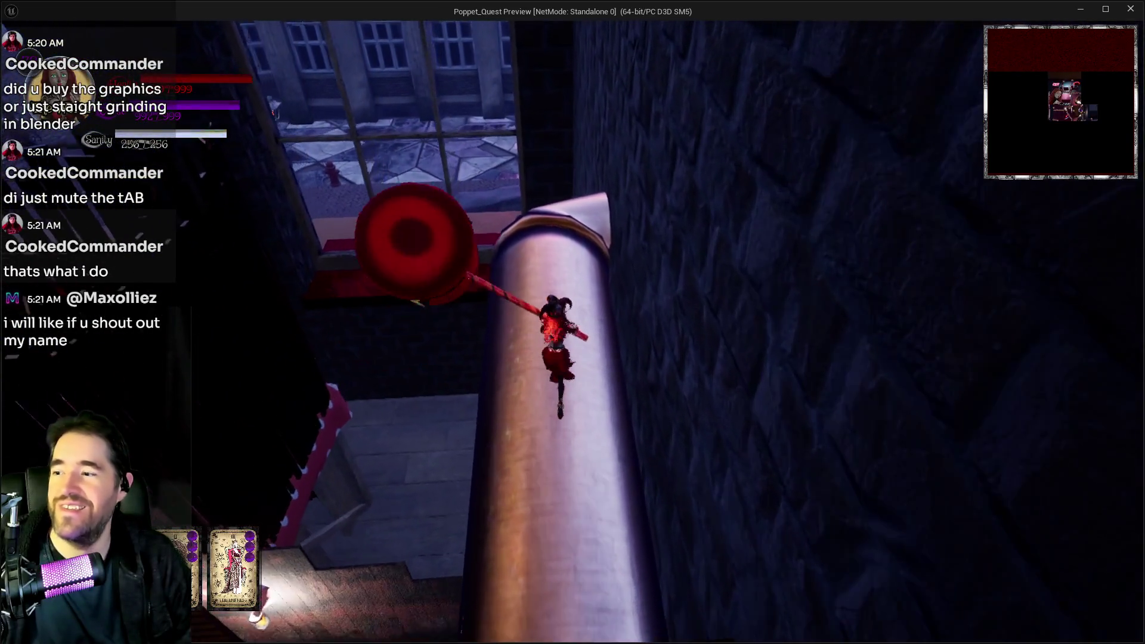
key("w")
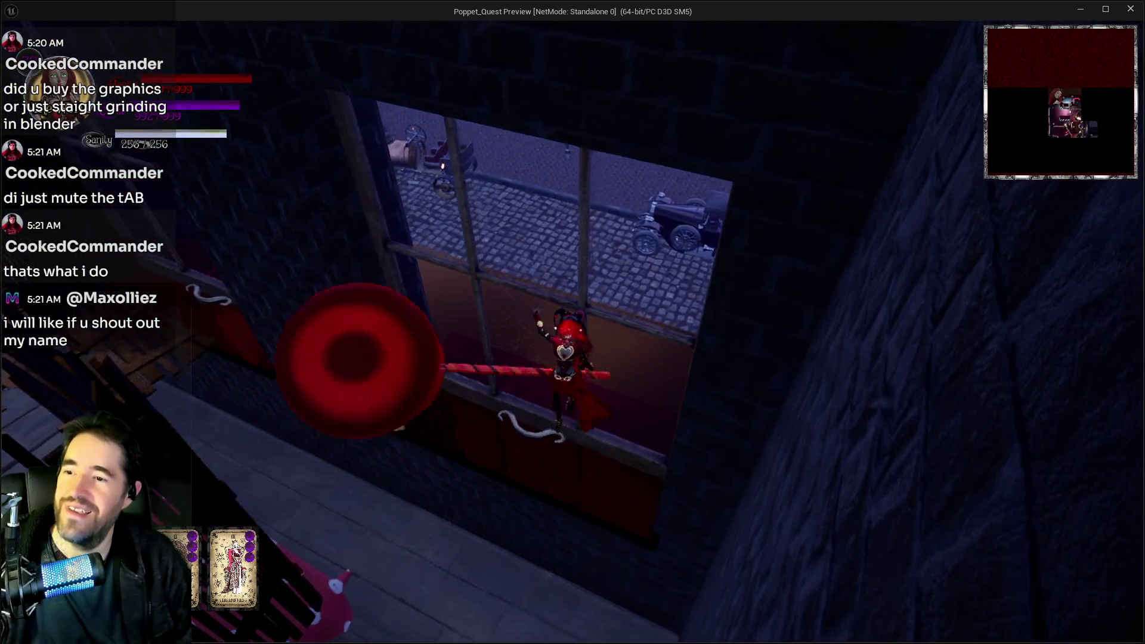
key("w")
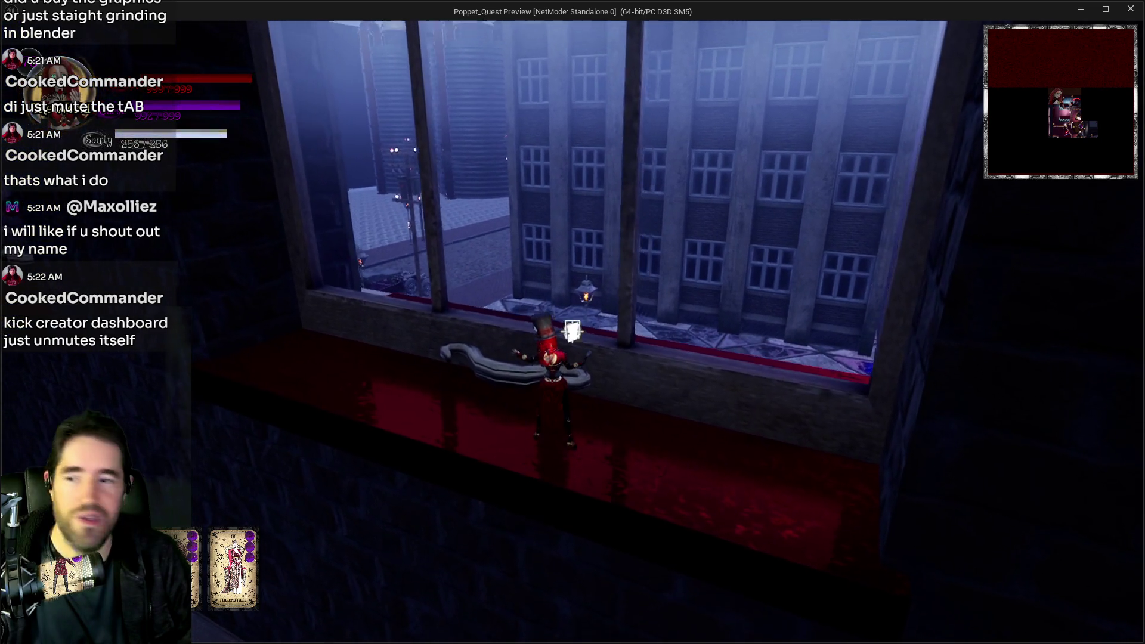
Jump through the window down to the Shadowdark City street and head toward the plaza
key("w")
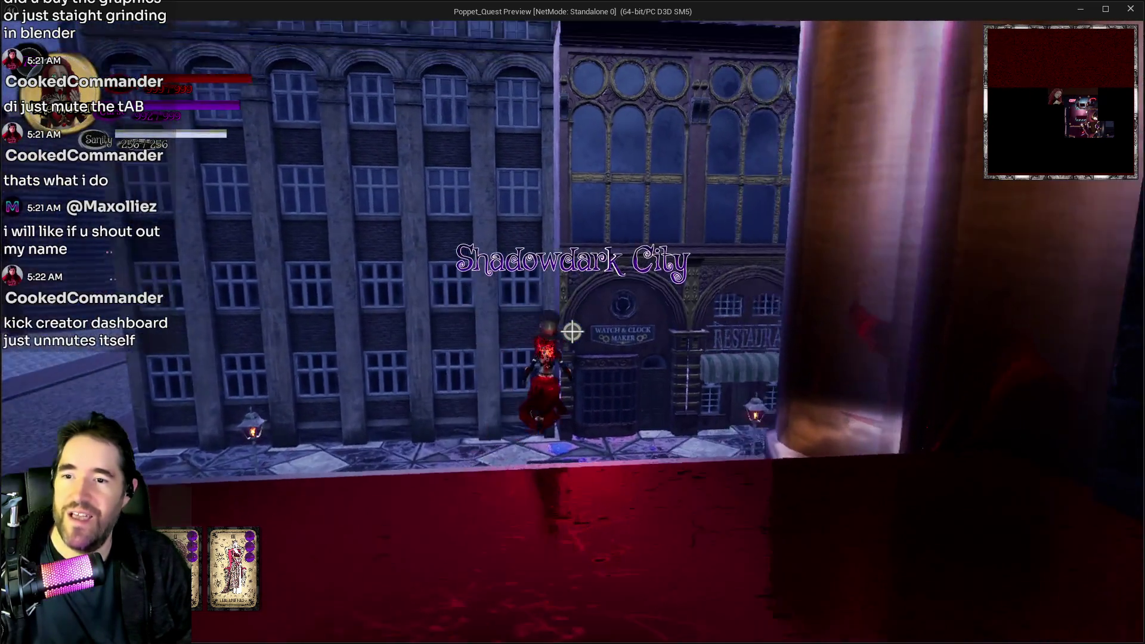
key("w")
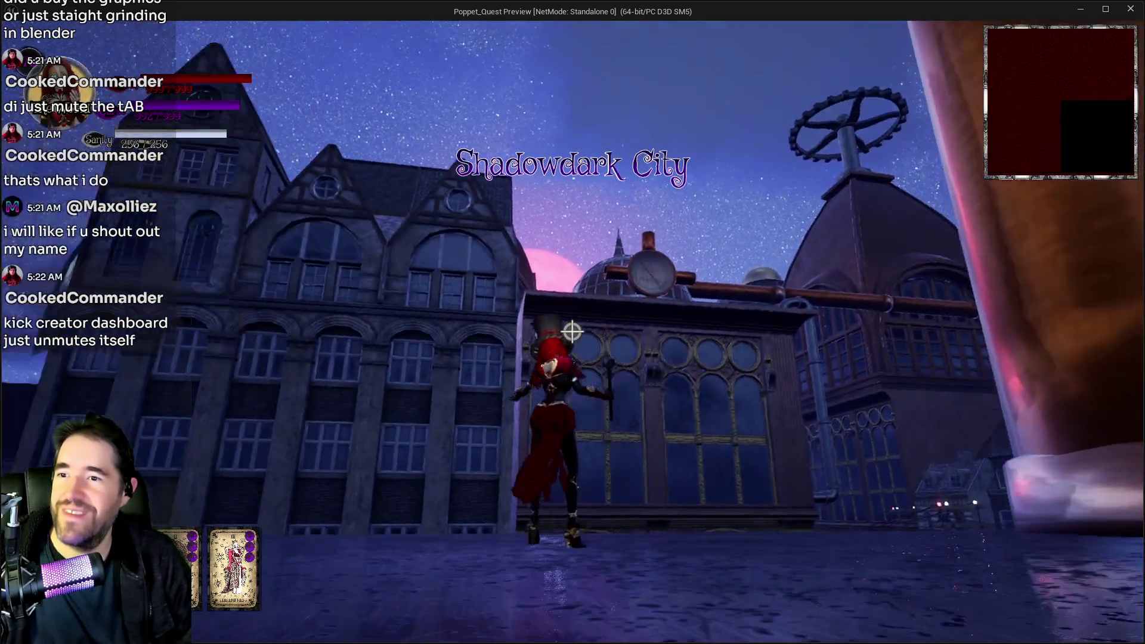
key("w")
key("w")
key("w")
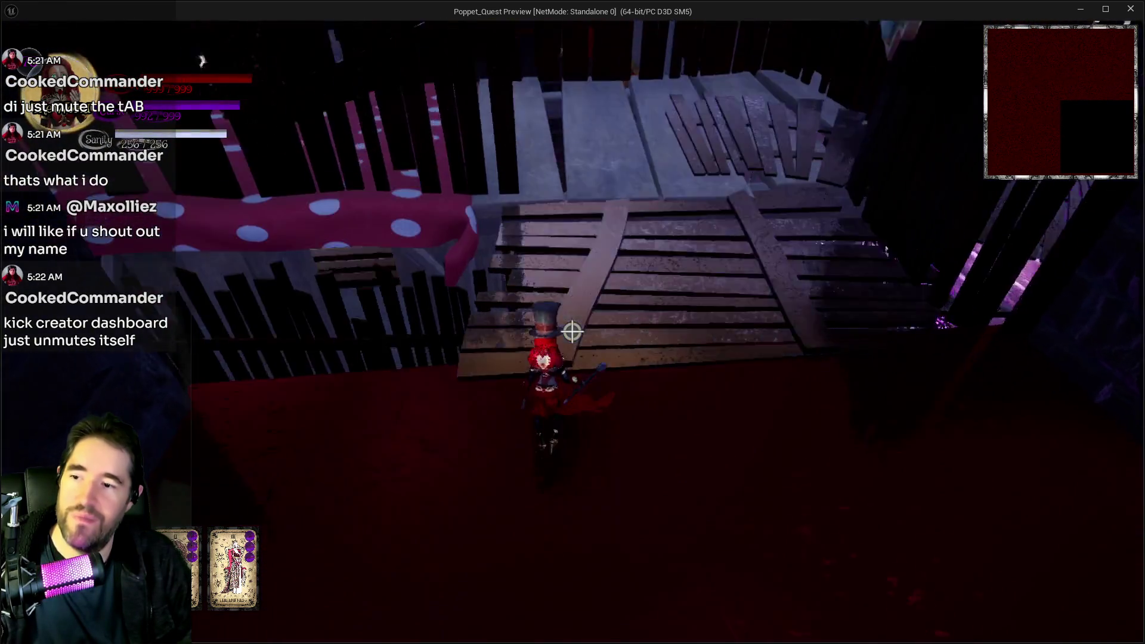
Run under the WELCOME sign across the planks into the wooden room
key("w")
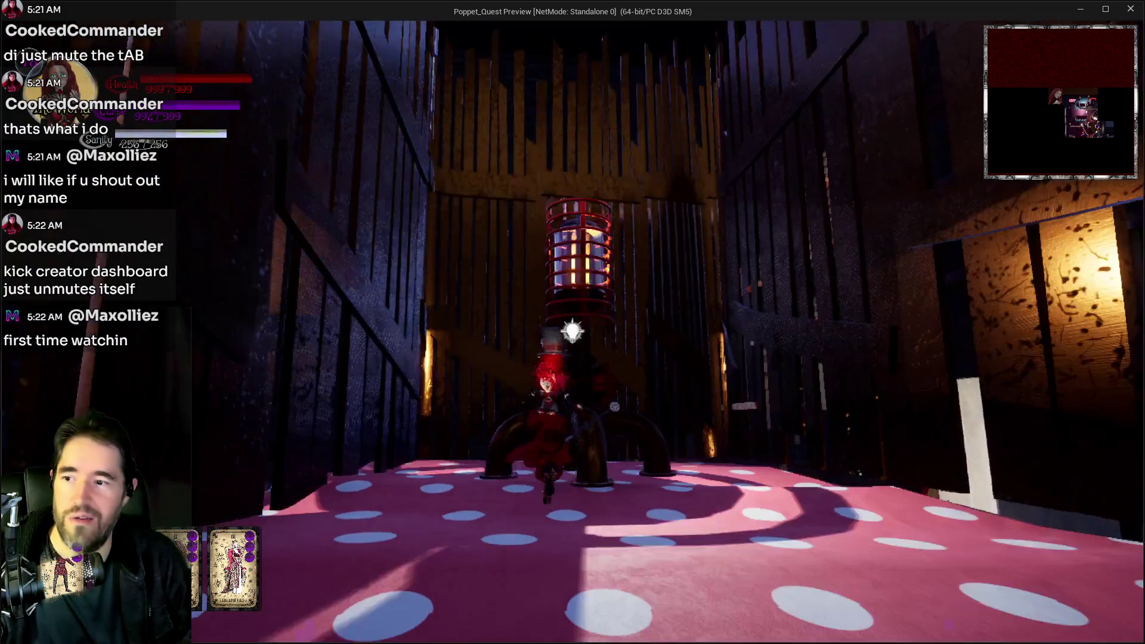
key("s")
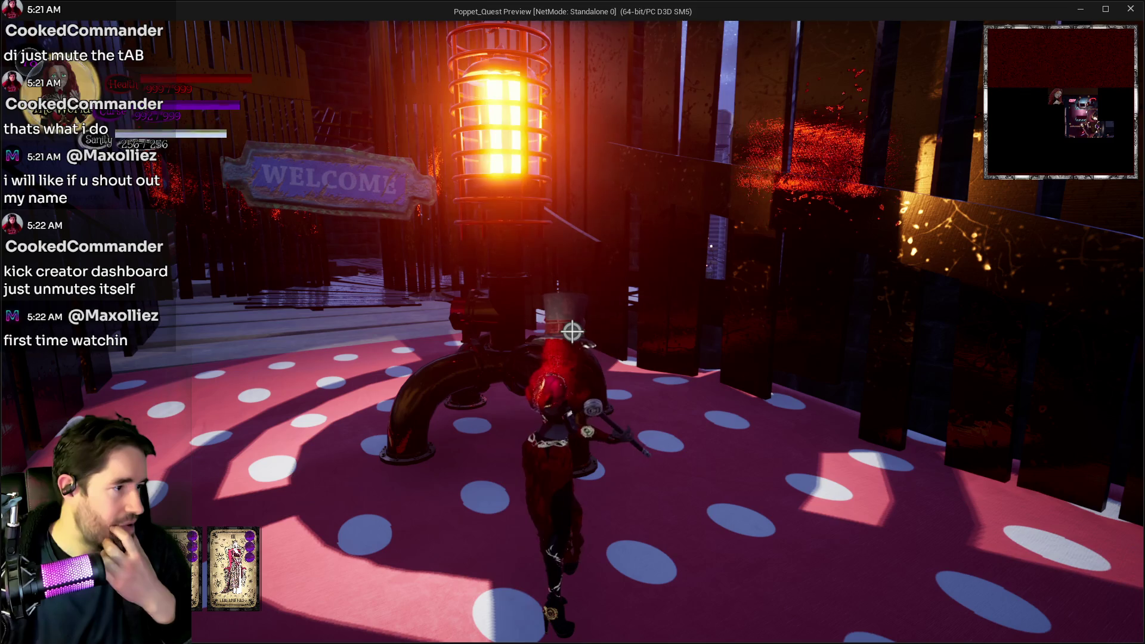
key("w")
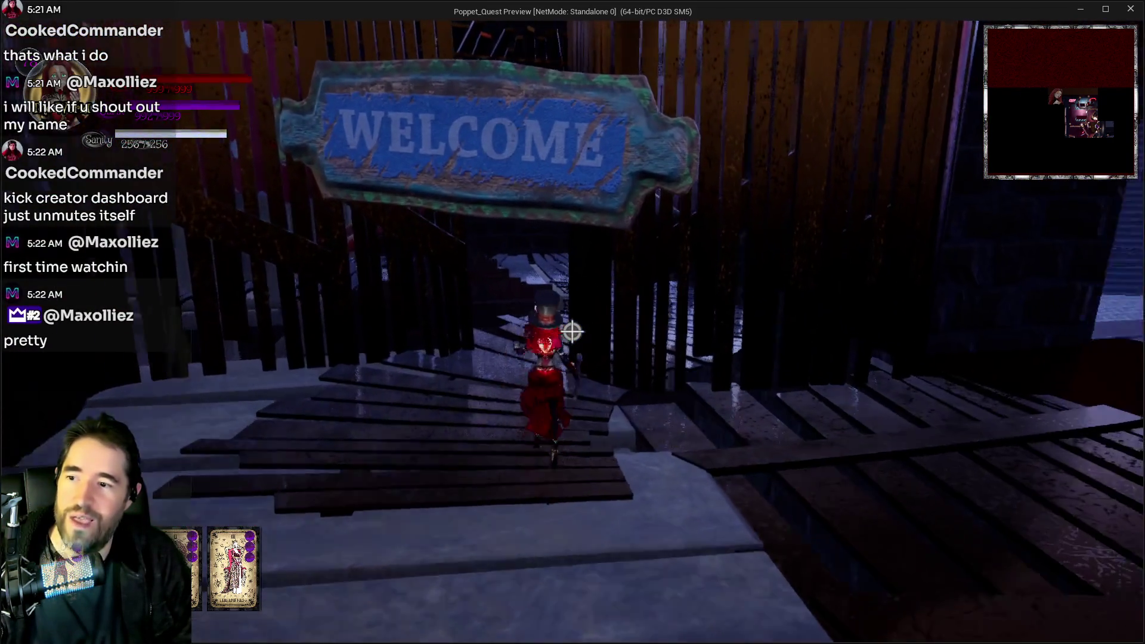
key("w")
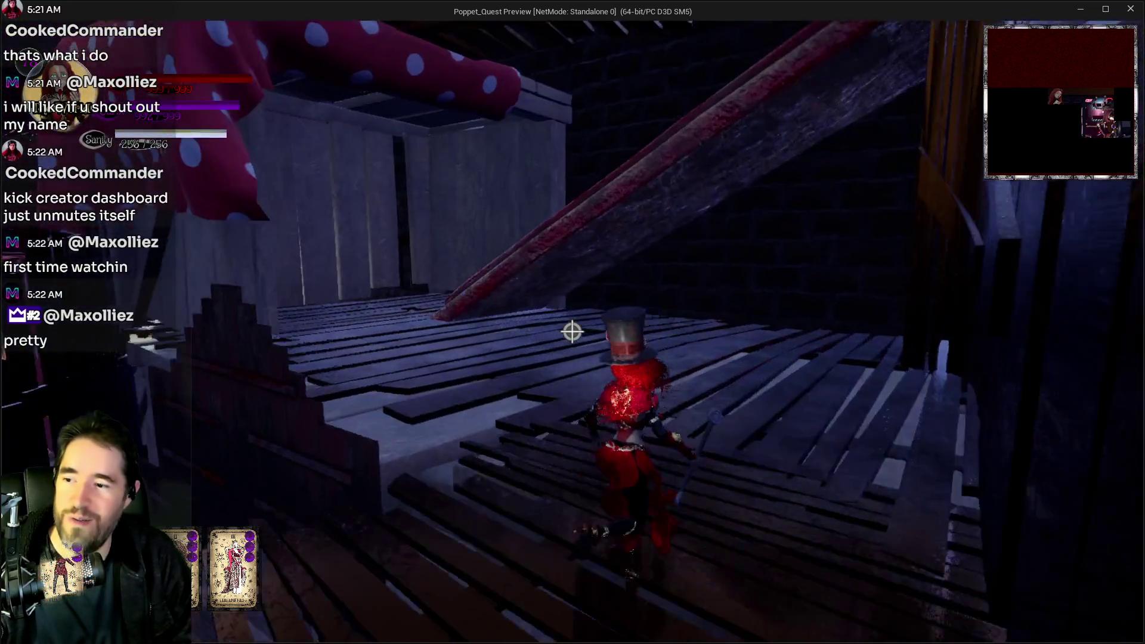
key("w")
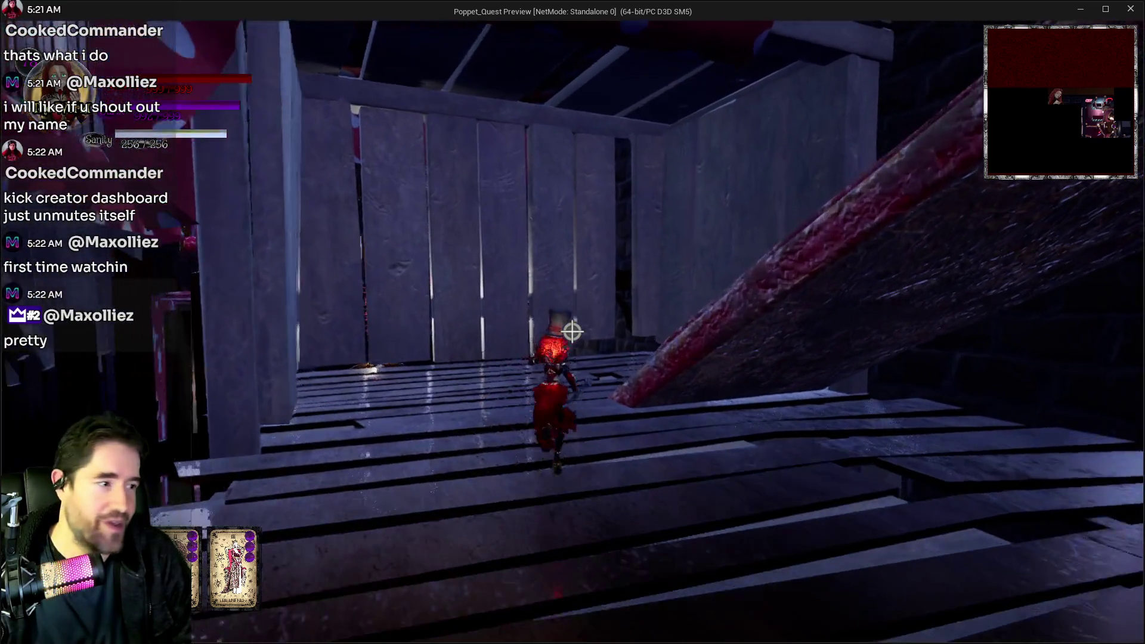
key("w")
Run over the GAMES sign onto the polka-dot platform, swing the hammer, and reach the GOAL arch
key("w")
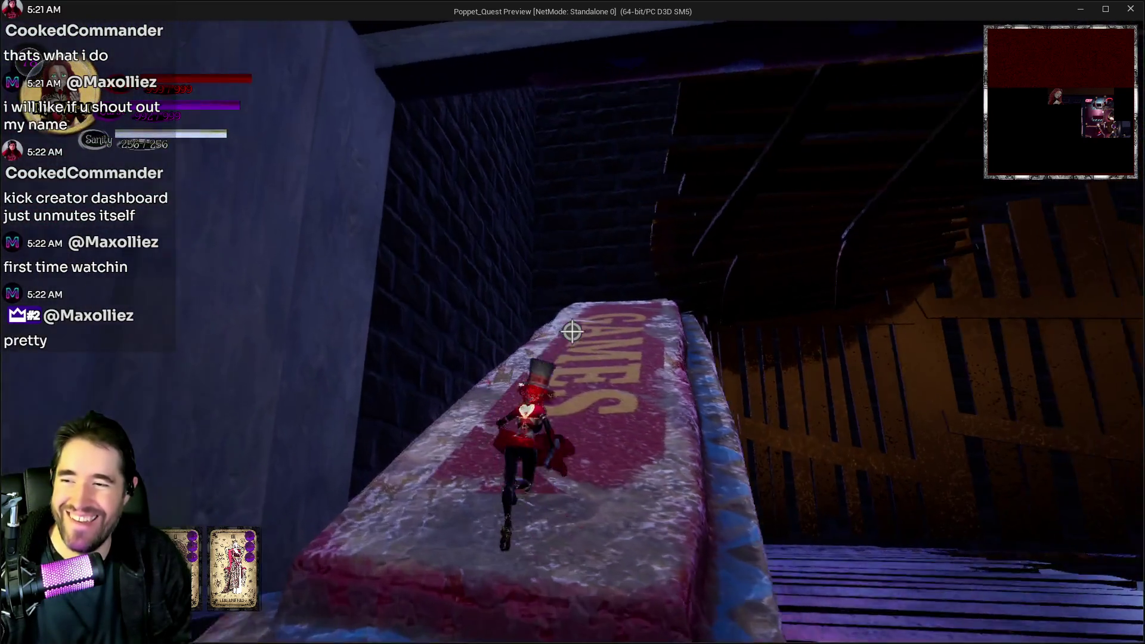
key("w")
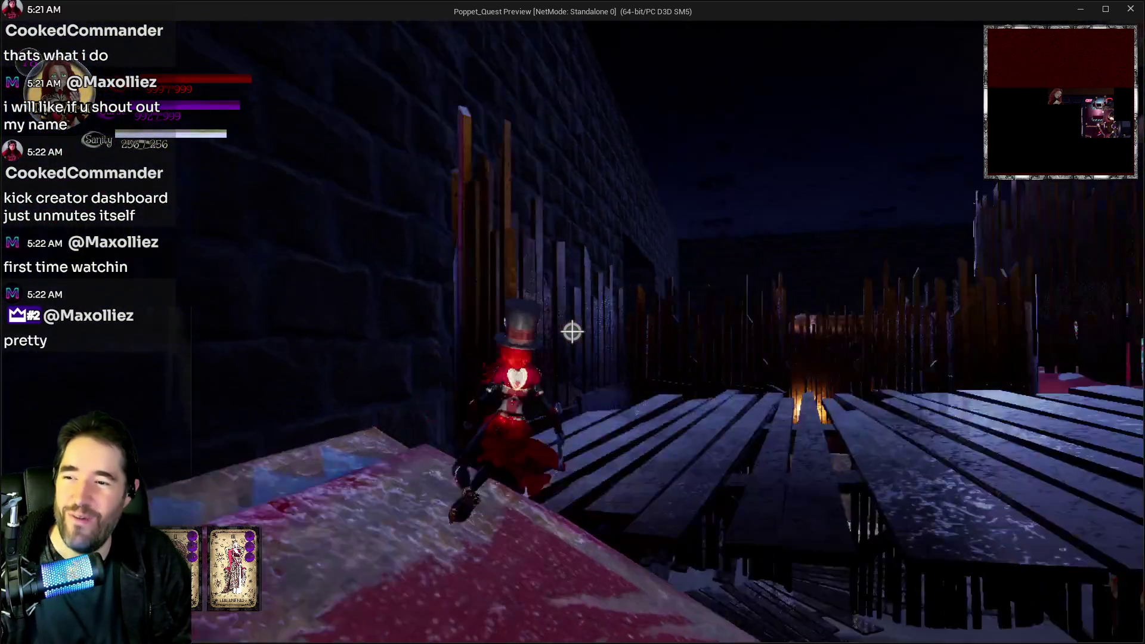
key("w")
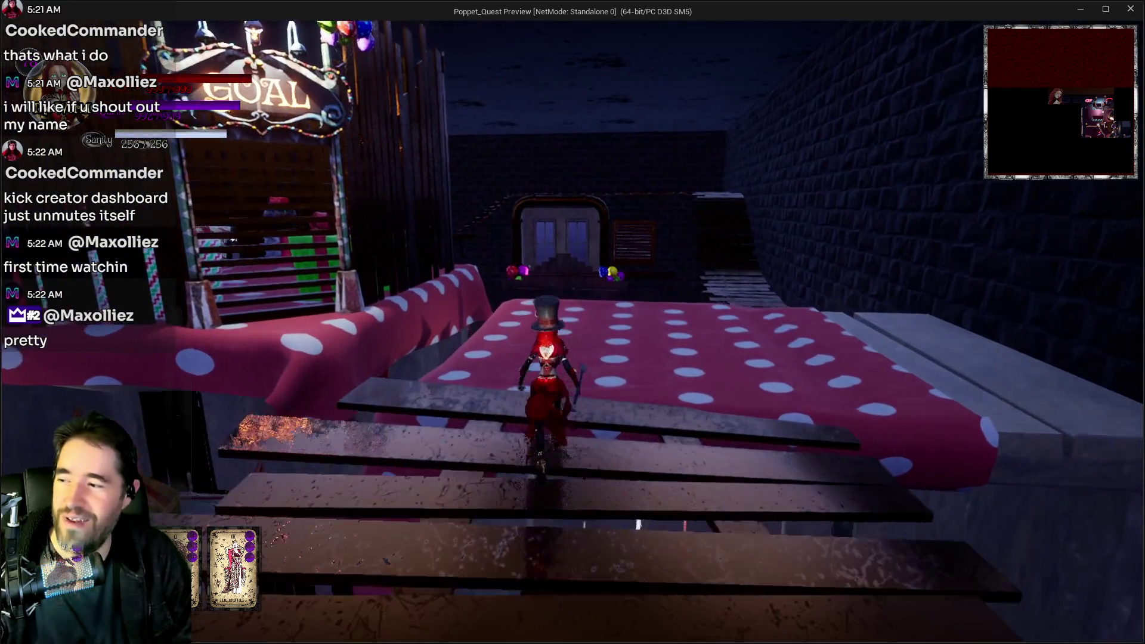
key("w")
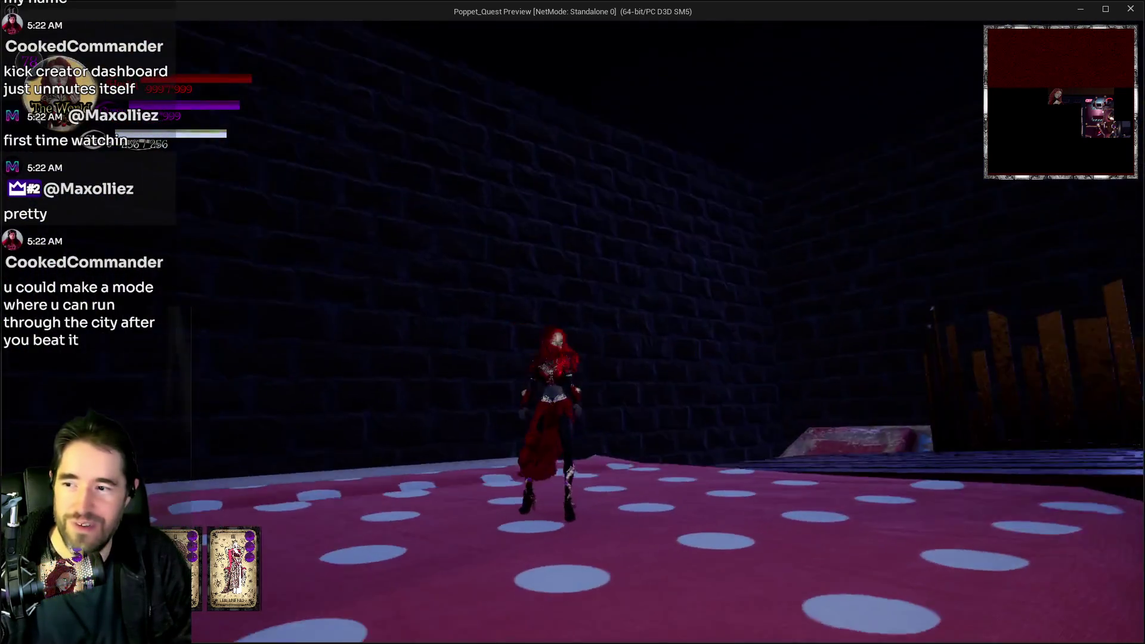
key("w")
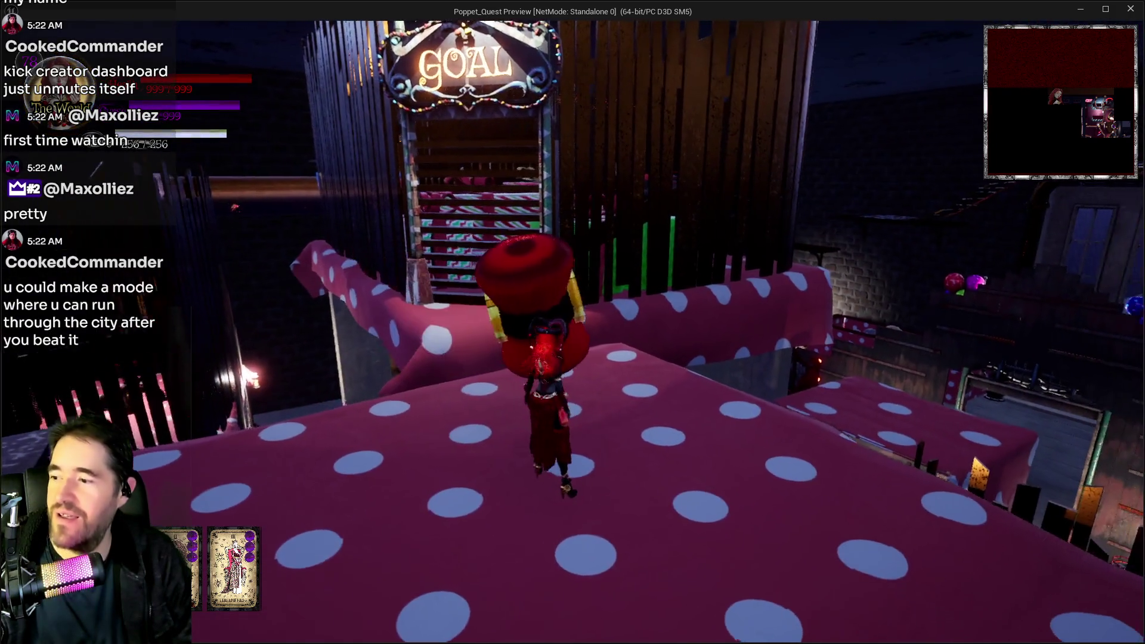
key("s")
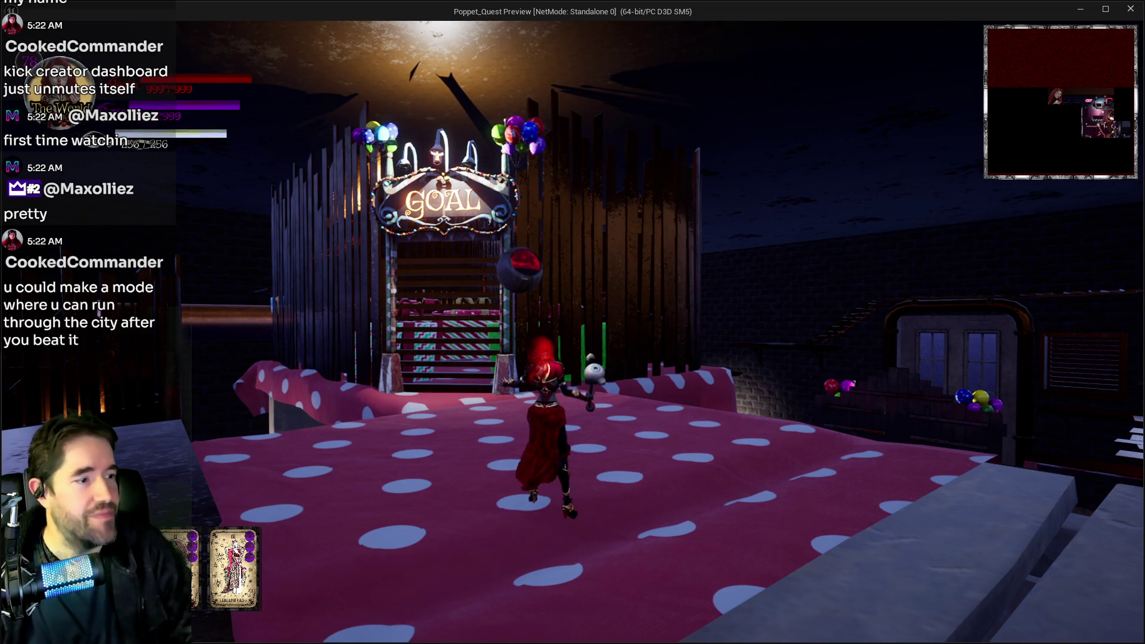
key("w")
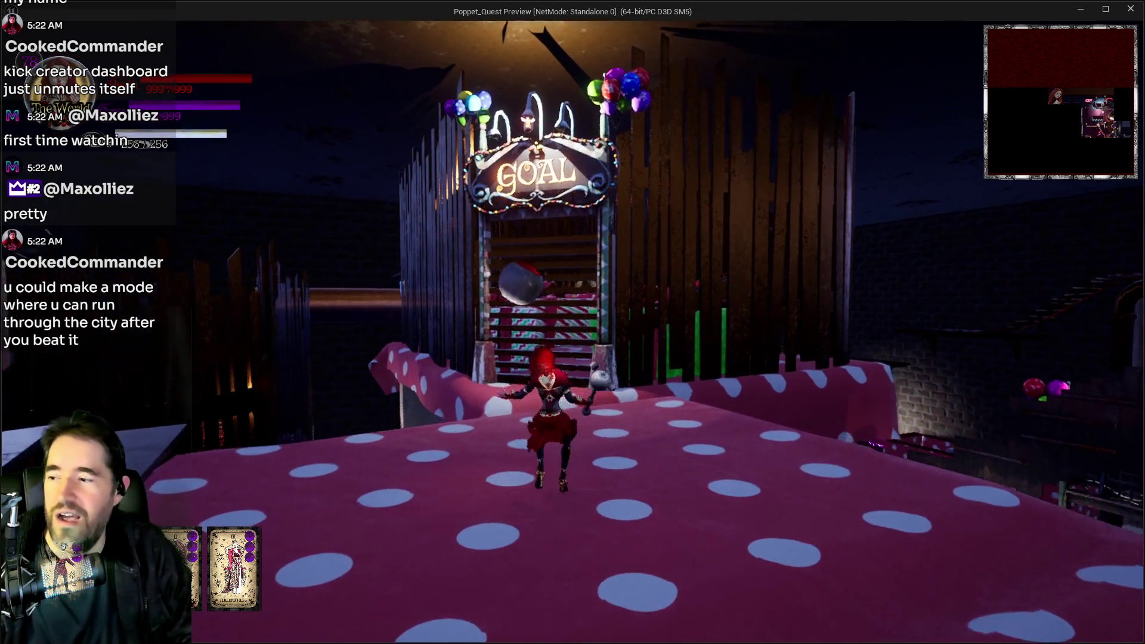
View The Hierophant card in the tarot collection, then stop the playtest
key("Tab")
left_click(506, 210)
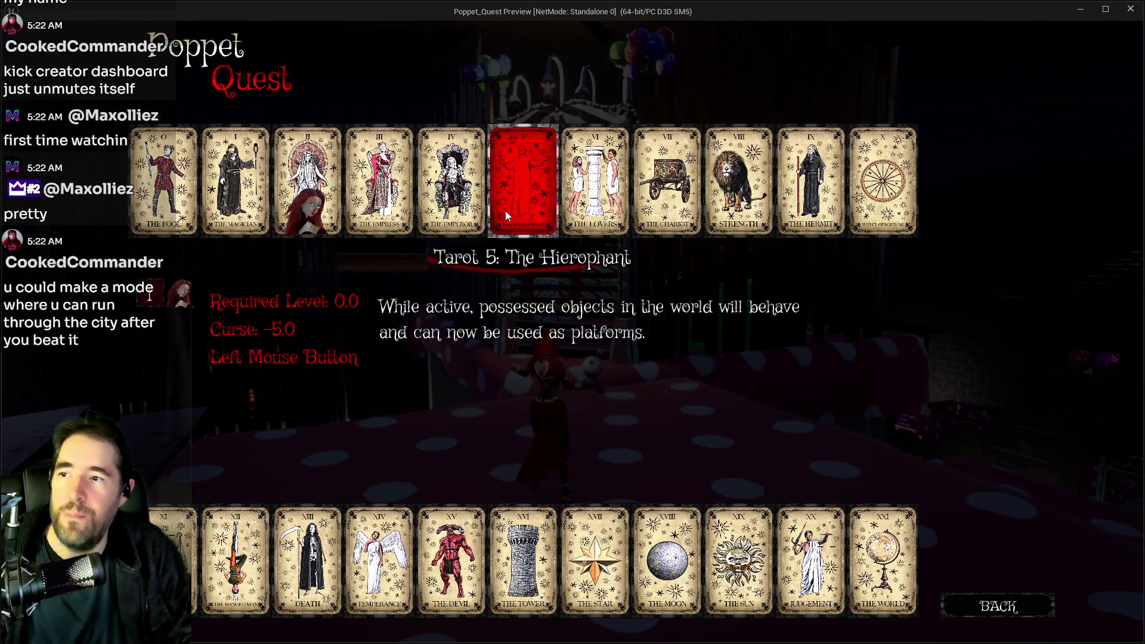
key("Escape")
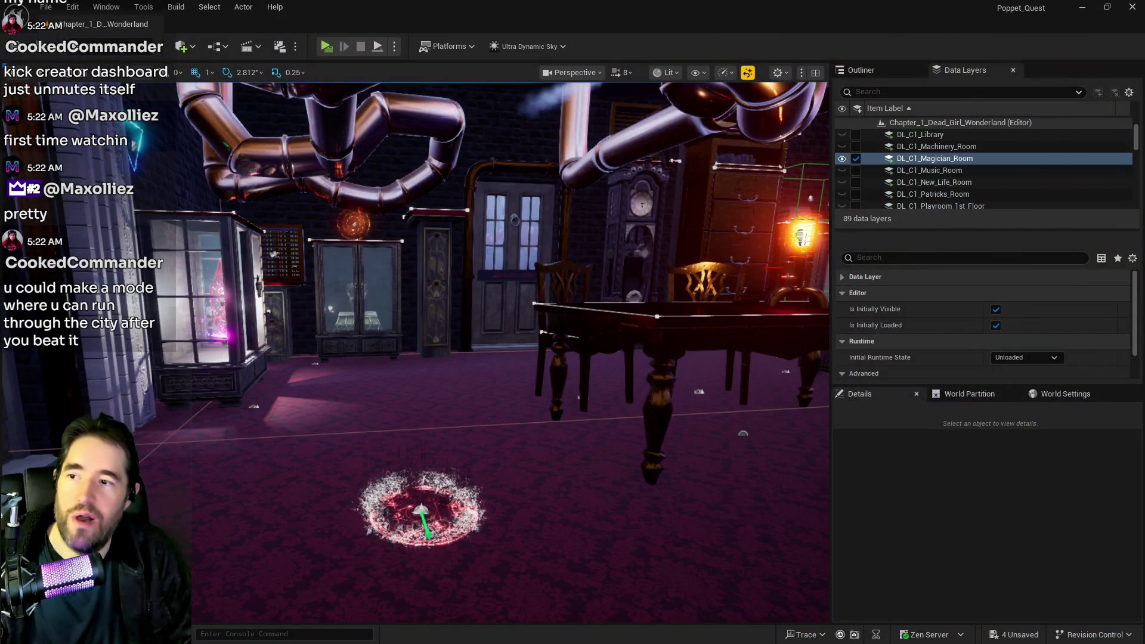
Fly the editor viewport down the city street to the lamp post
key("w")
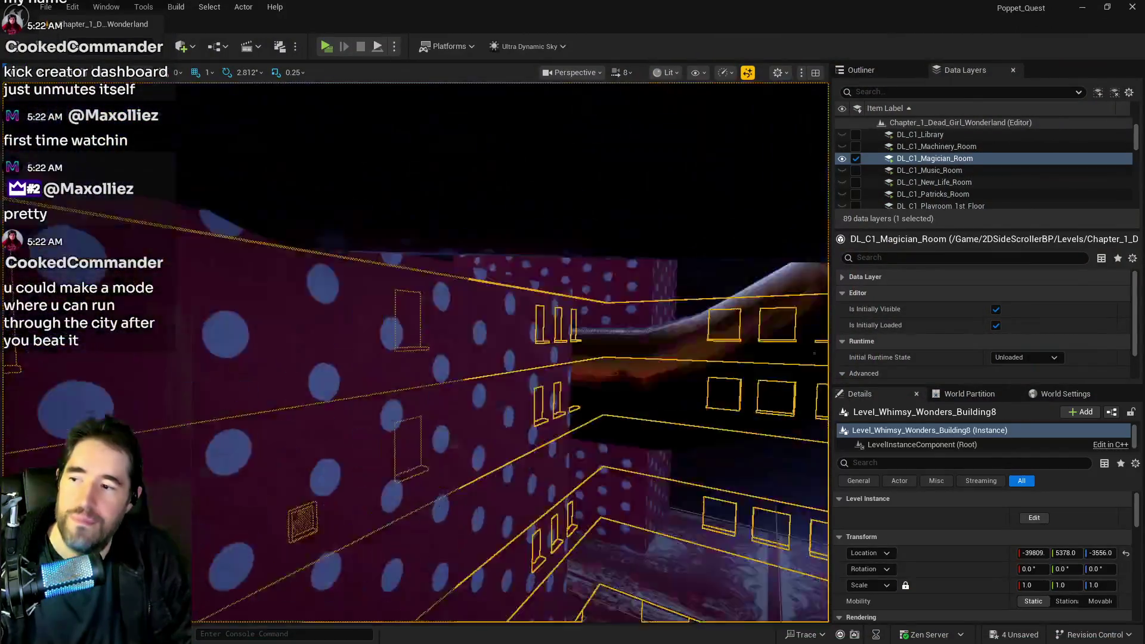
key("w")
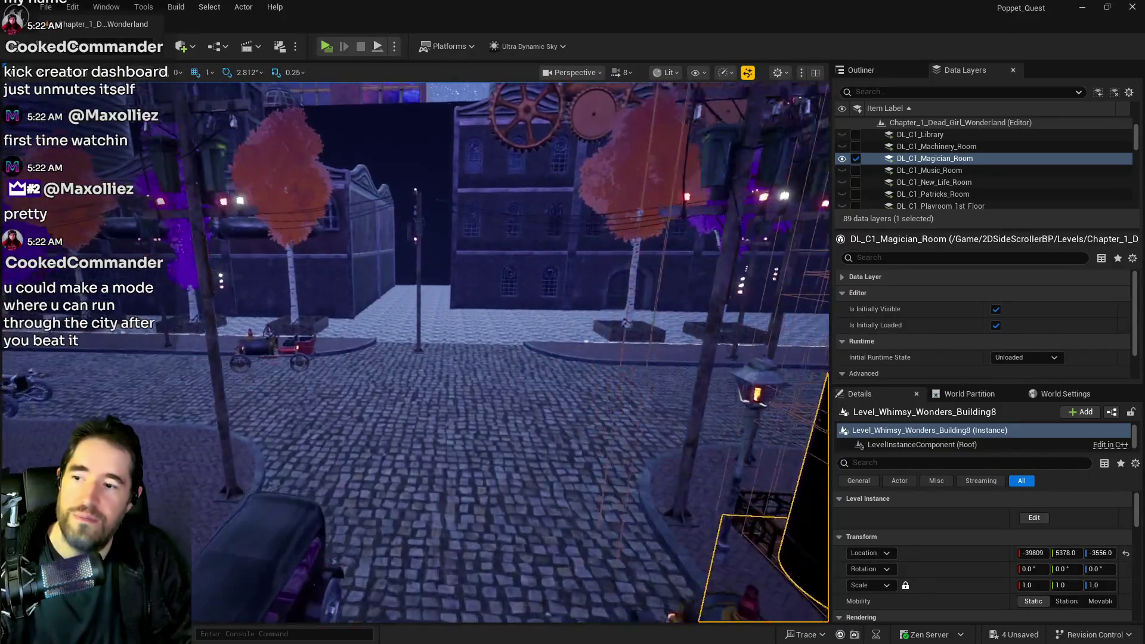
key("w")
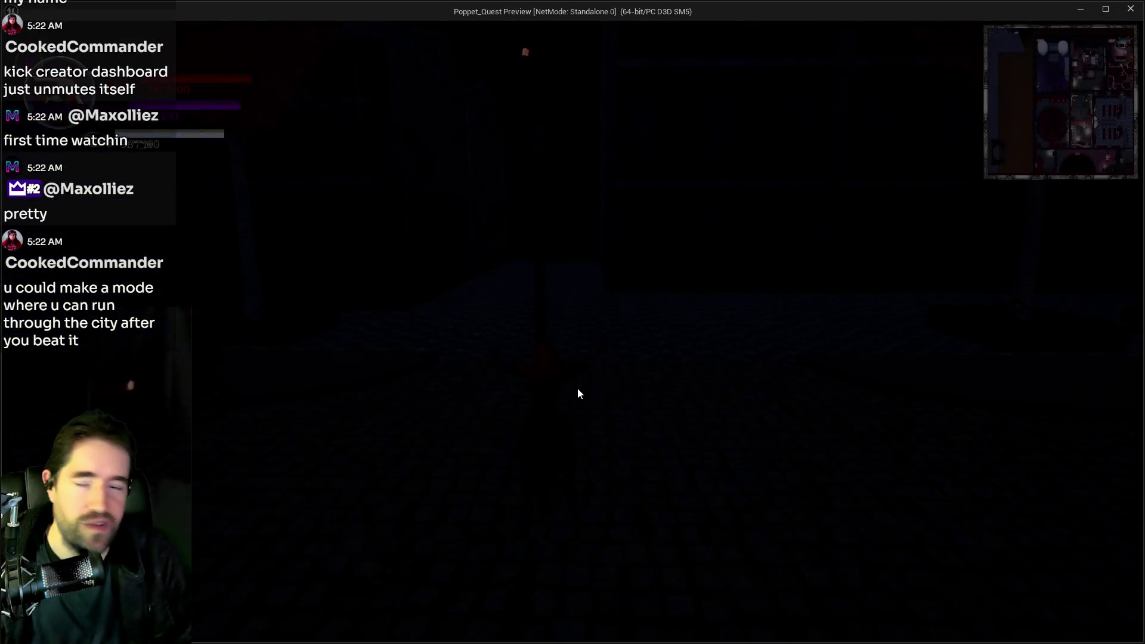
Teleport to The Final Battle area from the card and location menu
key("w")
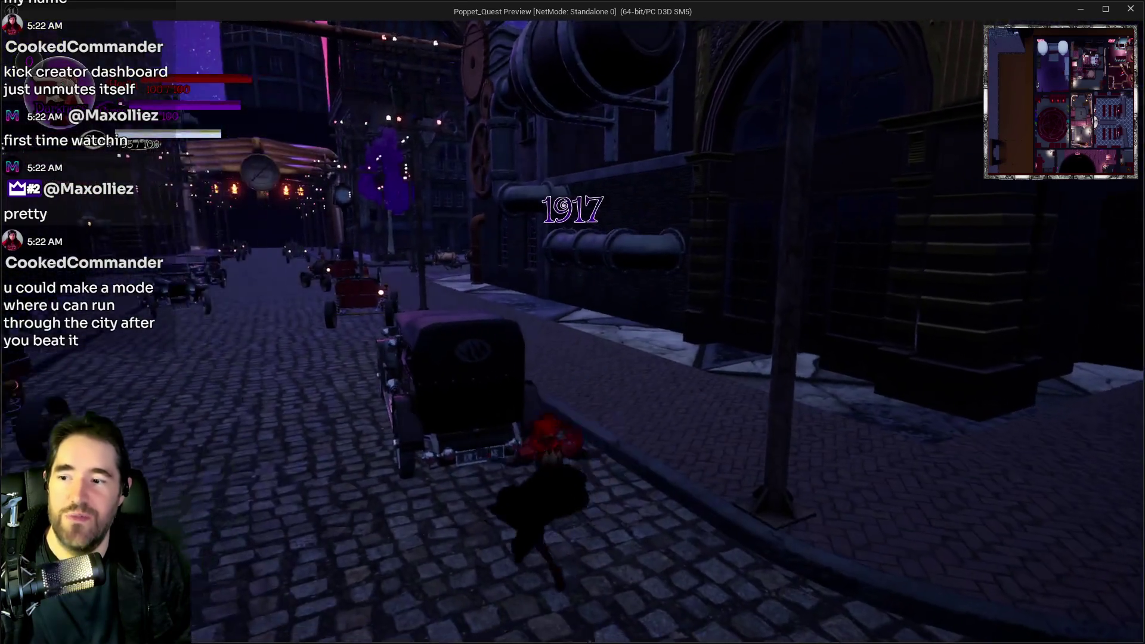
key("Tab")
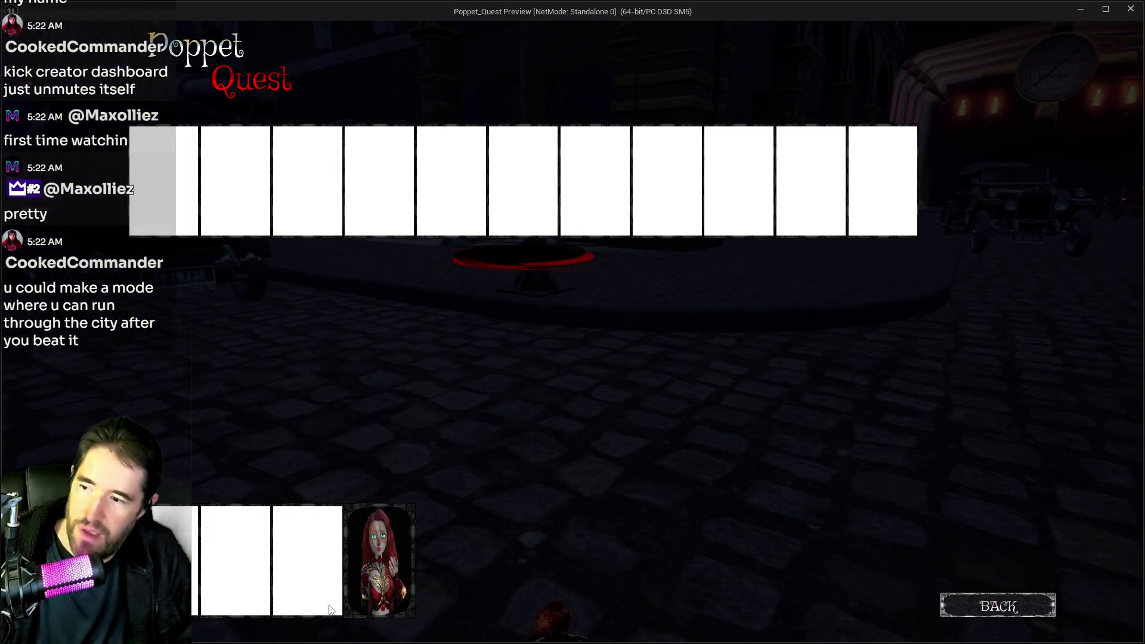
left_click(380, 561)
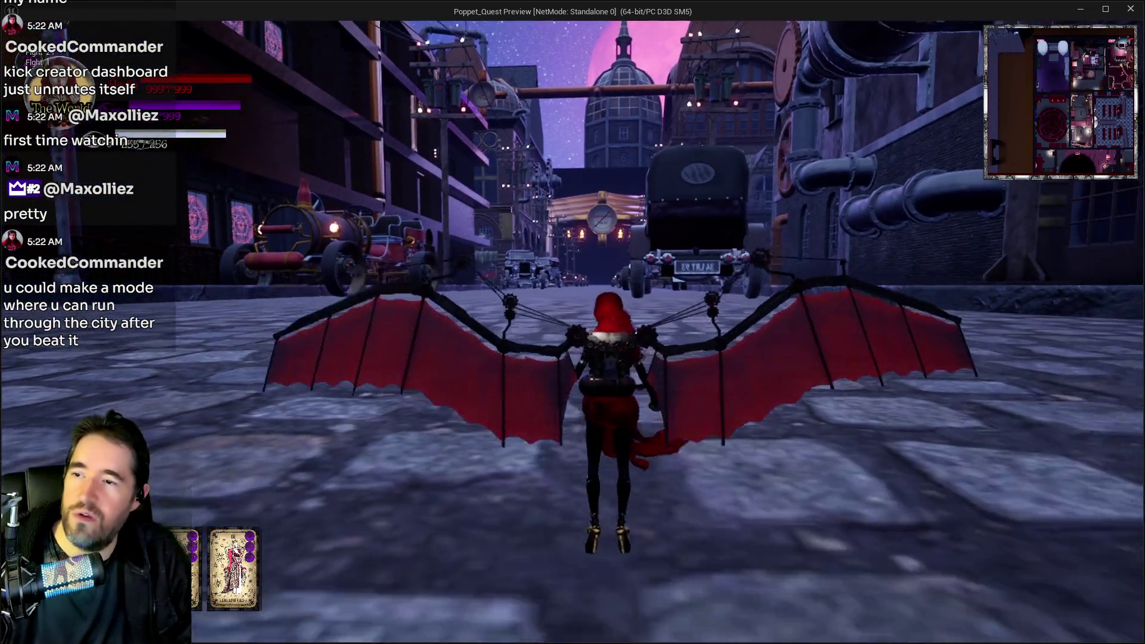
Run down the street past the parked cars and along the low stone wall
key("w")
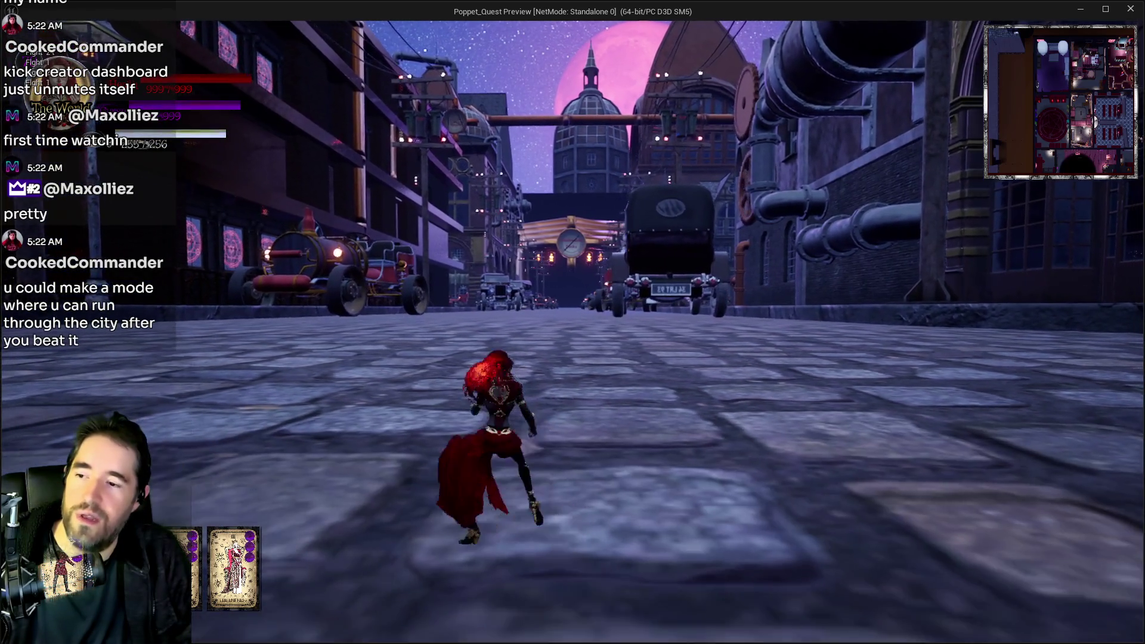
key("w")
key("w")
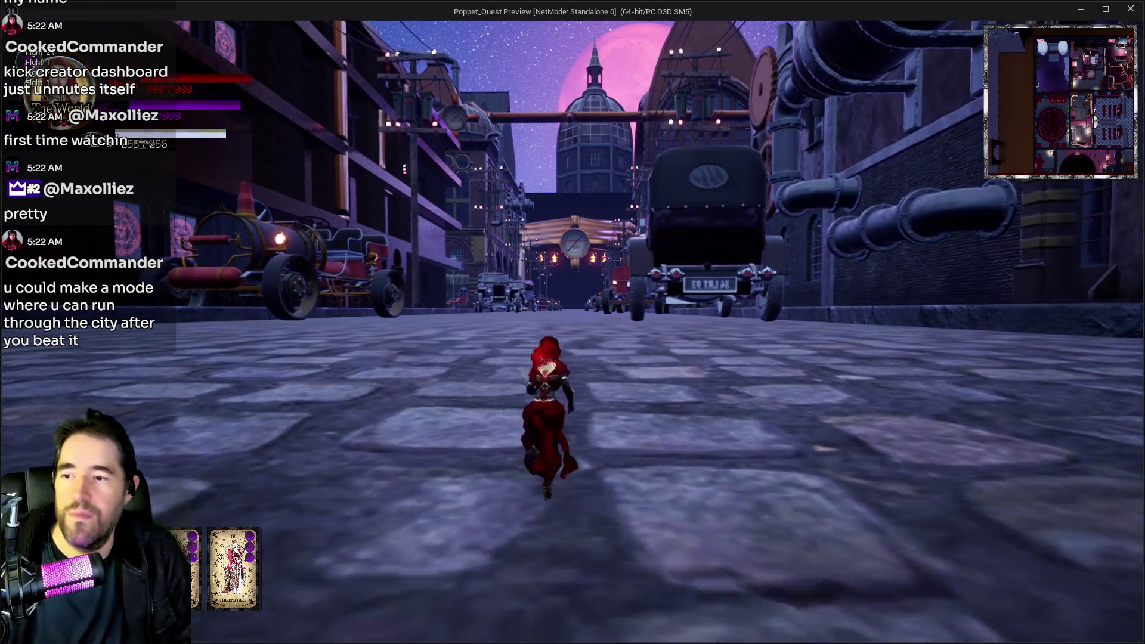
key("w")
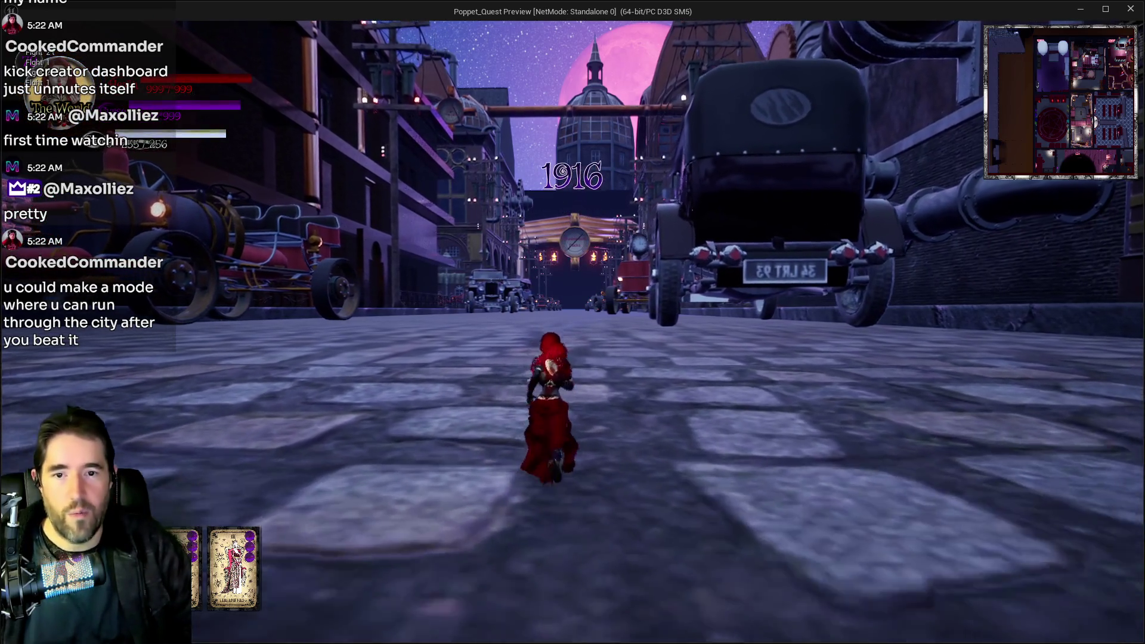
key("w")
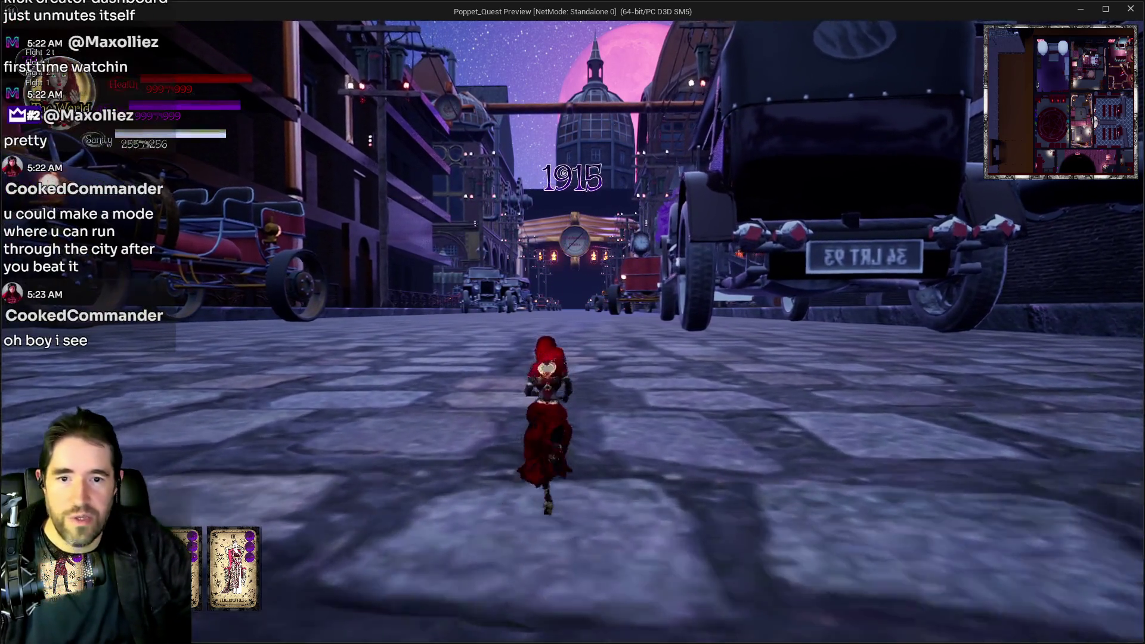
key("w")
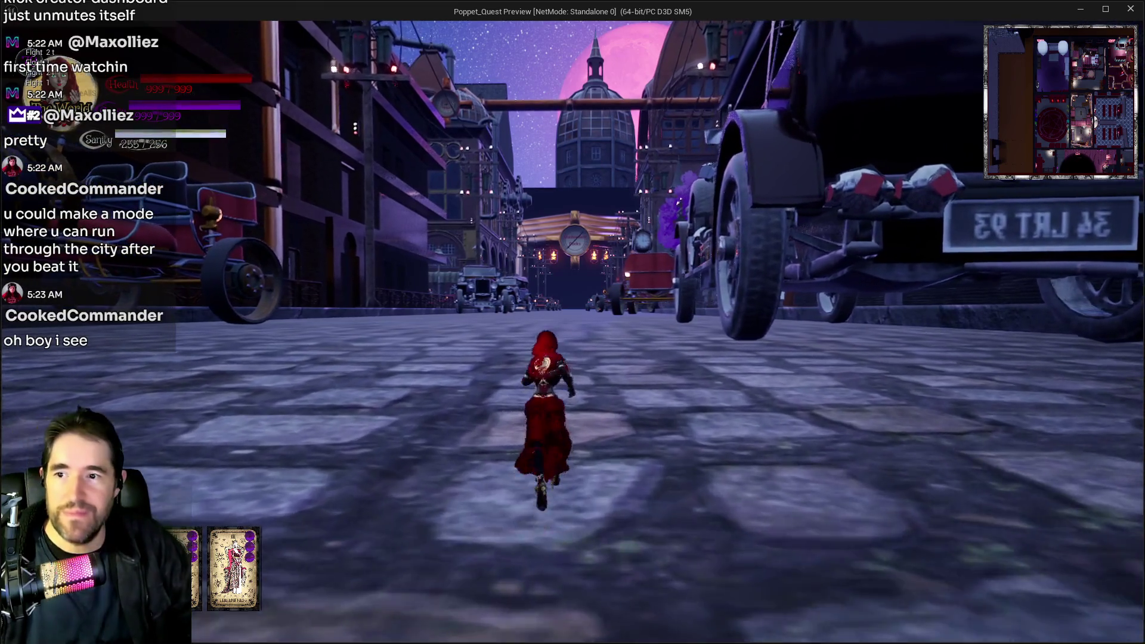
key("d")
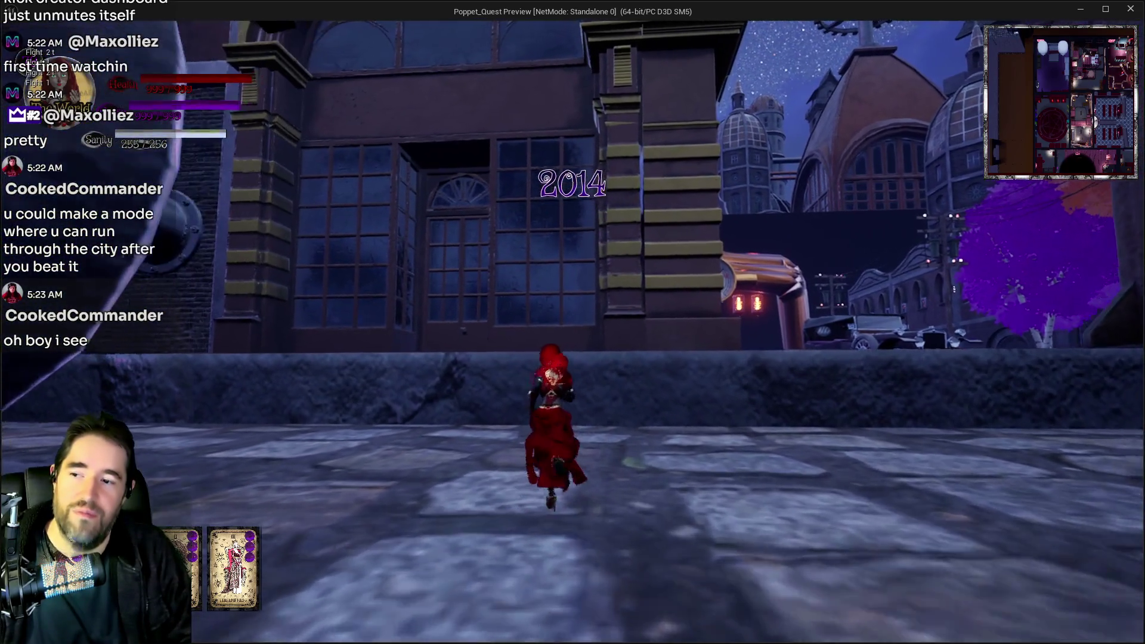
key("a")
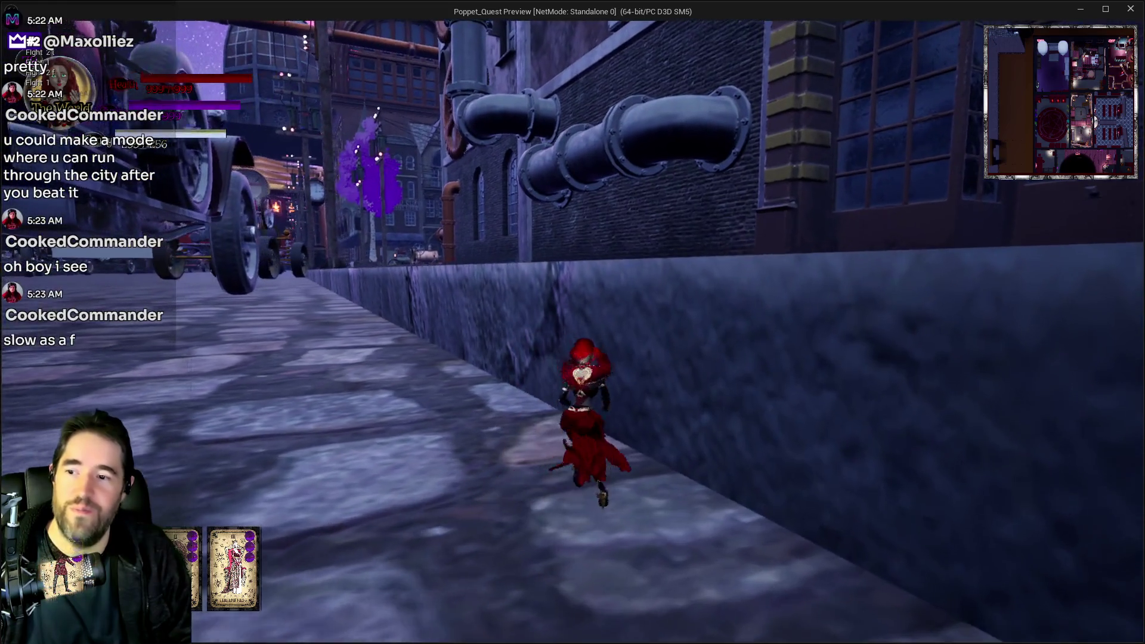
key("w")
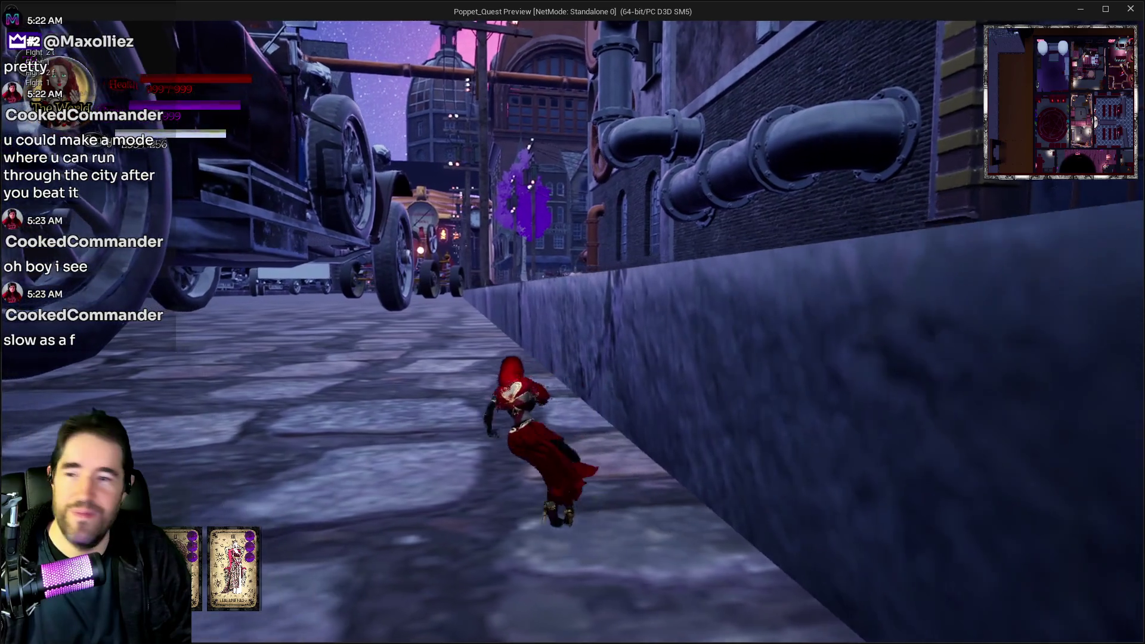
key("w")
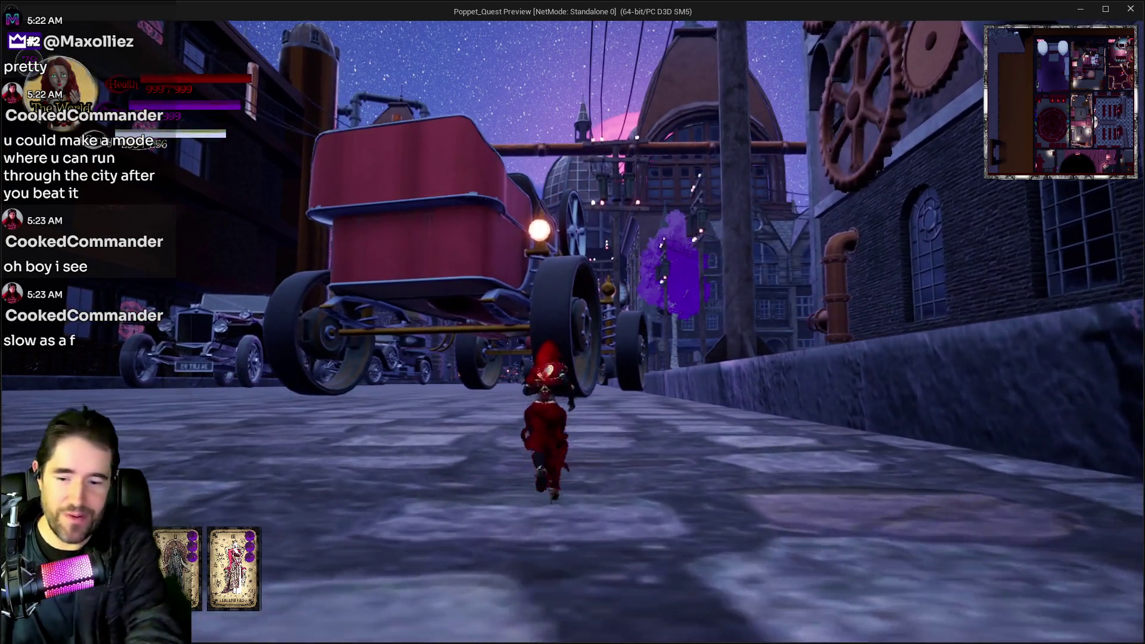
Run beneath the giant red carriage and veer left into the starlit plaza
key("w")
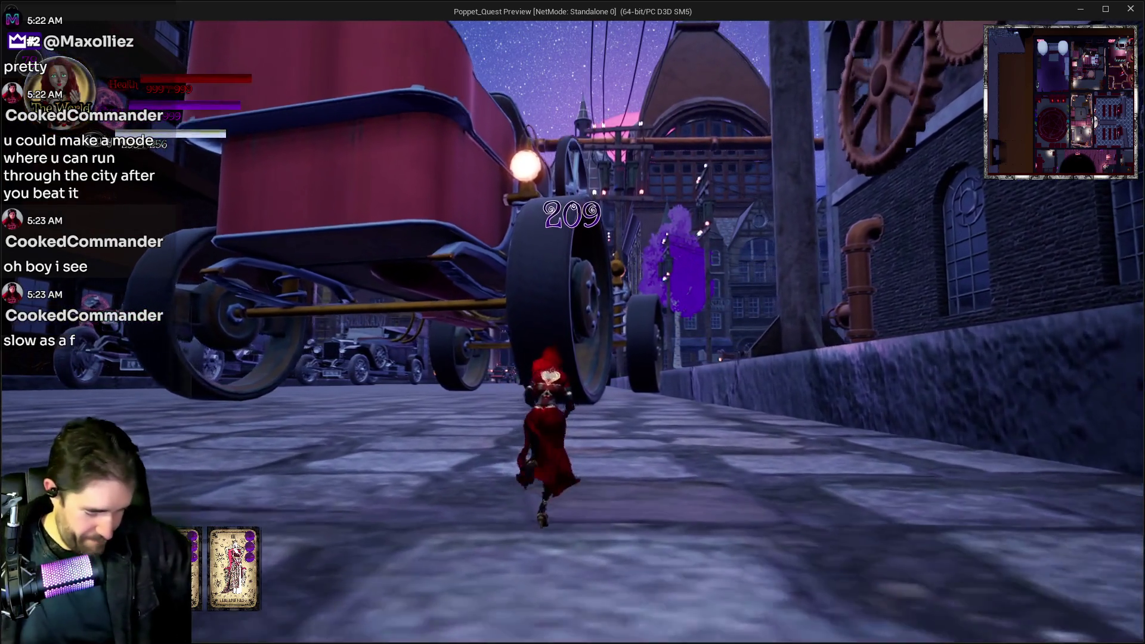
key("w")
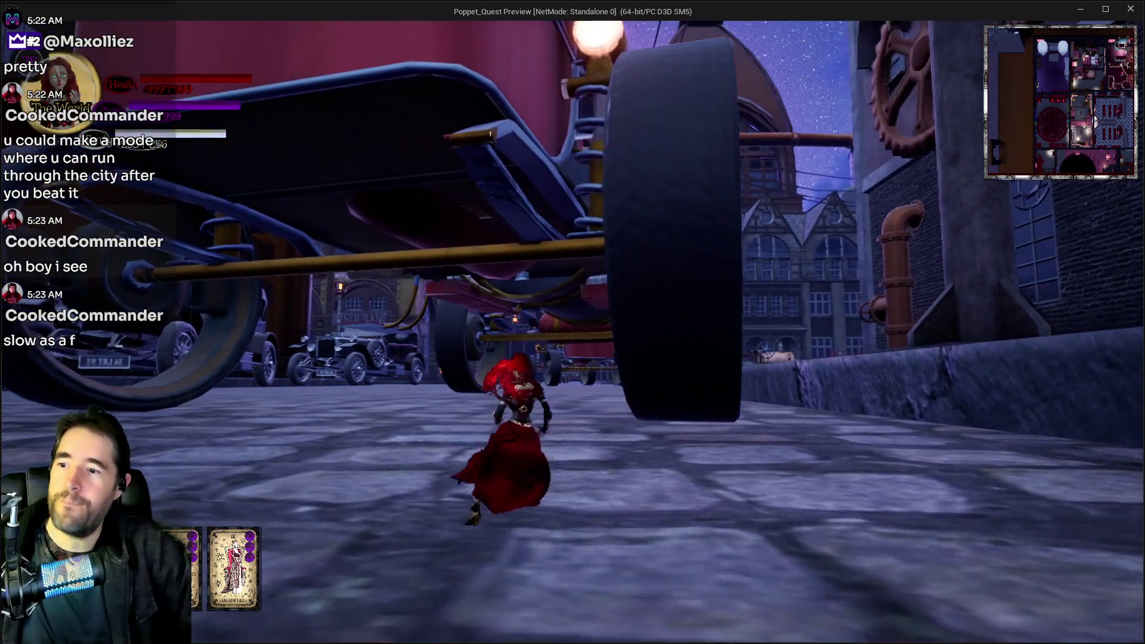
key("w")
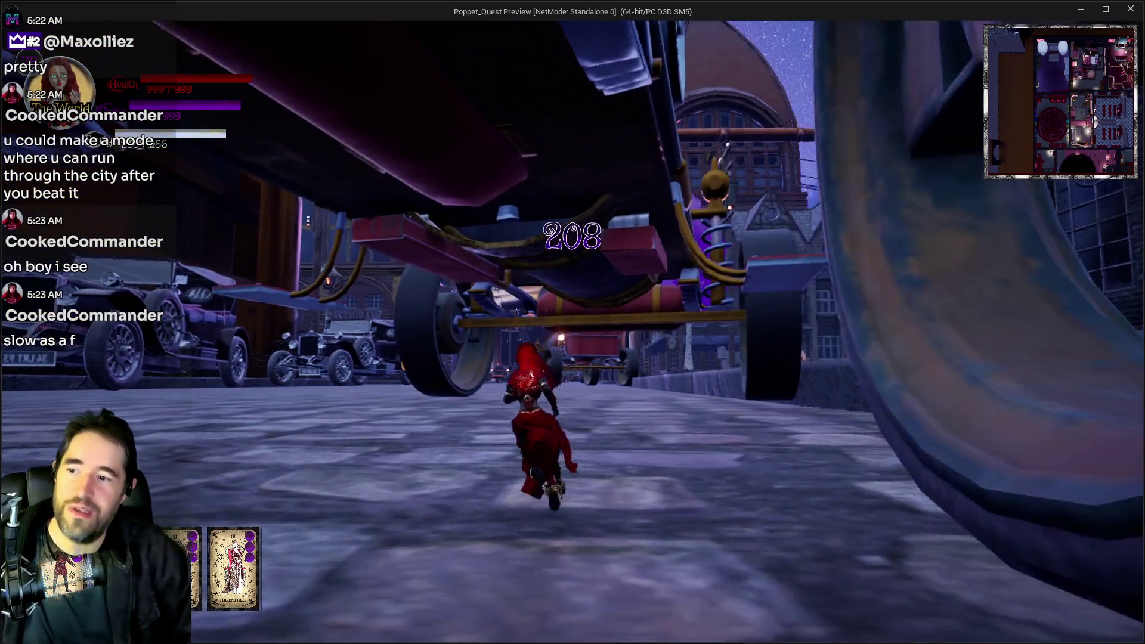
key("w")
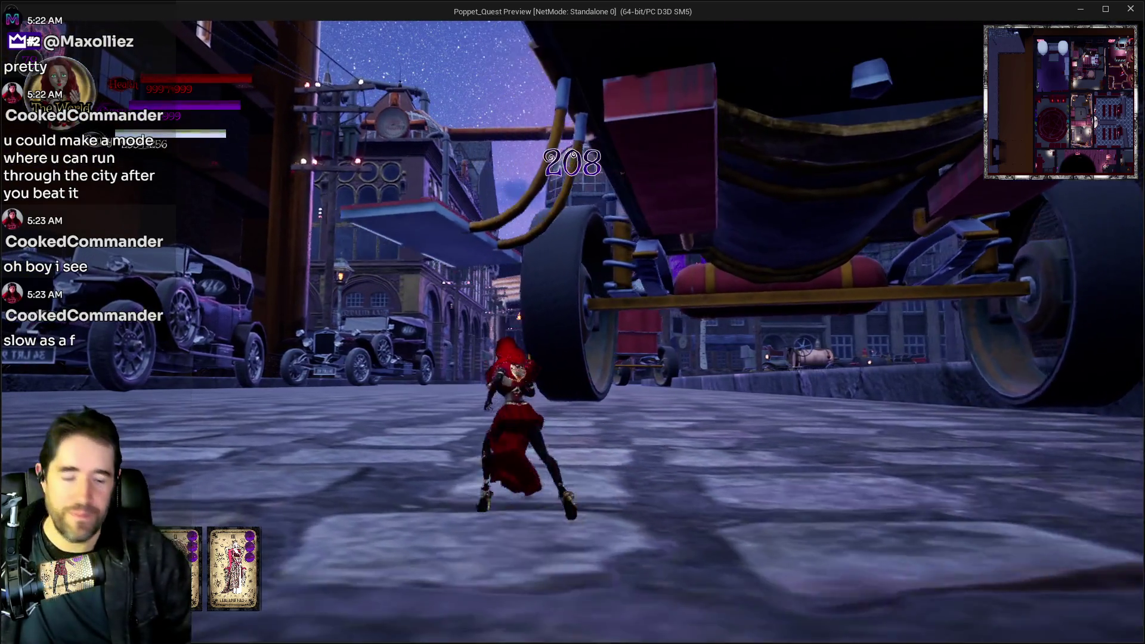
key("a")
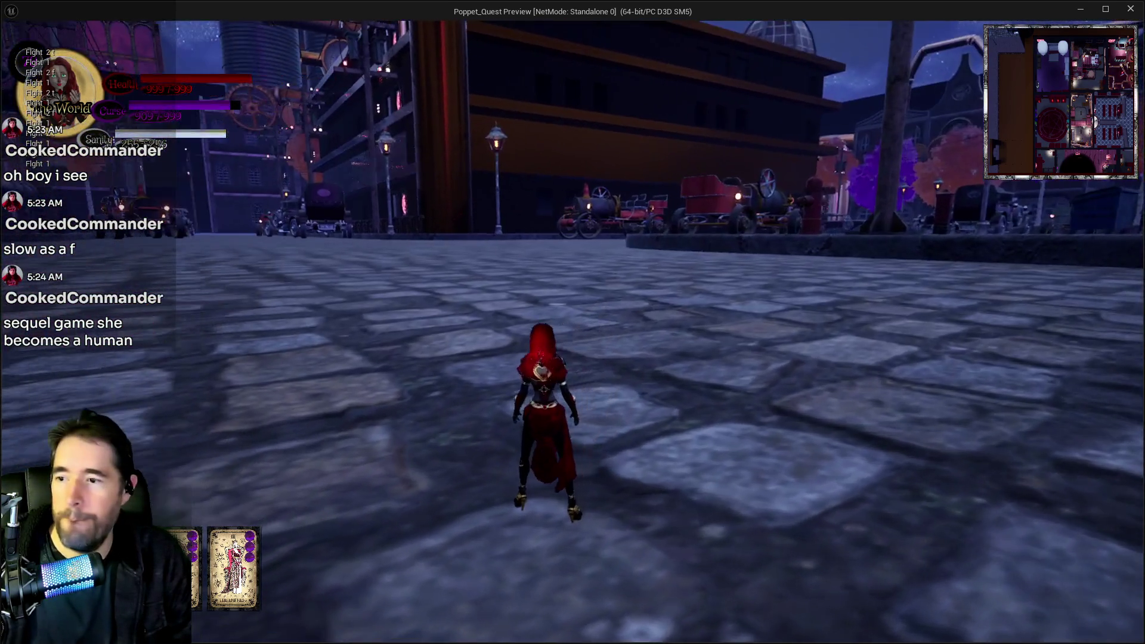
End the game preview and fly the editor view into the lit-window Level_Whimsy_Wonders_Building8
key("Escape")
left_click_drag(575, 400, 577, 387)
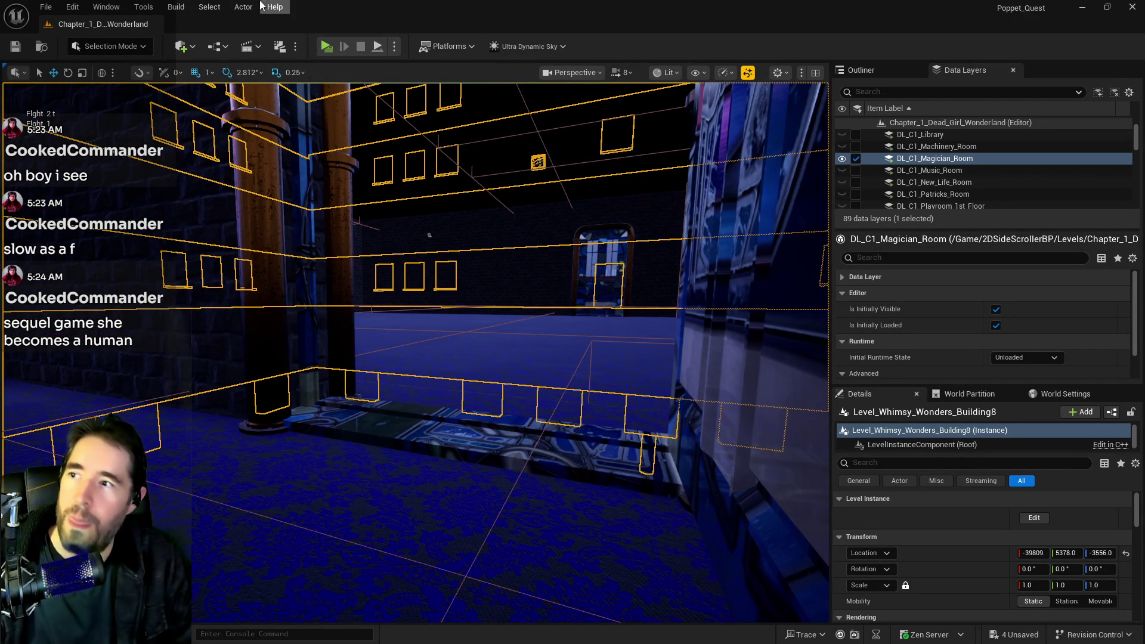
Place a Nav Mesh Bounds Volume from the Quick Add Recent list and select it
left_click(180, 46)
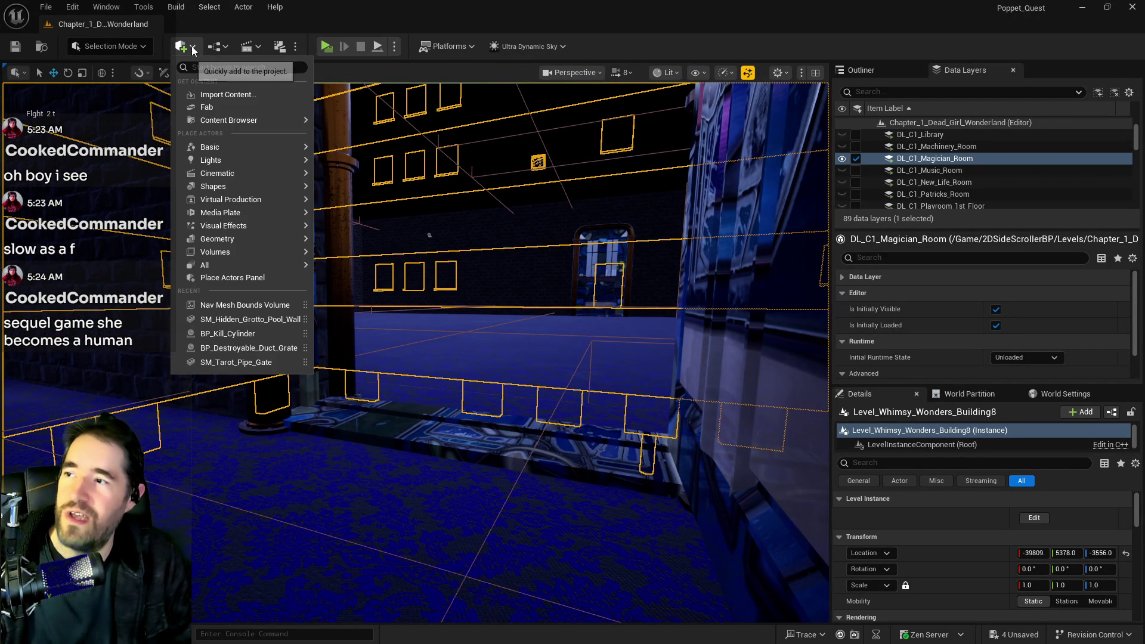
left_click(250, 301)
left_click(497, 349)
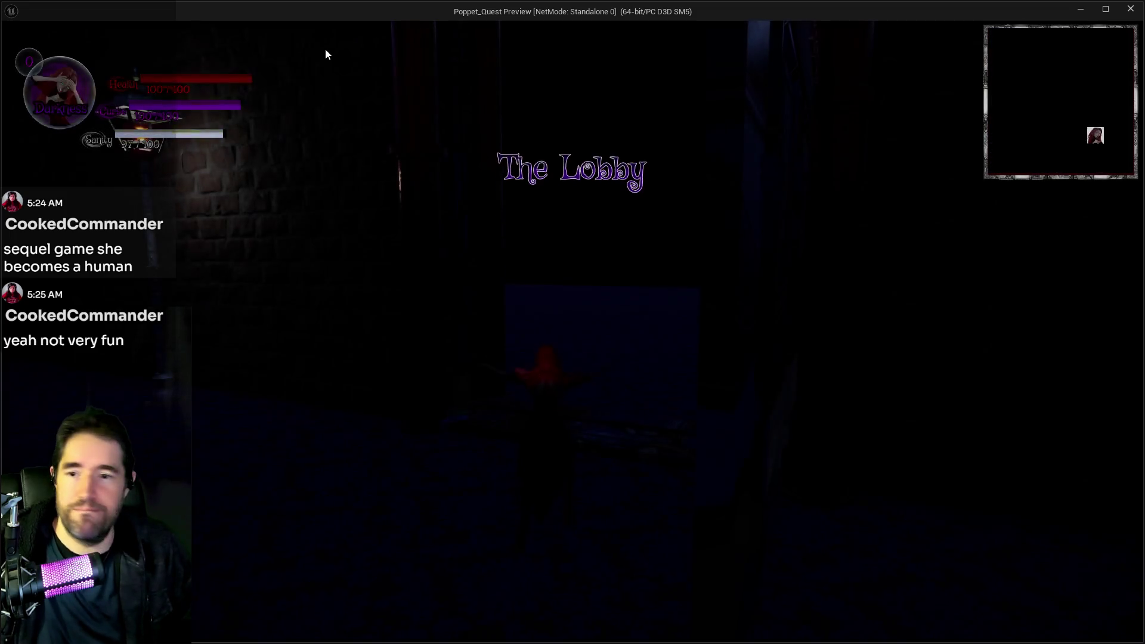
Run the poppet out of The Lobby into Toy City, briefly opening and closing the card menu
left_click(637, 303)
key("w")
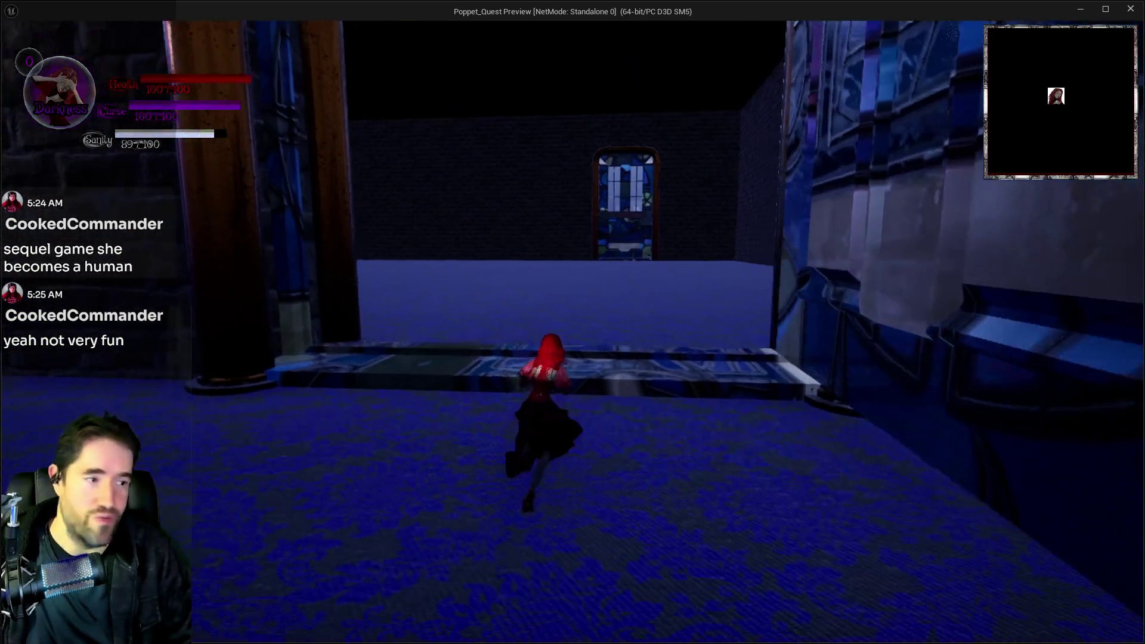
key("w")
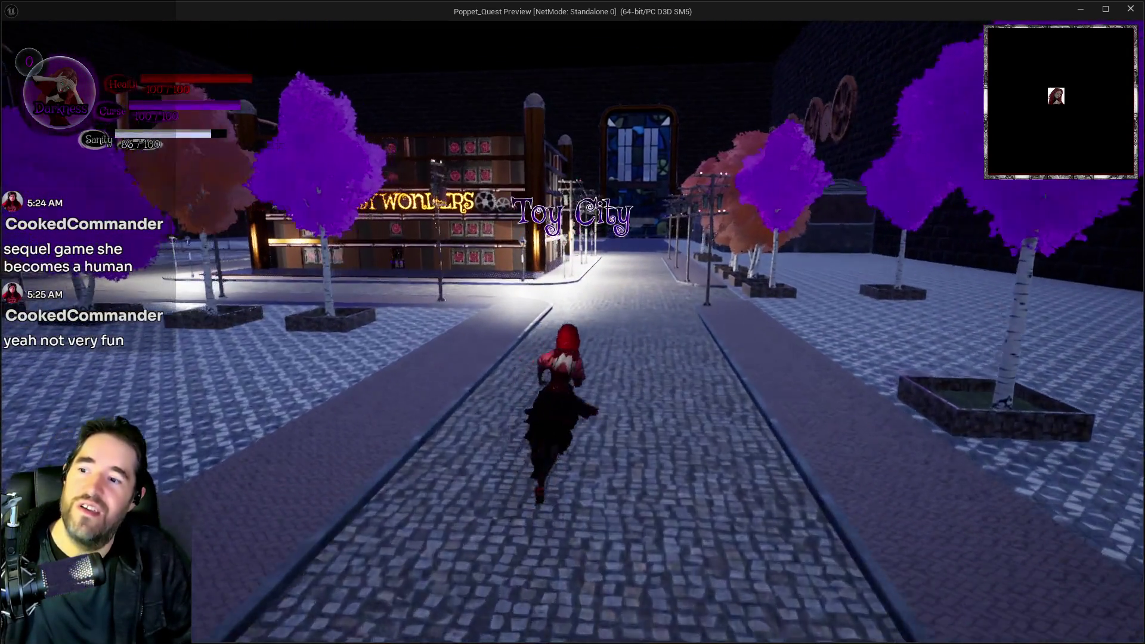
key("Tab")
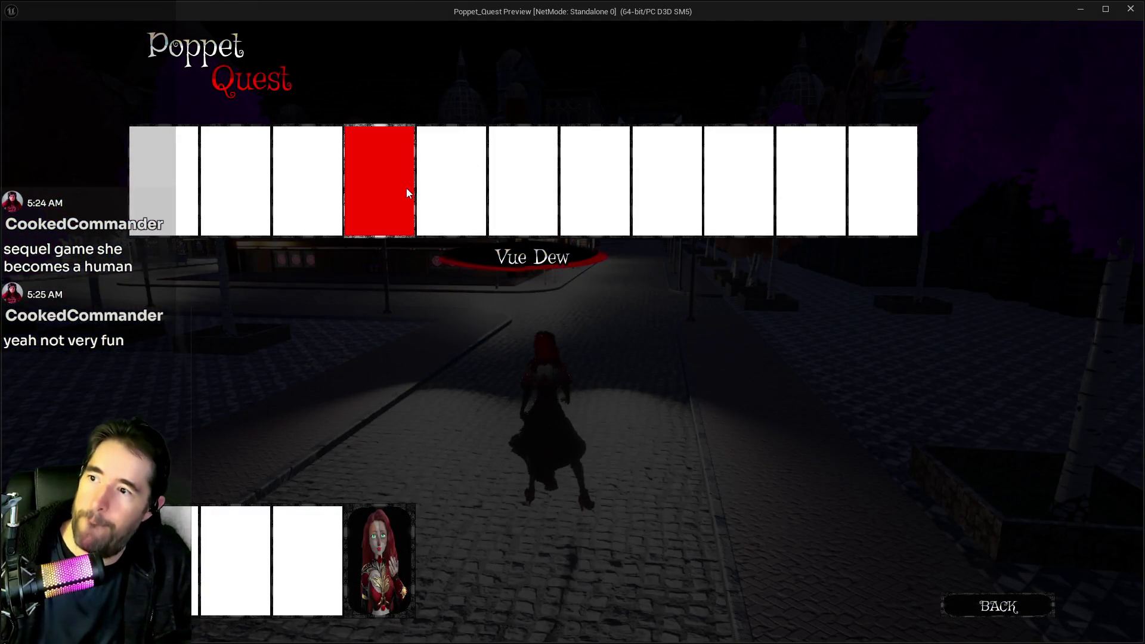
key("Tab")
Keep running down the Toy City street toward the Whimsy Wonders building
key("w")
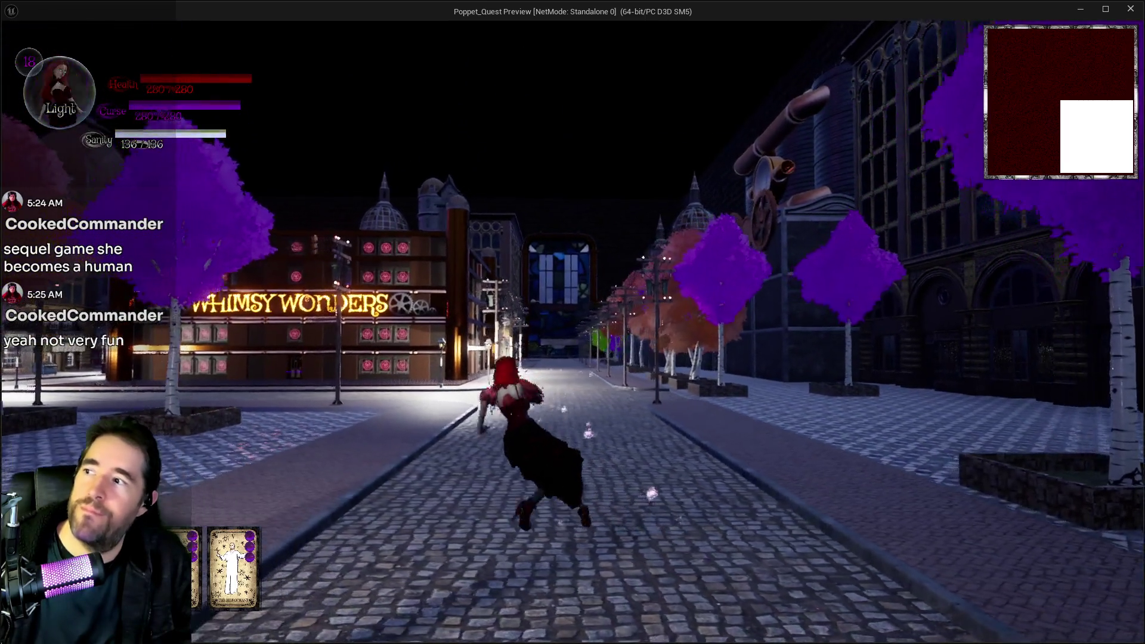
key("w")
key("w")
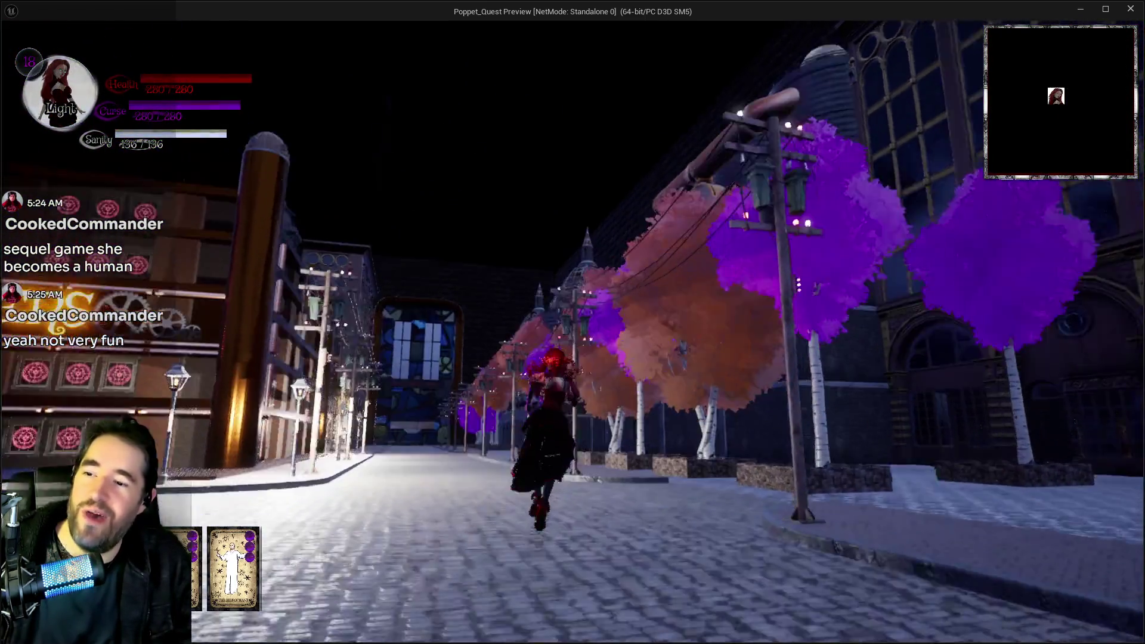
key("w")
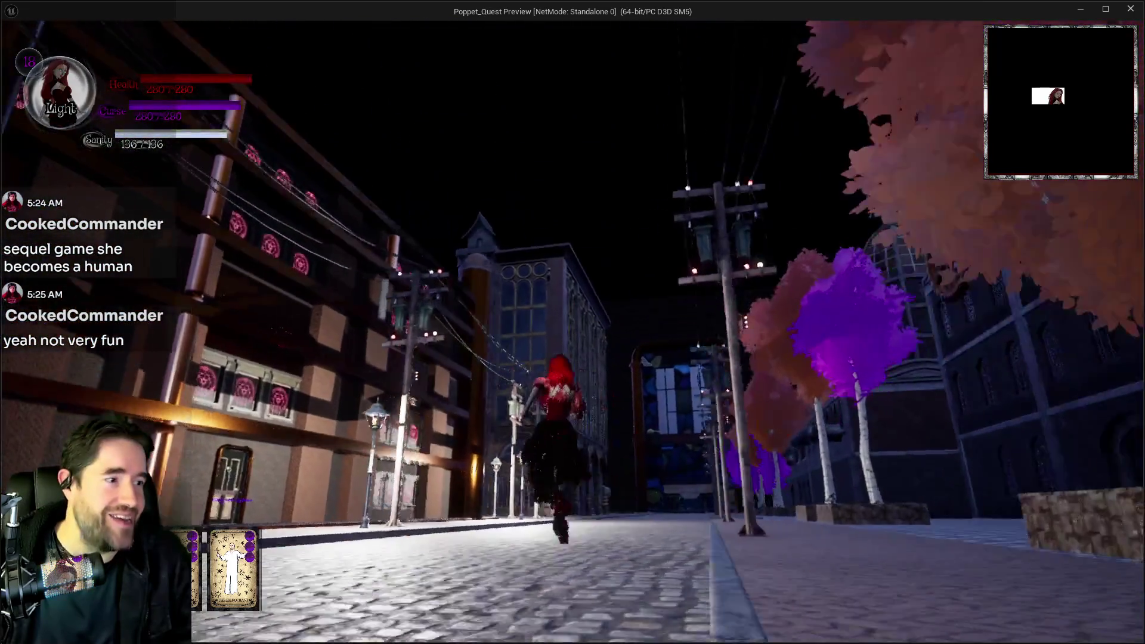
key("w")
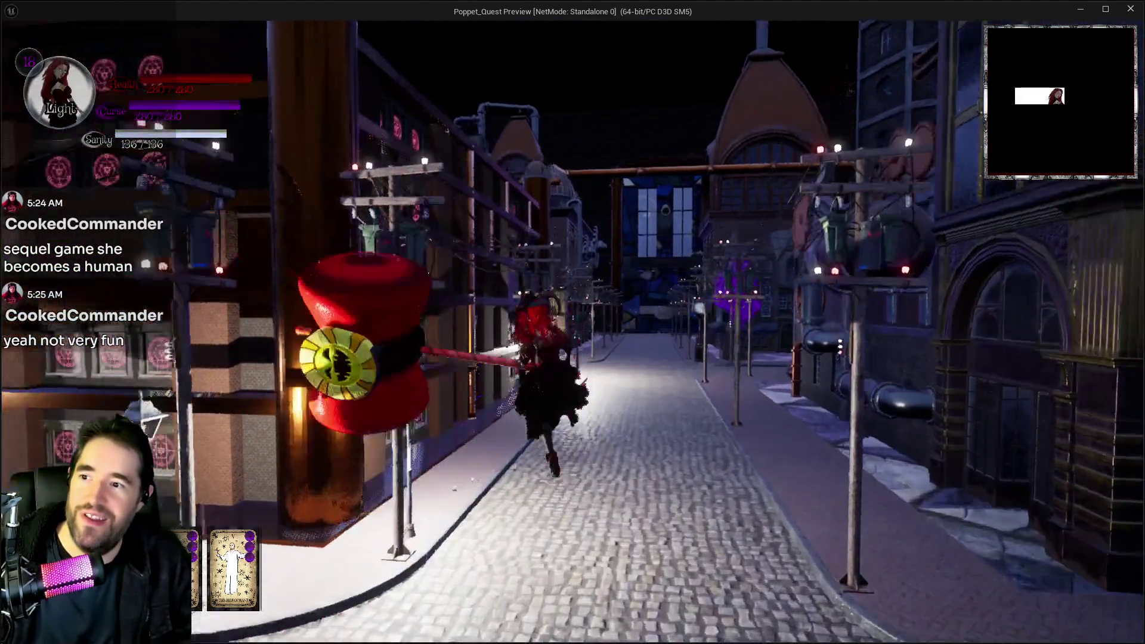
Glide over the Toy City rooftops, drop back to the street, and bring up The Magician tarot card
key("space")
key("w")
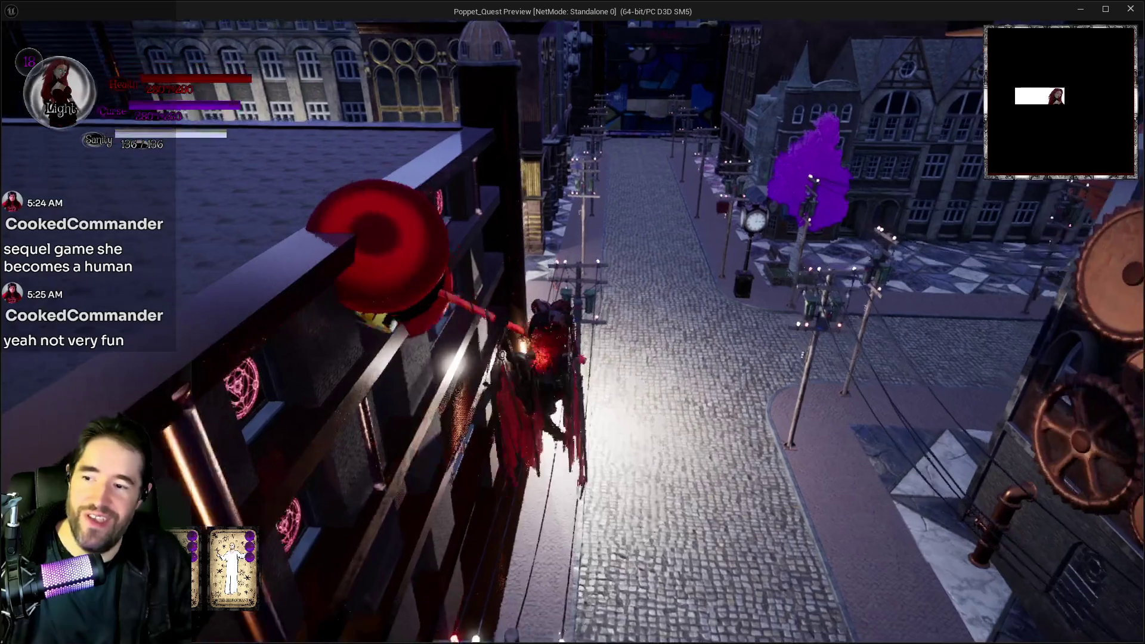
key("w")
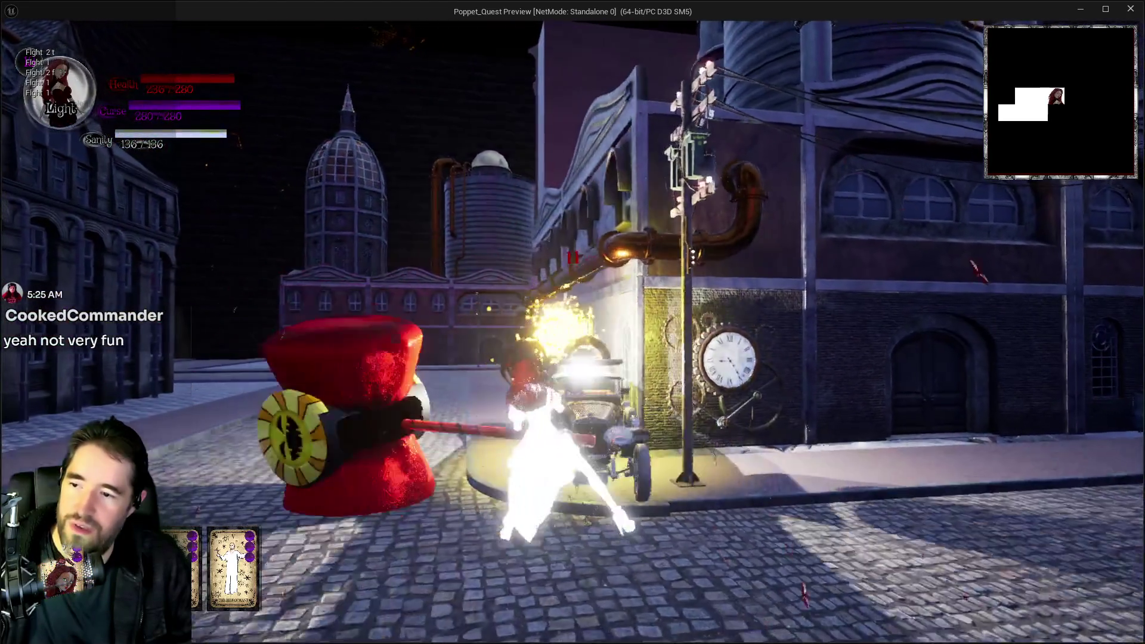
key("Tab")
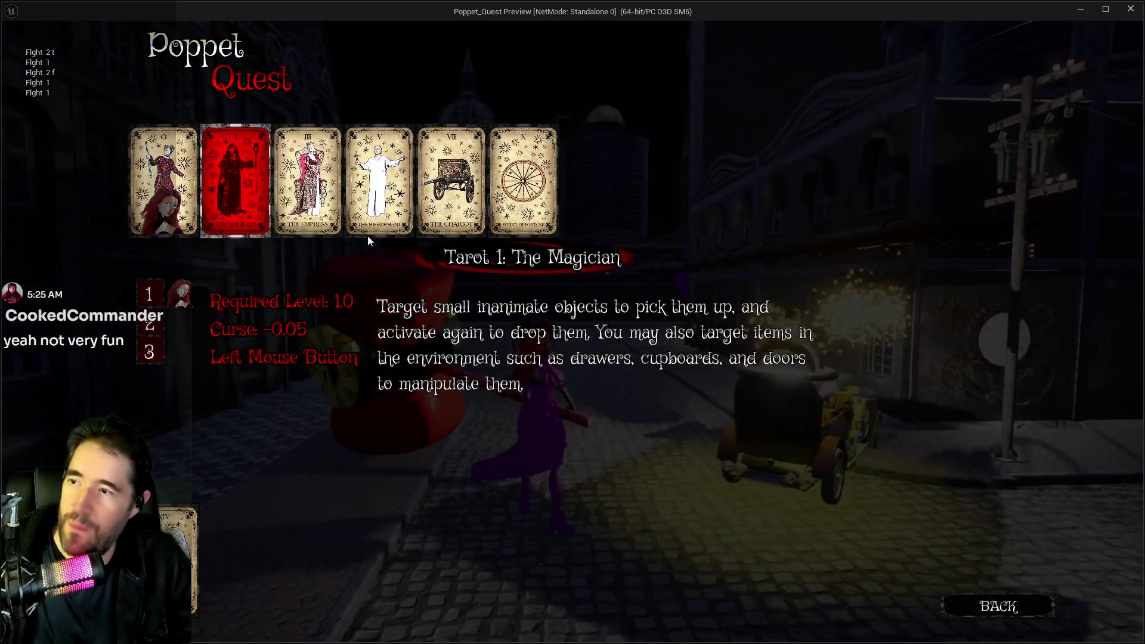
Inspect the Temperance card, then equip the Death card to the hotbar
key("Tab")
key("Tab")
key("Tab")
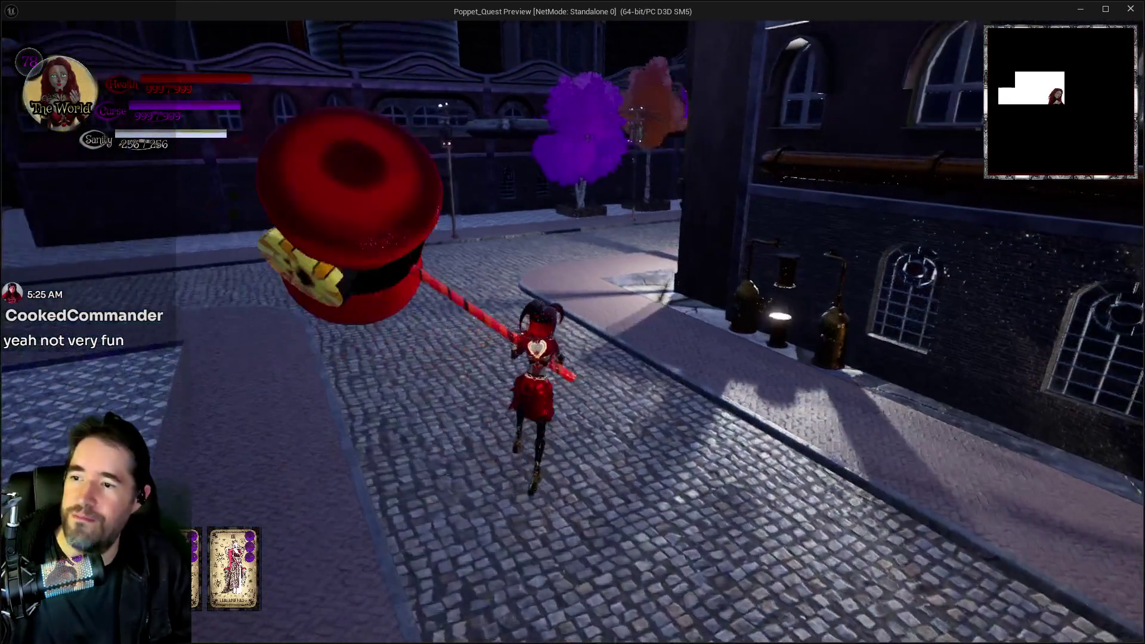
key("Tab")
left_click(526, 547)
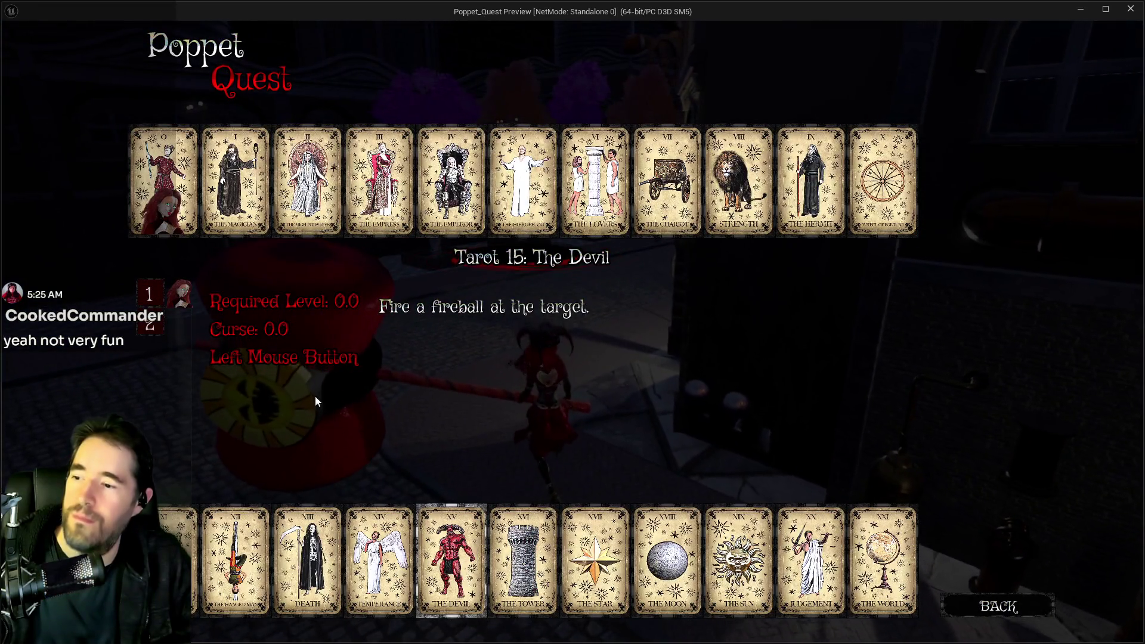
left_click(323, 570)
key("Tab")
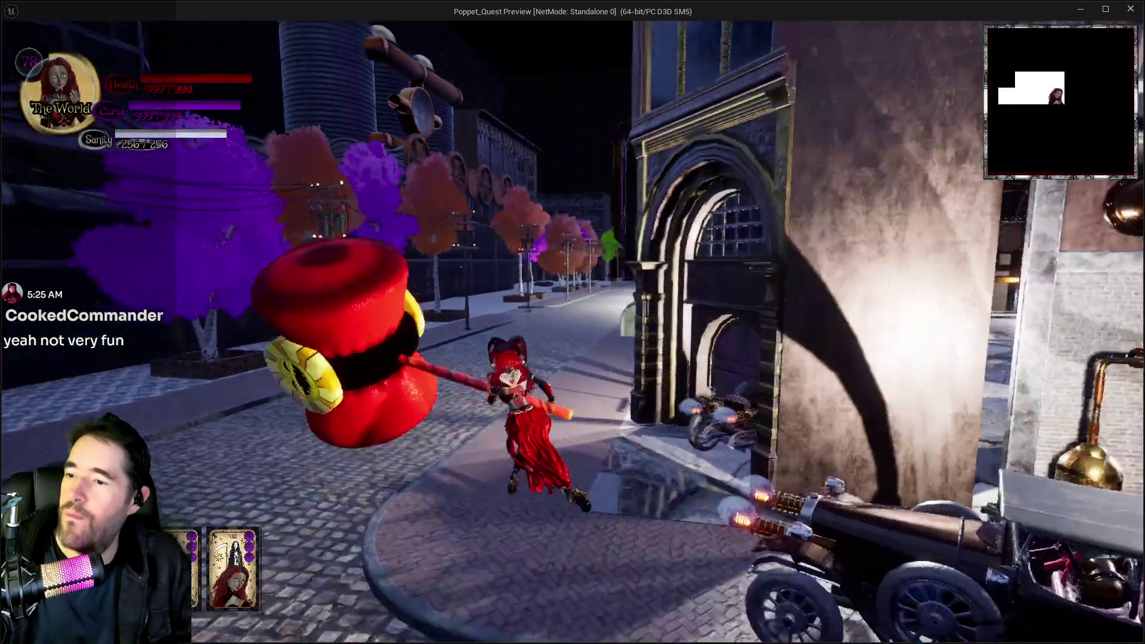
Run past the stained-glass building and destroy the glowing car with the scythe
key("w")
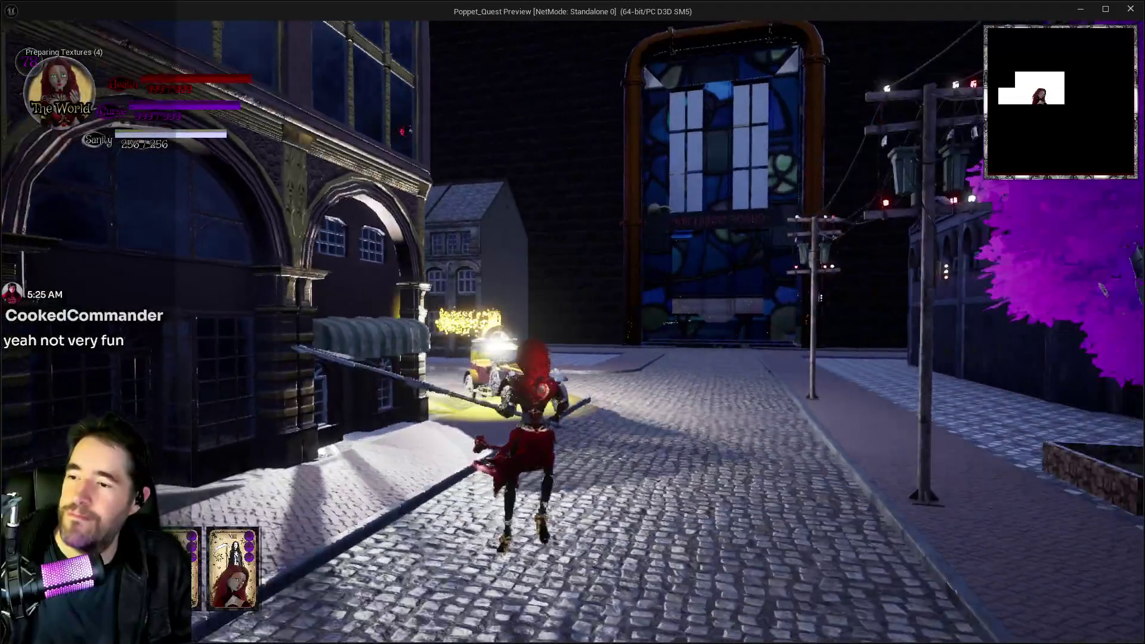
key("w")
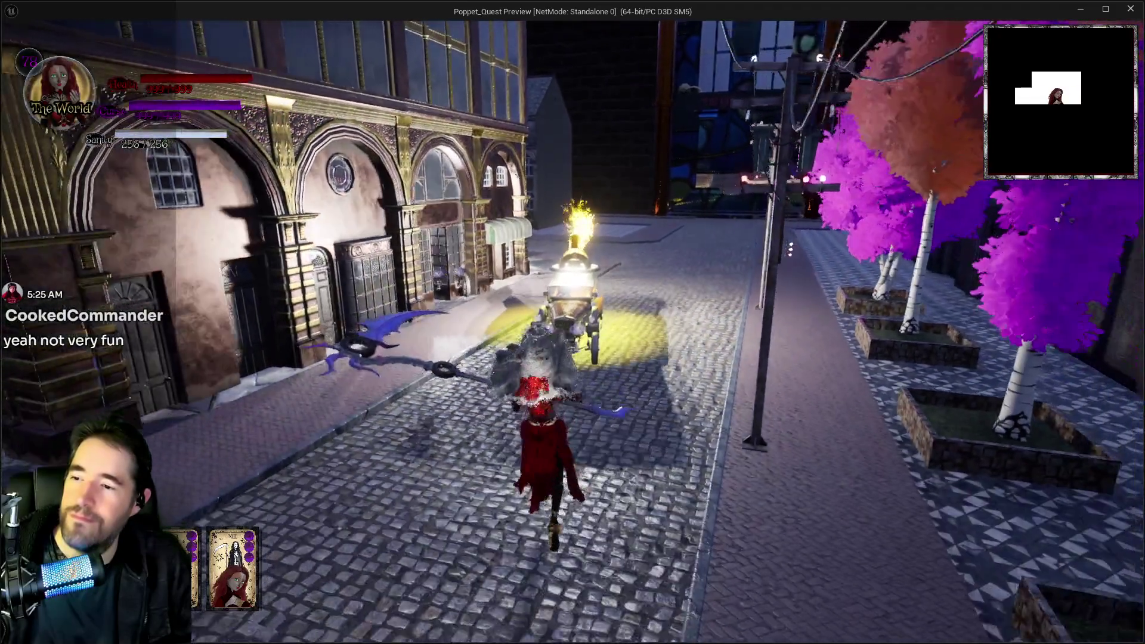
key("w")
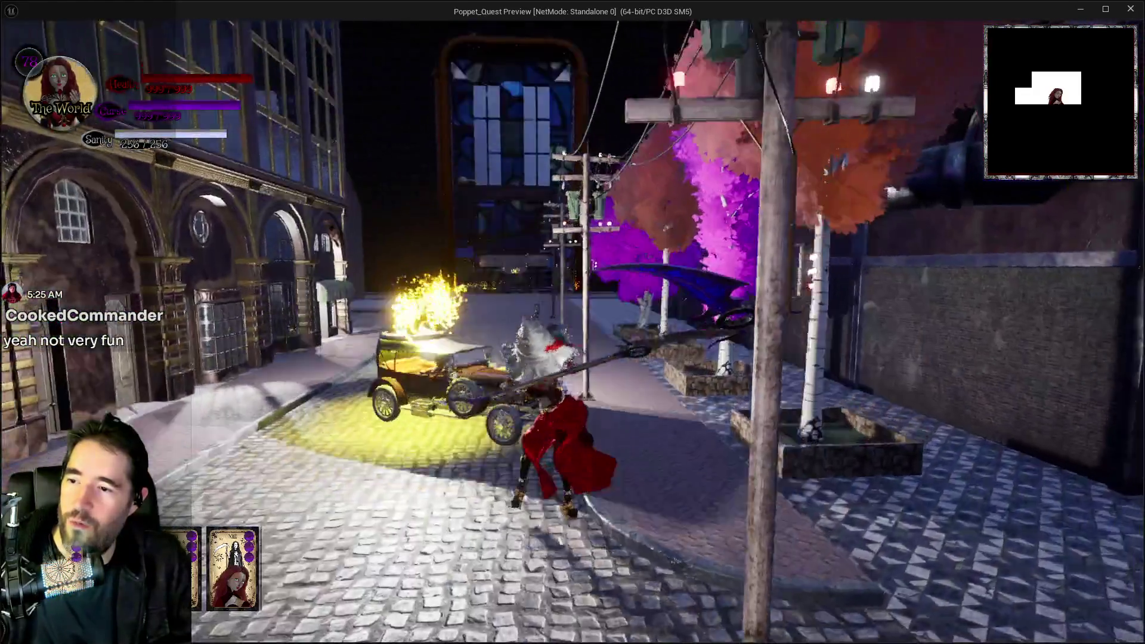
key("w")
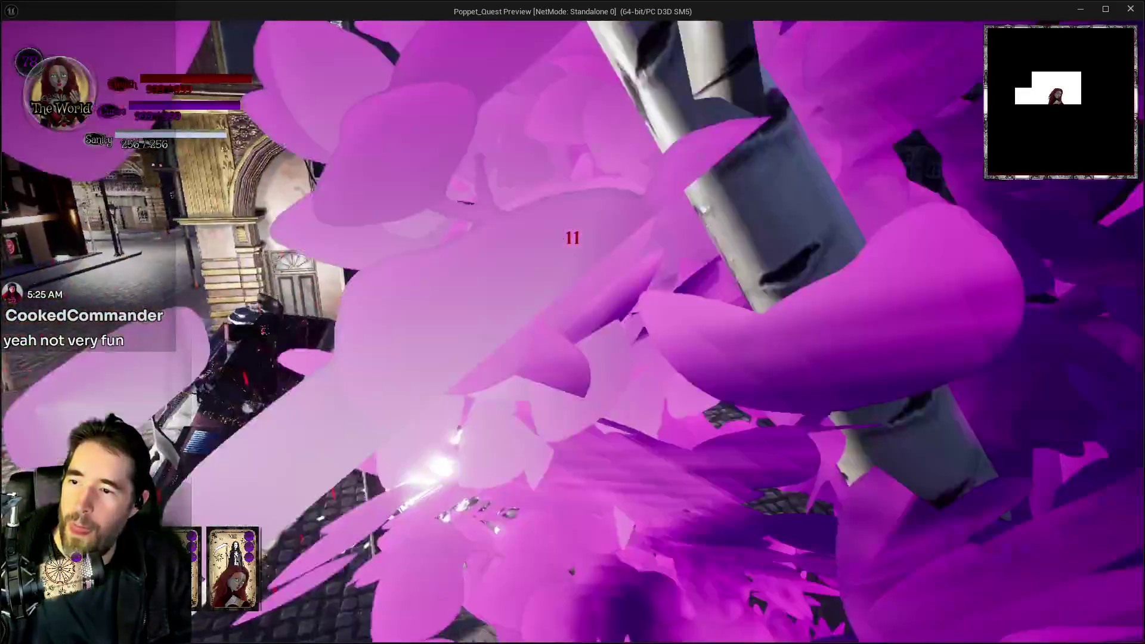
key("w")
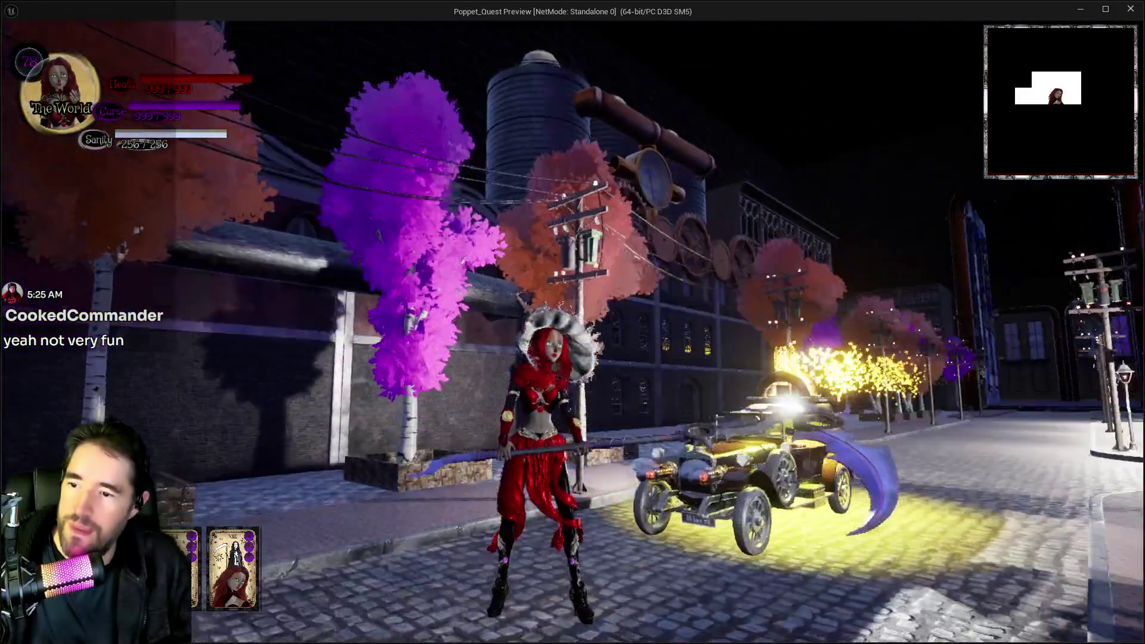
key("w")
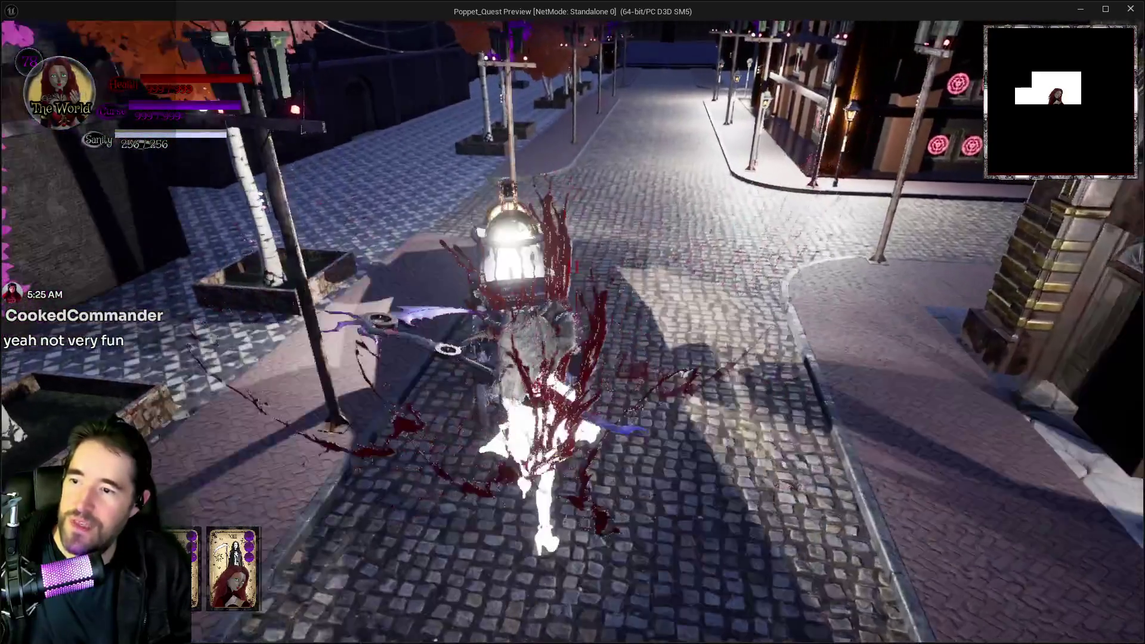
key("w")
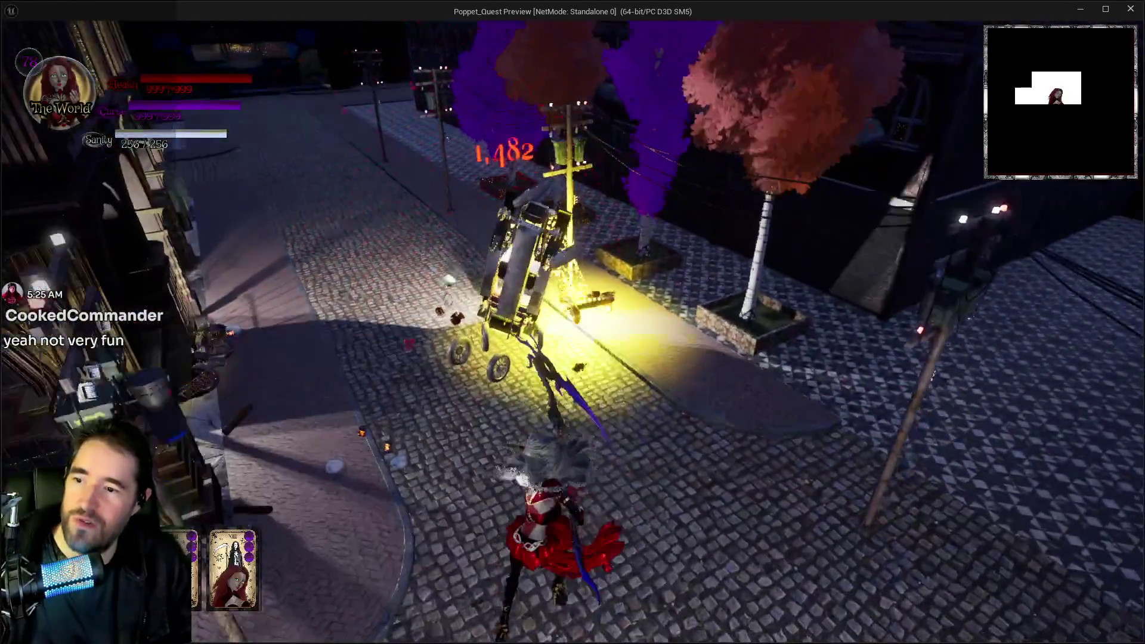
key("w")
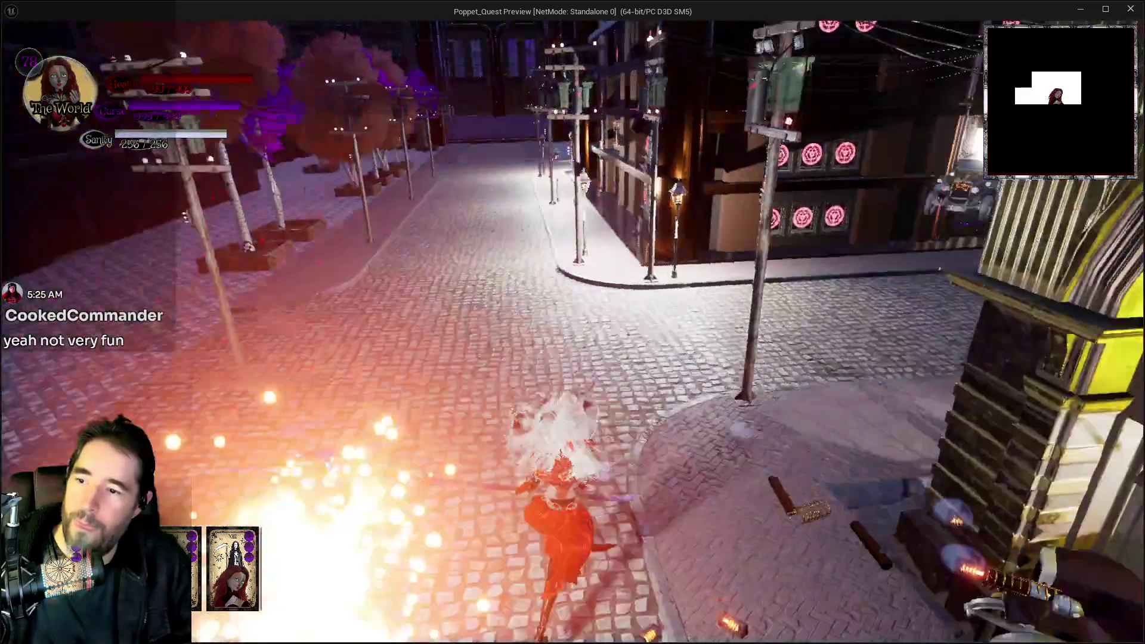
Equip the Temperance card and fight down the next street, then pick data layers in the editor
key("w")
key("Tab")
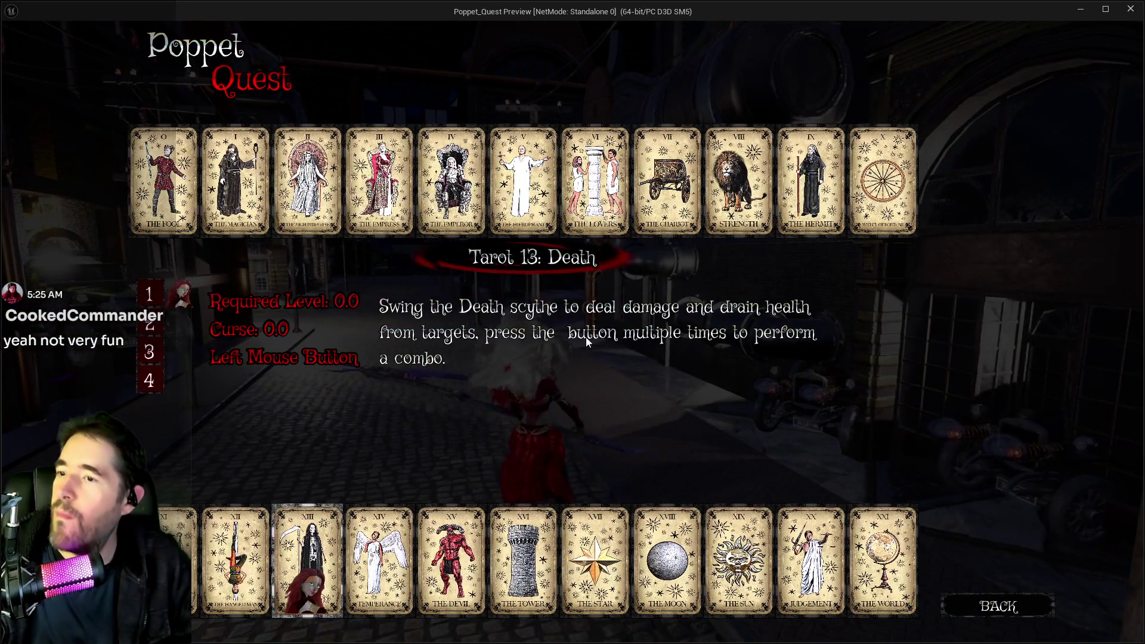
left_click(382, 556)
key("s")
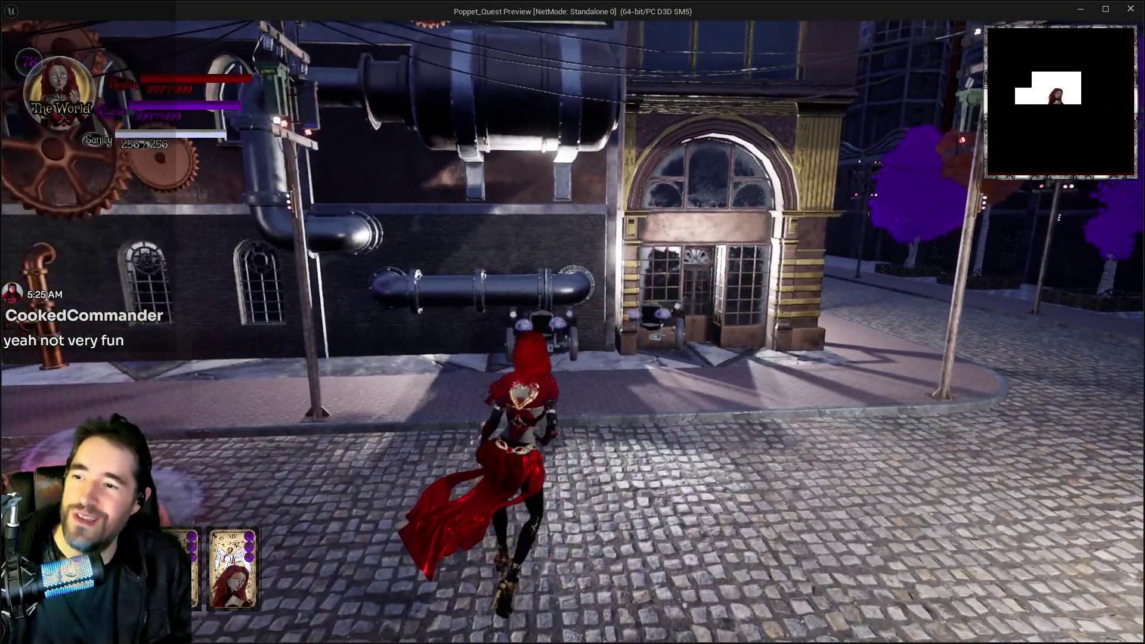
key("w")
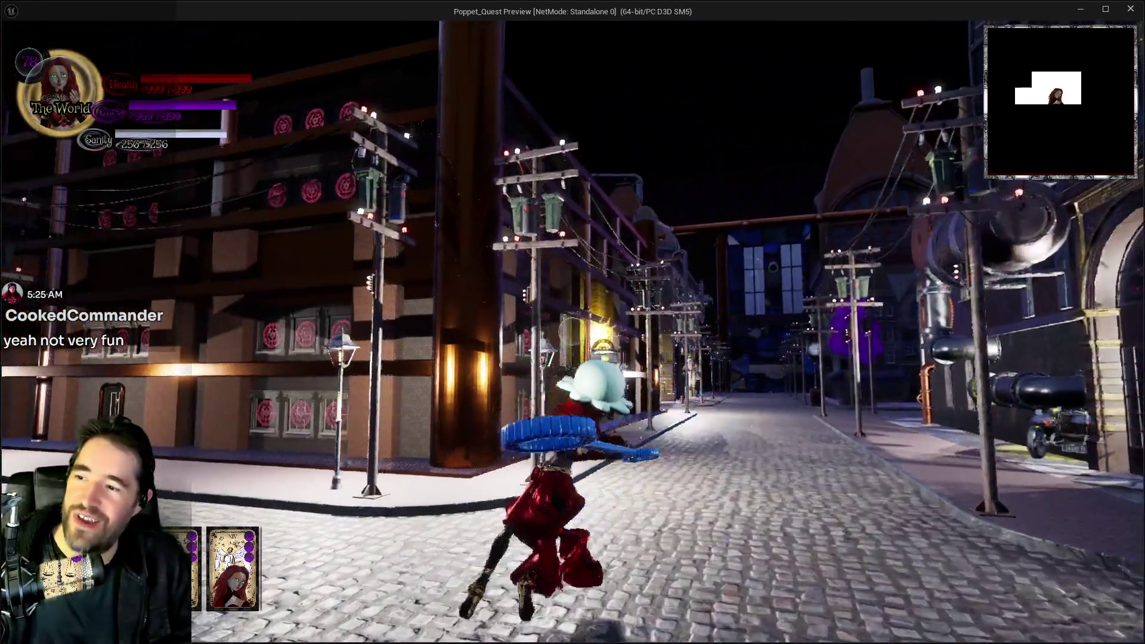
left_click(572, 331)
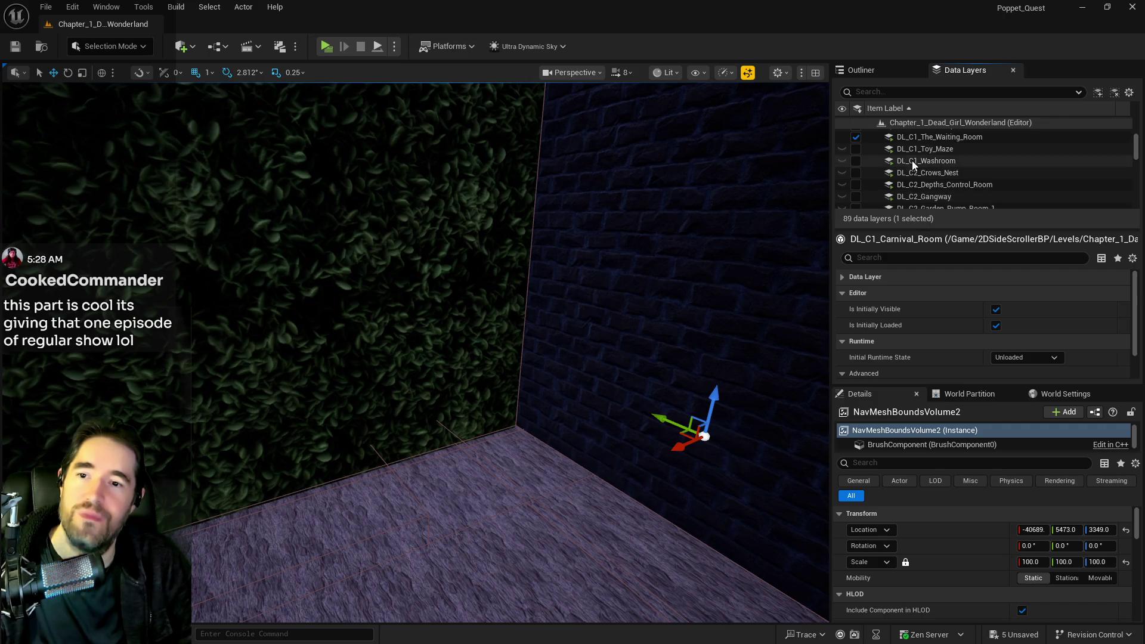
left_click(911, 160, "shift")
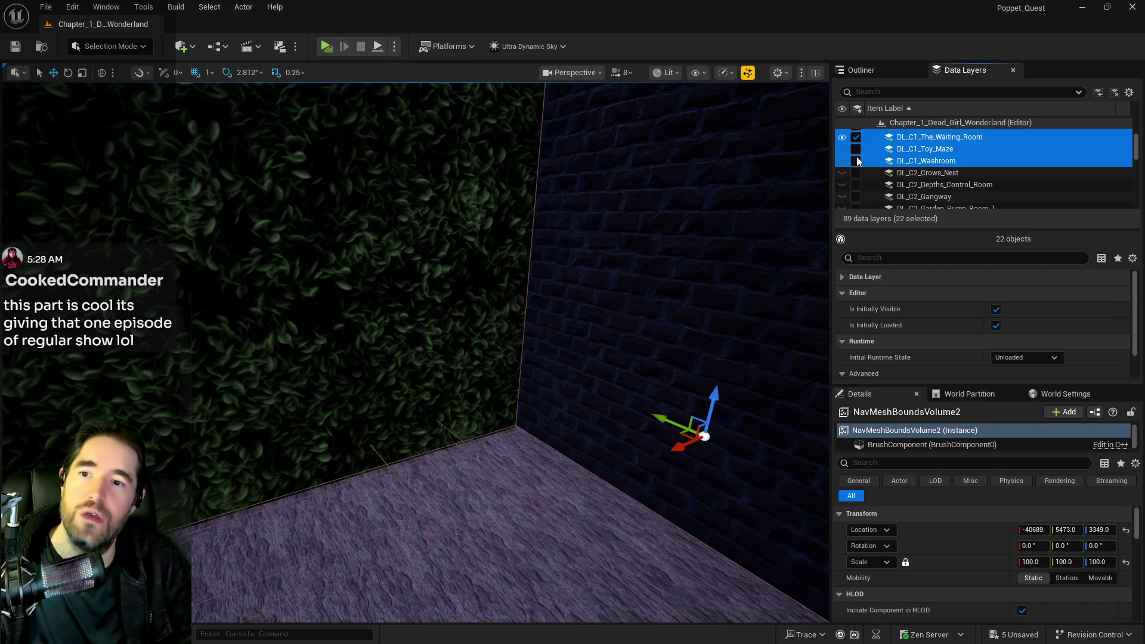
Scroll the data layer list and fly the viewport through the hedge wall toward the foliage
scroll(863, 164, "up", 5)
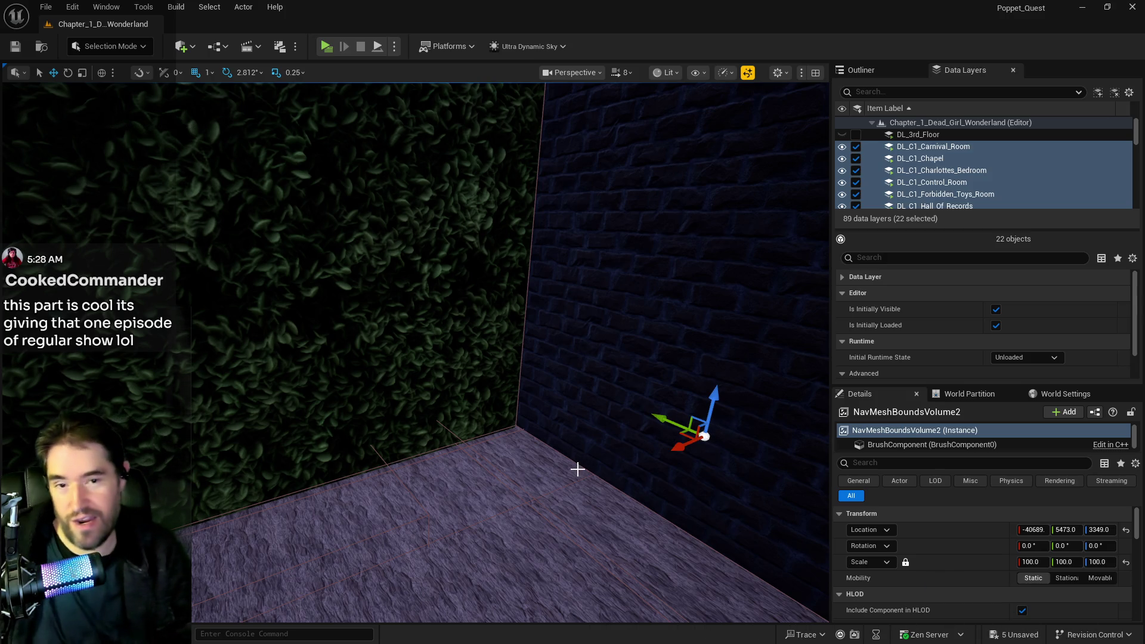
key("w")
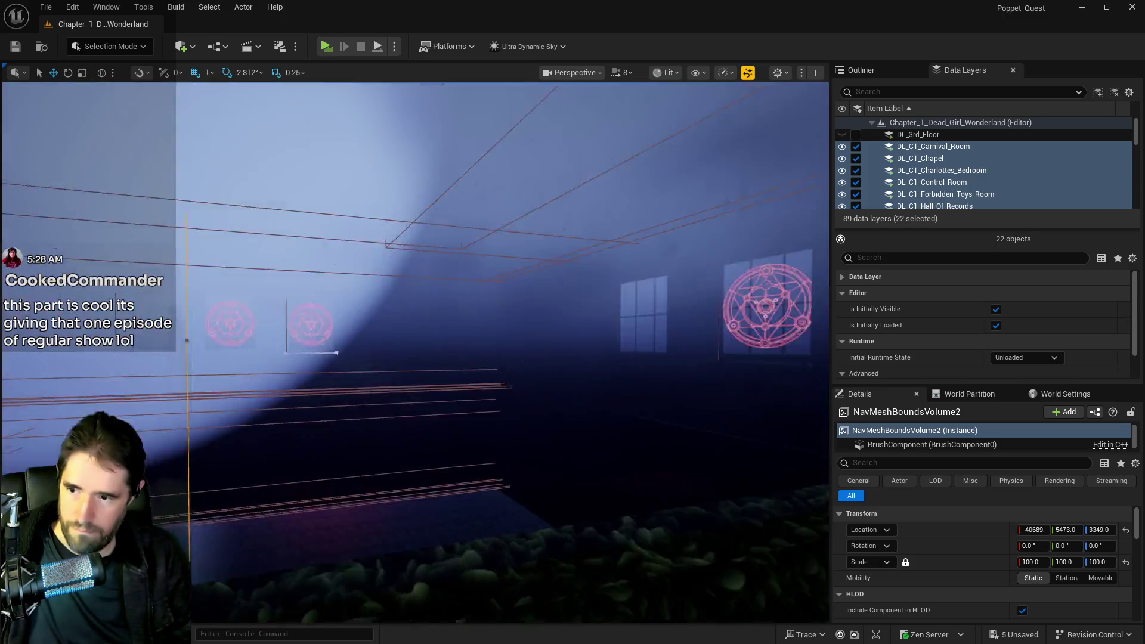
key("a")
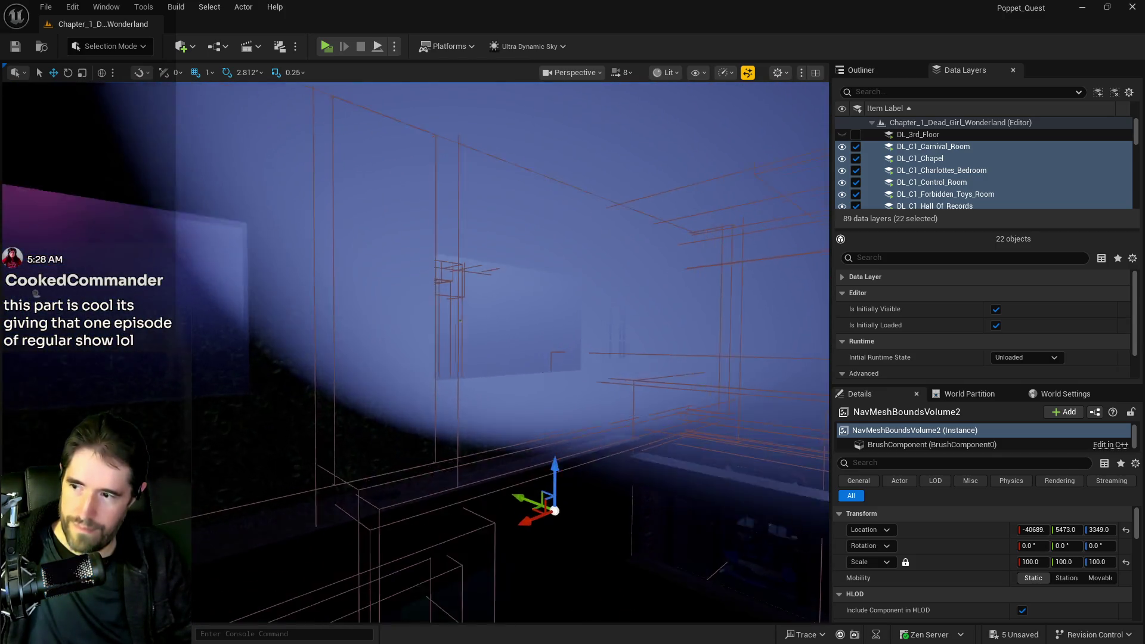
mouse_move(397, 473)
left_mouse_down()
mouse_move(396, 536)
mouse_move(481, 435)
left_mouse_up()
Fly the view through the table room and corridor into the chapel and back out
key("w")
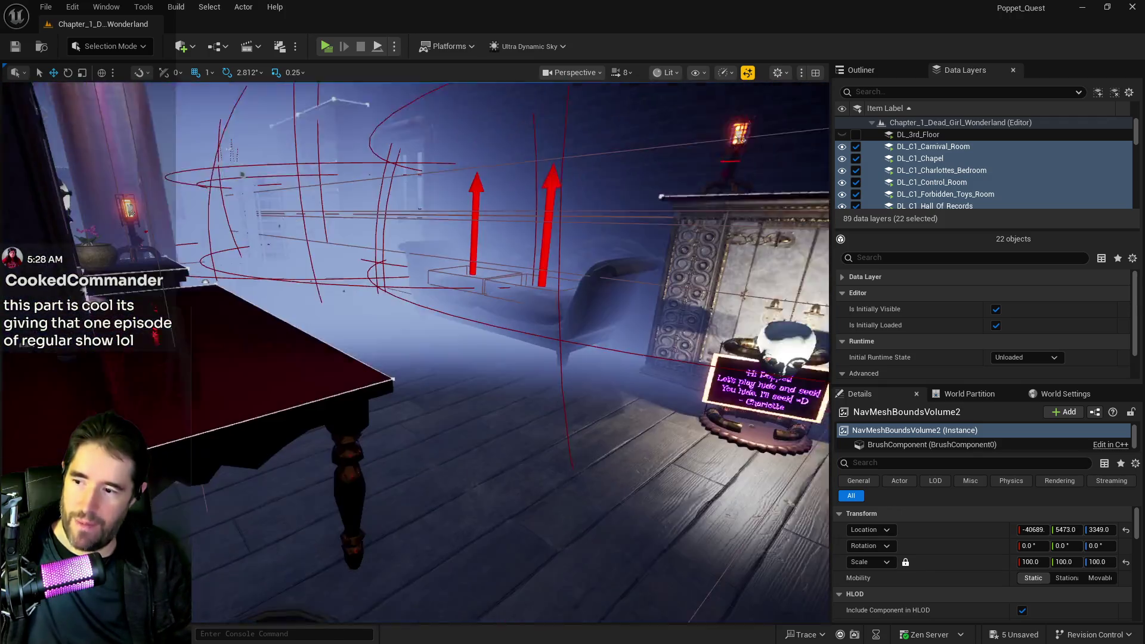
key("w")
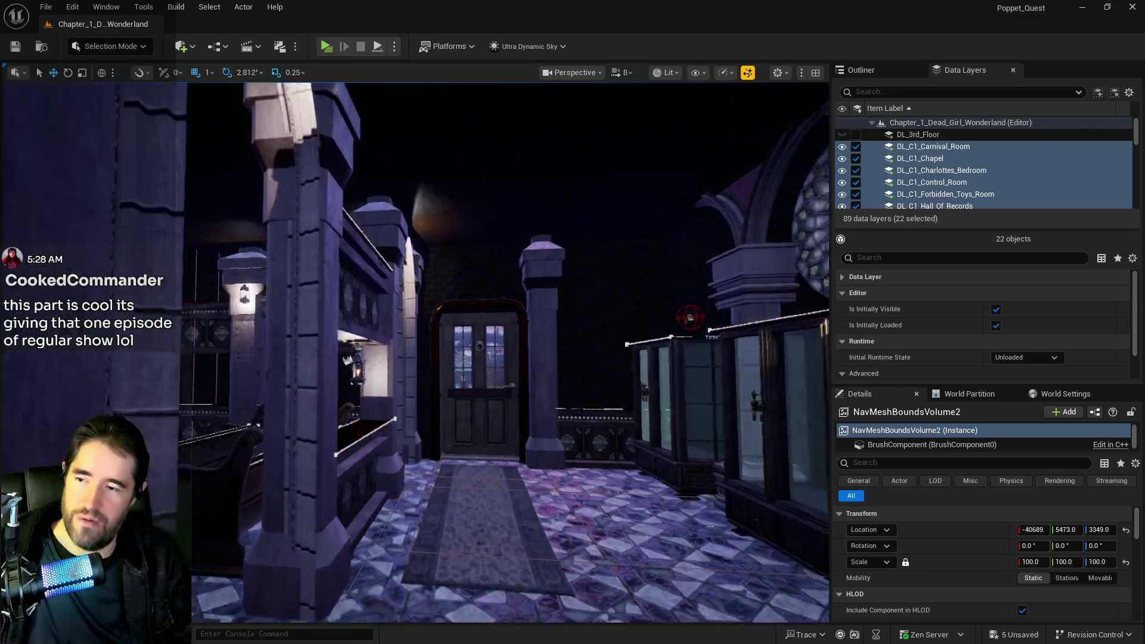
key("w")
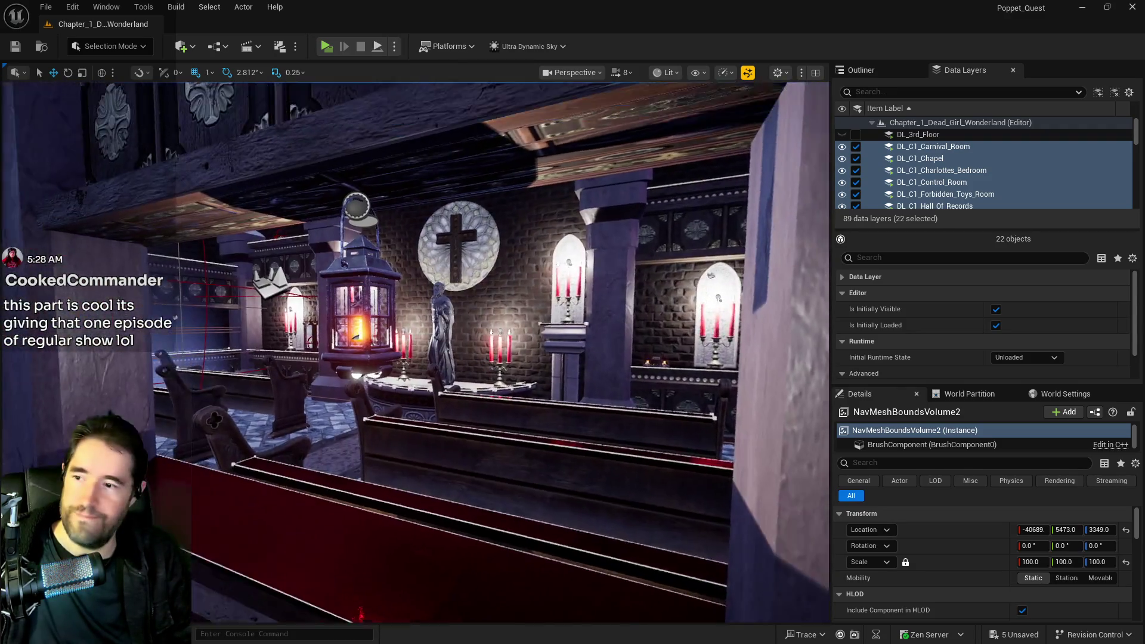
key("w")
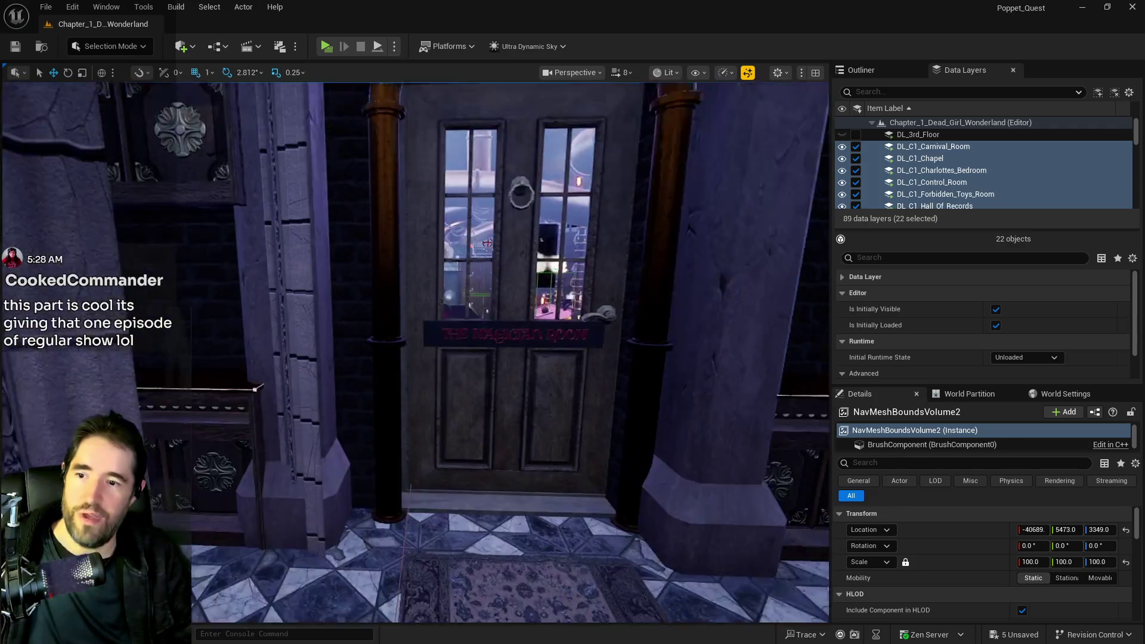
key("w")
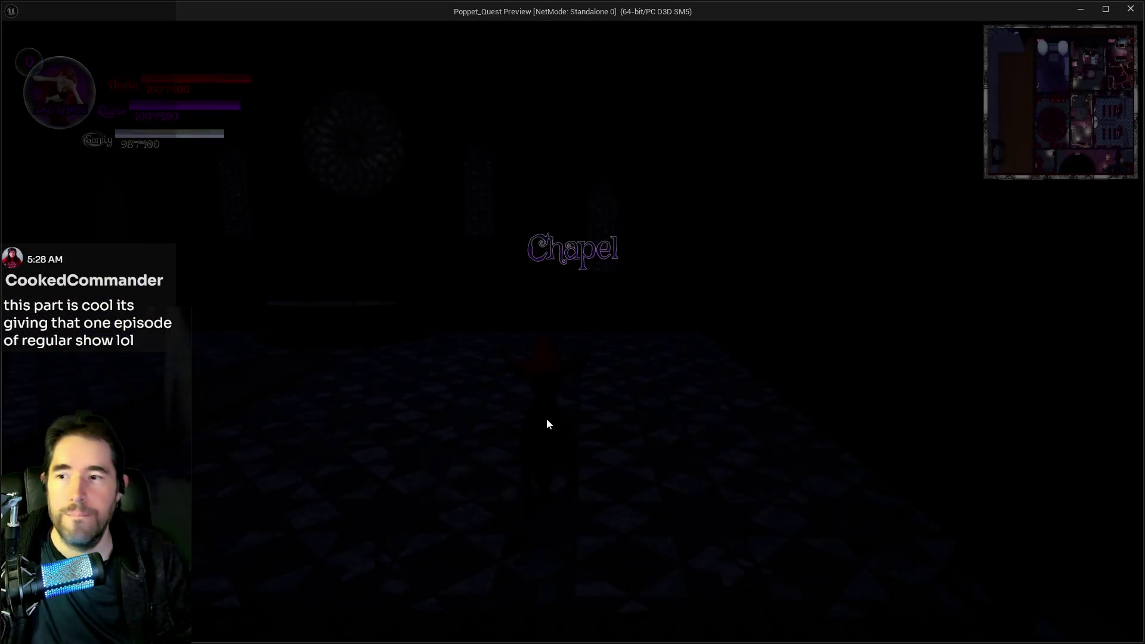
Move out of the dark chapel and check the inventory
key("w")
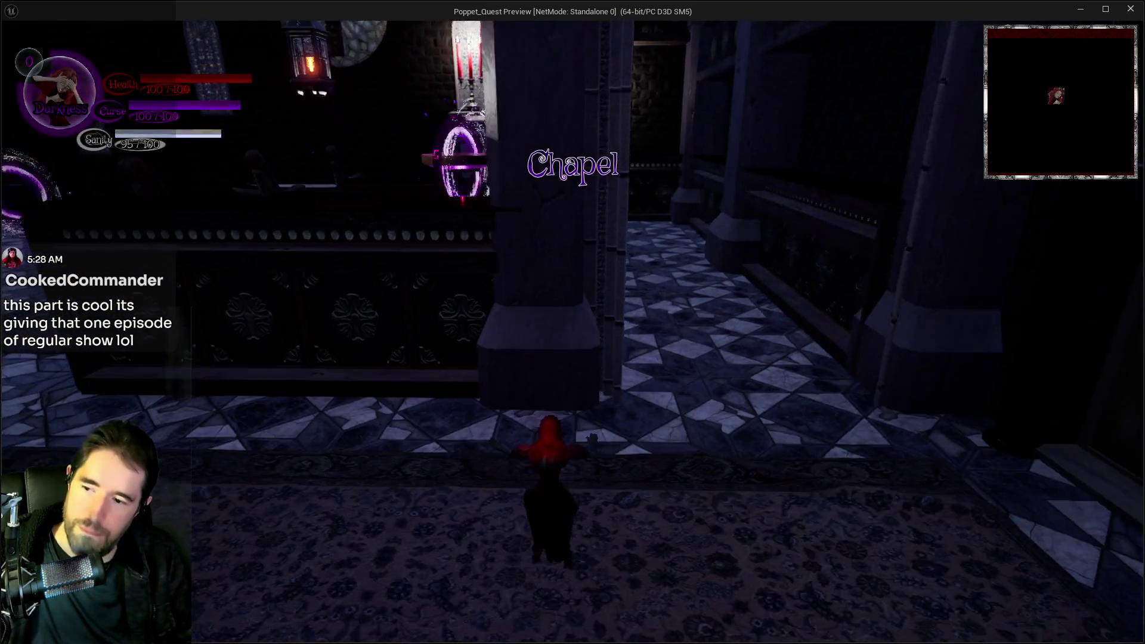
key("Tab")
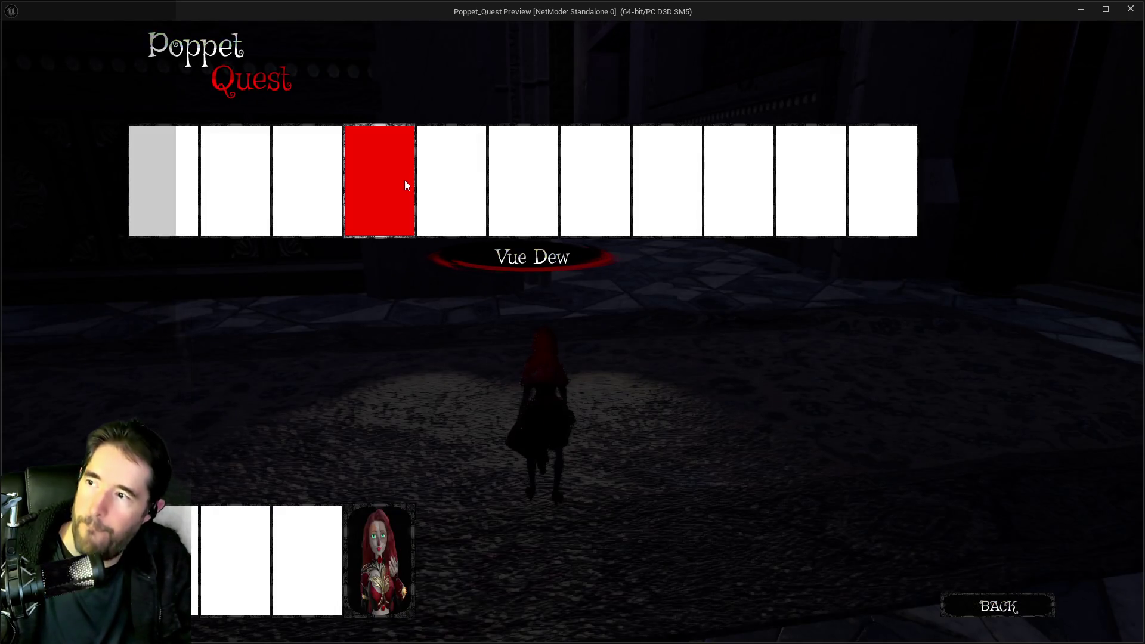
key("Tab")
Run down the stone hallway along the pews, flying up to attack the gear-wheeled enemy
key("w")
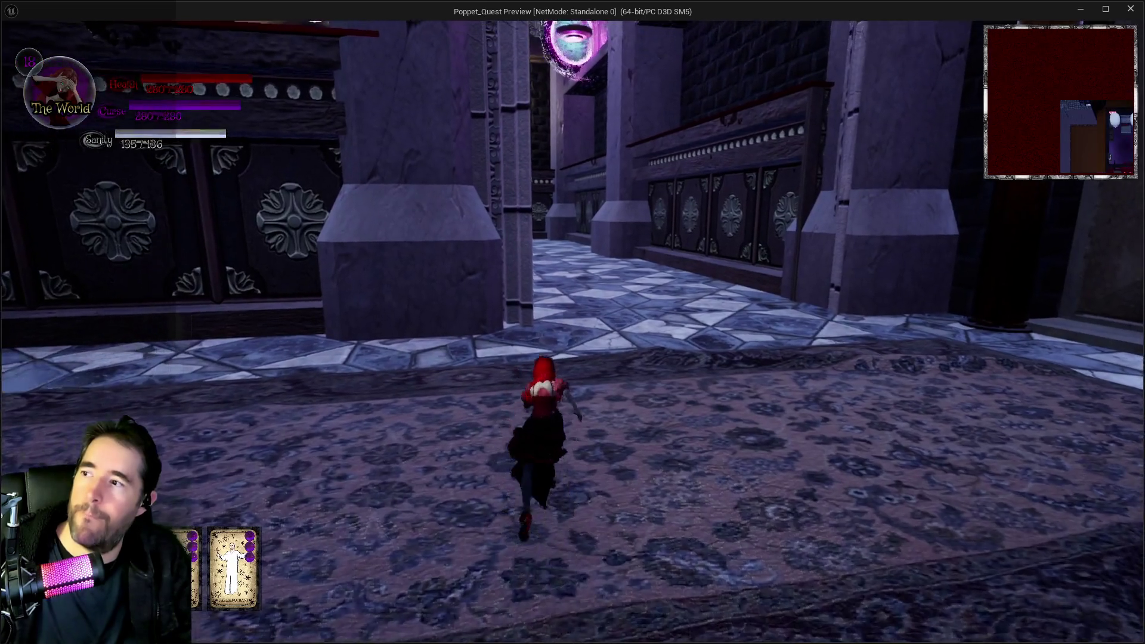
key("w")
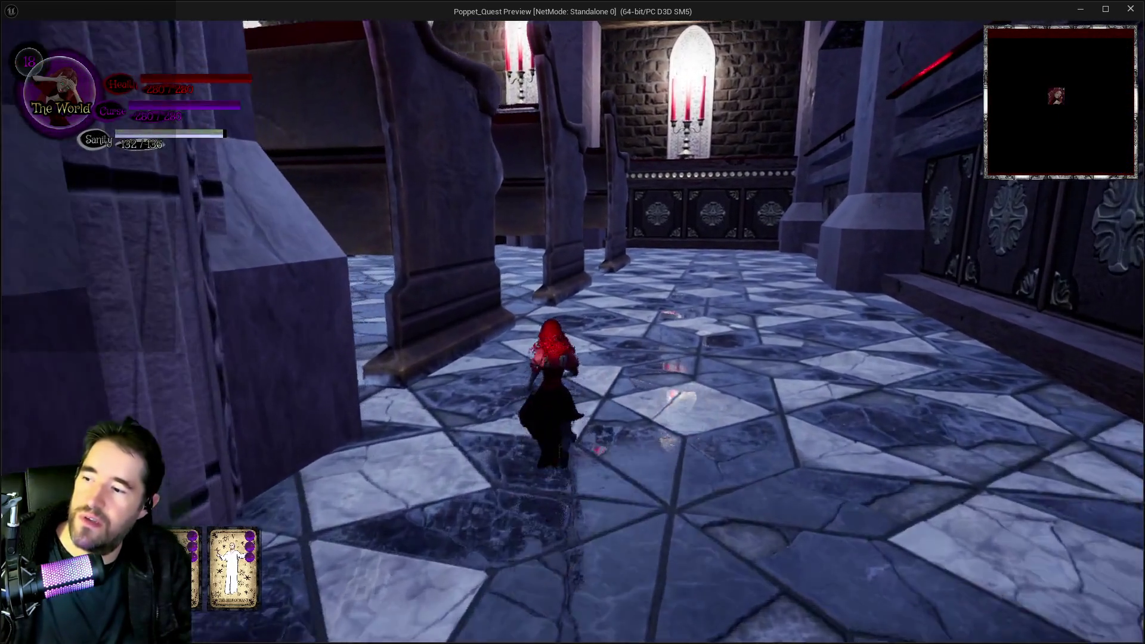
key("w")
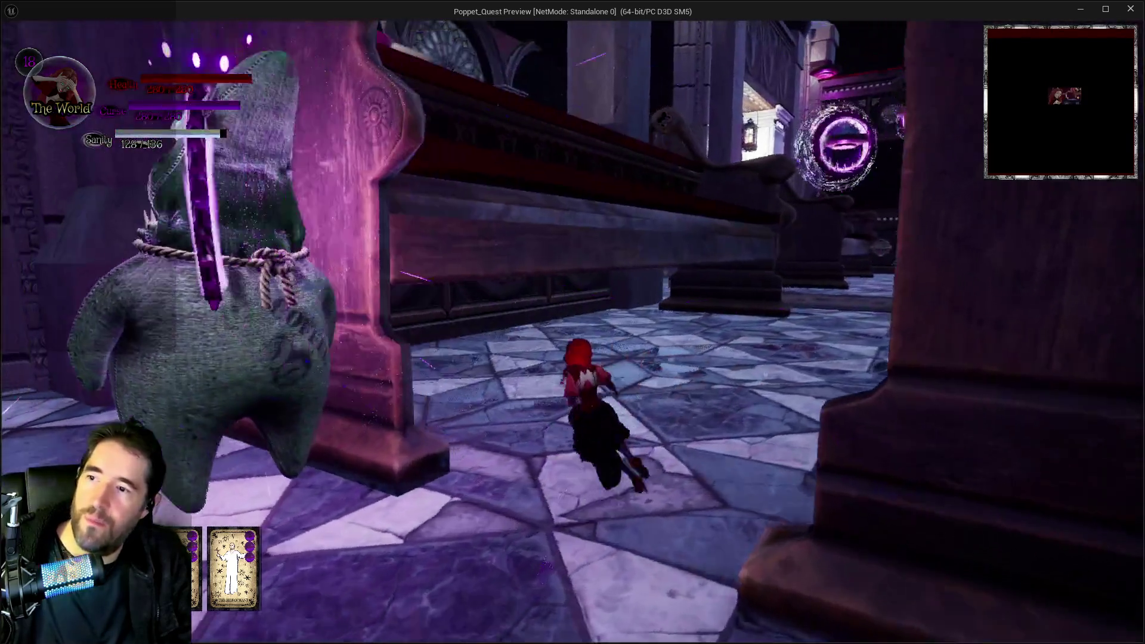
key("w")
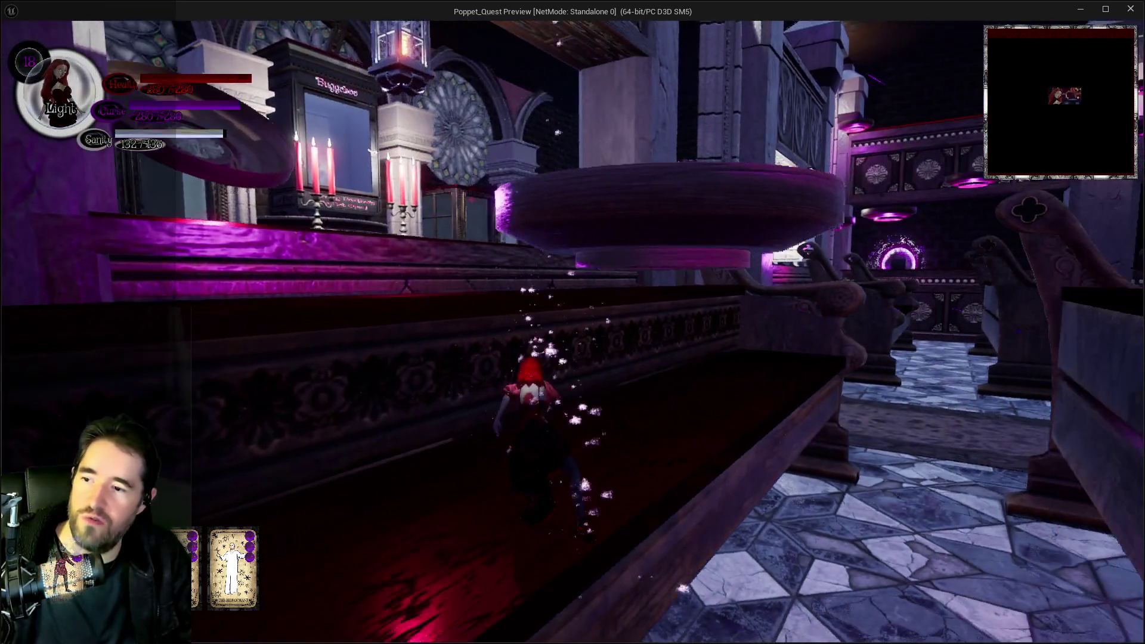
key("w")
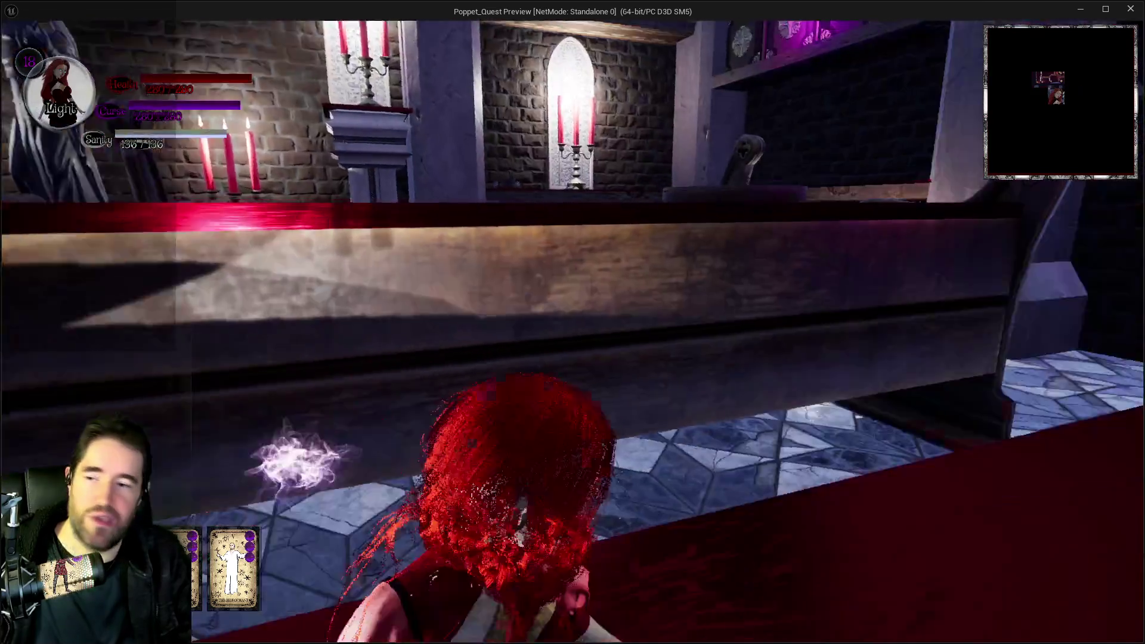
key("w")
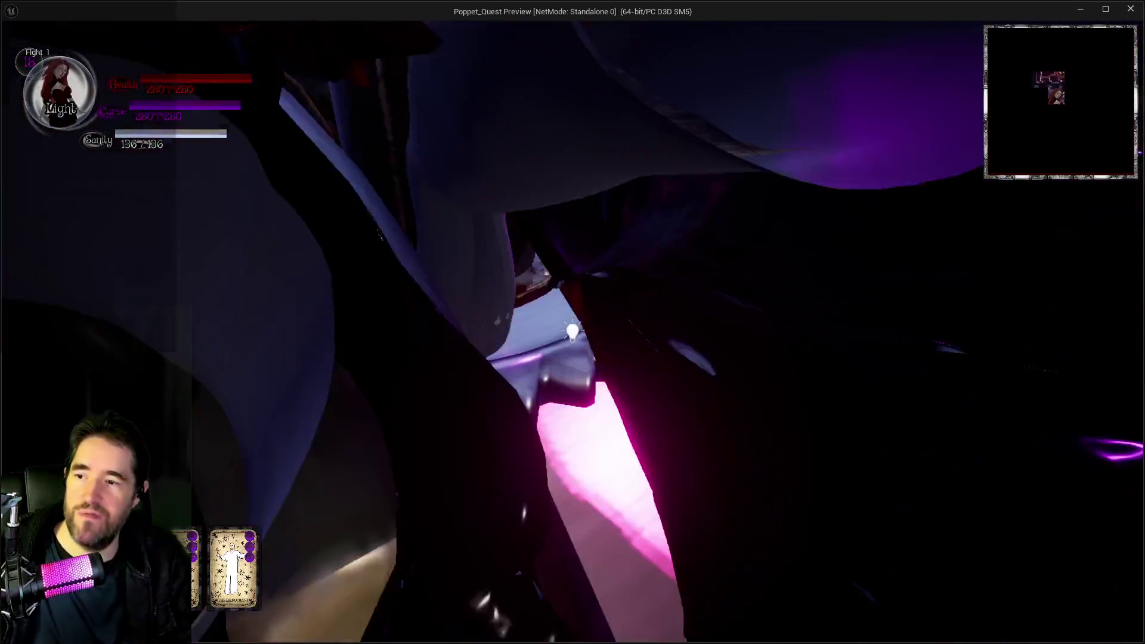
key("w")
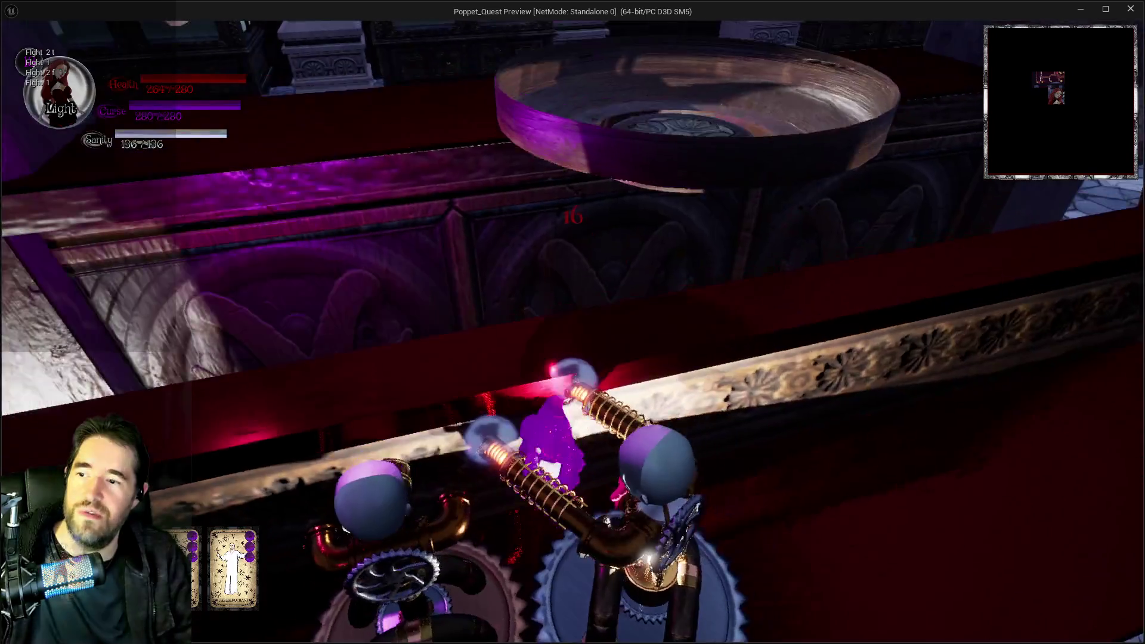
key("w")
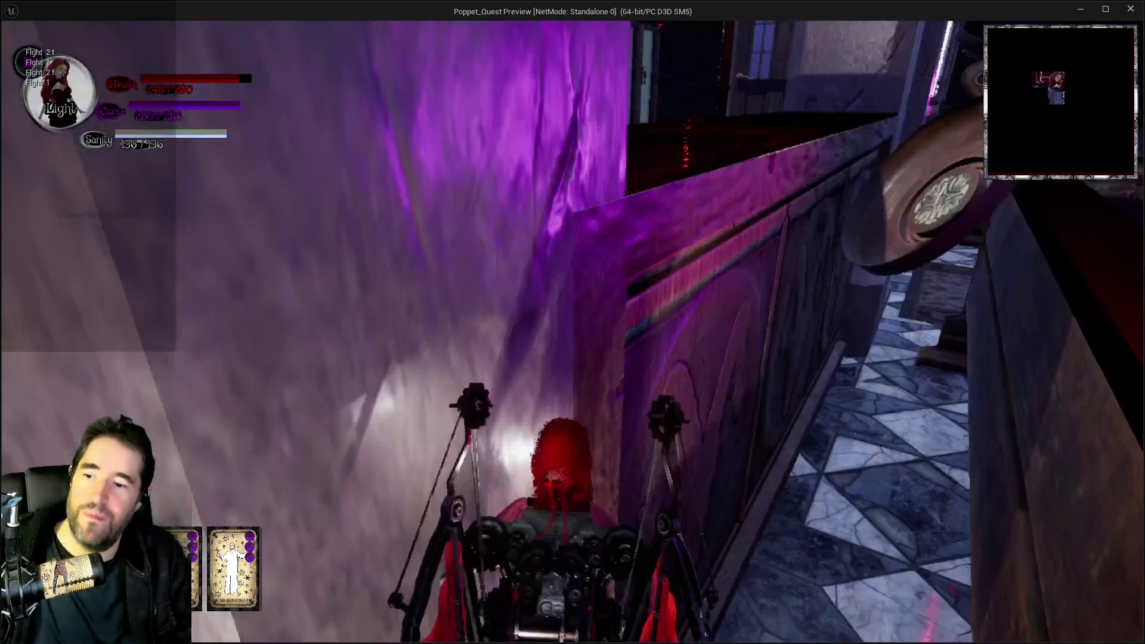
key("w")
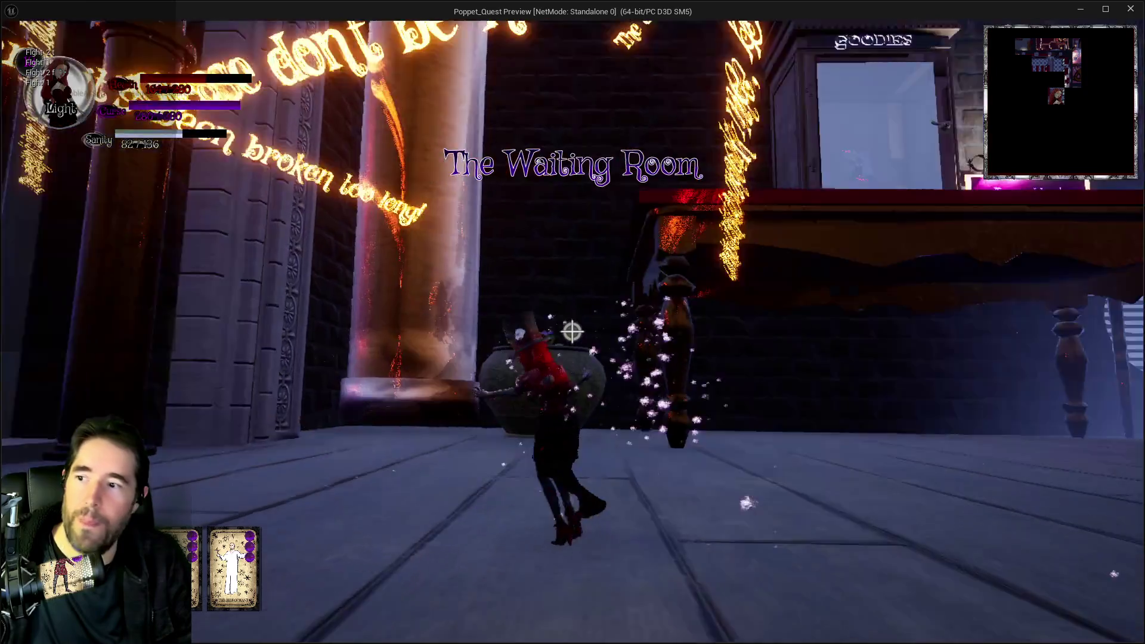
Leave the standalone game window after reaching The Waiting Room
key("alt+Tab")
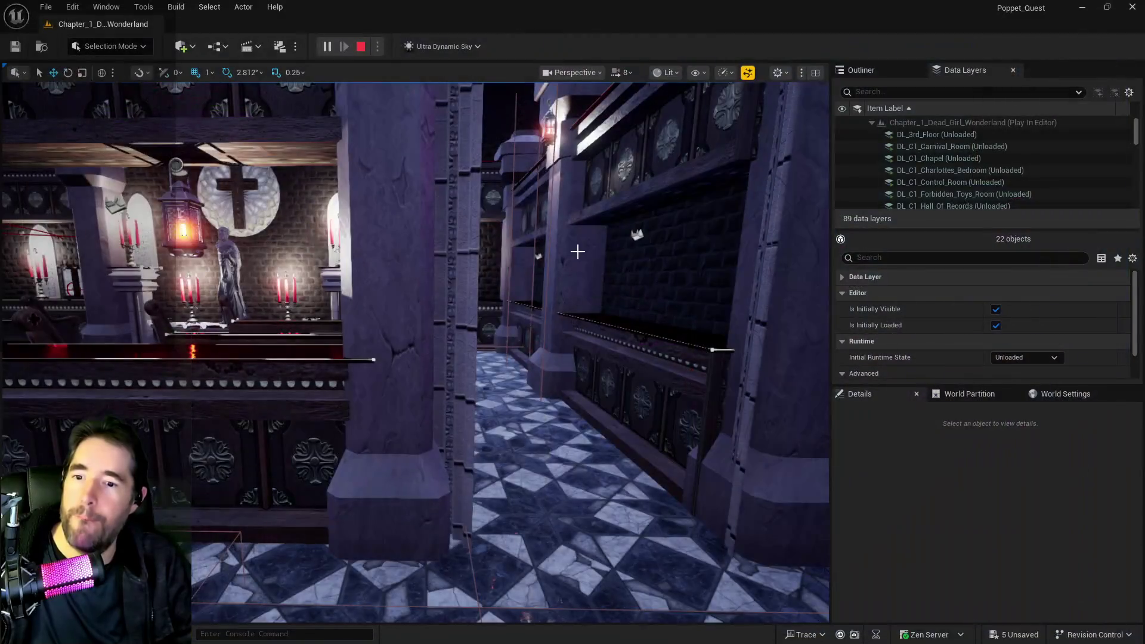
Stop the session, show the navmesh with P, and fly the view to the Play Room SAFE ZONE sign
key("Escape")
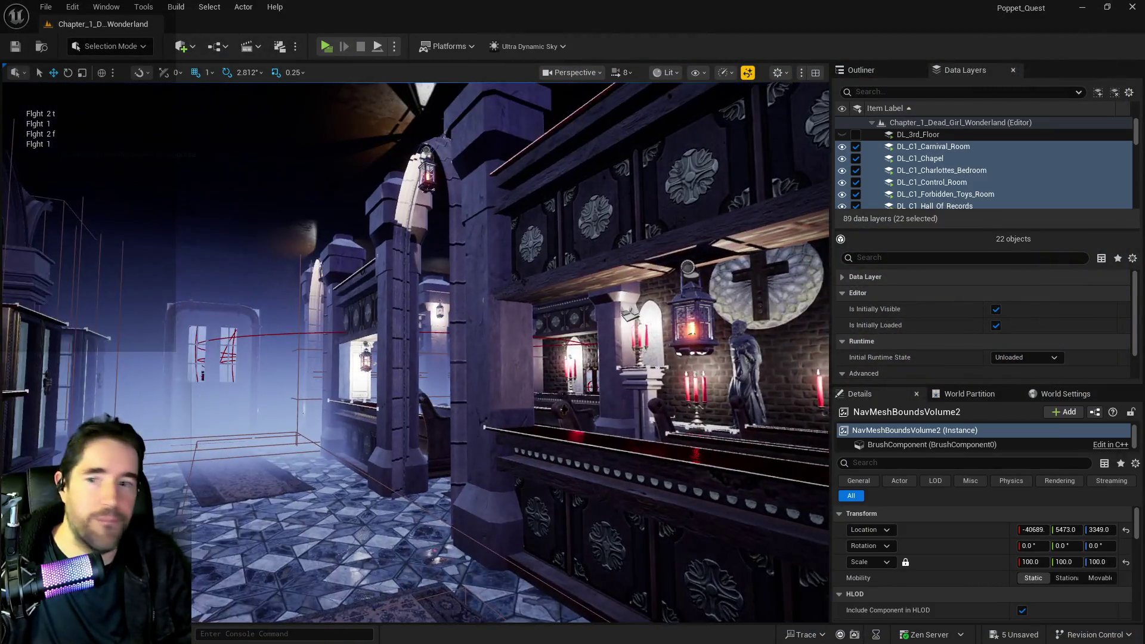
key("p")
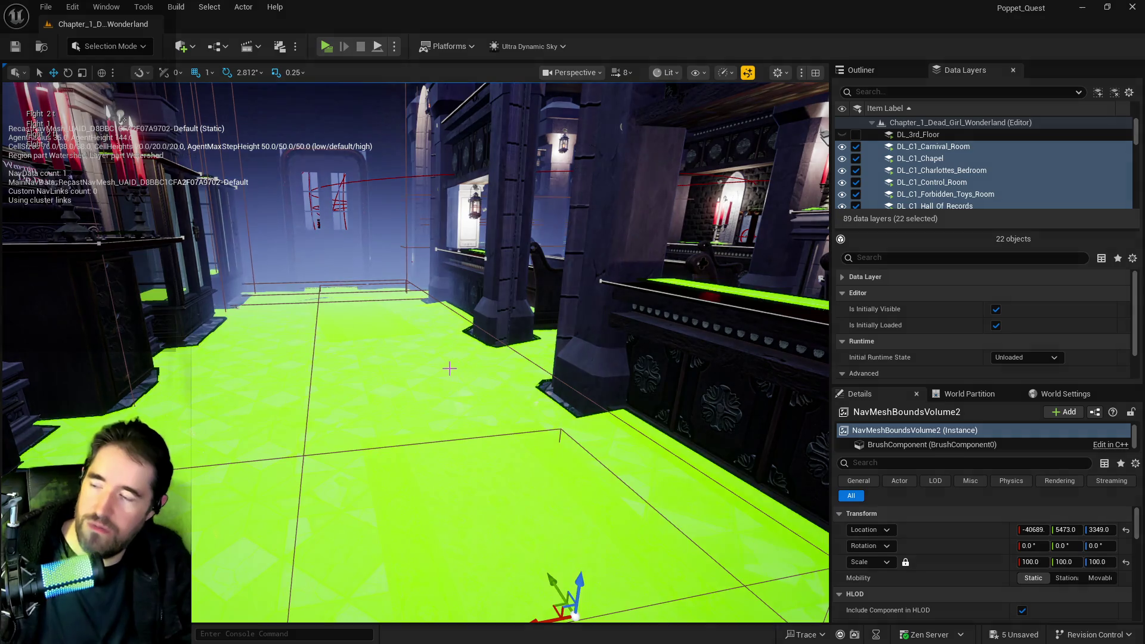
key("w")
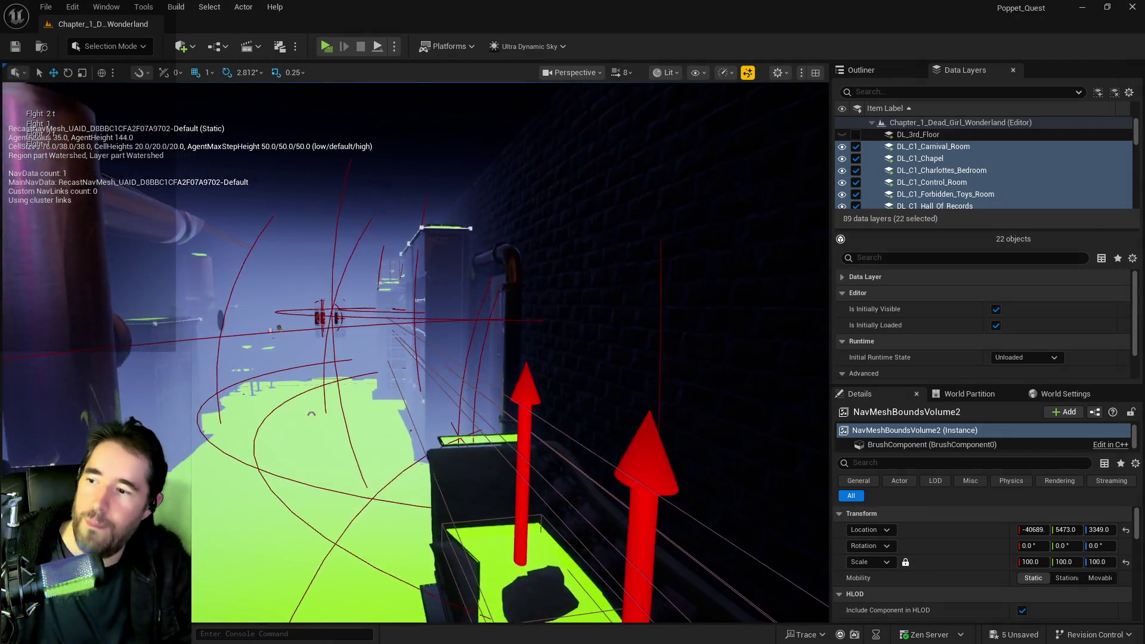
key("w")
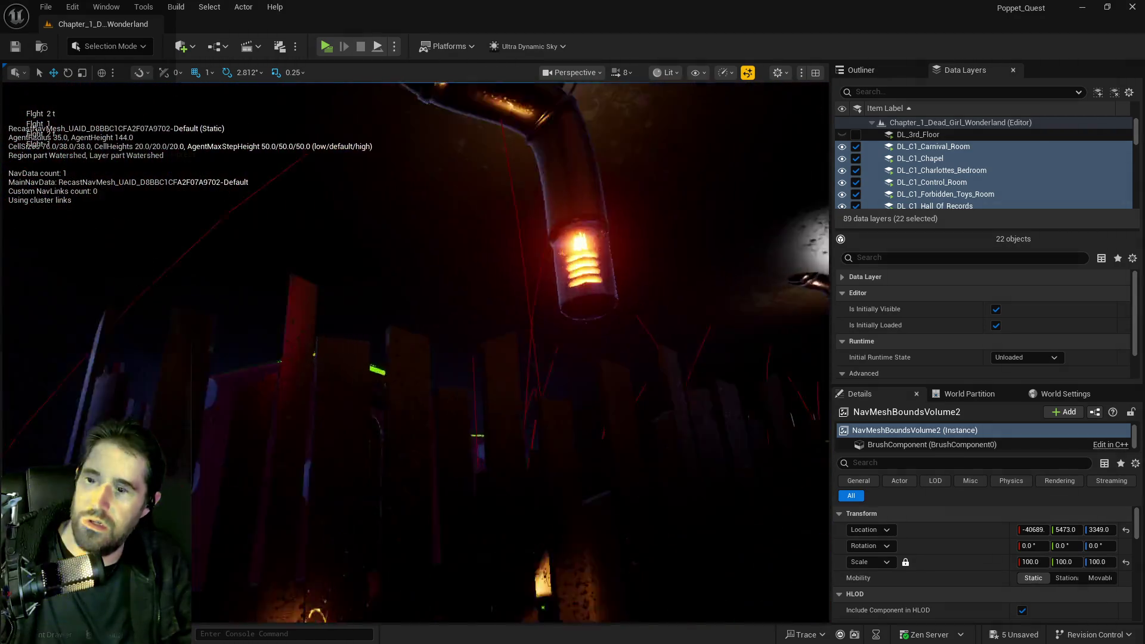
key("s")
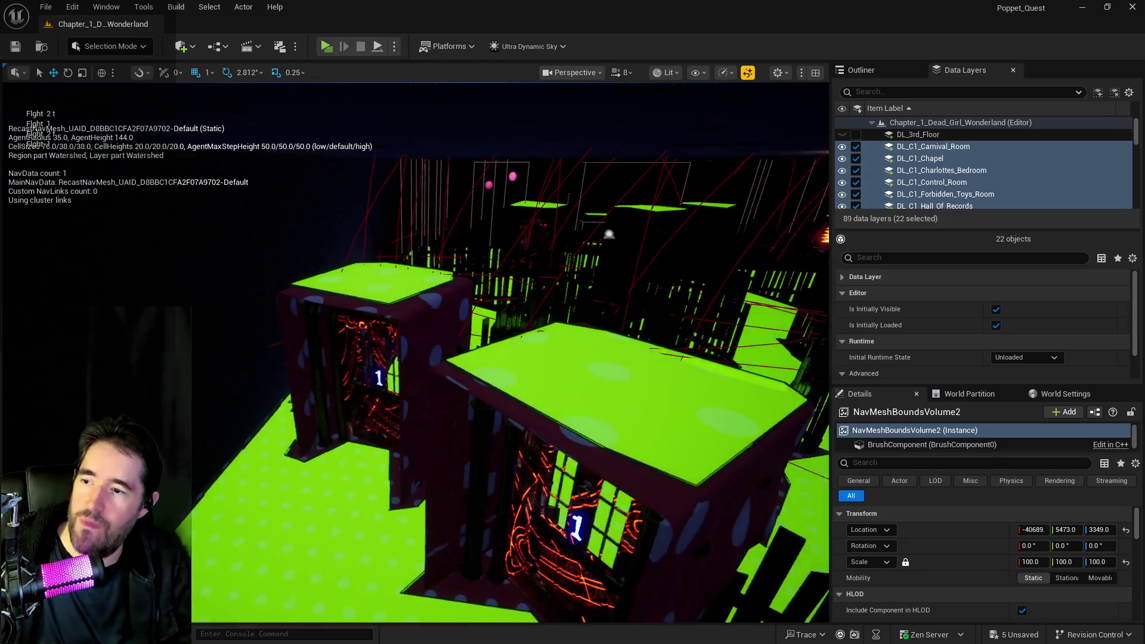
key("w")
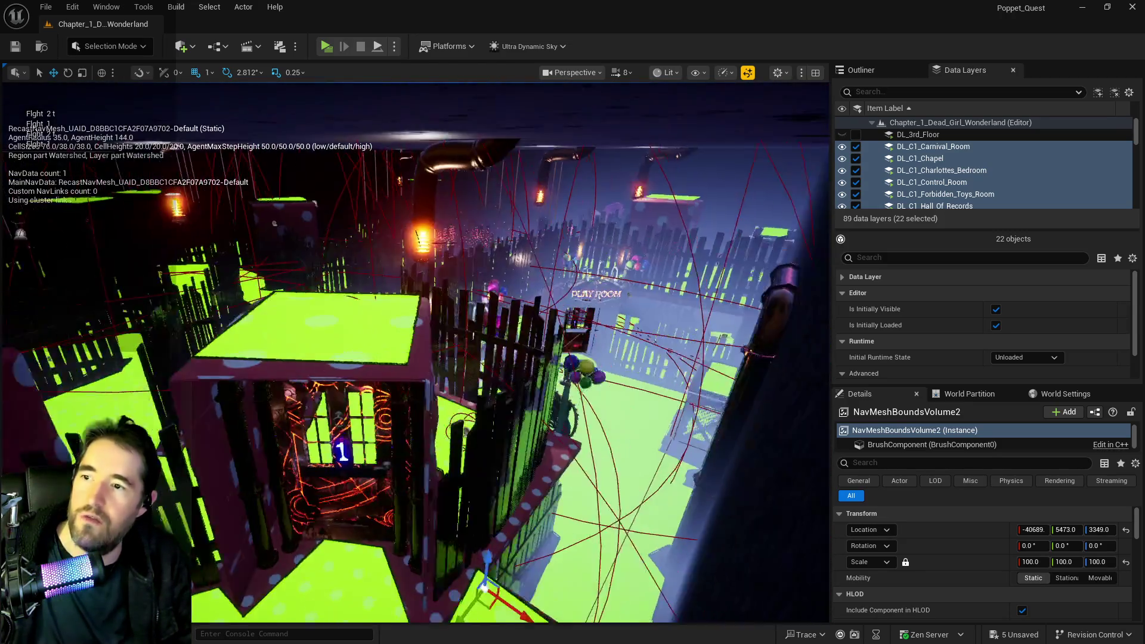
key("w")
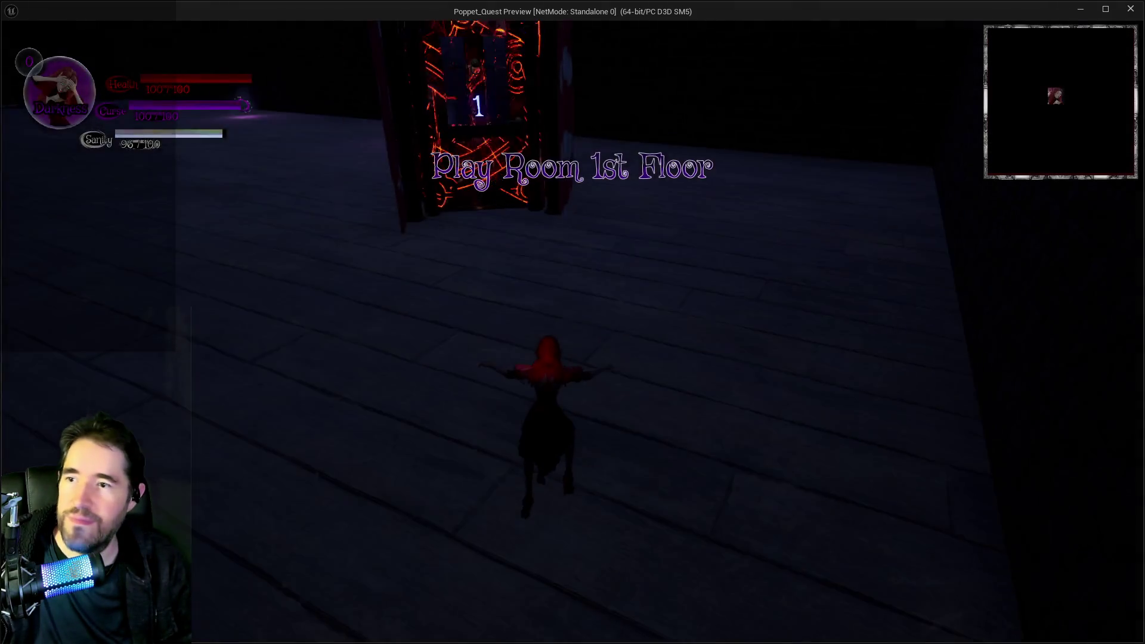
Walk to the Safe Zone cage and open then close the card slot menu
key("w")
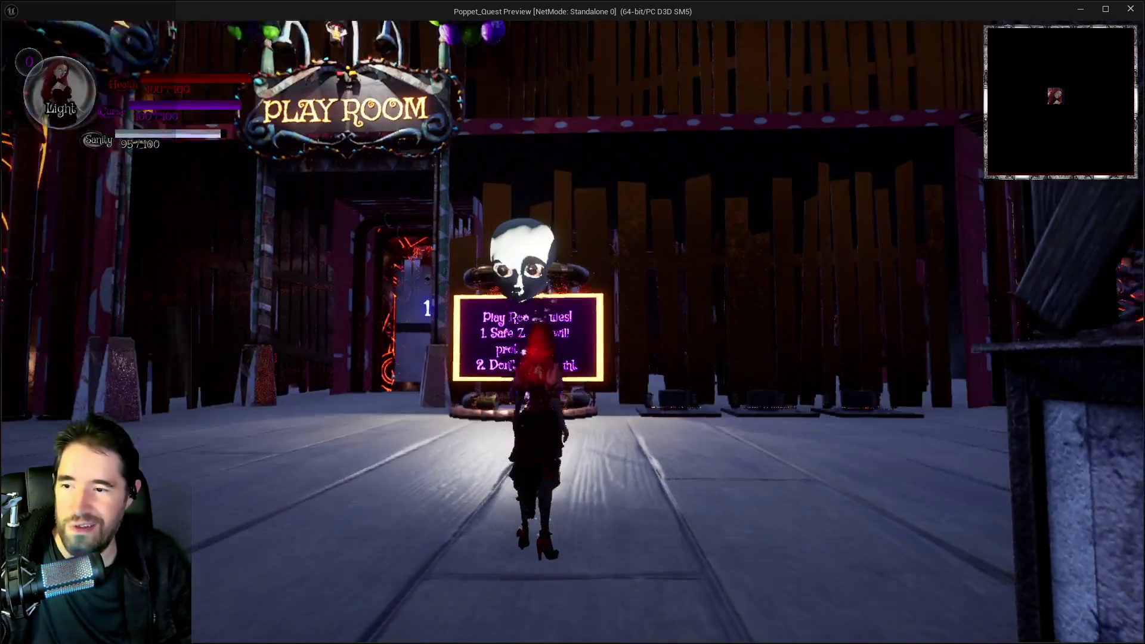
key("d")
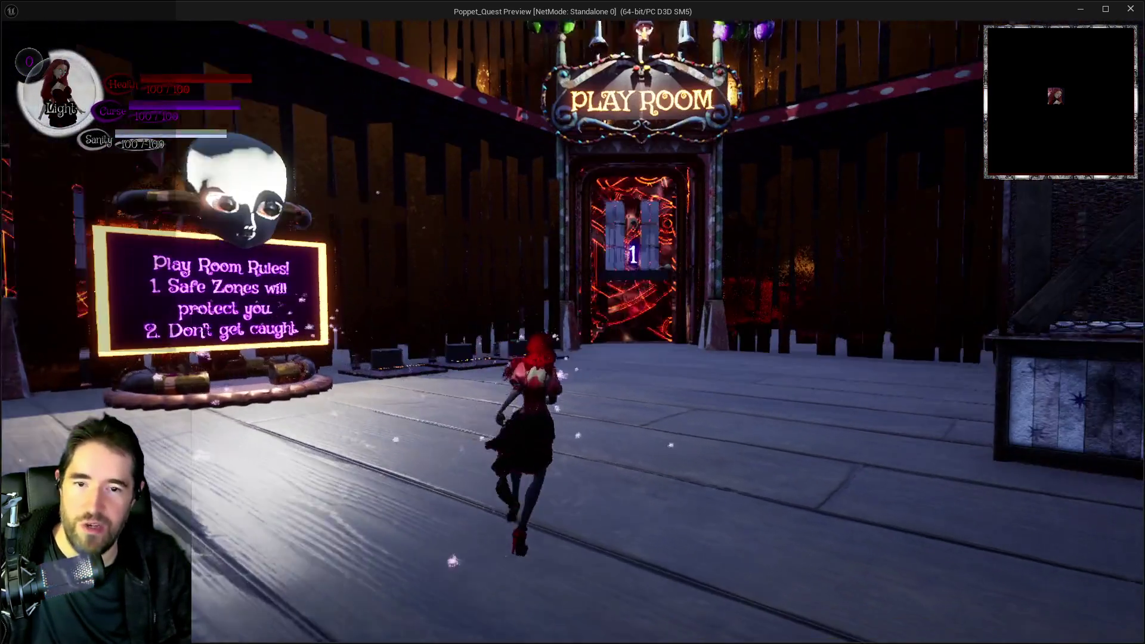
key("d")
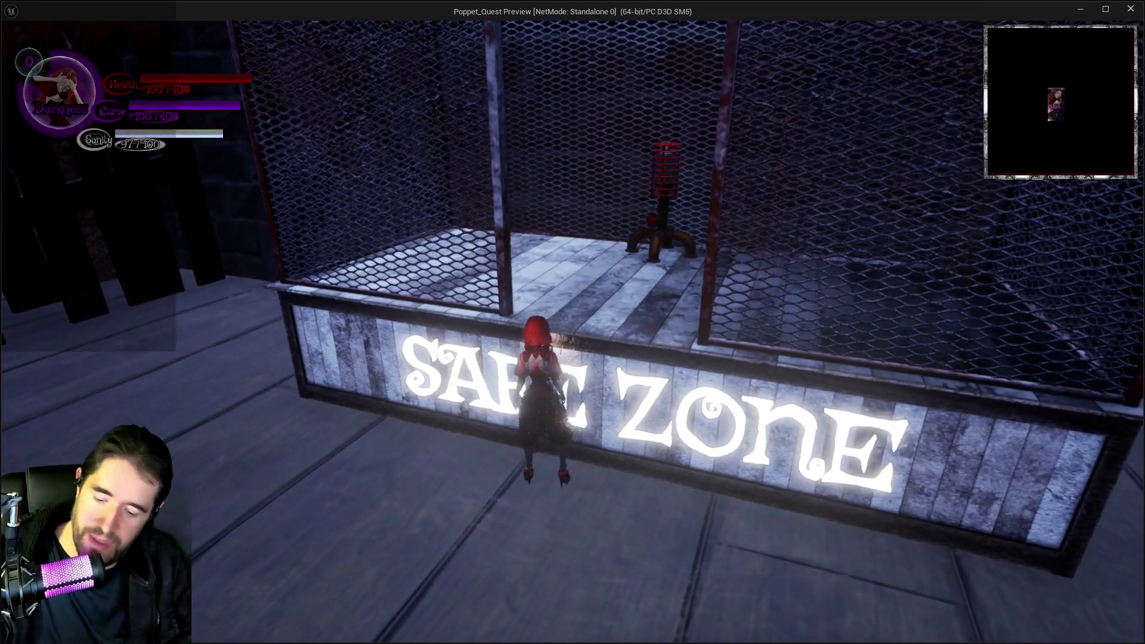
key("i")
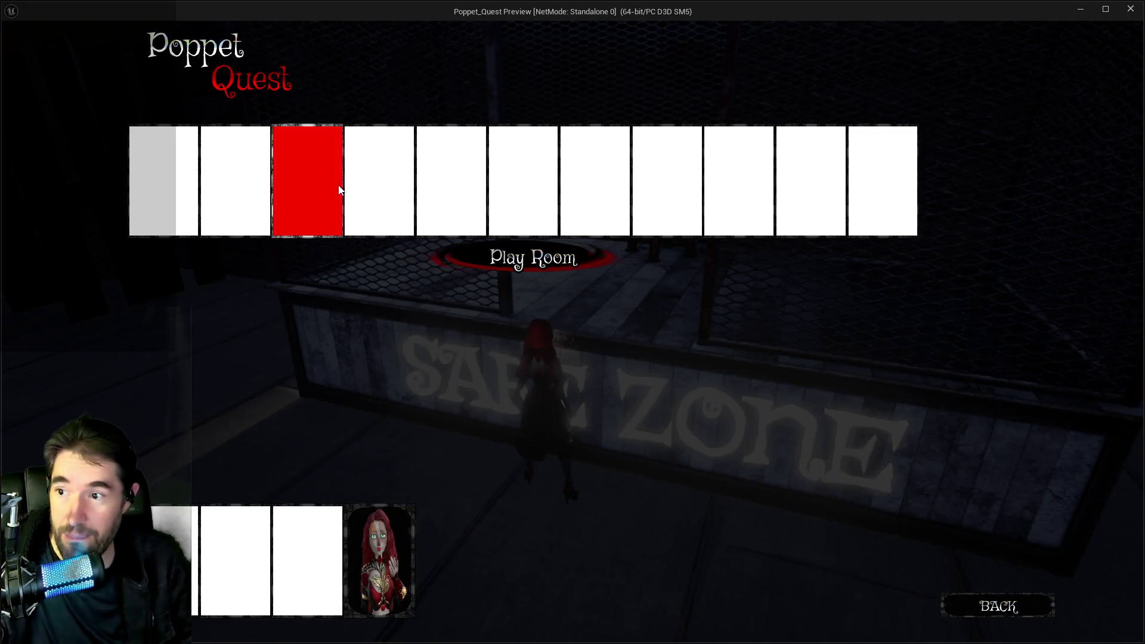
key("Escape")
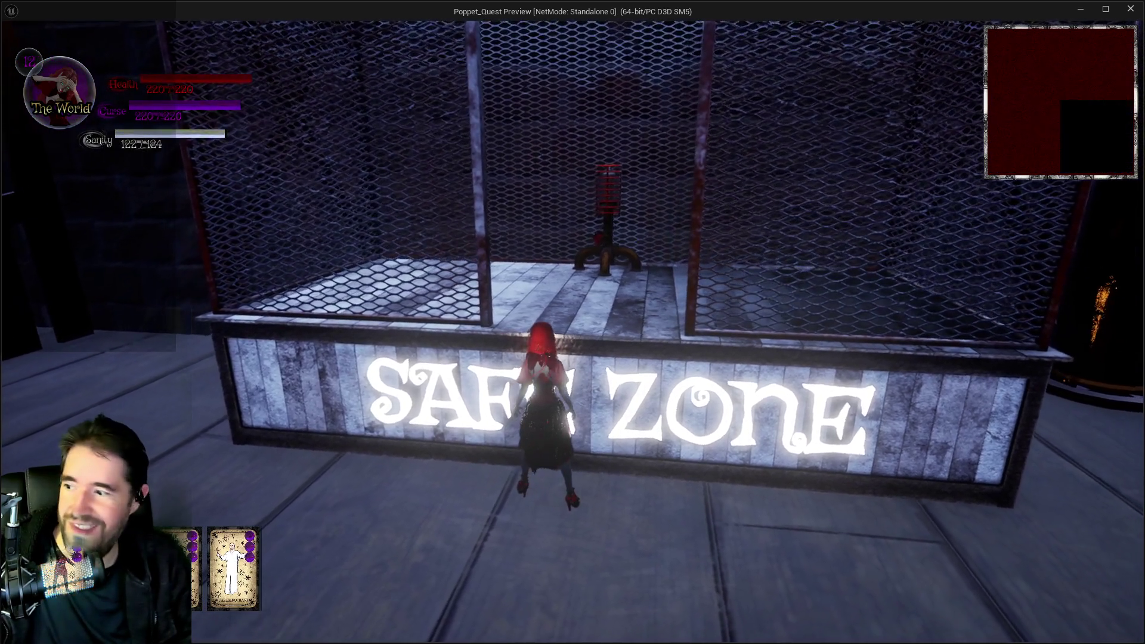
Step inside the Safe Zone cage, then cross the plaza to the Play Room Rules sign
key("w")
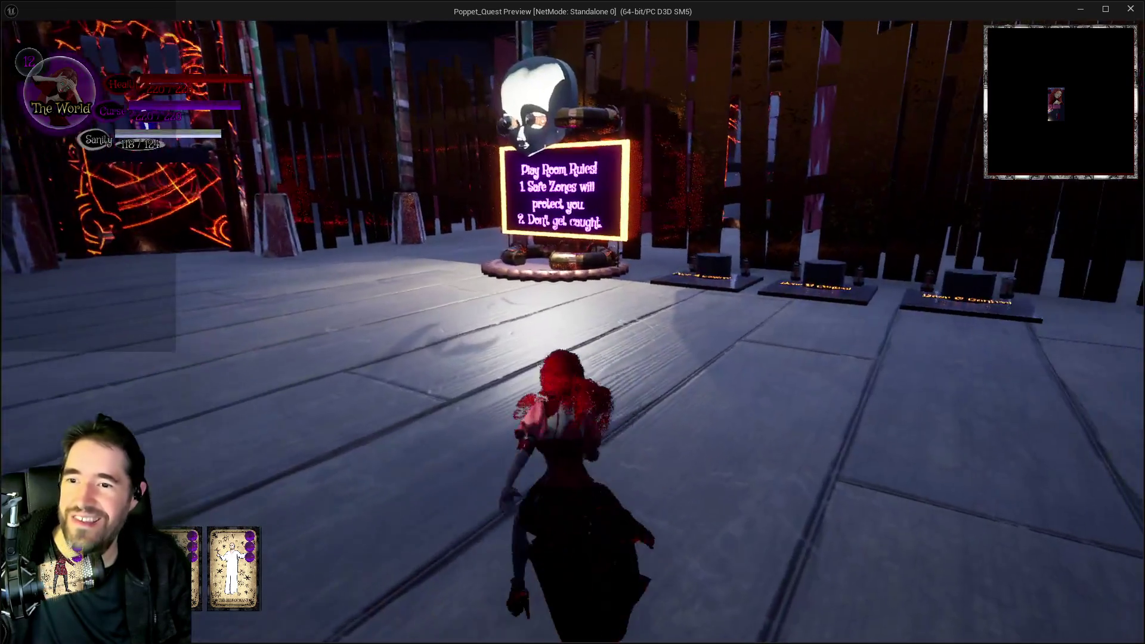
key("w")
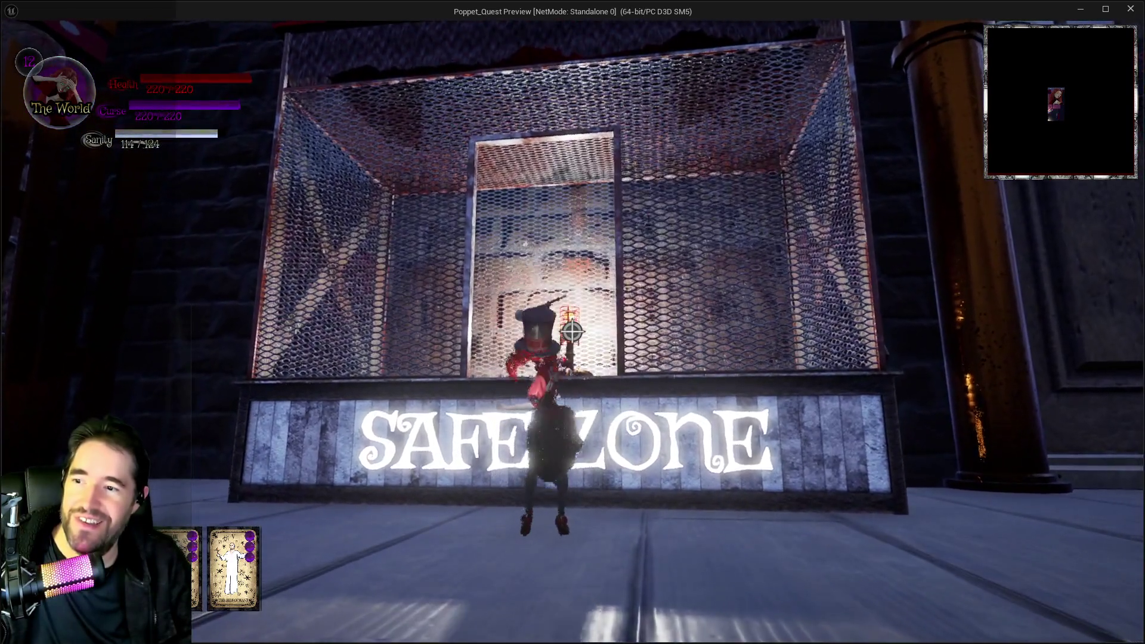
key("w")
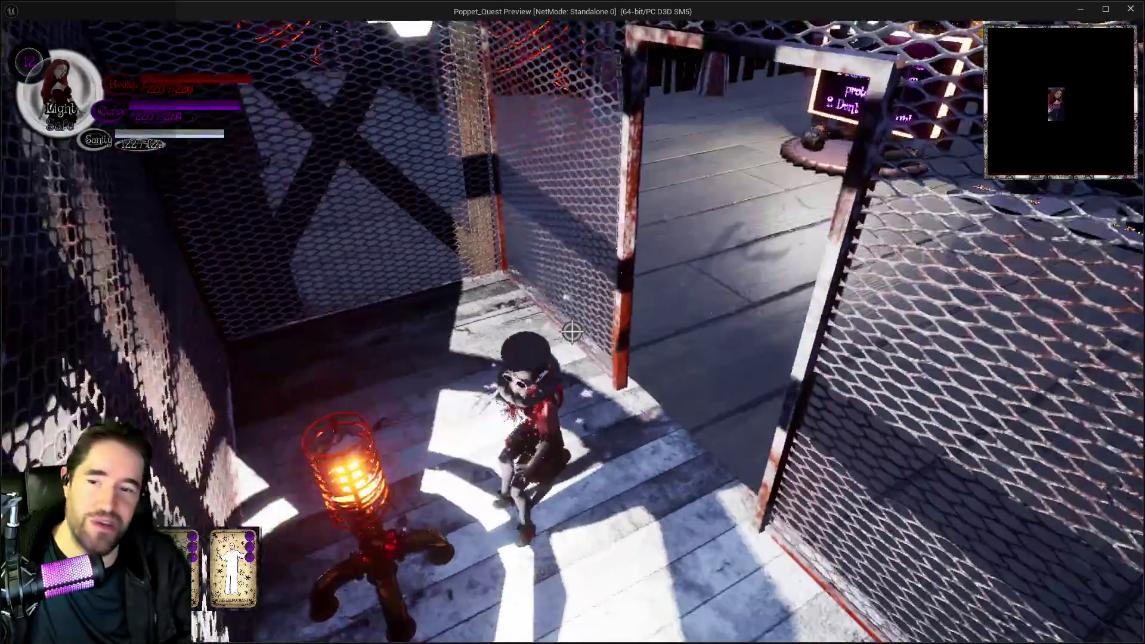
key("s")
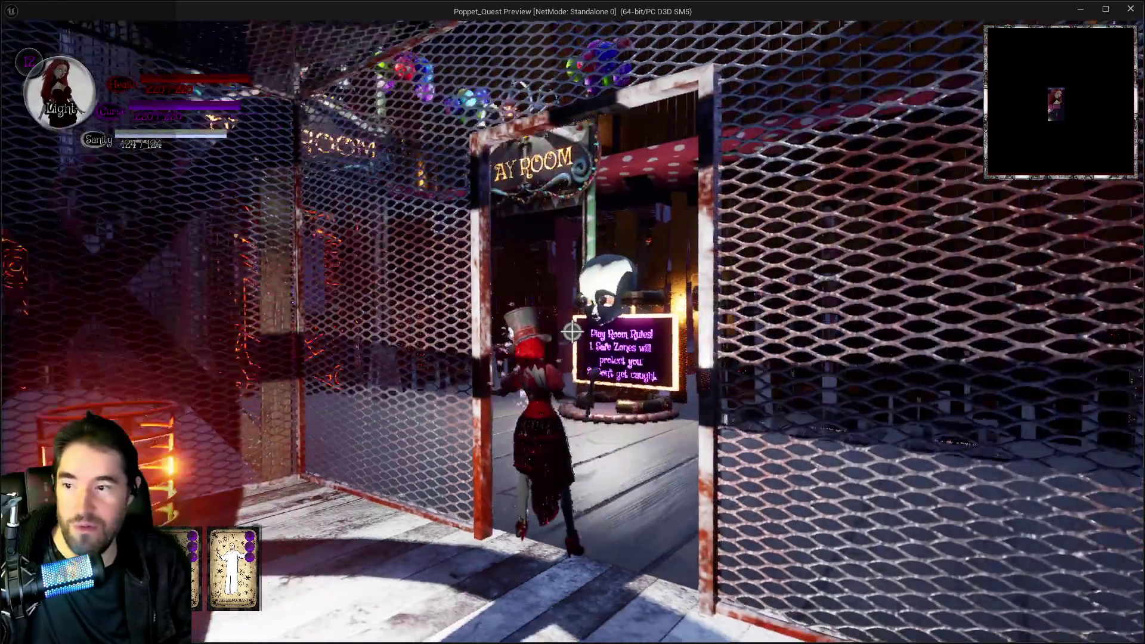
key("w")
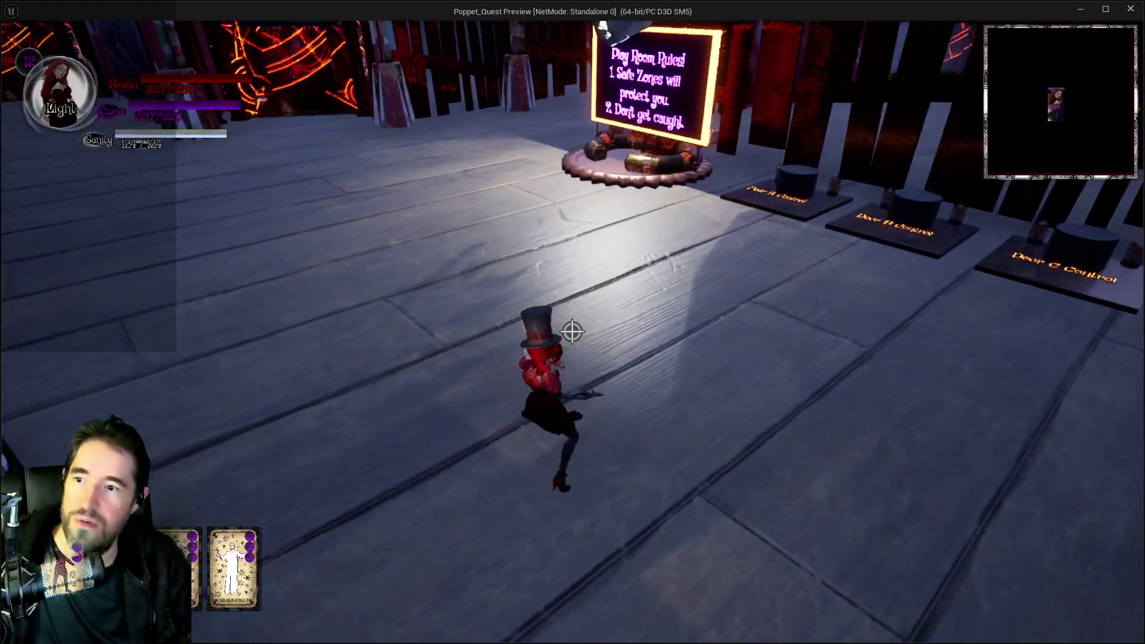
key("w")
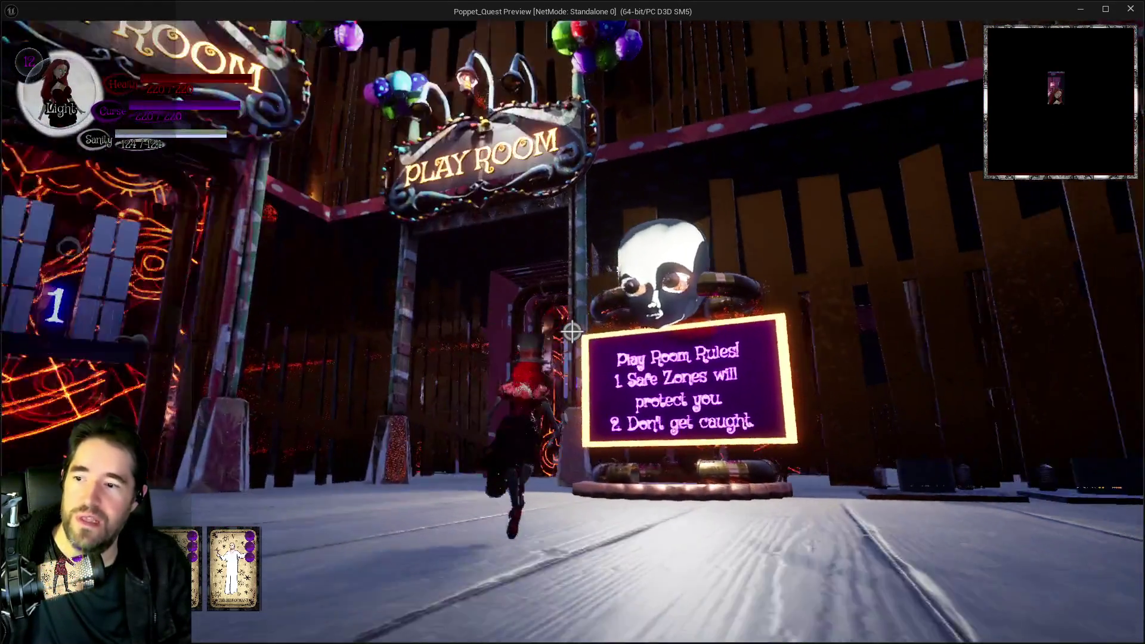
key("w")
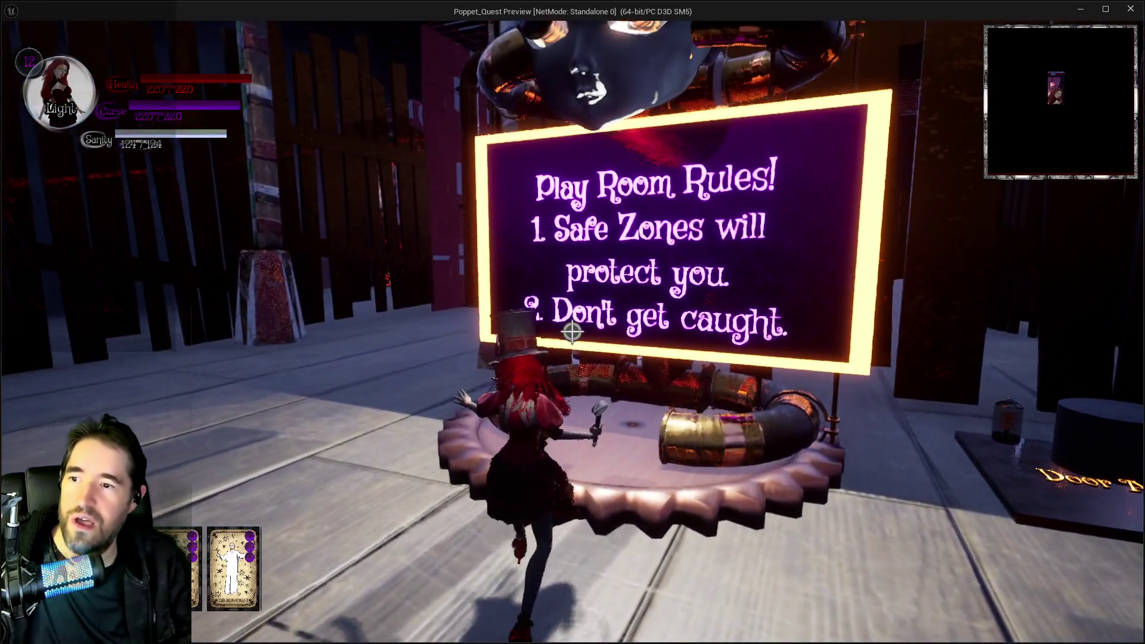
Run past the Play Room door controls and through the gate into the maze corridor
key("a")
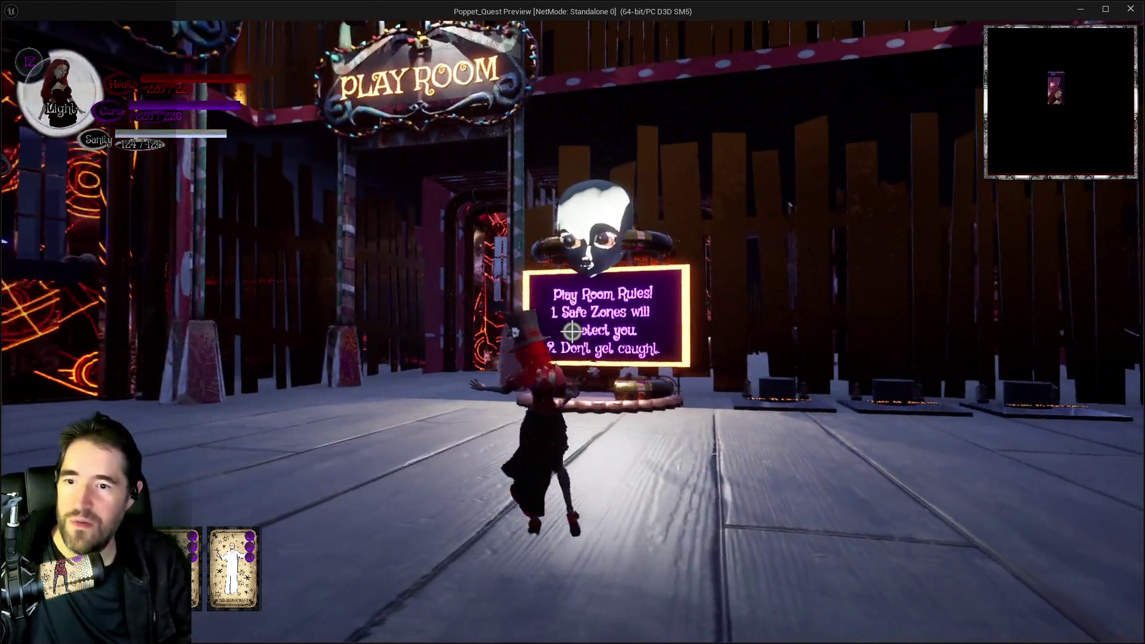
key("w")
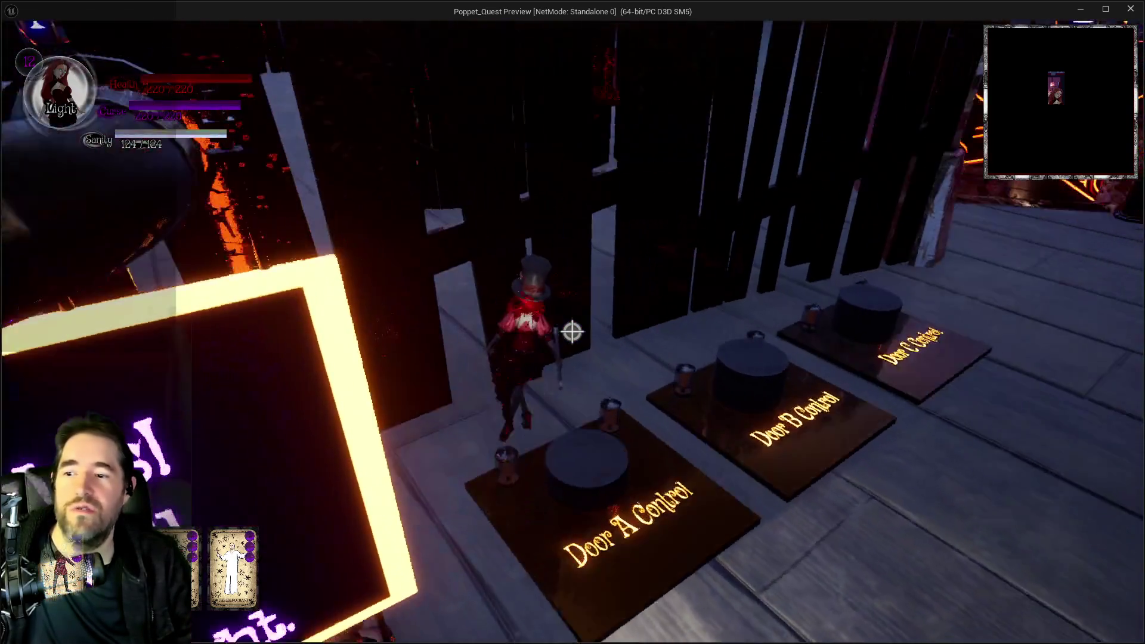
key("w")
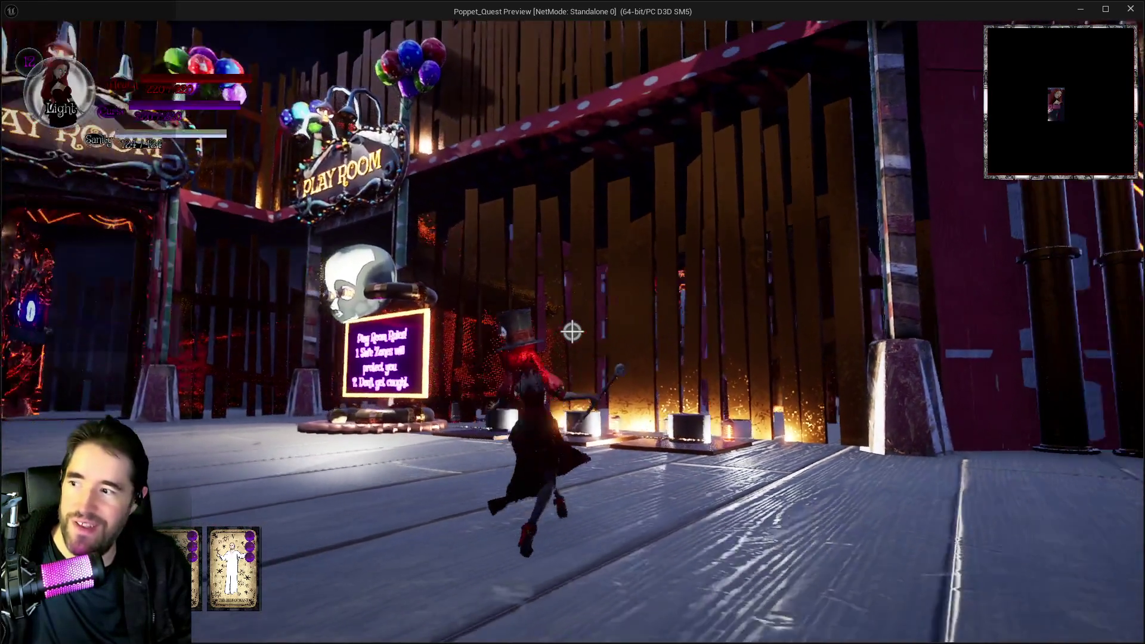
key("w")
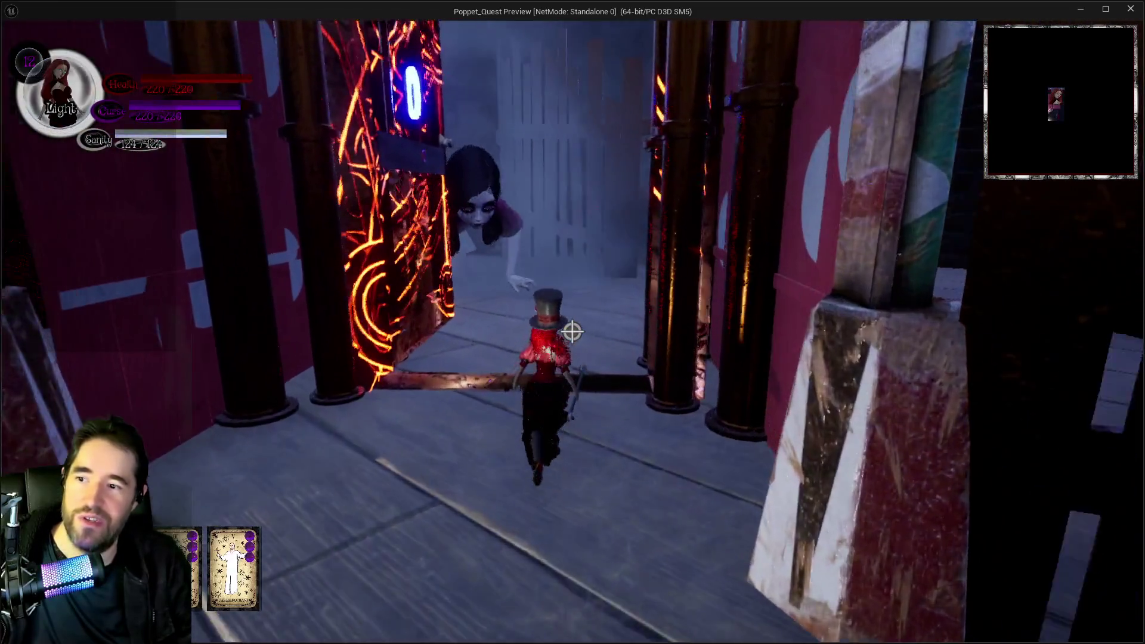
Run from the pale pedestal down the maze corridors, past the red pillar, onto Door F Control
key("a")
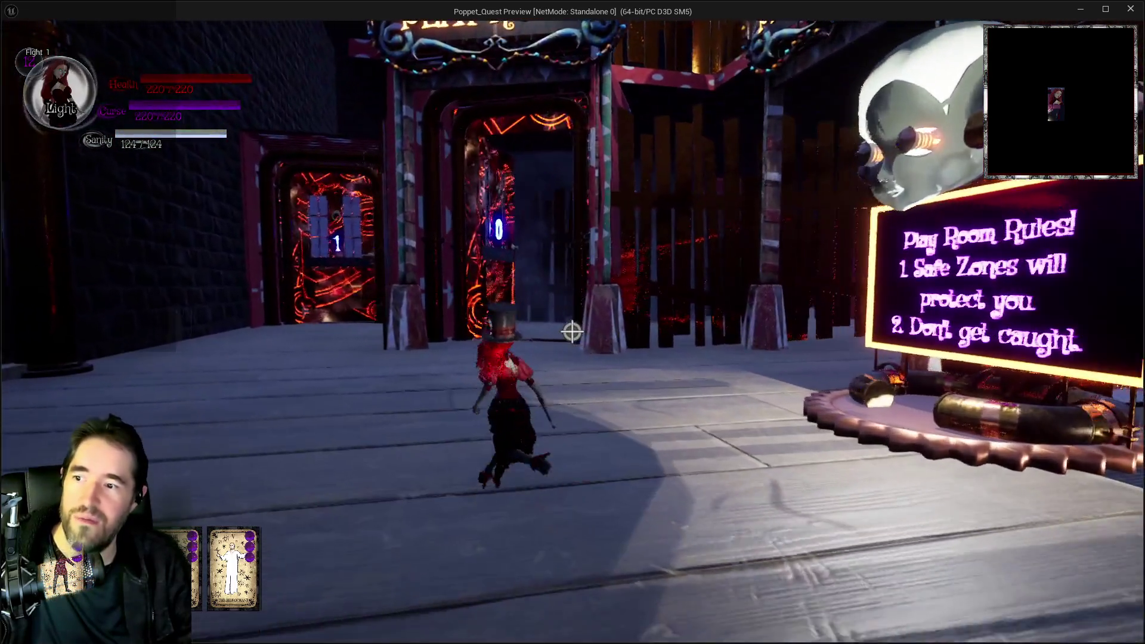
key("w")
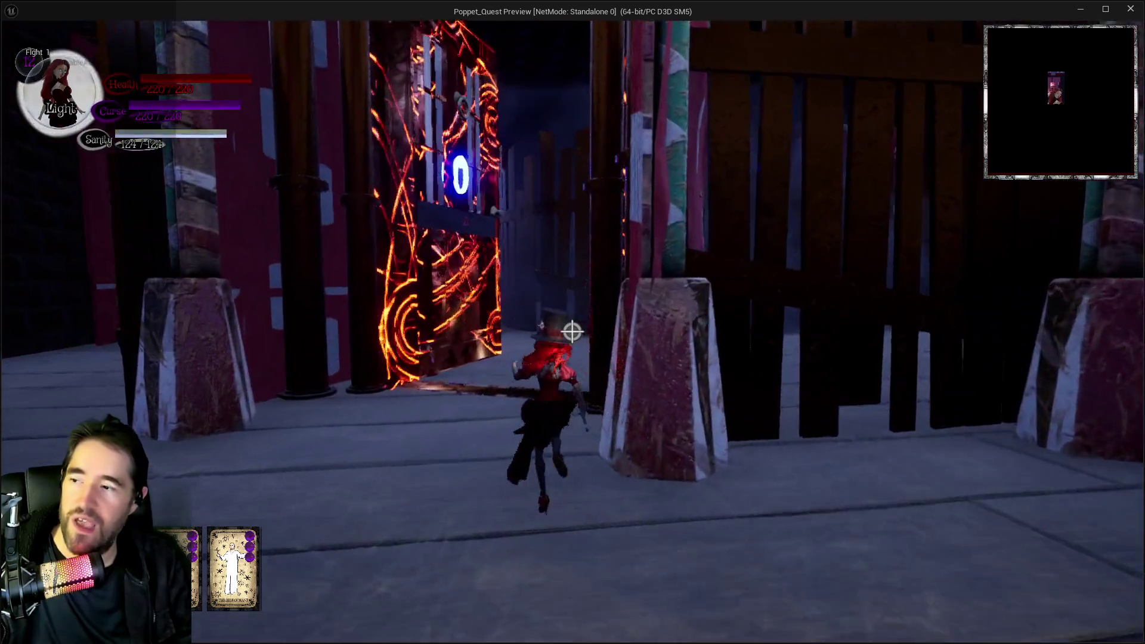
key("w")
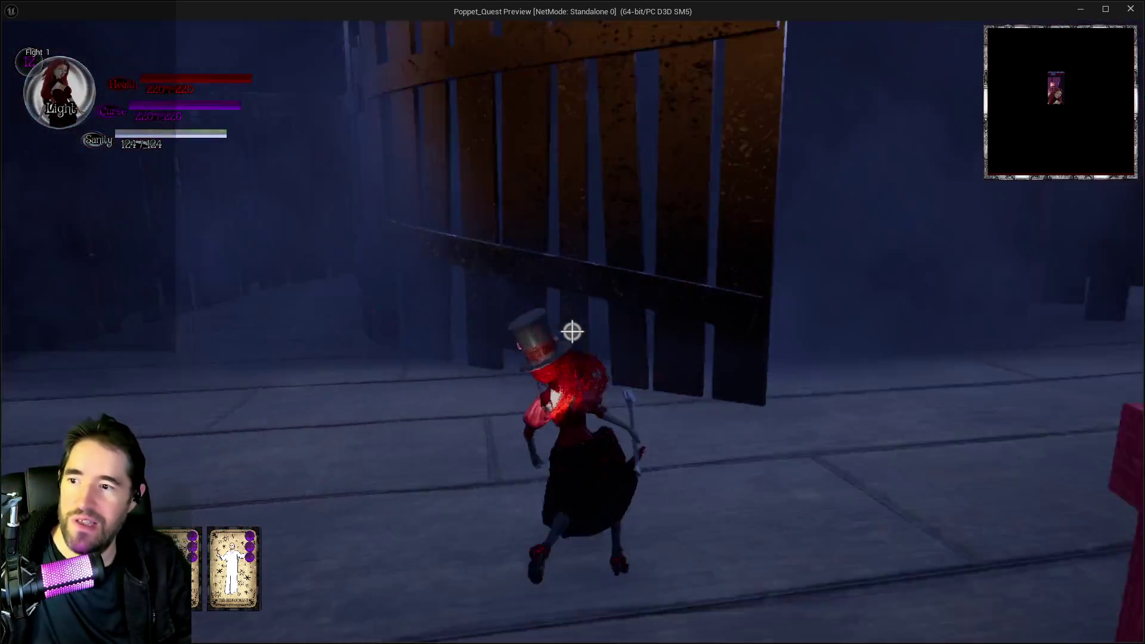
key("w")
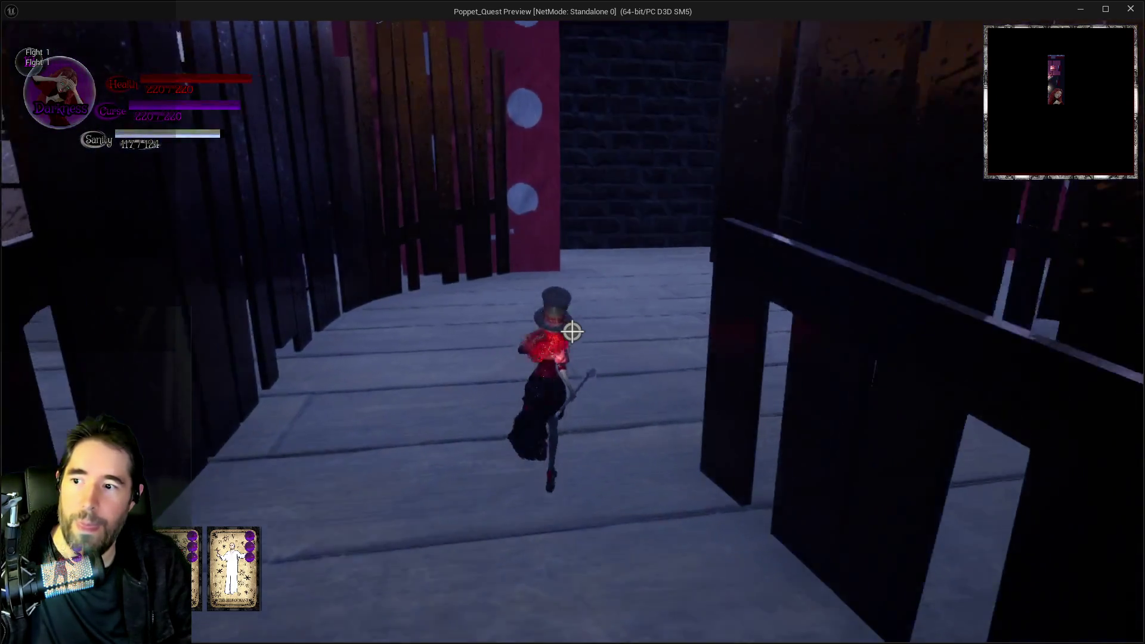
key("w")
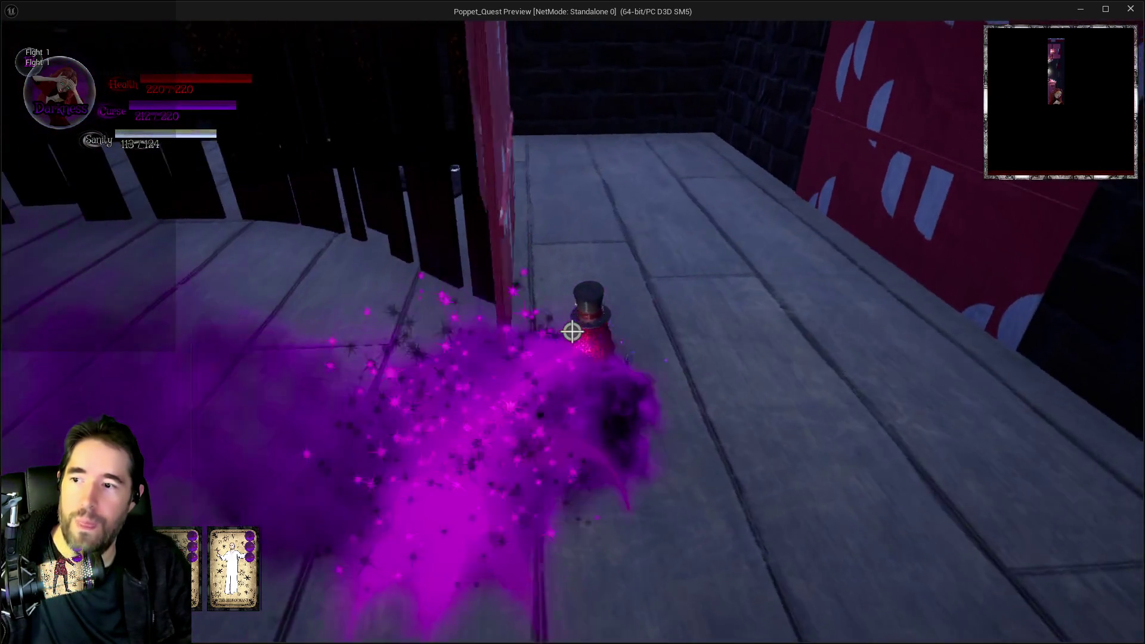
key("w")
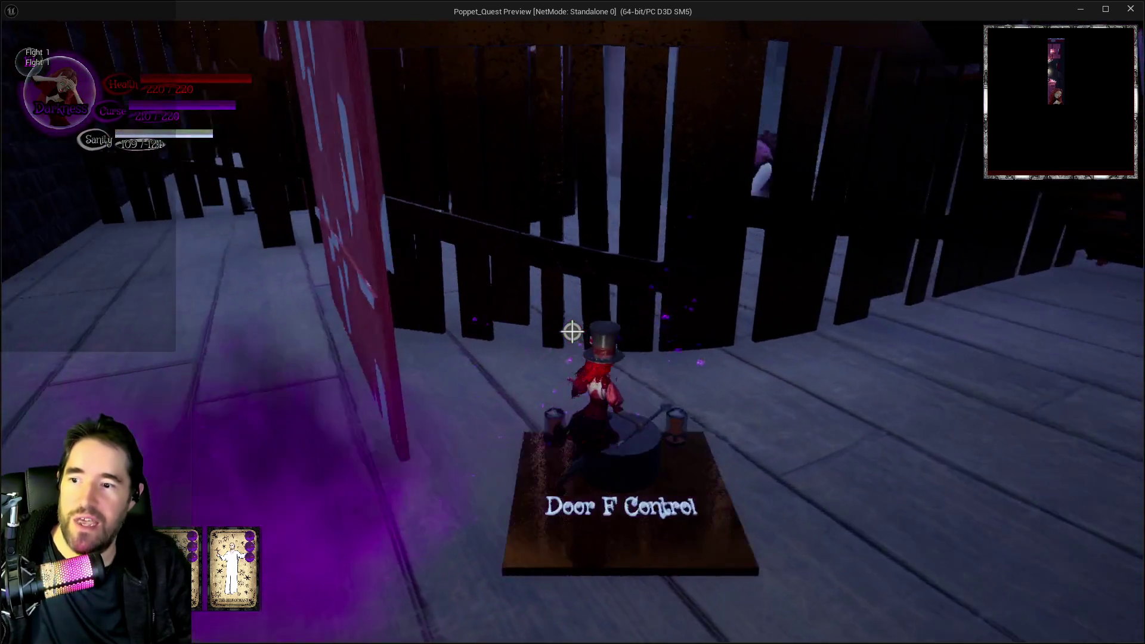
Dash ahead, alternating Darkness and Light forms along the red-wall corridor and plank walkway
key("shift")
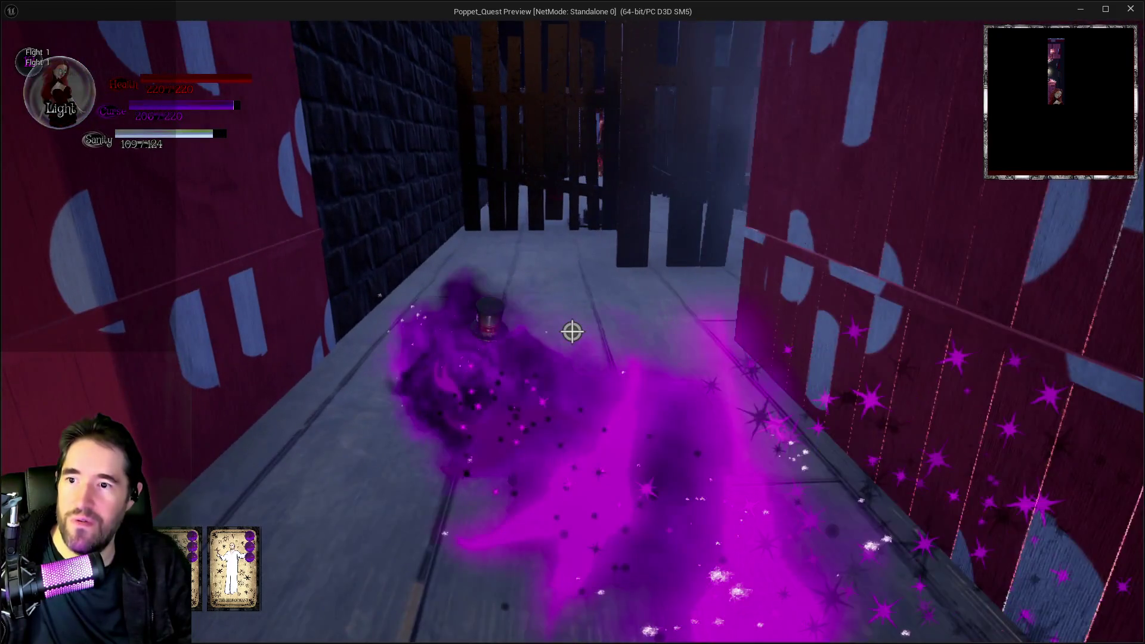
key("w")
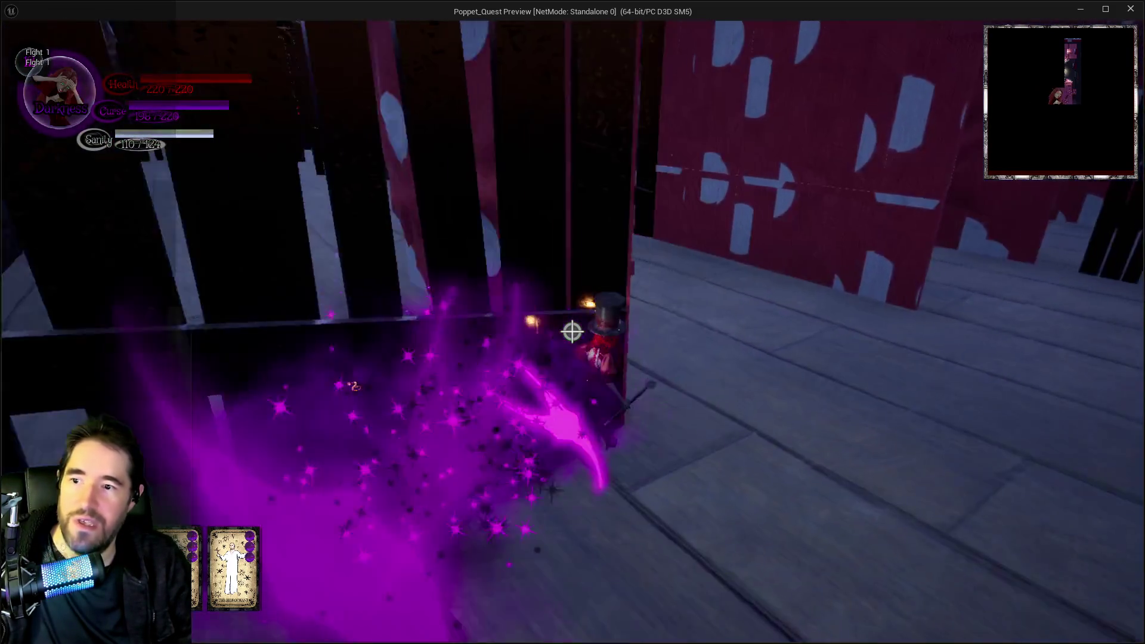
key("w")
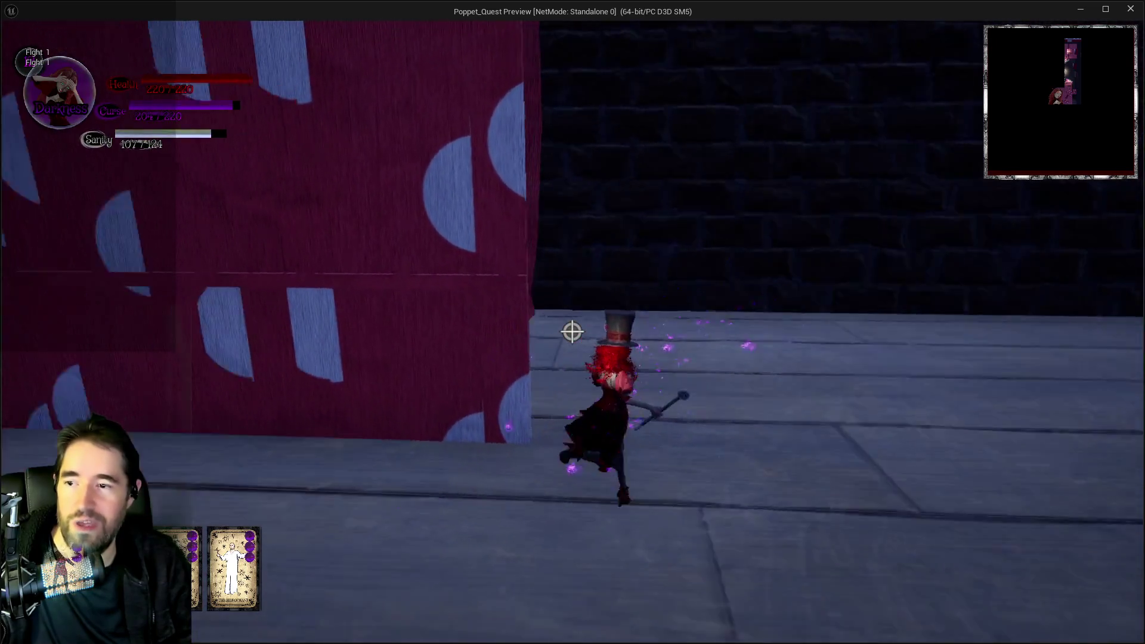
key("w")
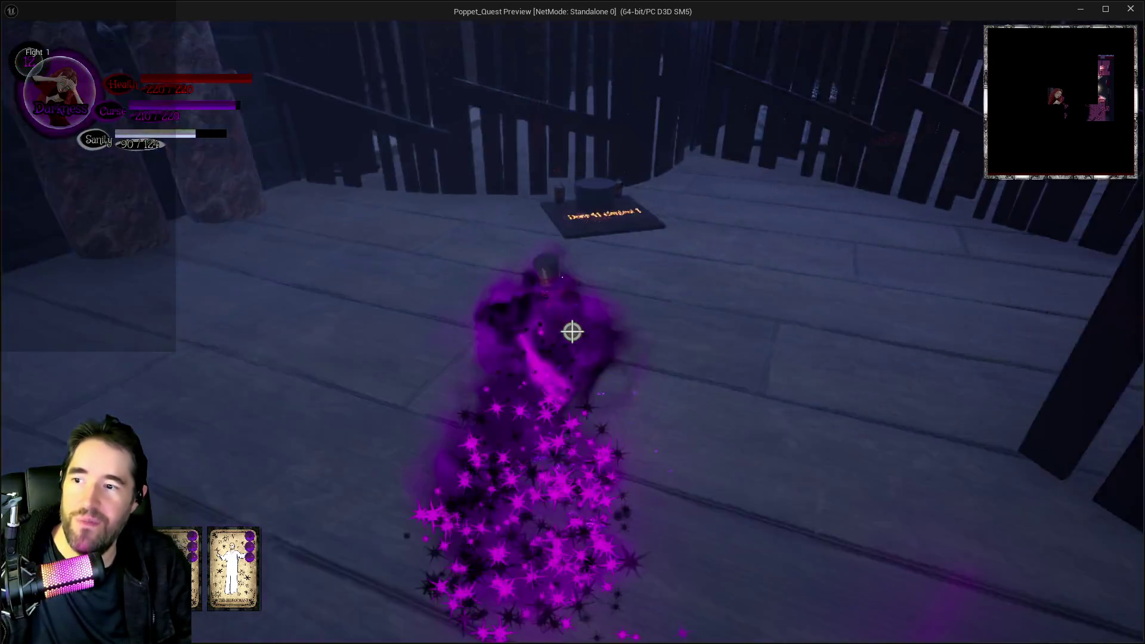
key("w")
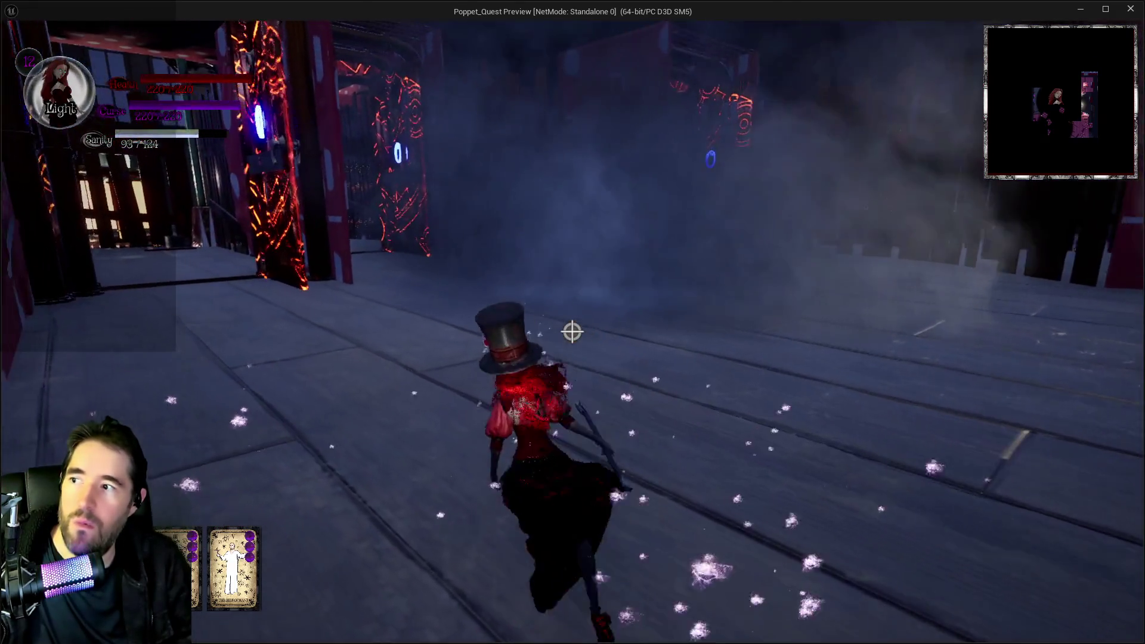
key("q")
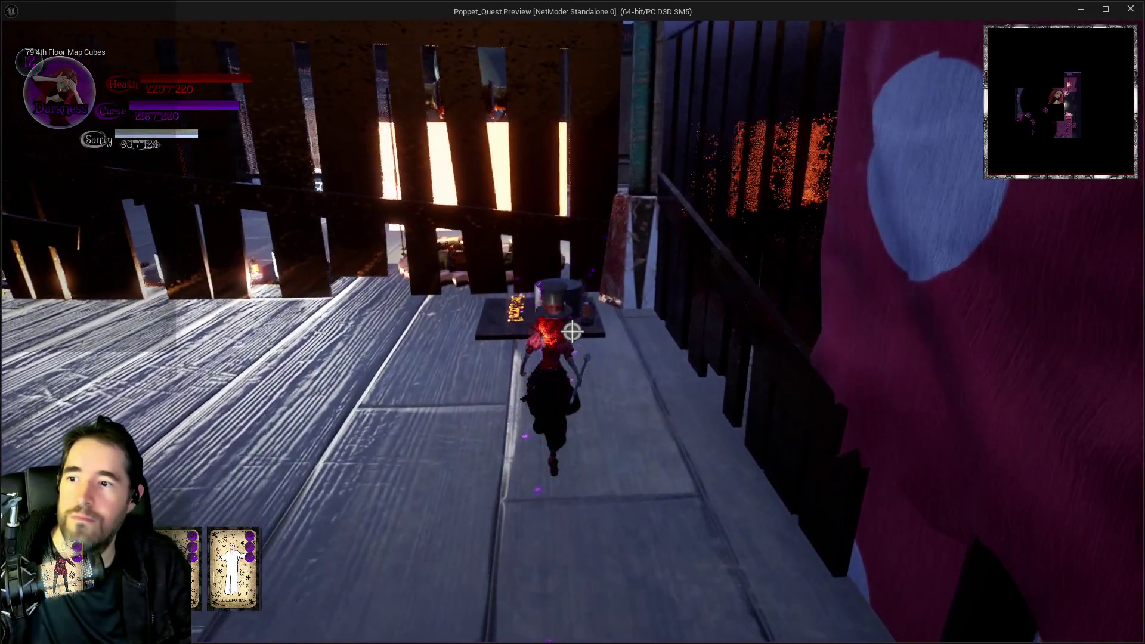
Toggle between Light and Darkness forms along the fenced walkways, then dash forward in purple smoke
key("q")
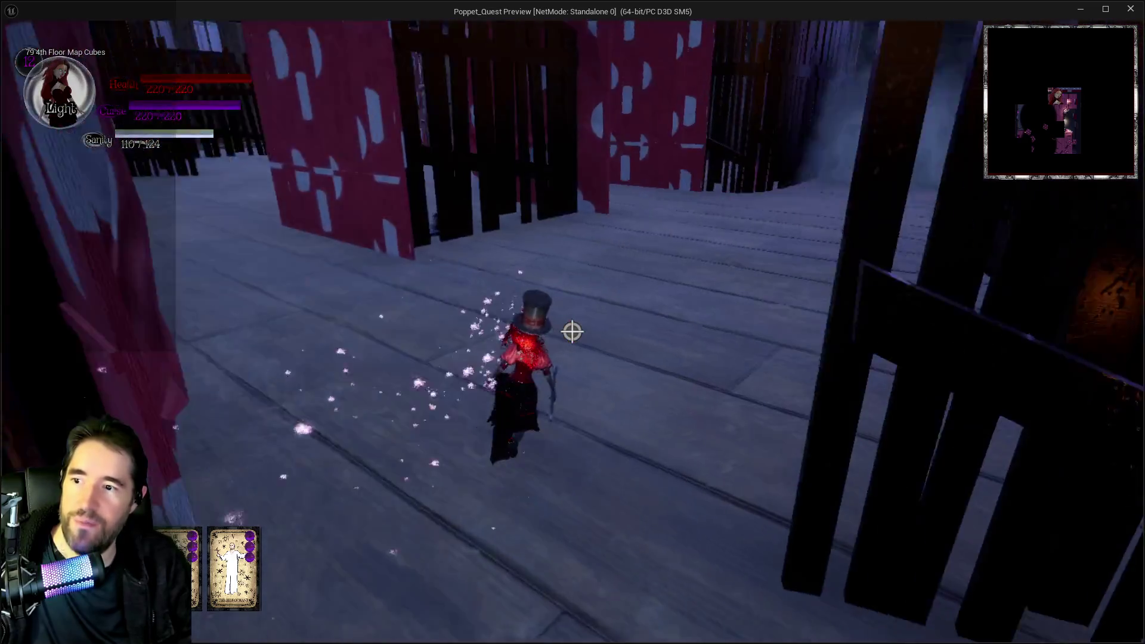
key("q")
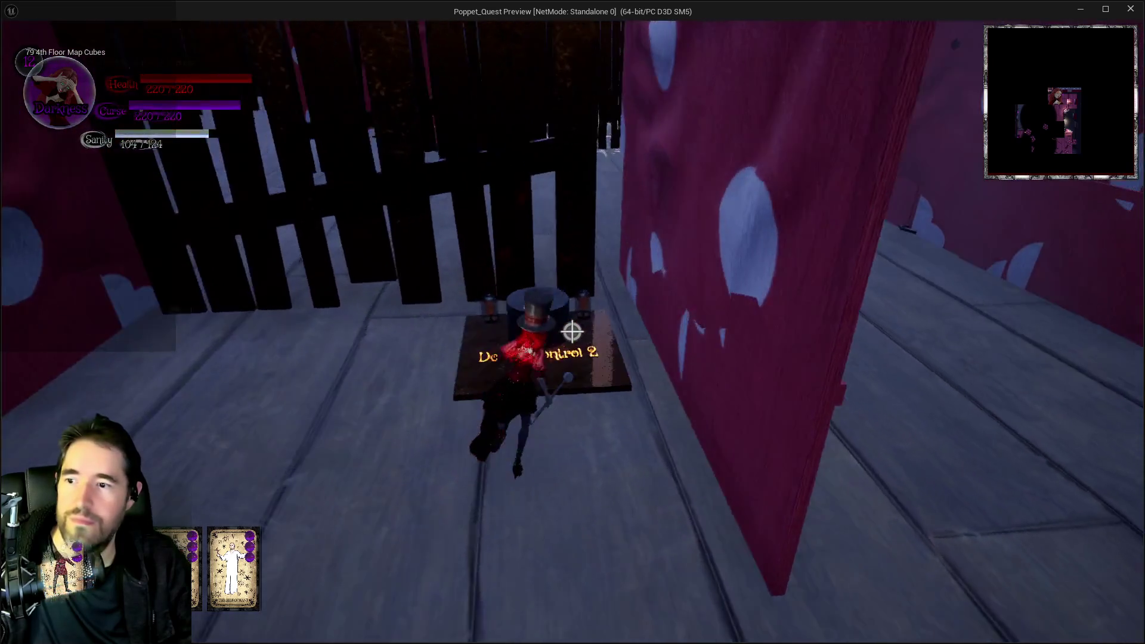
key("q")
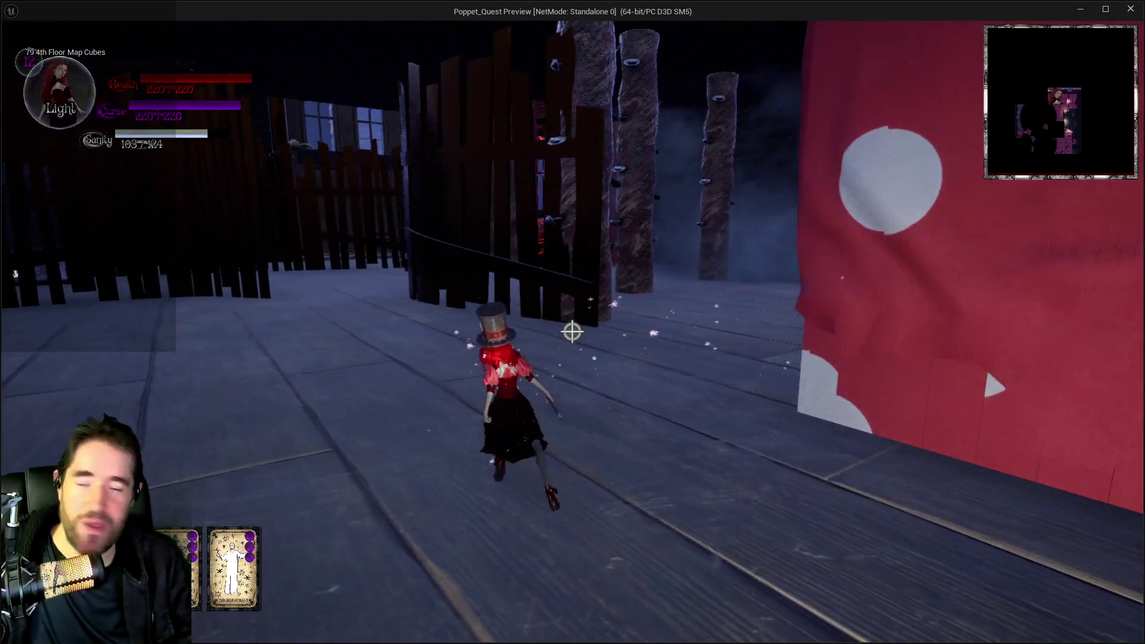
key("q")
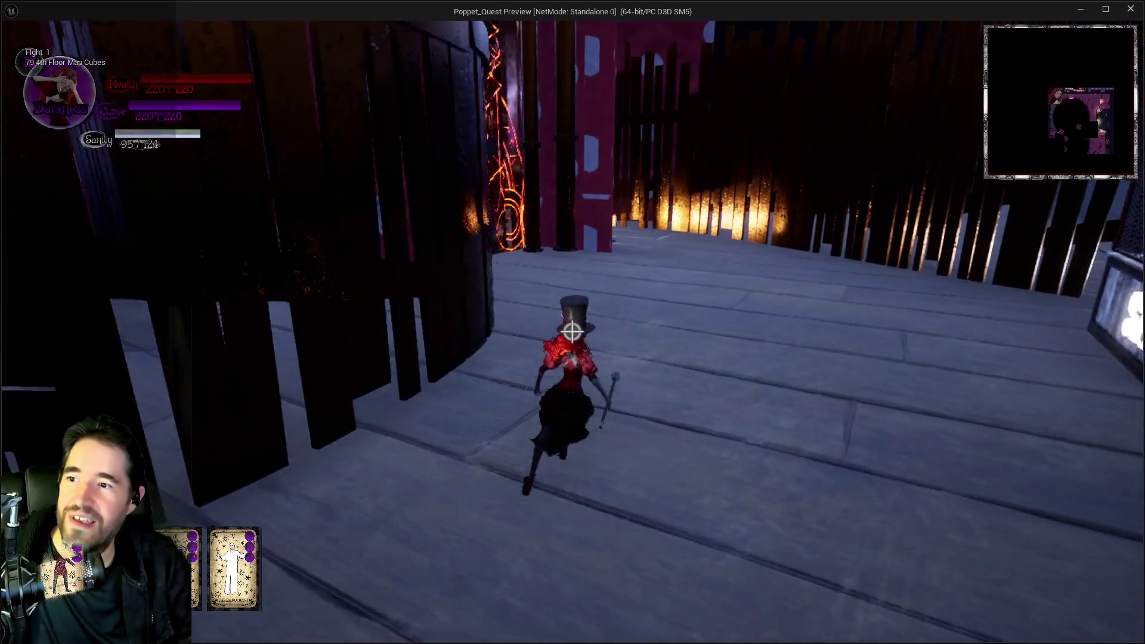
key("space")
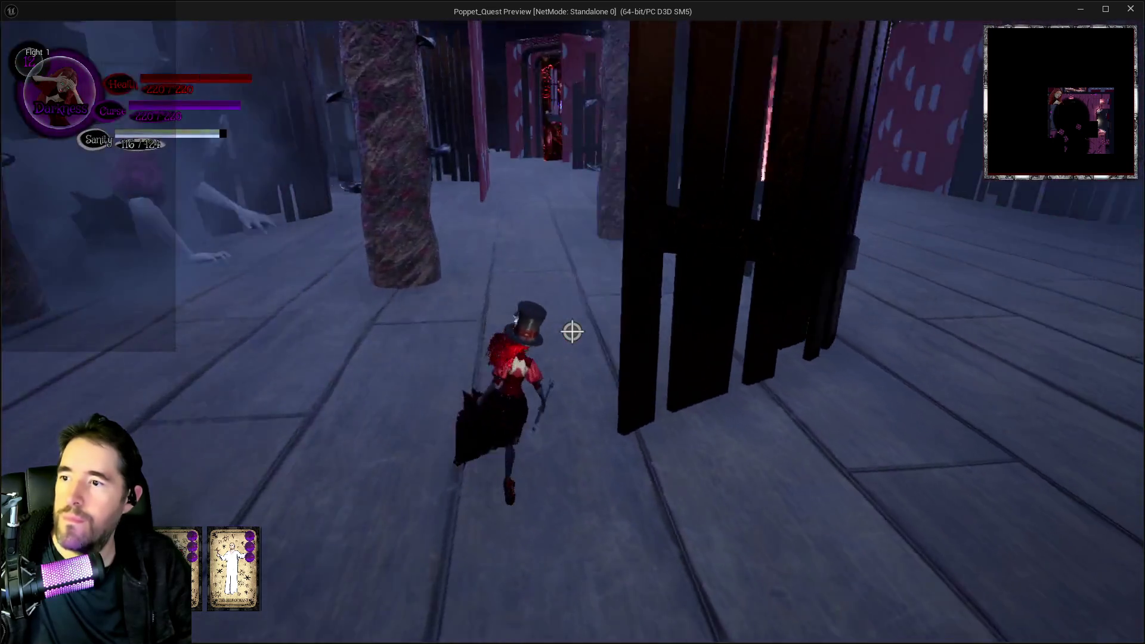
Dash along the fenced walkway, cross the Door G Control plate, and head for the polka-dot wall
key("w")
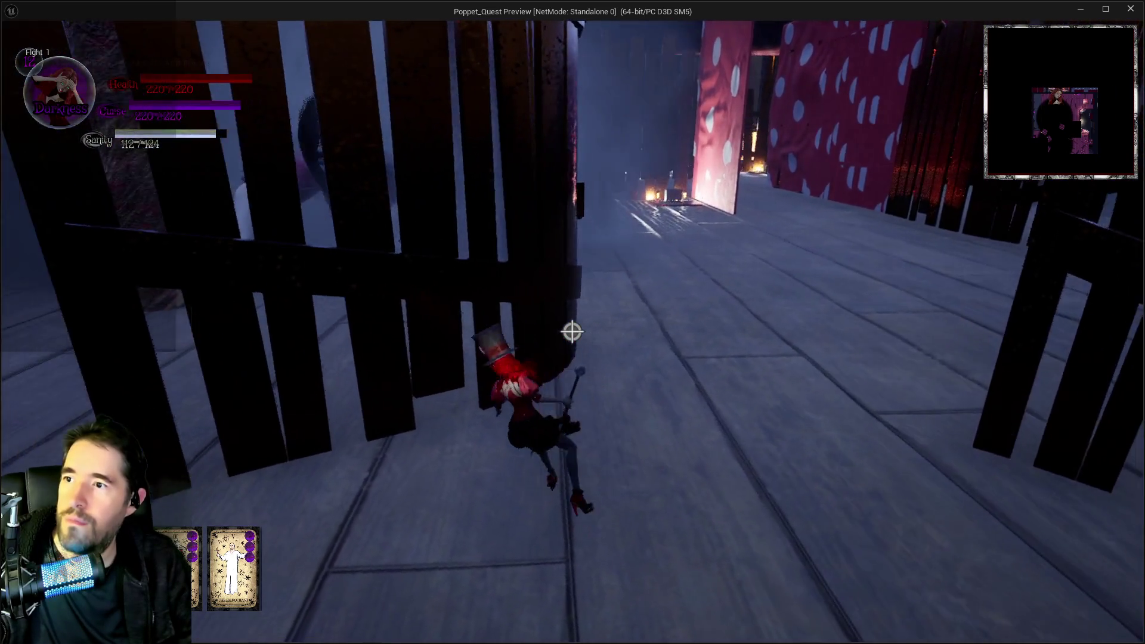
key("shift")
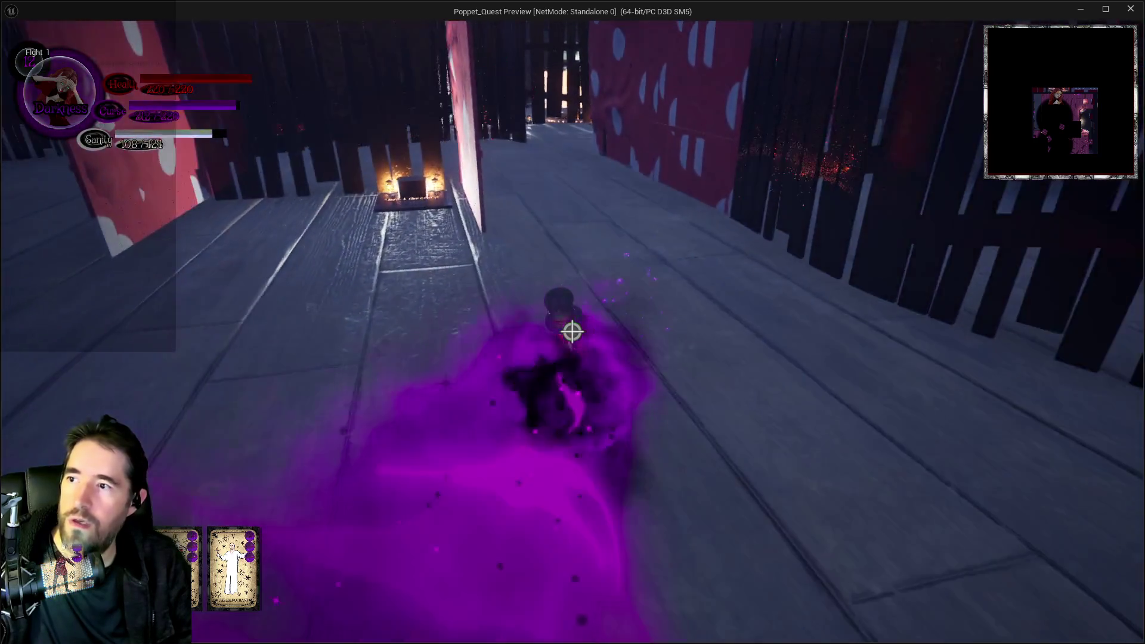
key("w")
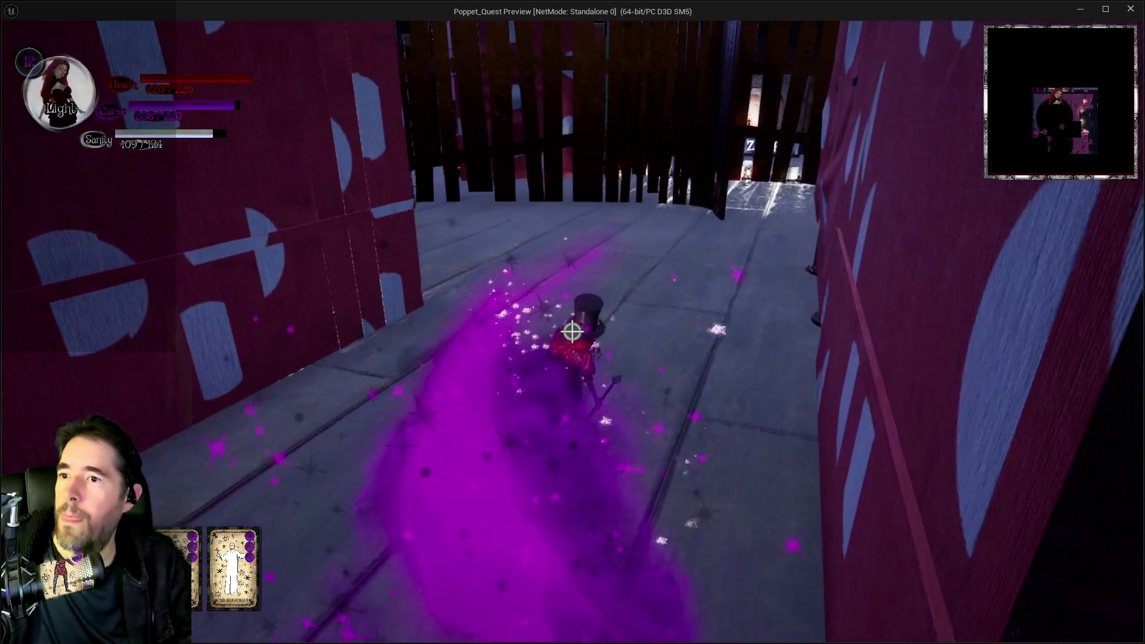
key("shift")
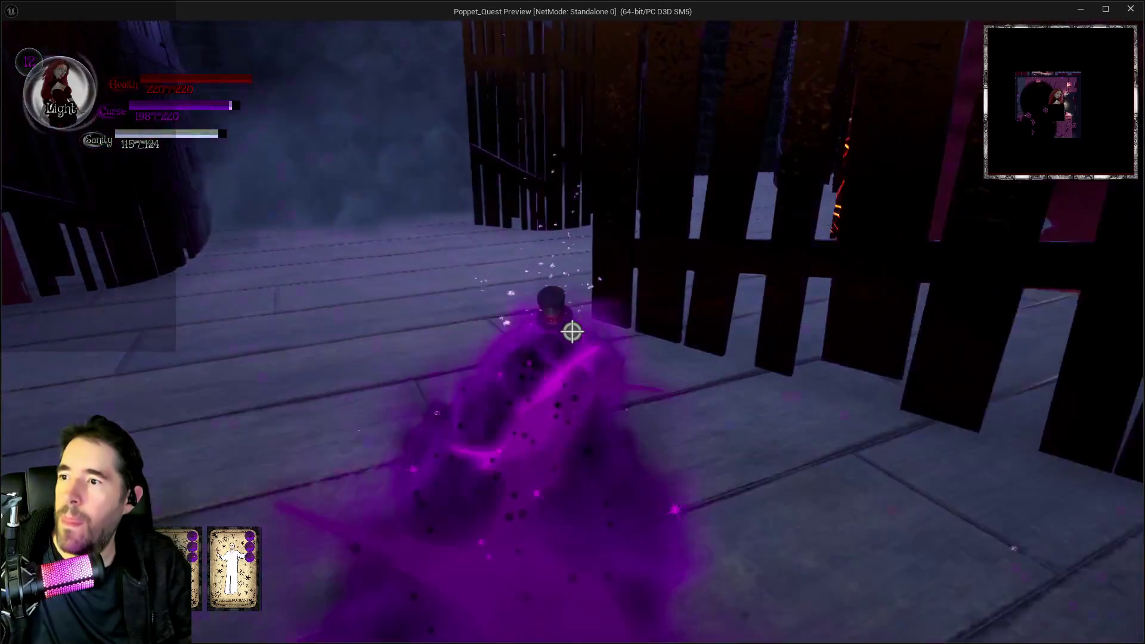
key("shift")
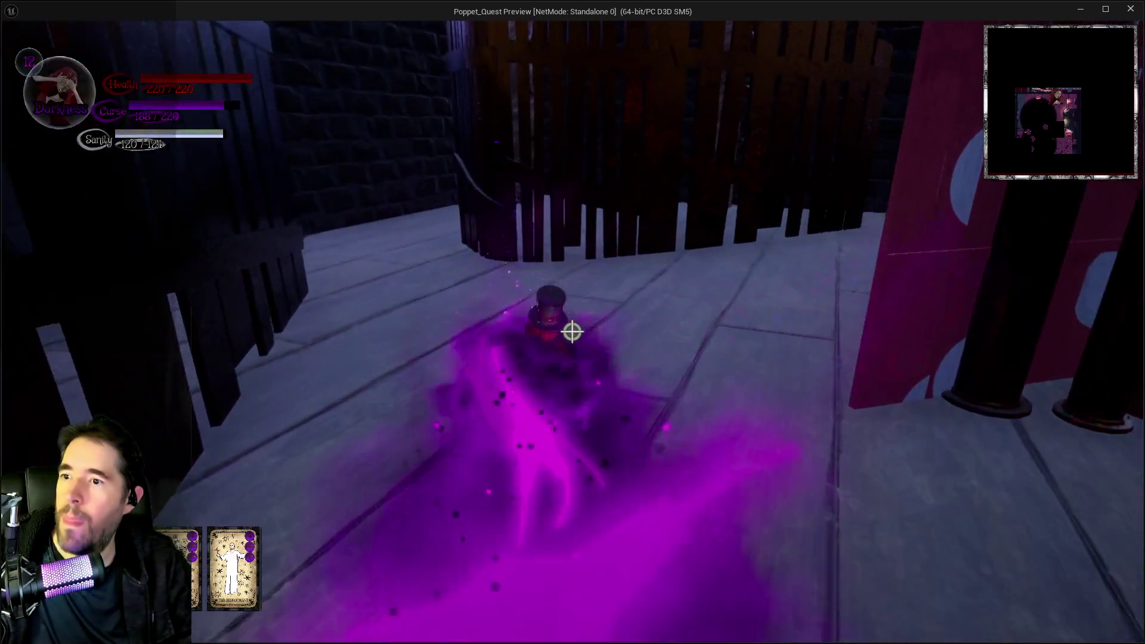
key("w")
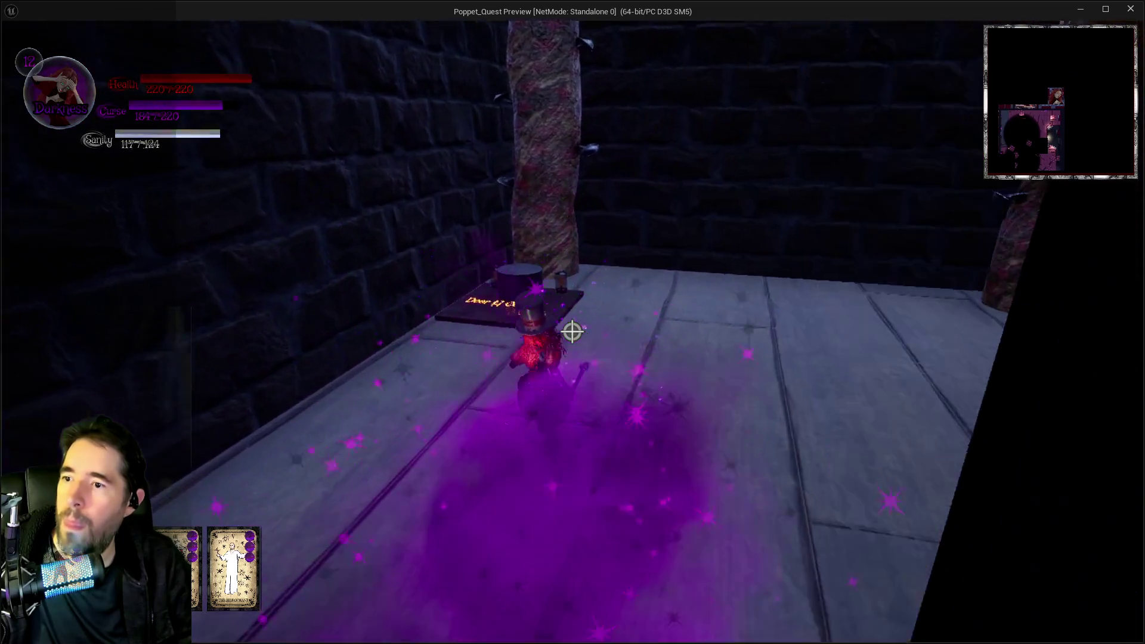
key("w")
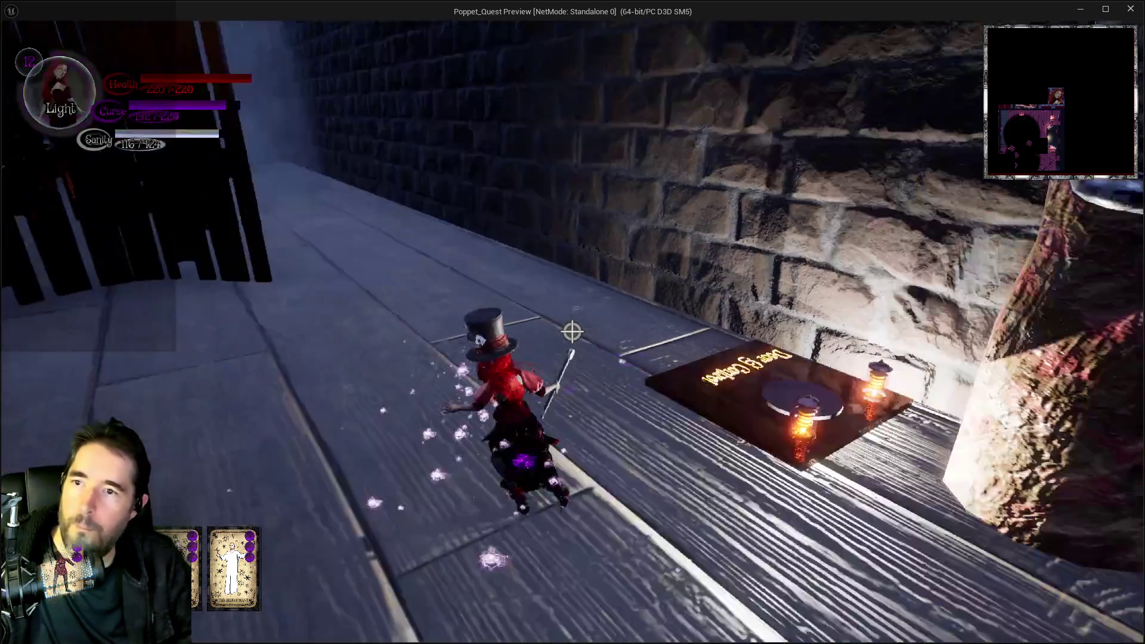
key("shift")
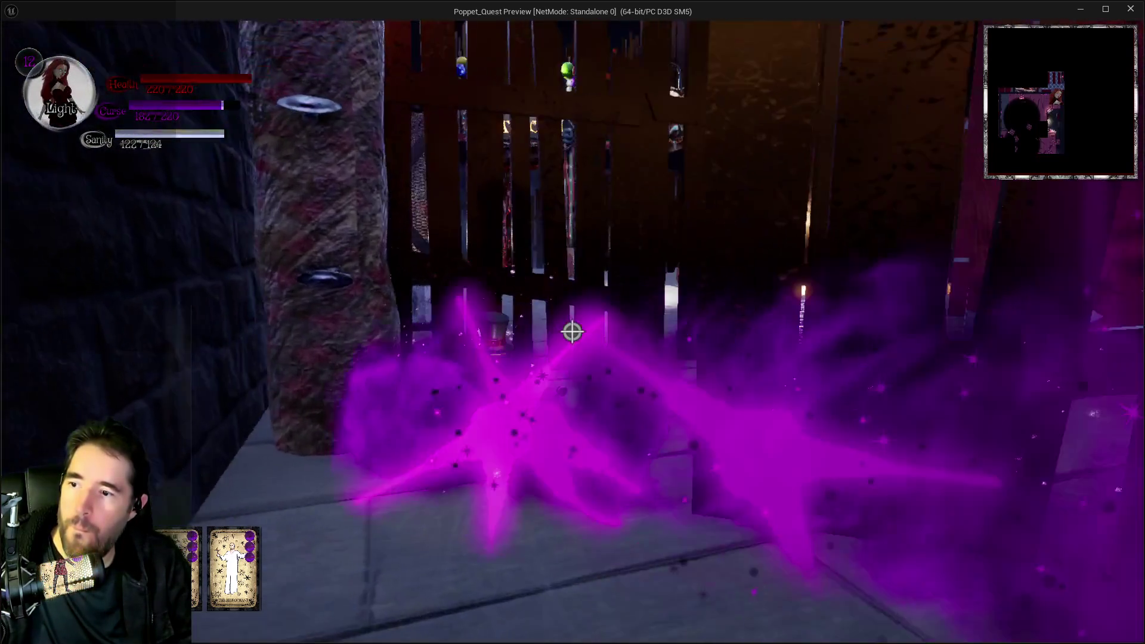
Run out to the Safe Zone street and dash up it into the Play Room corridor
key("w")
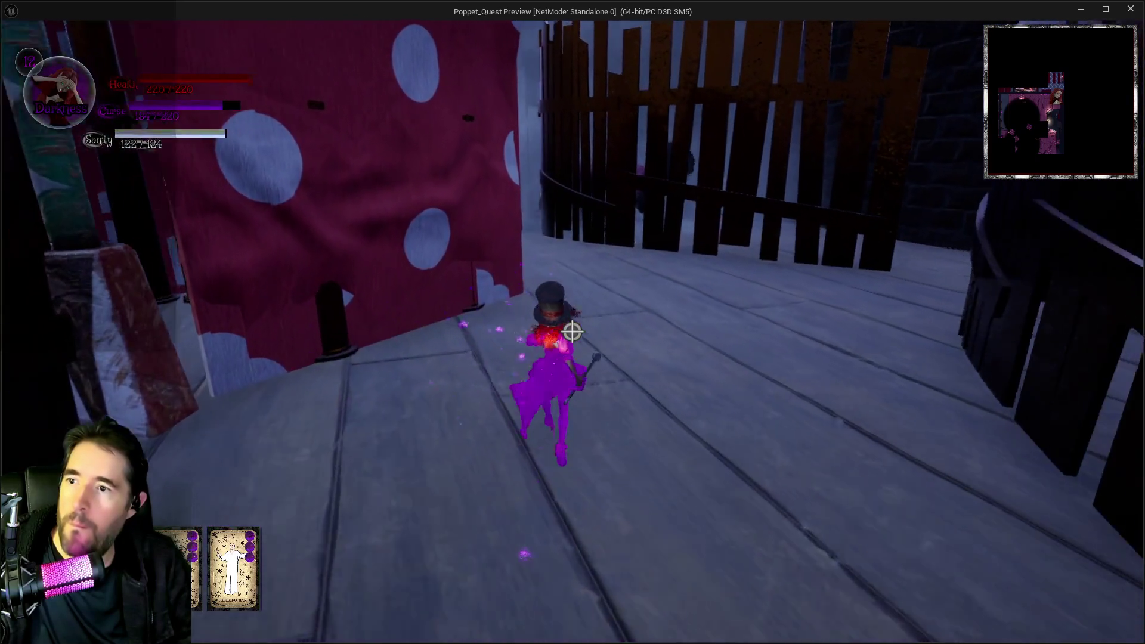
key("w")
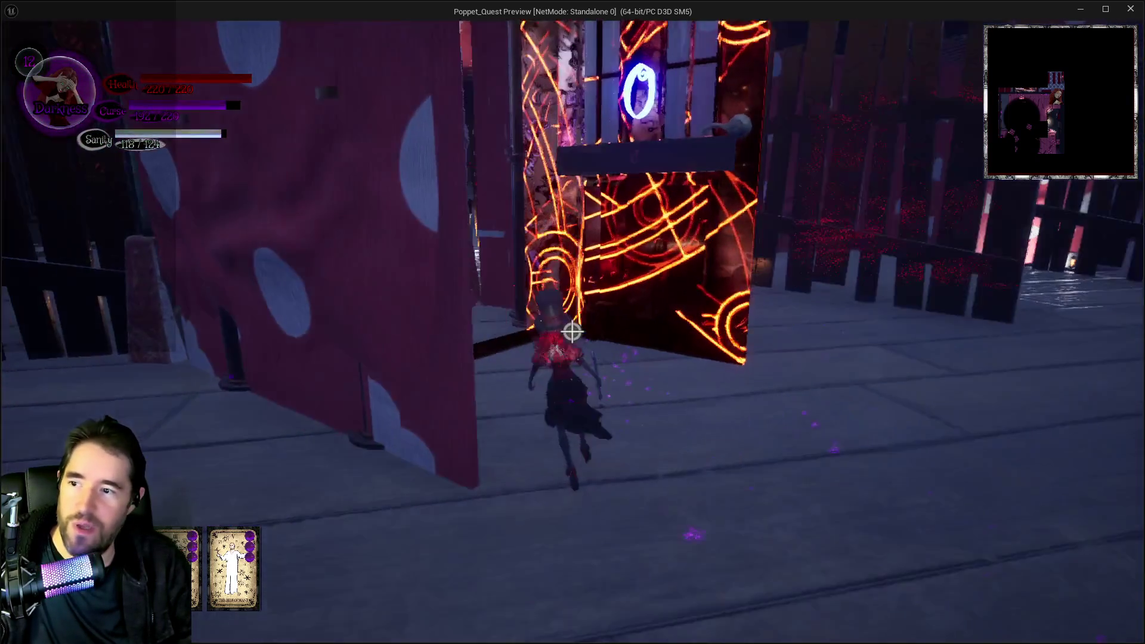
key("w")
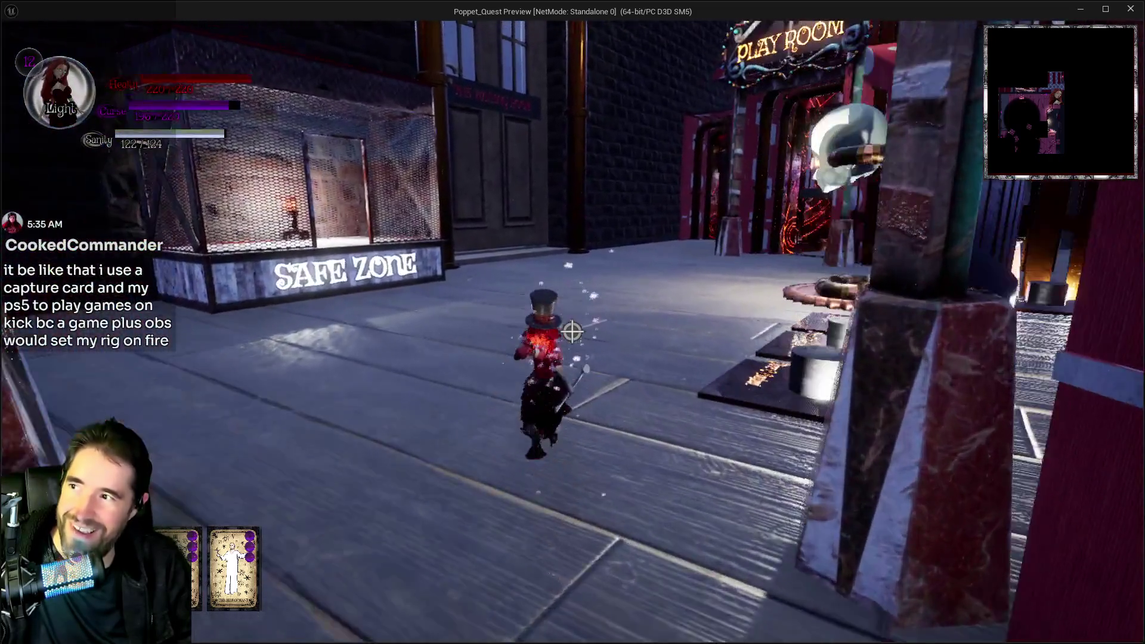
key("shift")
key("w")
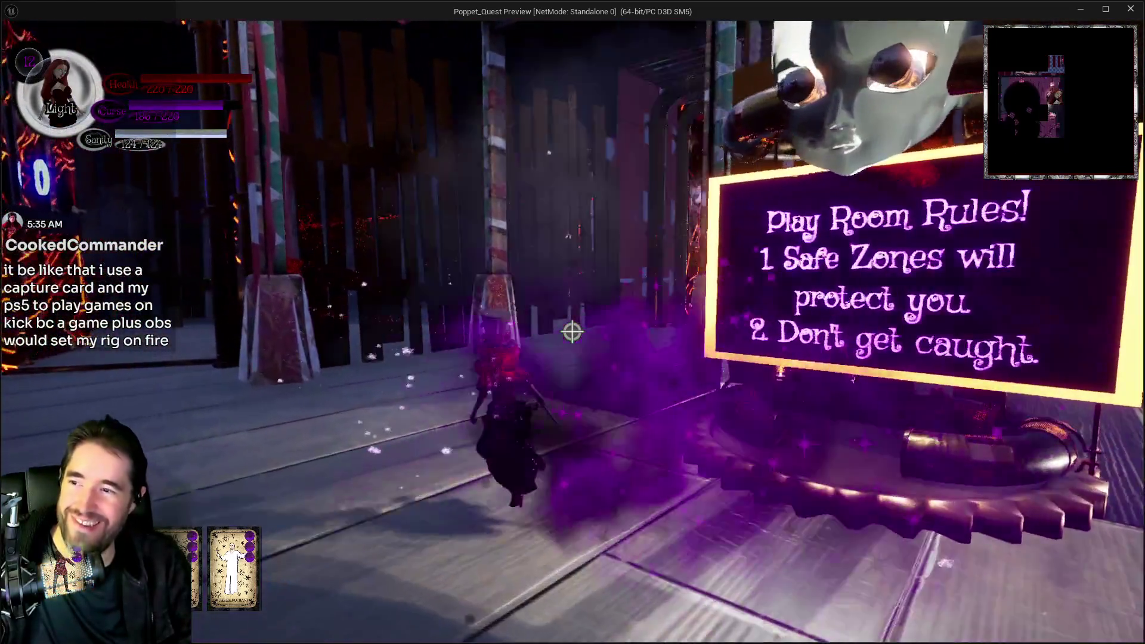
key("w")
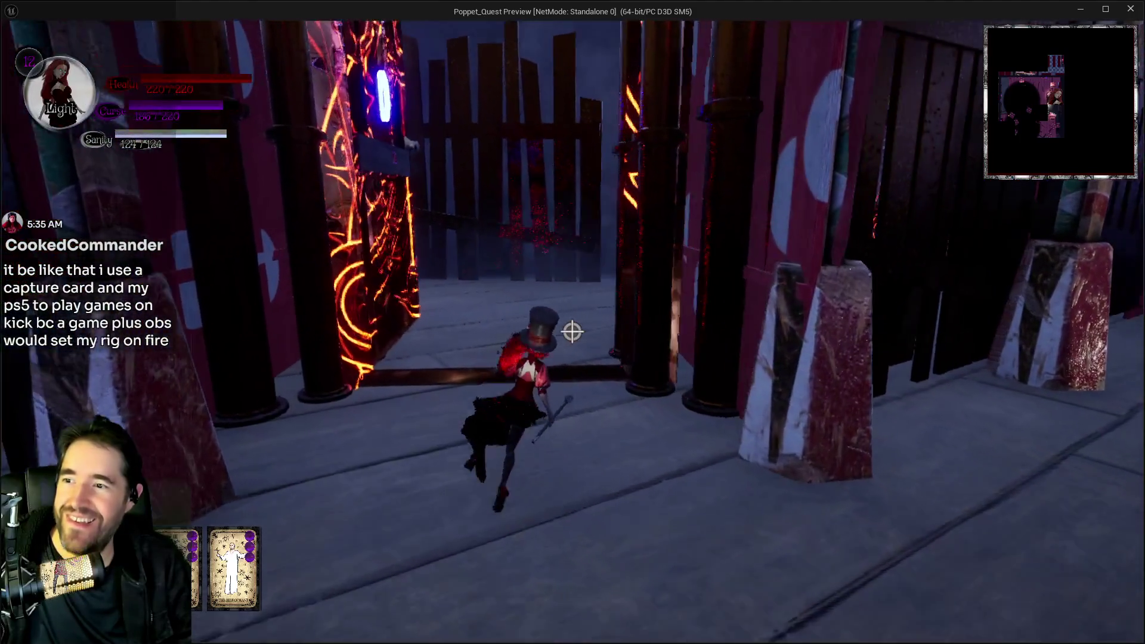
key("w")
key("shift")
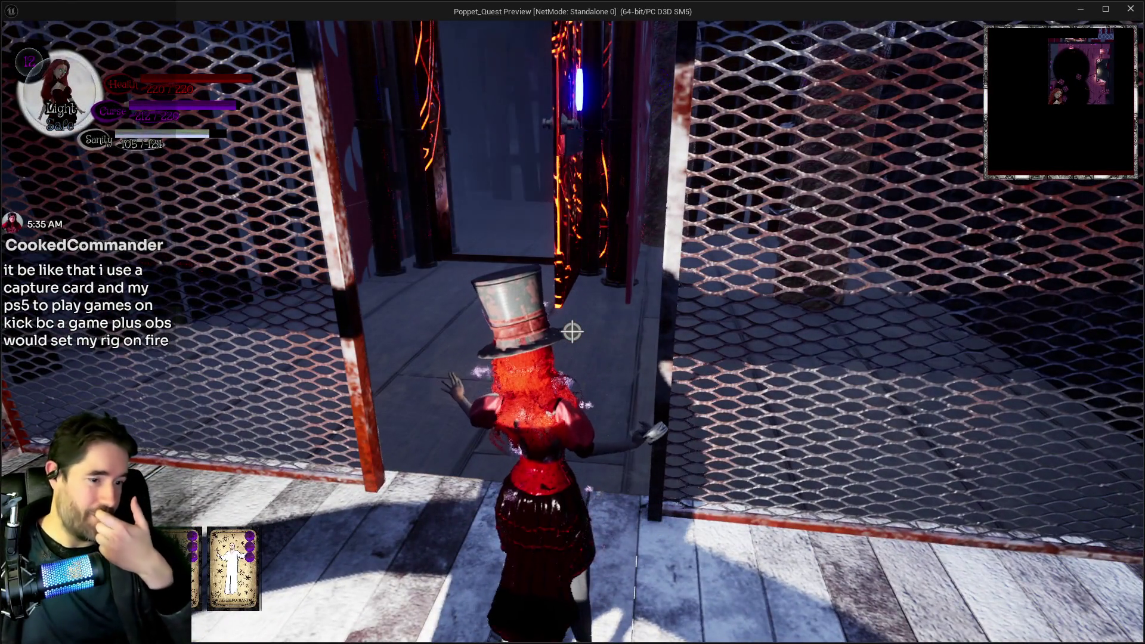
Pause the game, close the BP_Poppet blueprint editor, and return to the preview window
key("Escape")
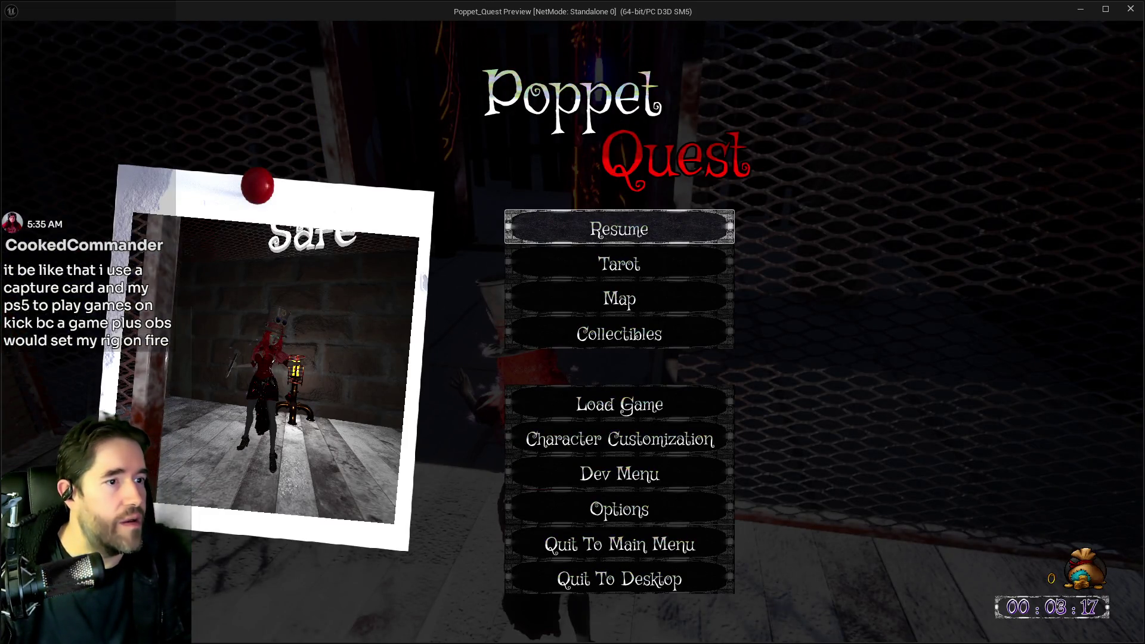
key("alt+Tab")
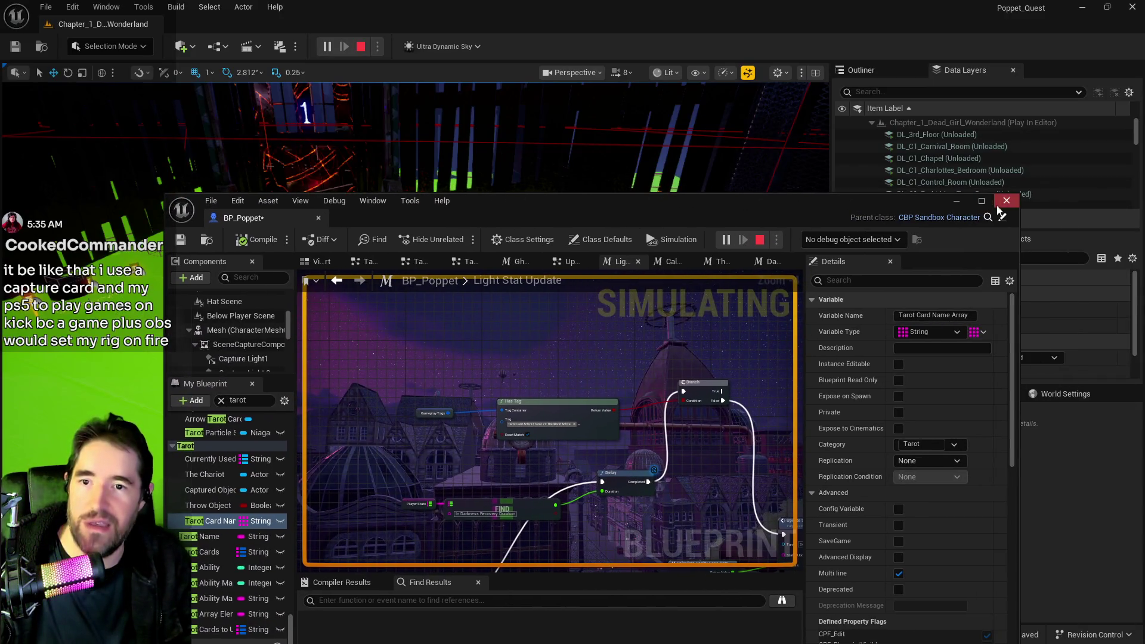
left_click(1007, 201)
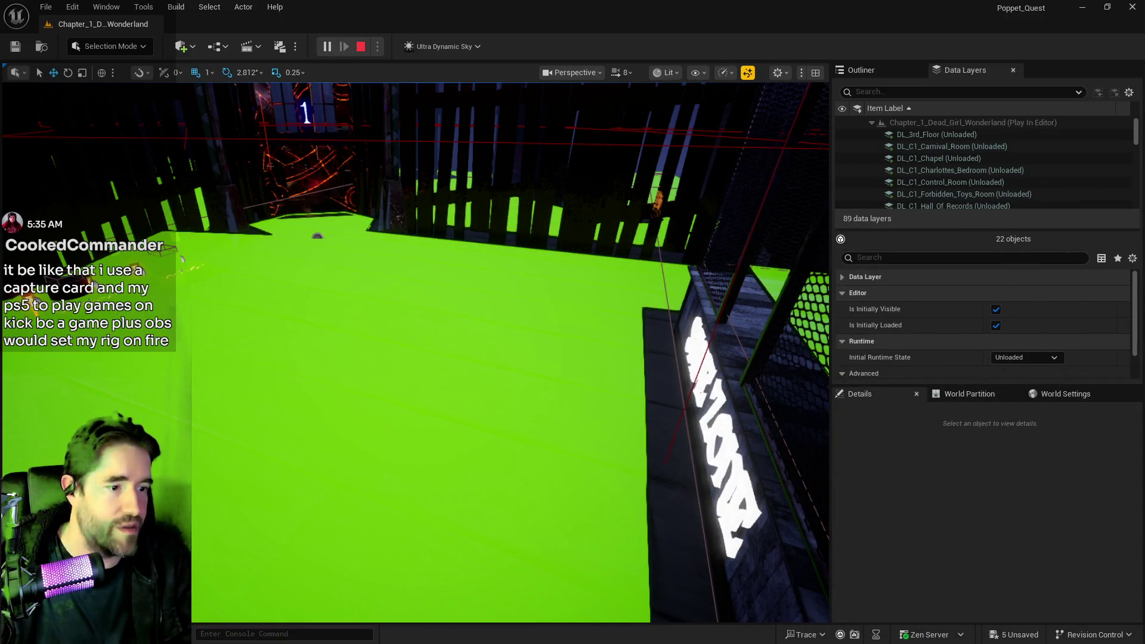
key("alt+Tab")
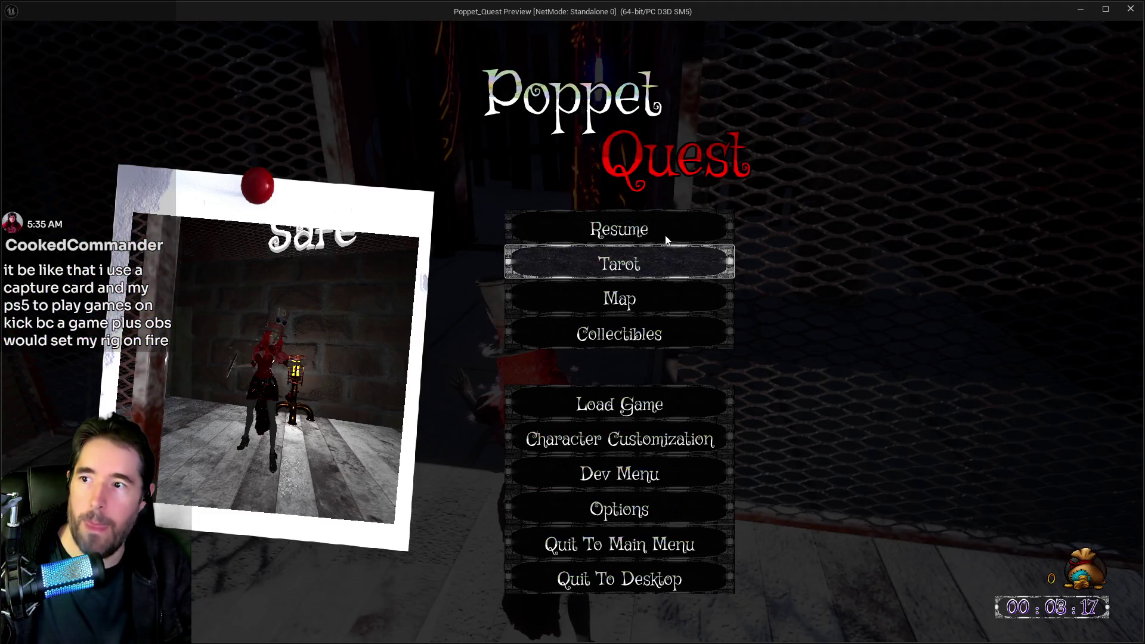
Resume play with the stat fps readout on and walk out through the safe zone doorway
left_click(672, 240)
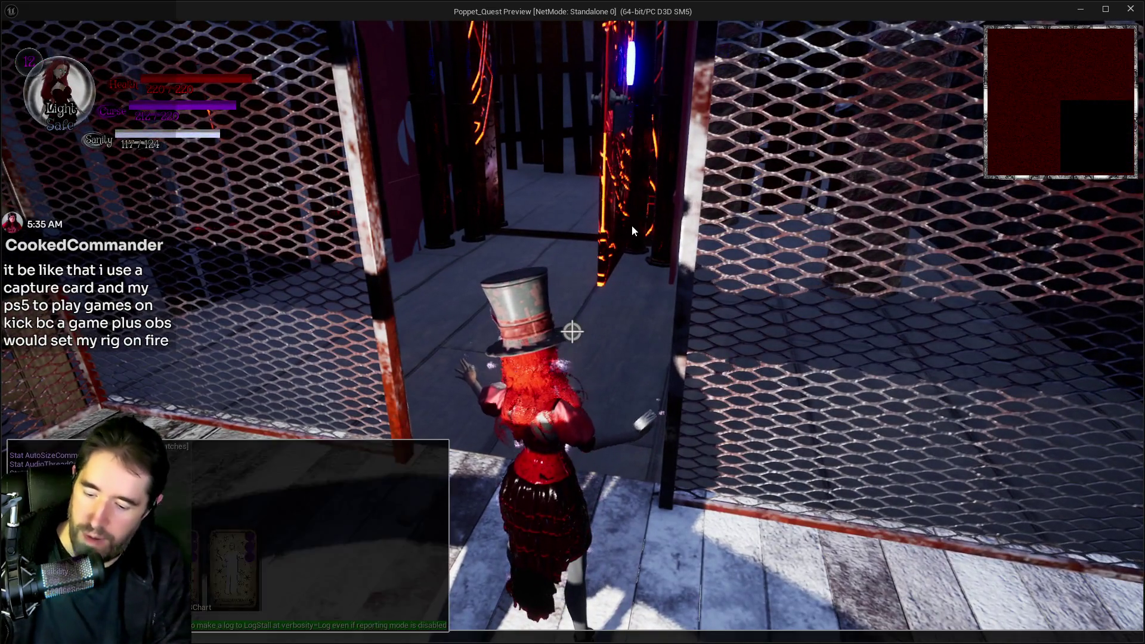
key("w")
key("a")
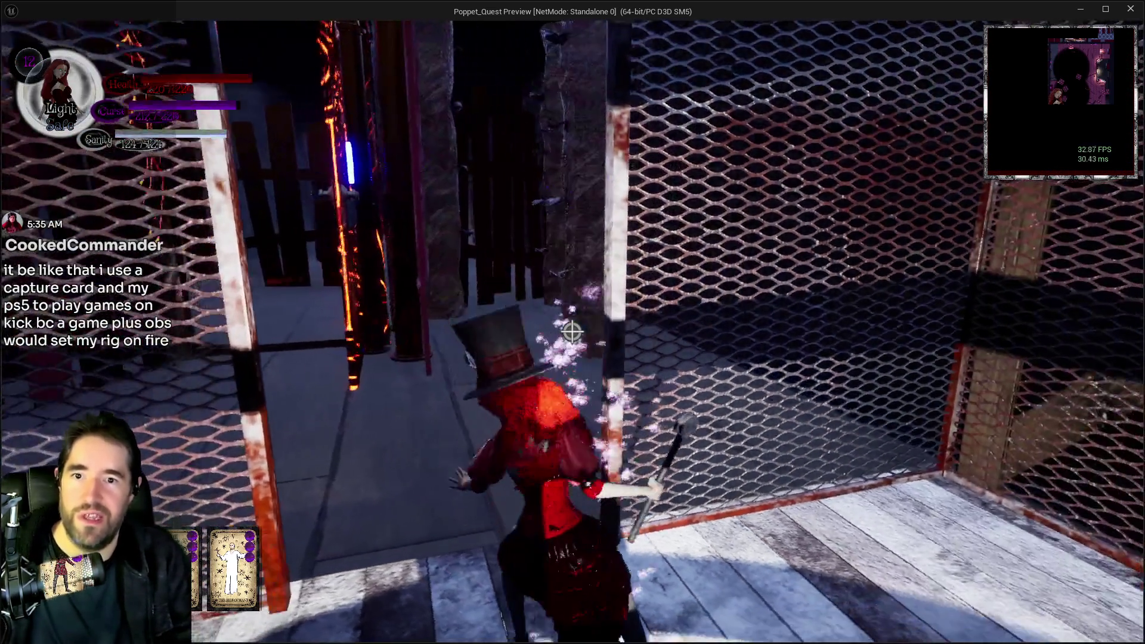
key("w")
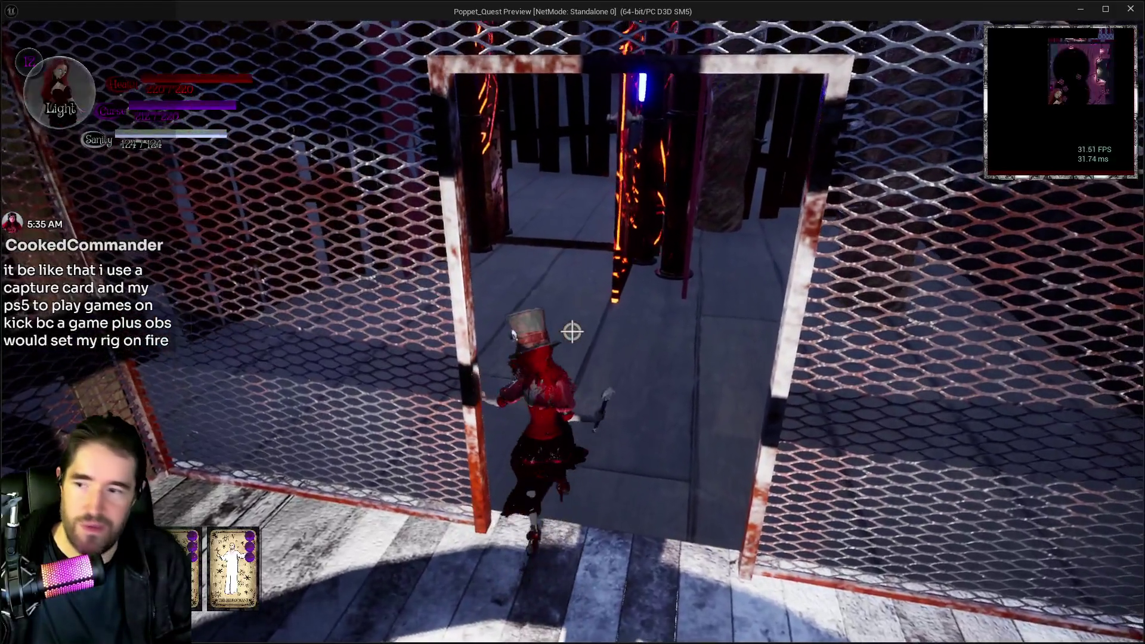
key("w")
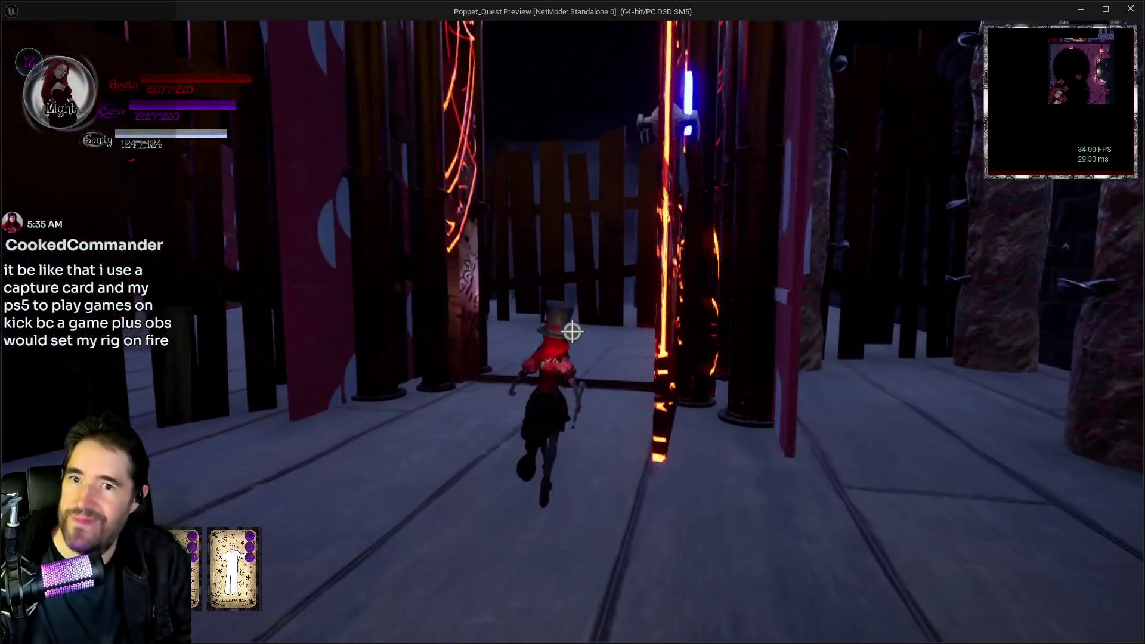
Double back and run through the fenced corridors, dashing into another polka-dot corridor
key("s")
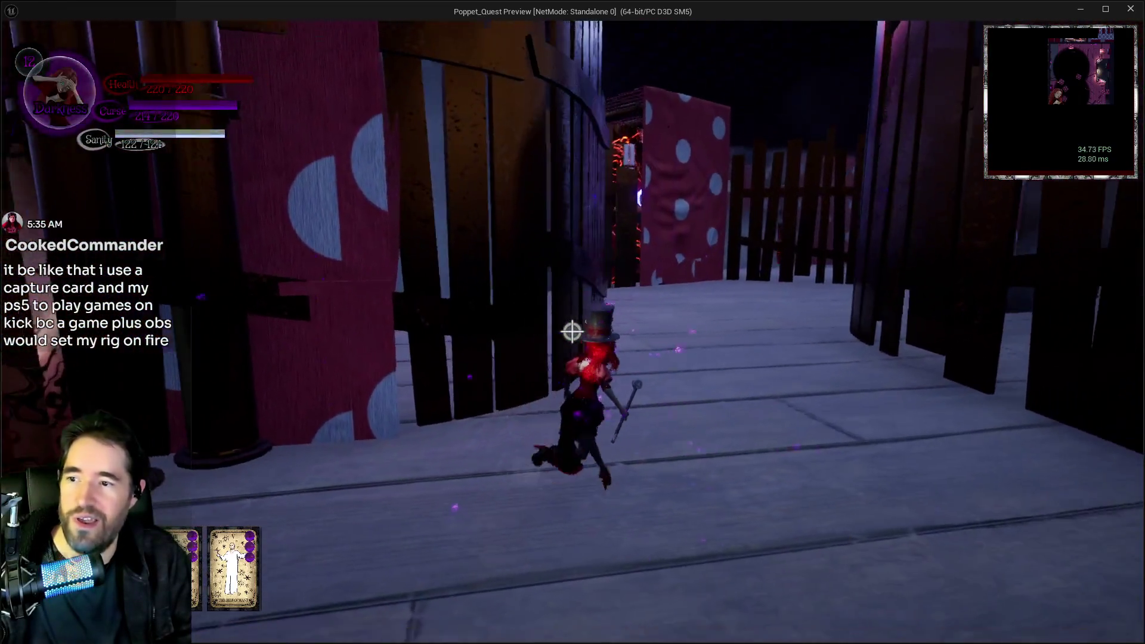
key("w")
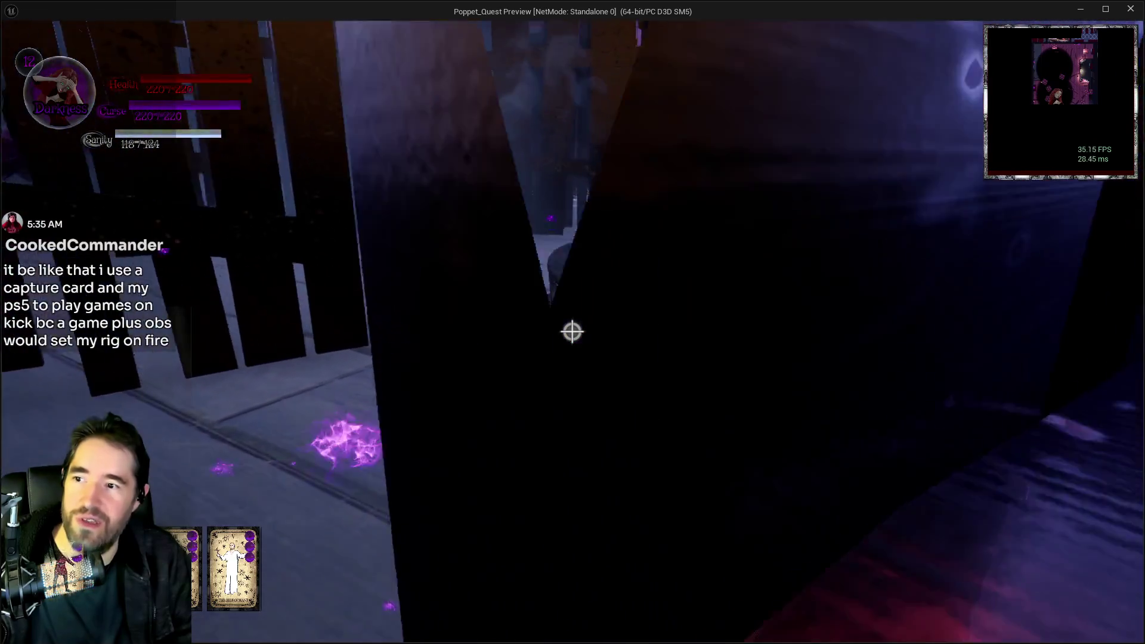
key("w")
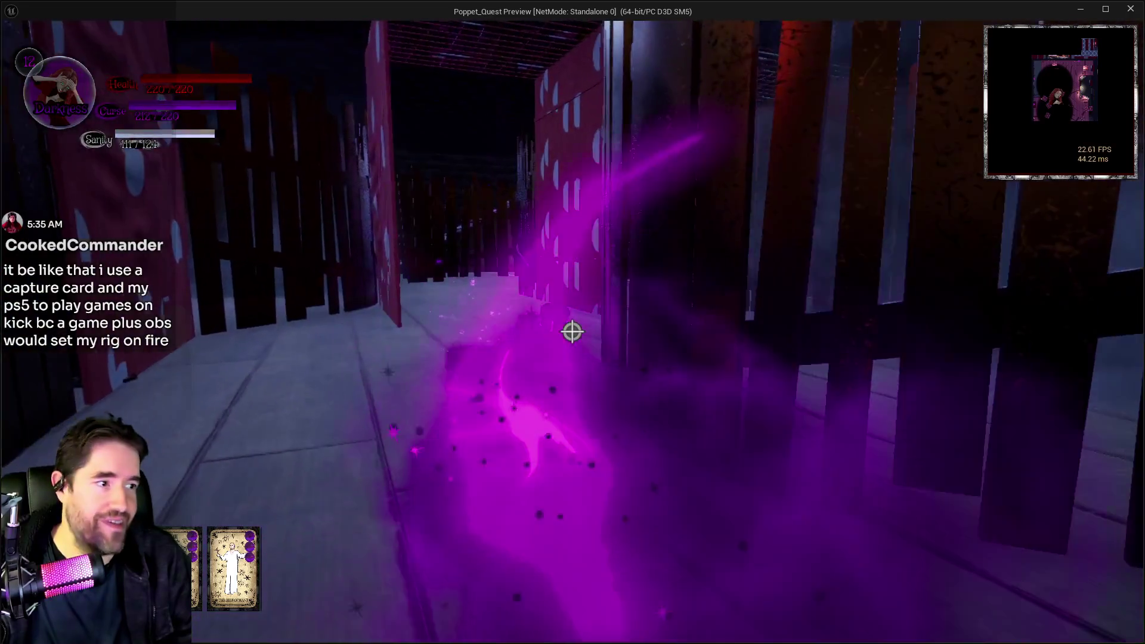
key("w")
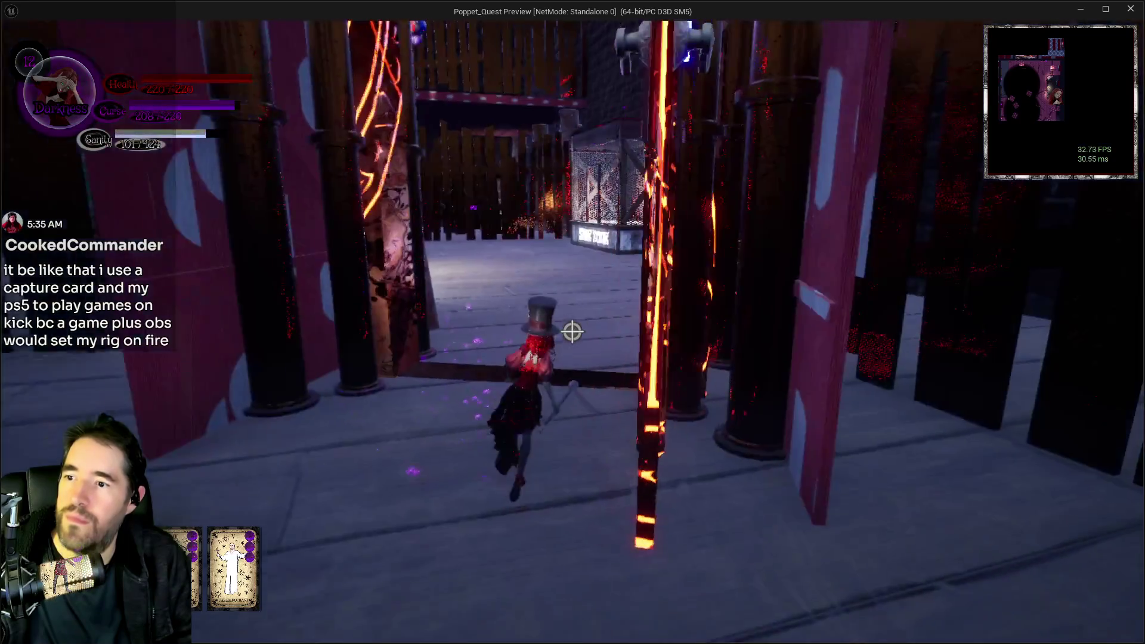
key("w")
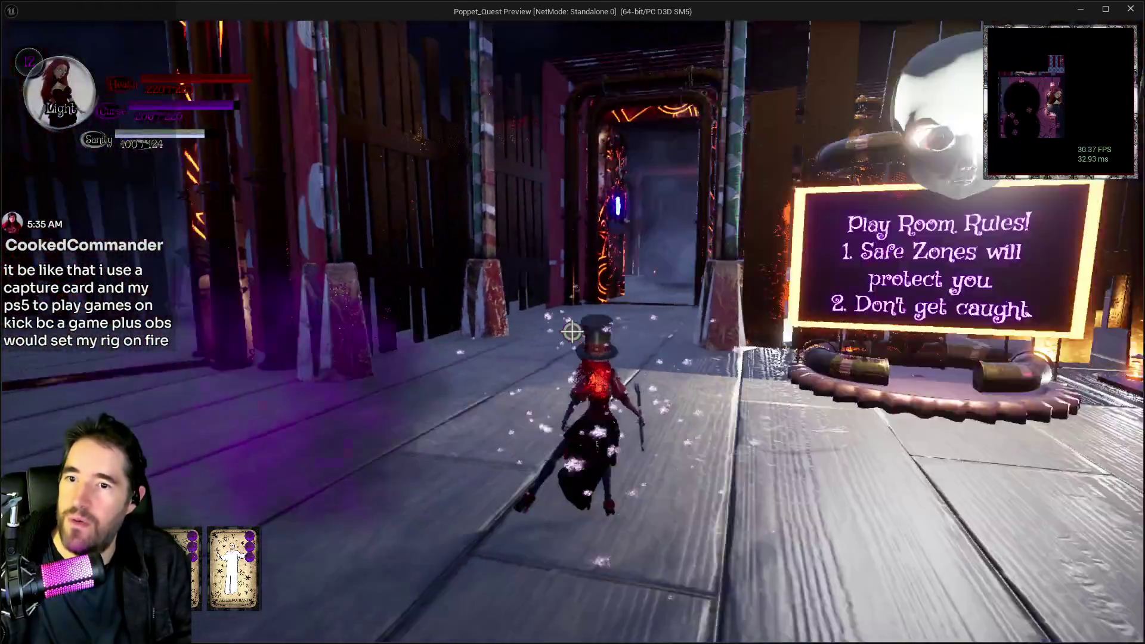
Dash past the rules sign and SAFE ZONE booth, along the plank walkway, into the brick alley
key("shift")
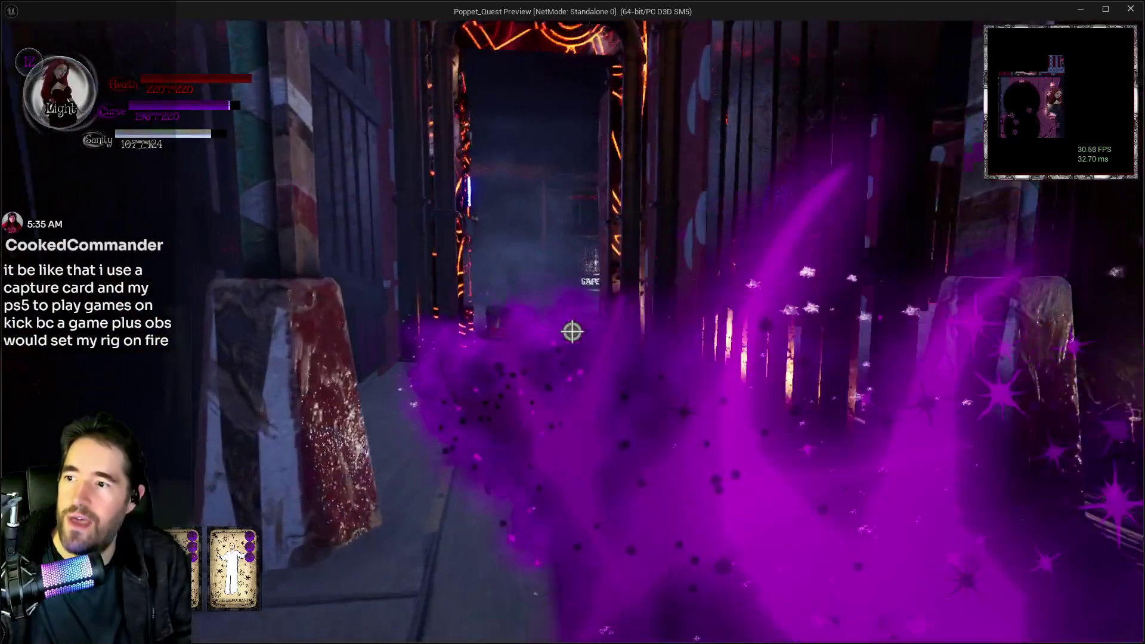
key("w")
key("w")
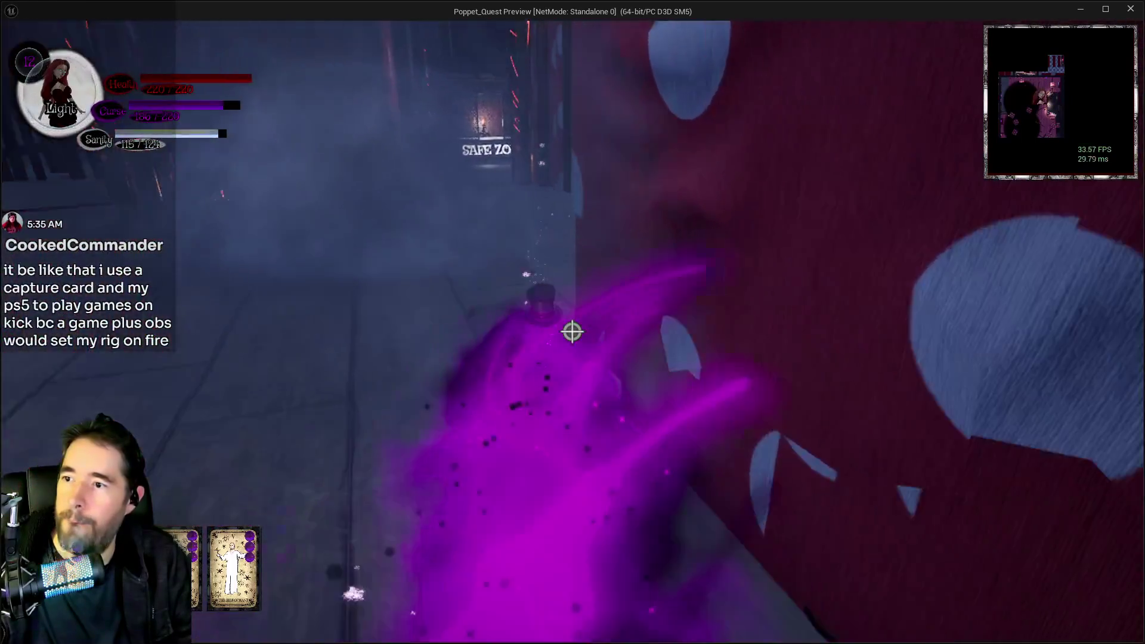
key("w")
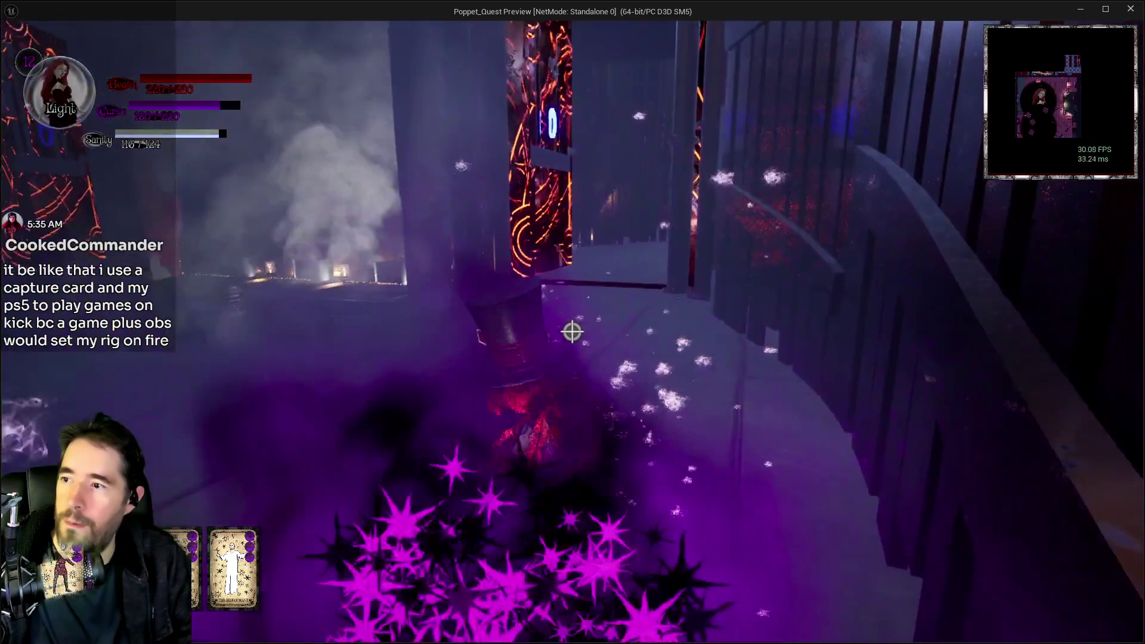
key("w")
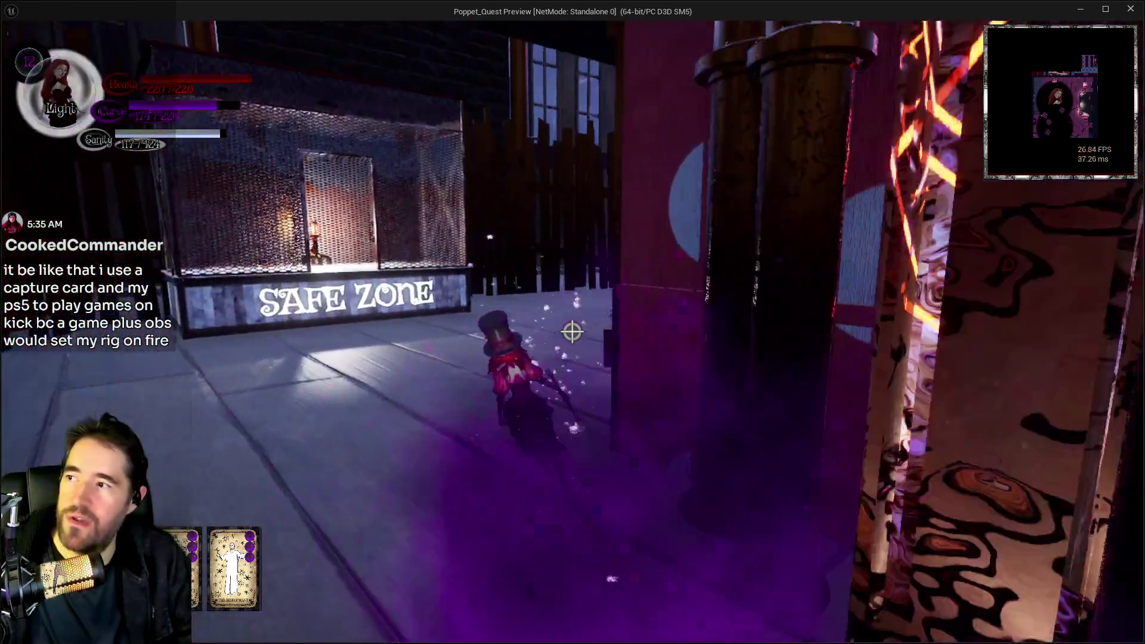
key("w")
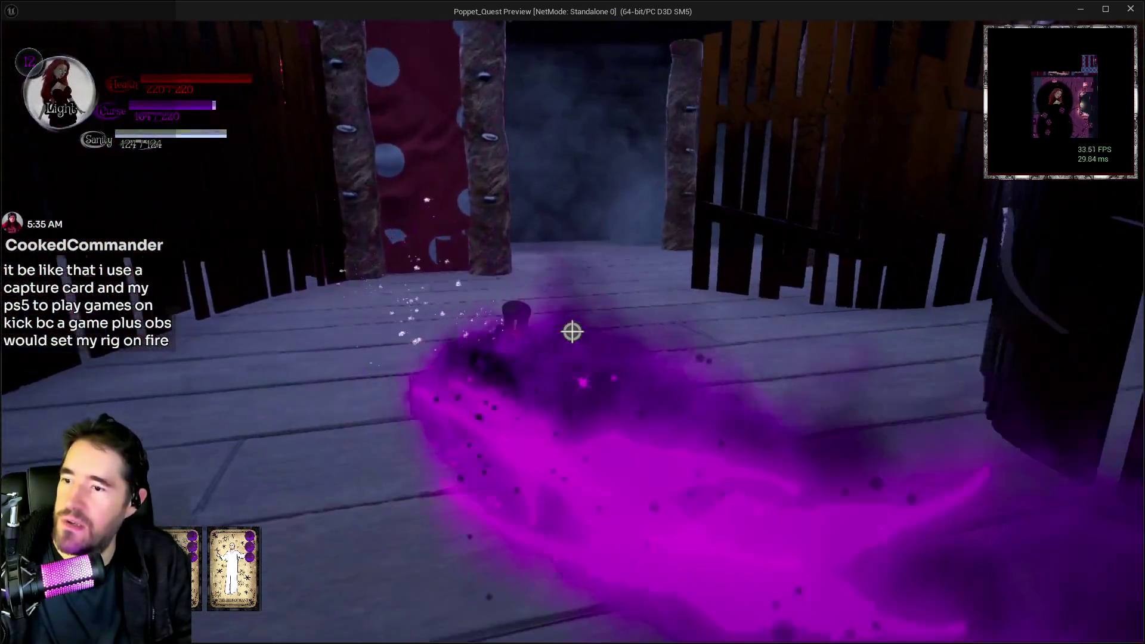
key("w")
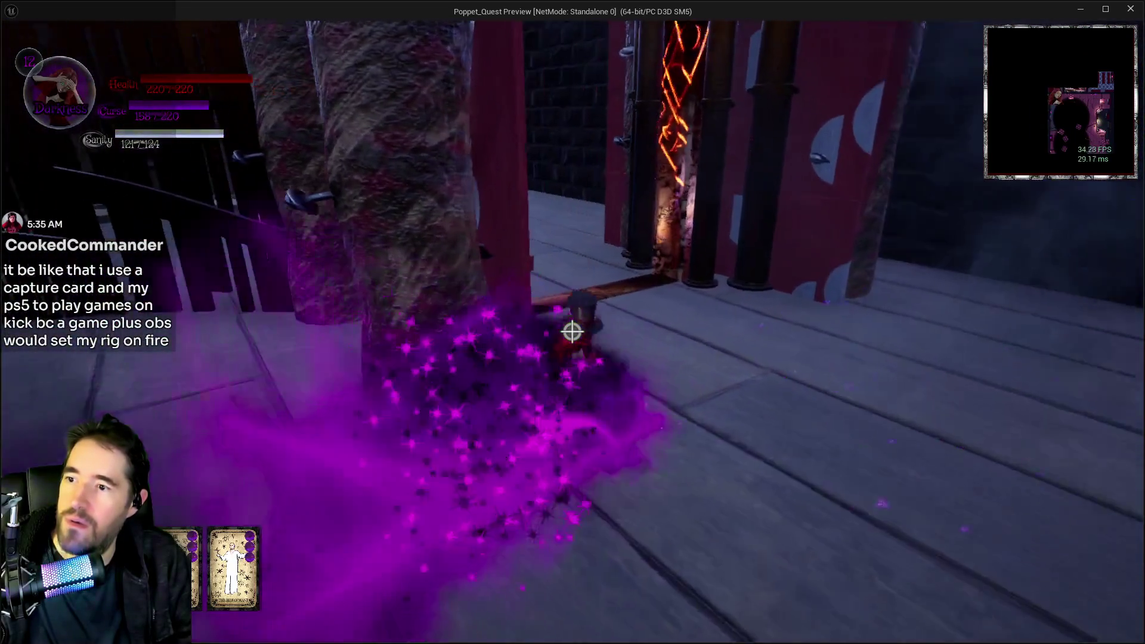
key("w")
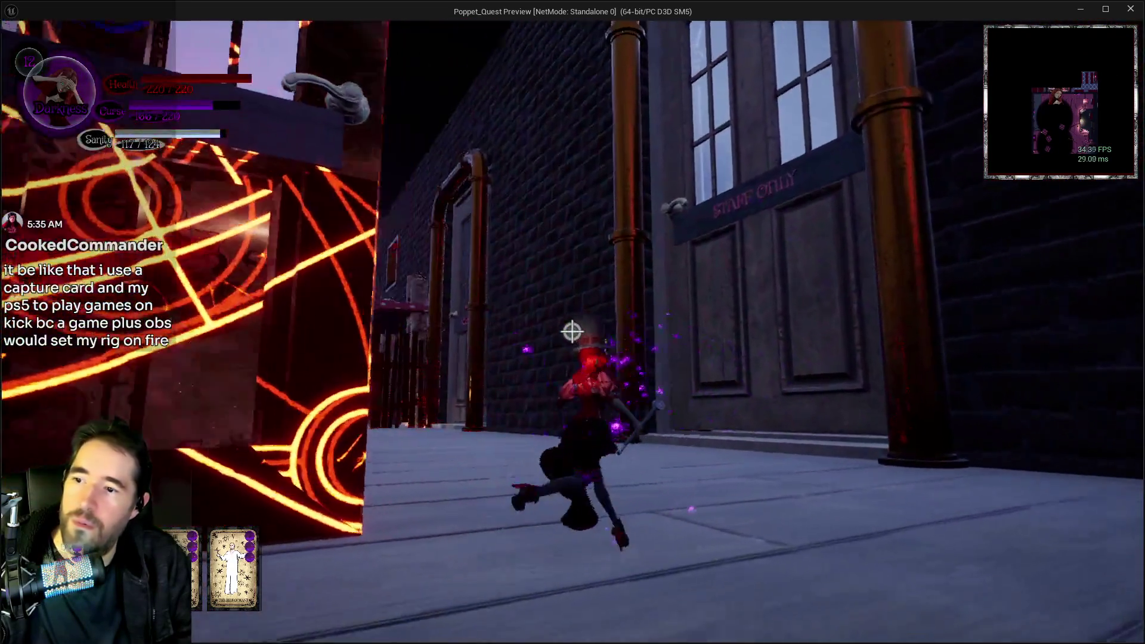
Run down the brick alley past the pillar and enter through the WASHROOM door
key("w")
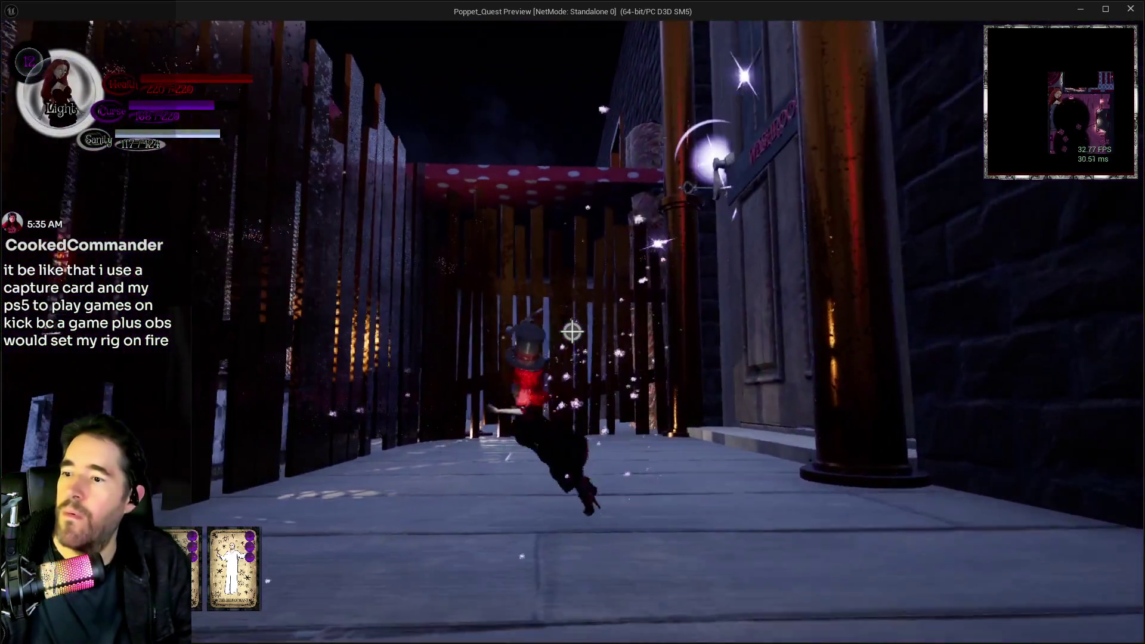
key("w")
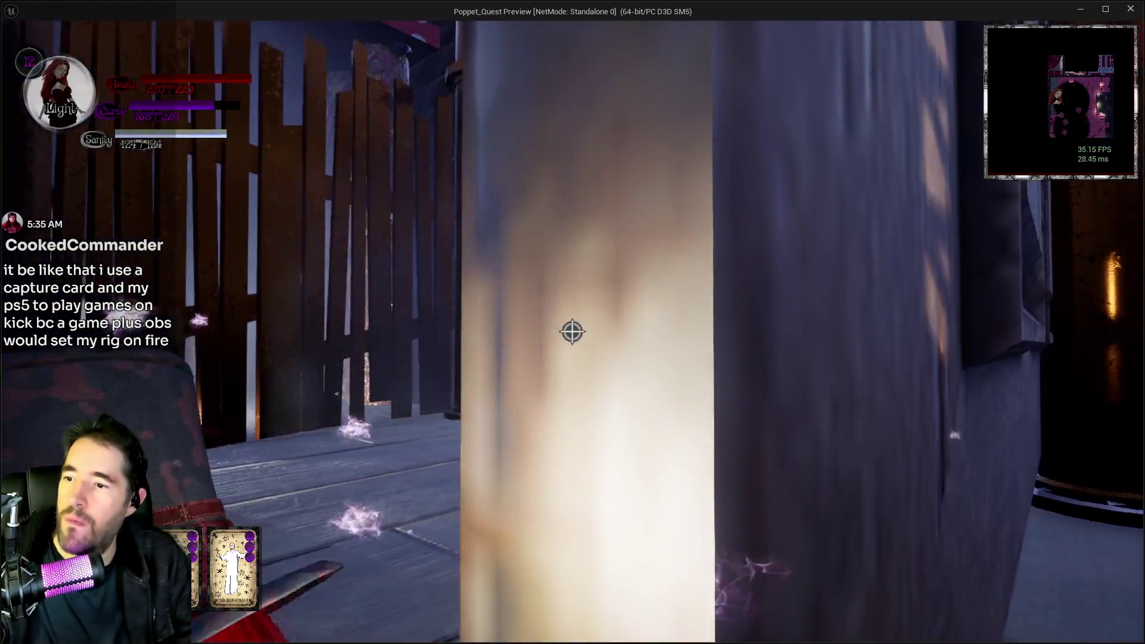
key("w")
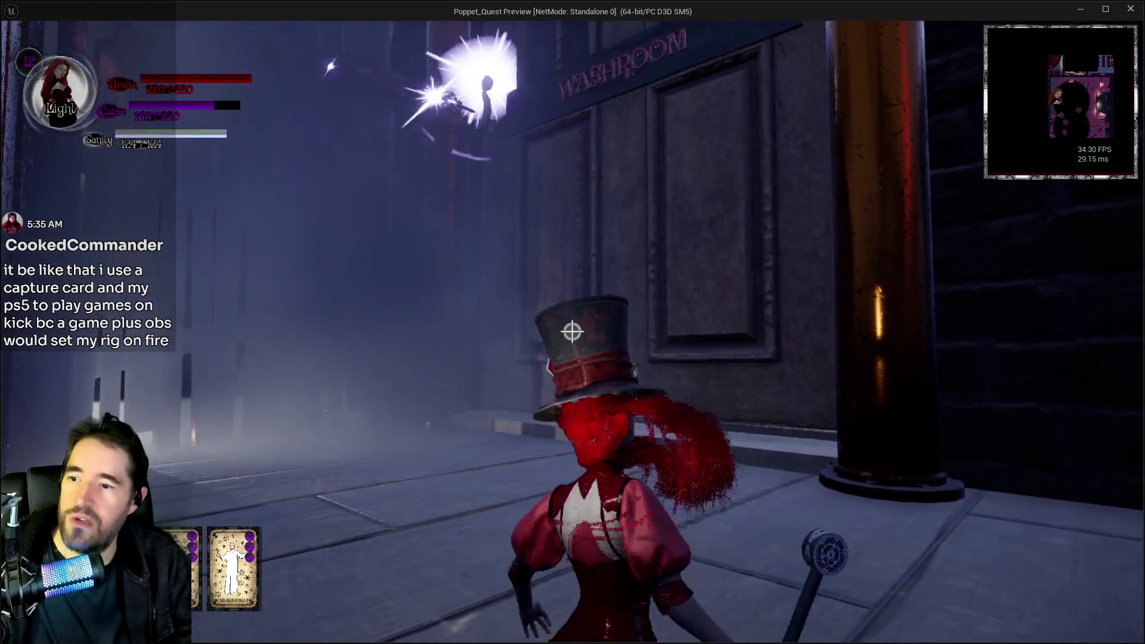
key("w")
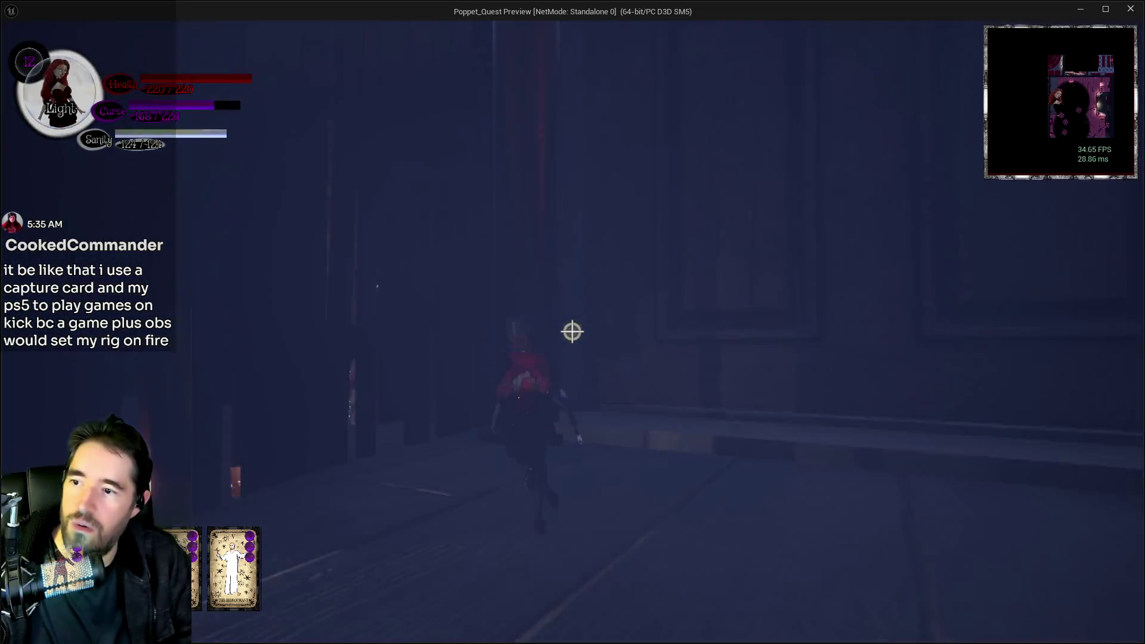
key("w")
key("w")
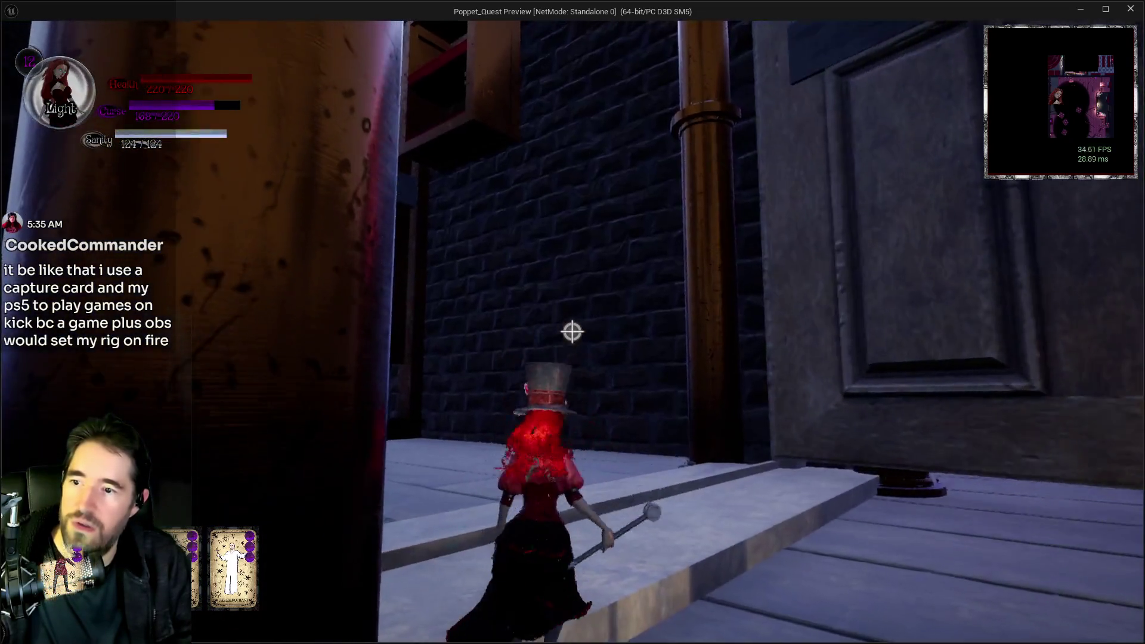
key("w")
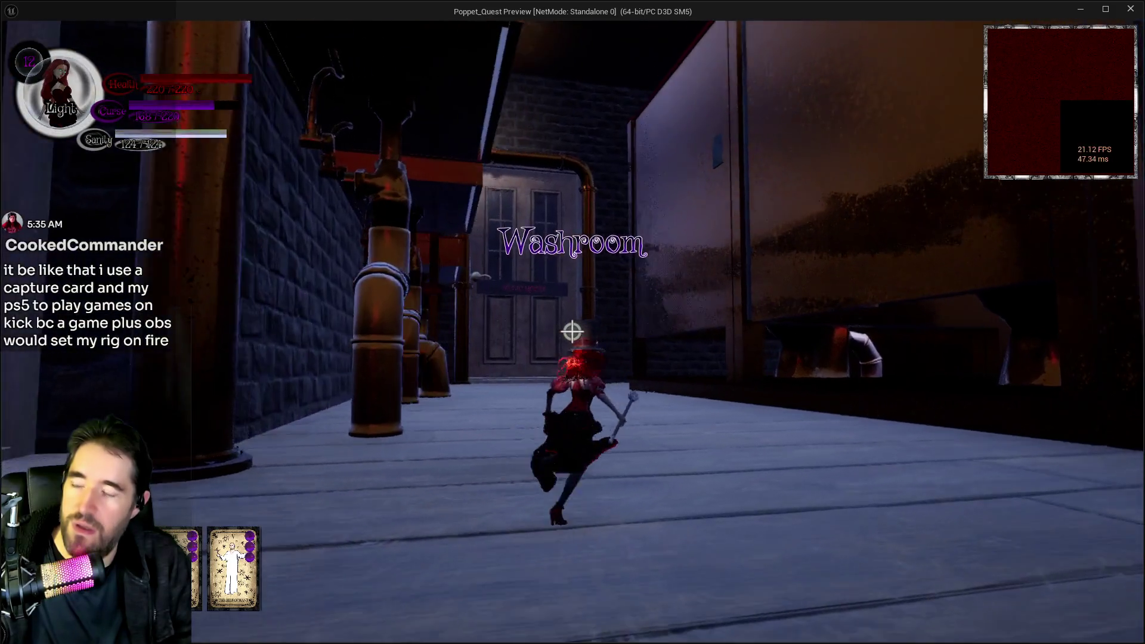
key("w")
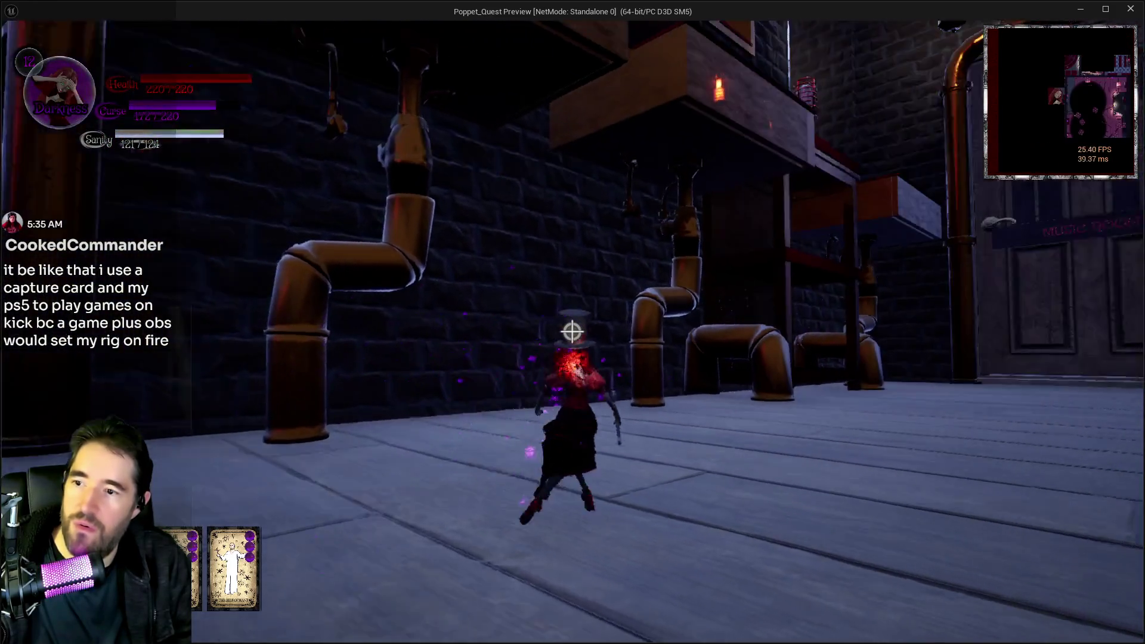
key("w")
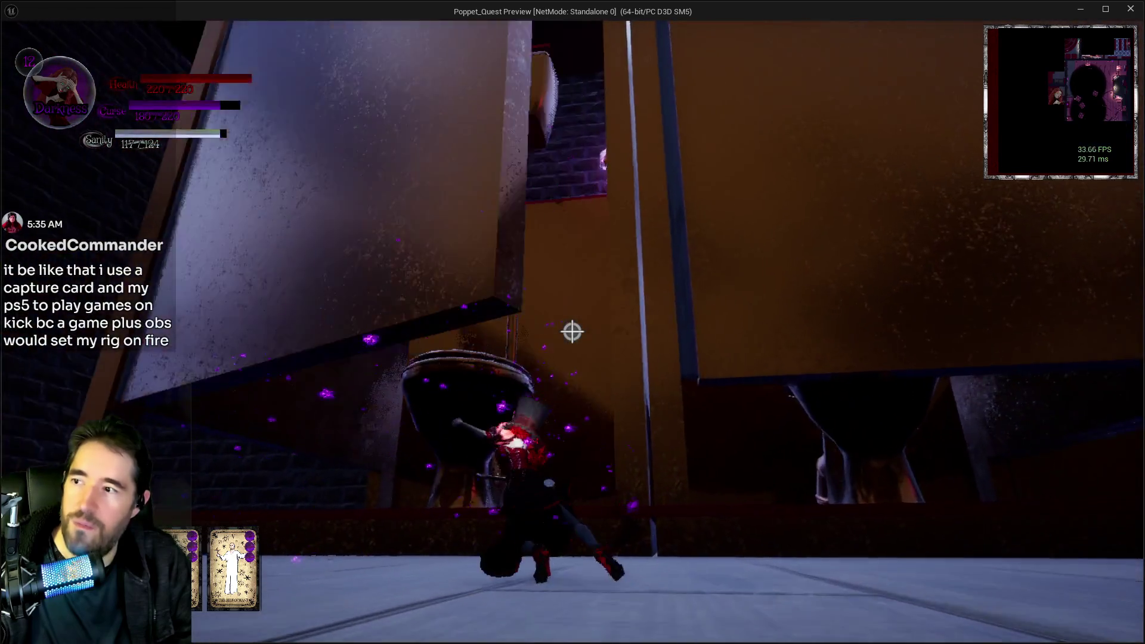
Circle the giant toilet, climb over the pipes, and head past the counter toward the Music Room door
key("w")
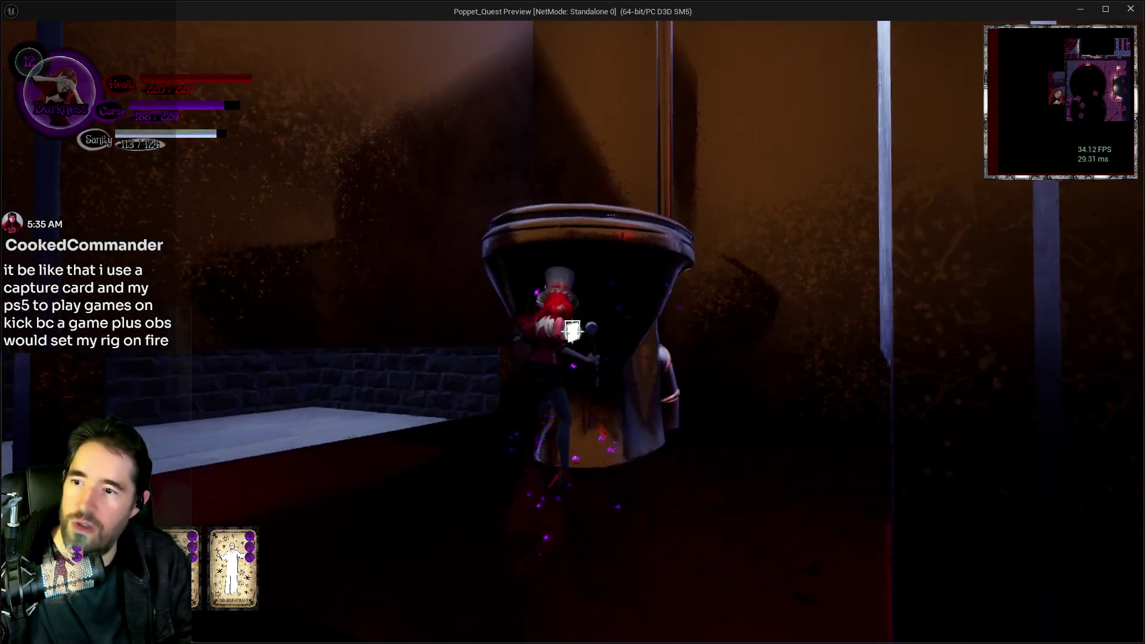
key("w")
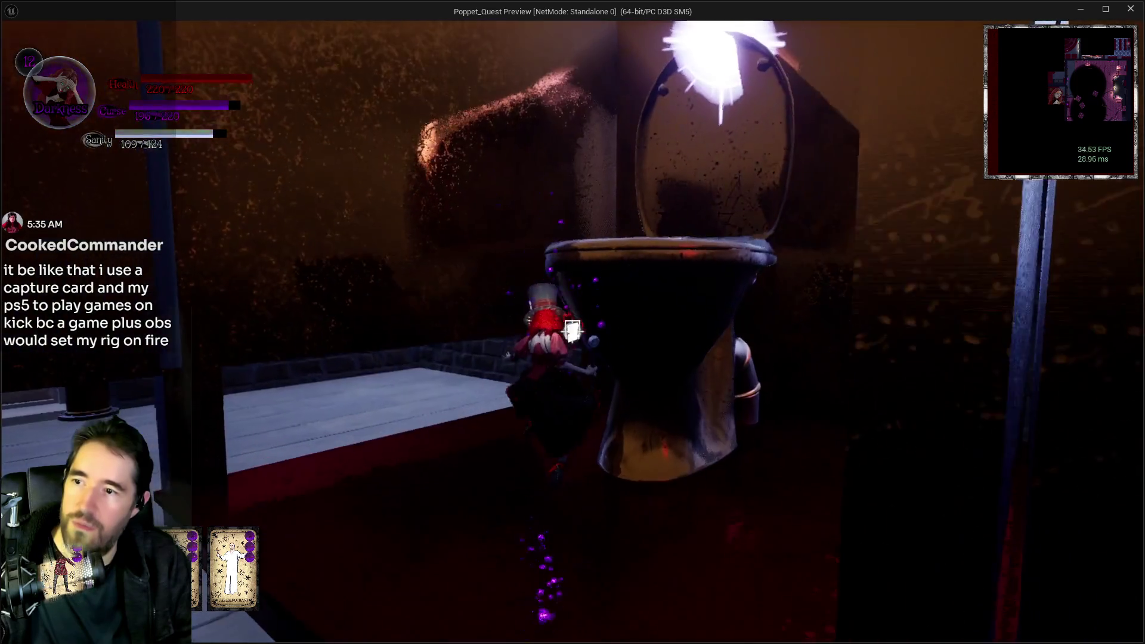
key("w")
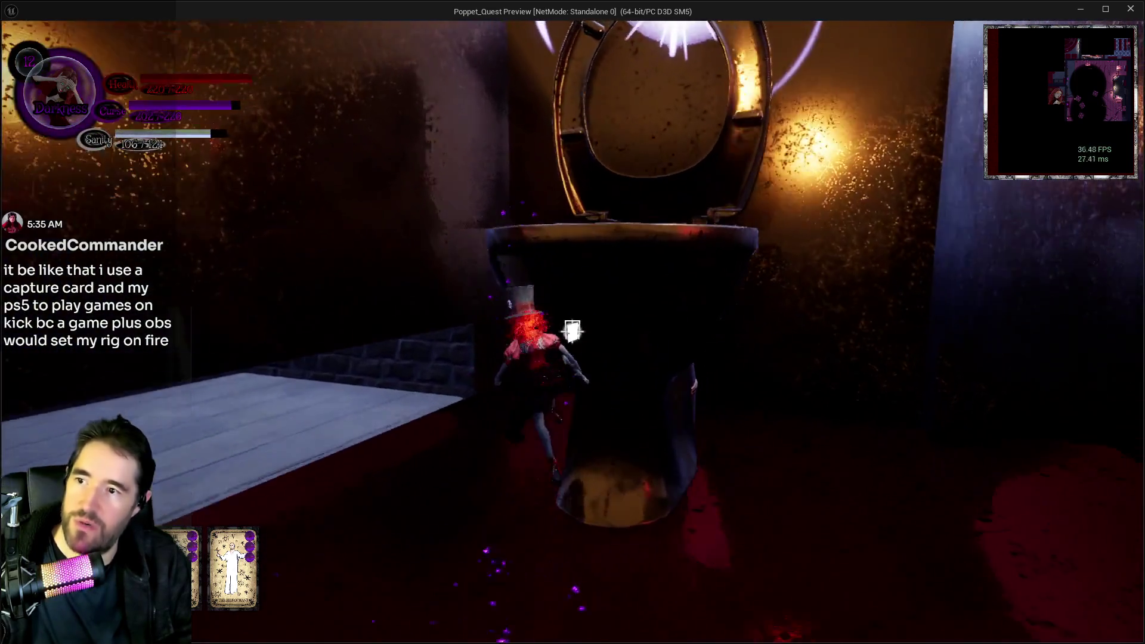
key("w")
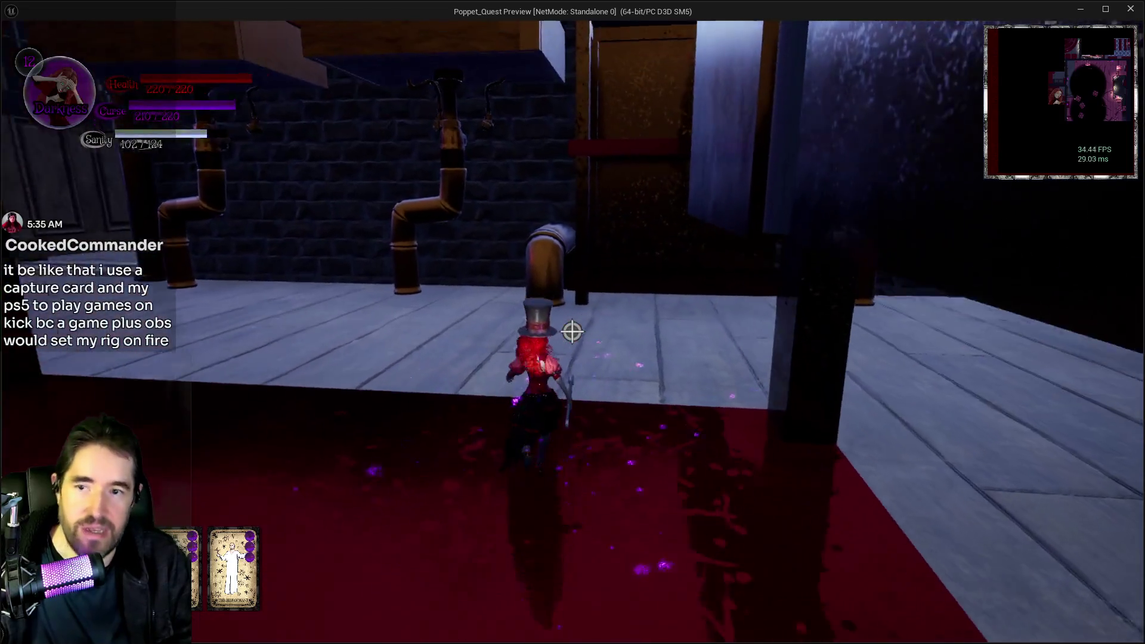
key("w")
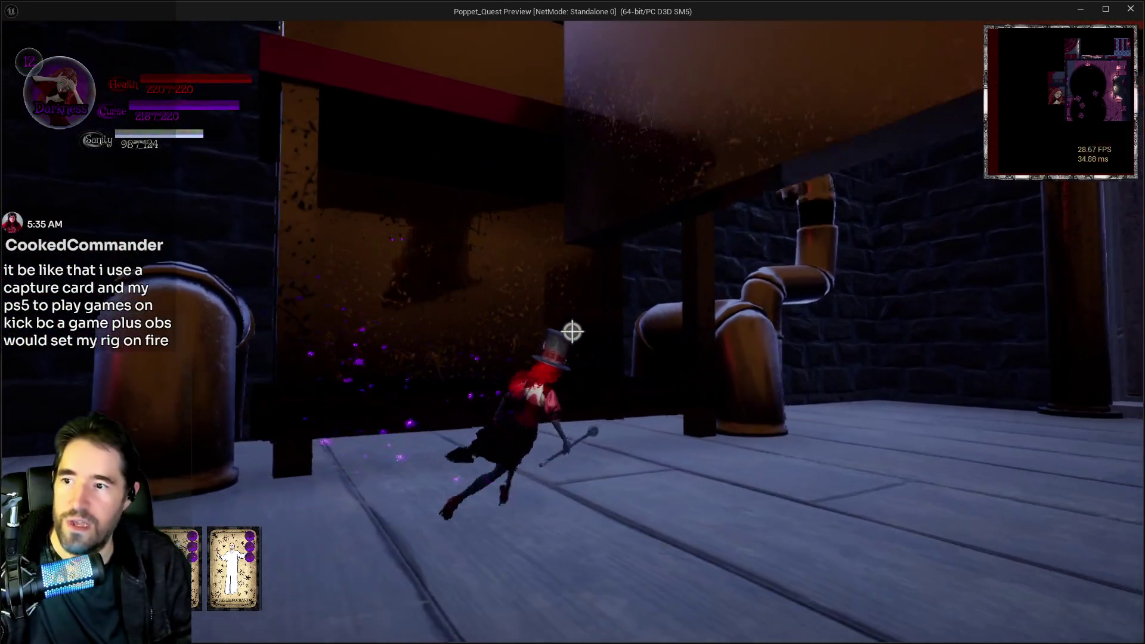
key("w")
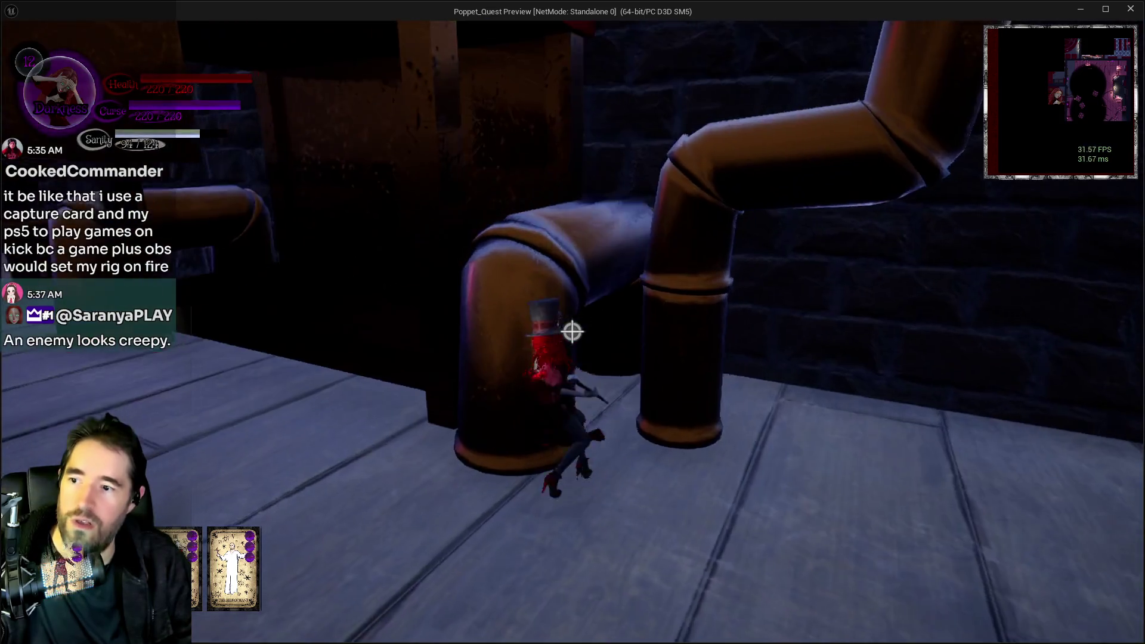
key("w")
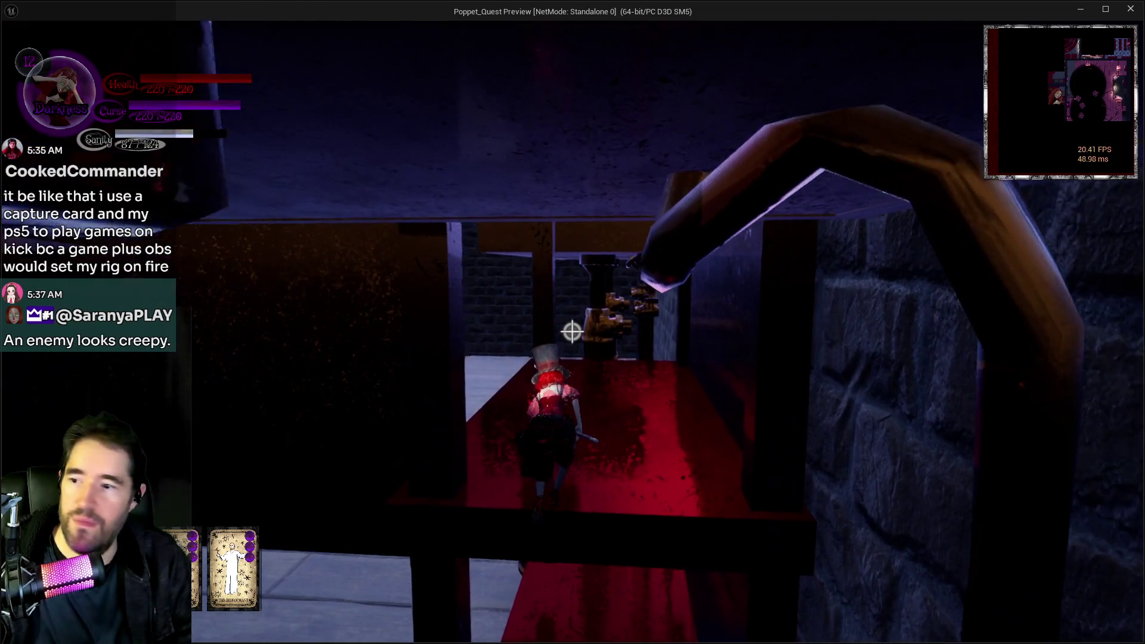
key("w")
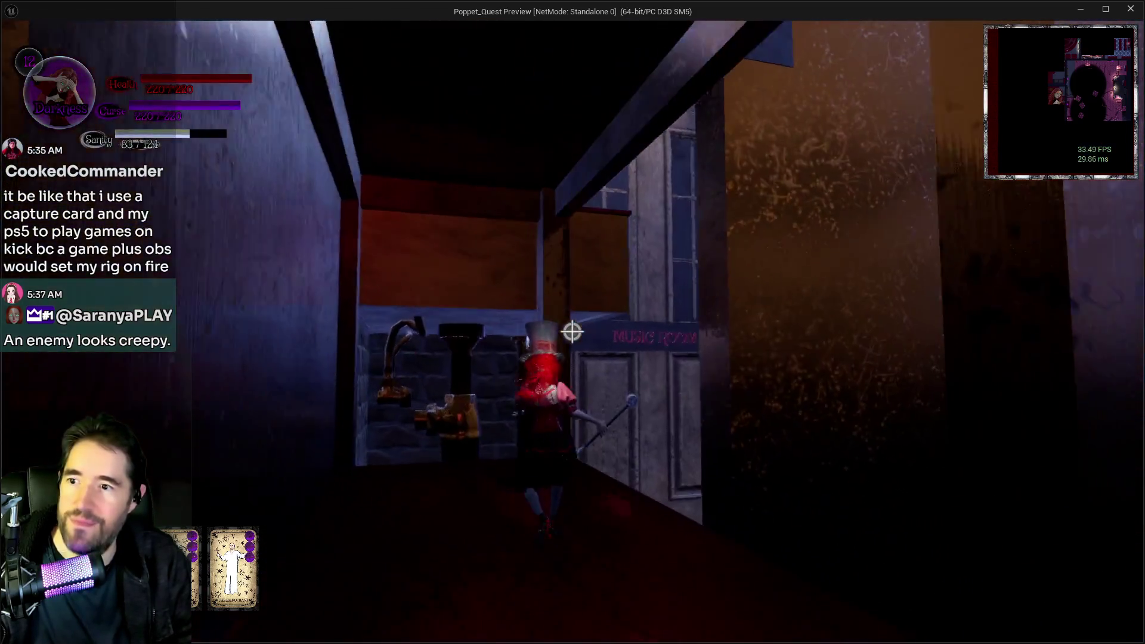
Step into the light to regain Sanity, pass the lantern along the sink counter, and climb into the flower pot
key("w")
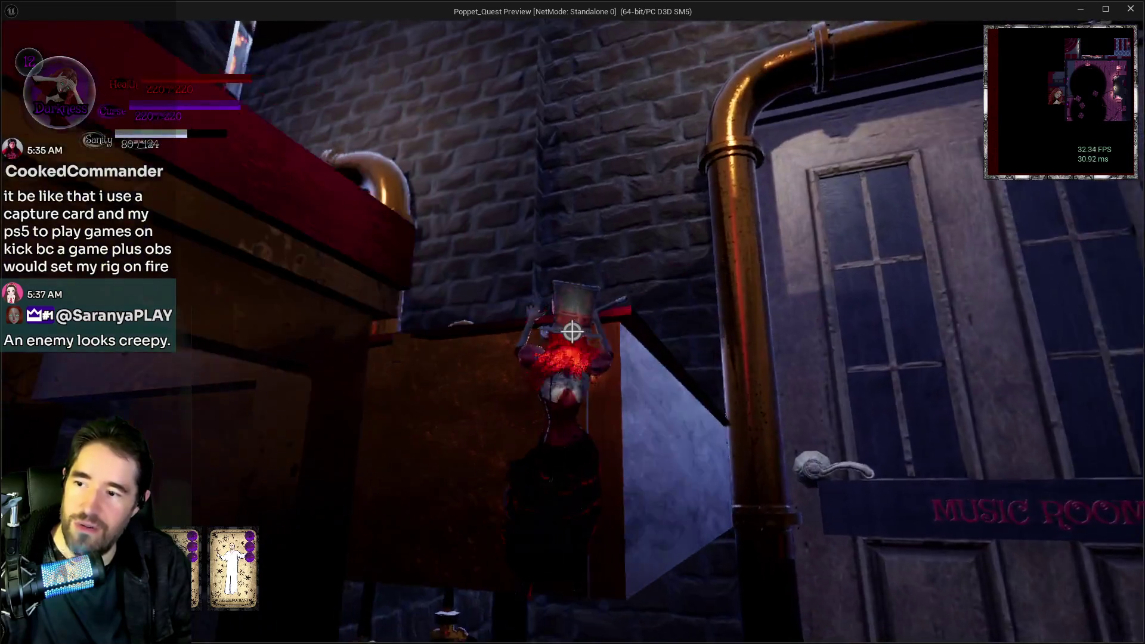
key("w")
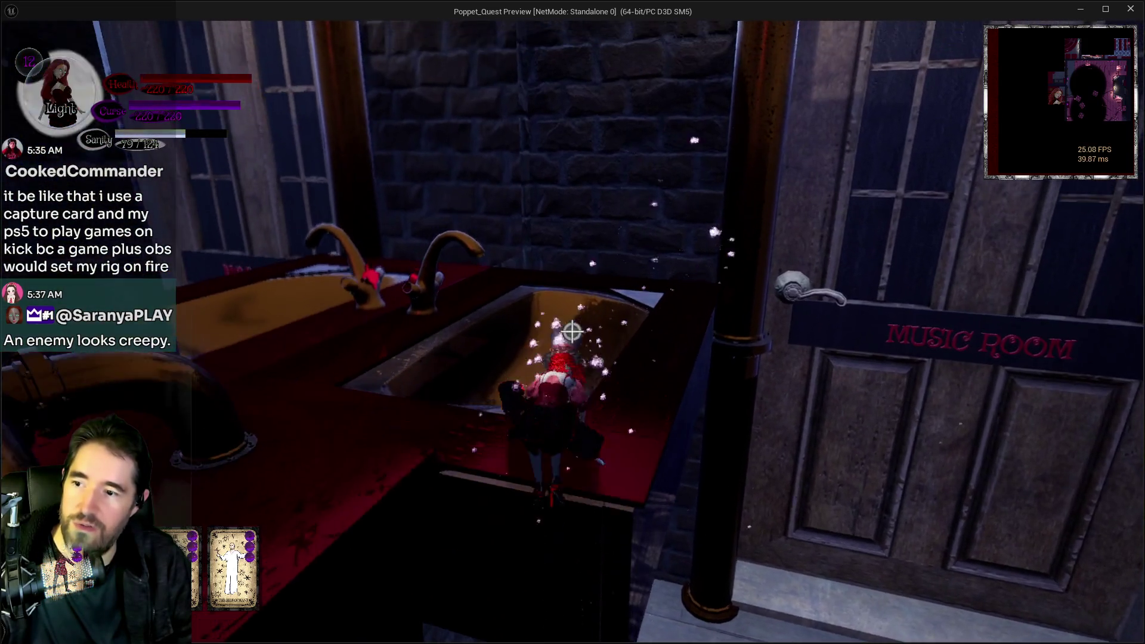
key("w")
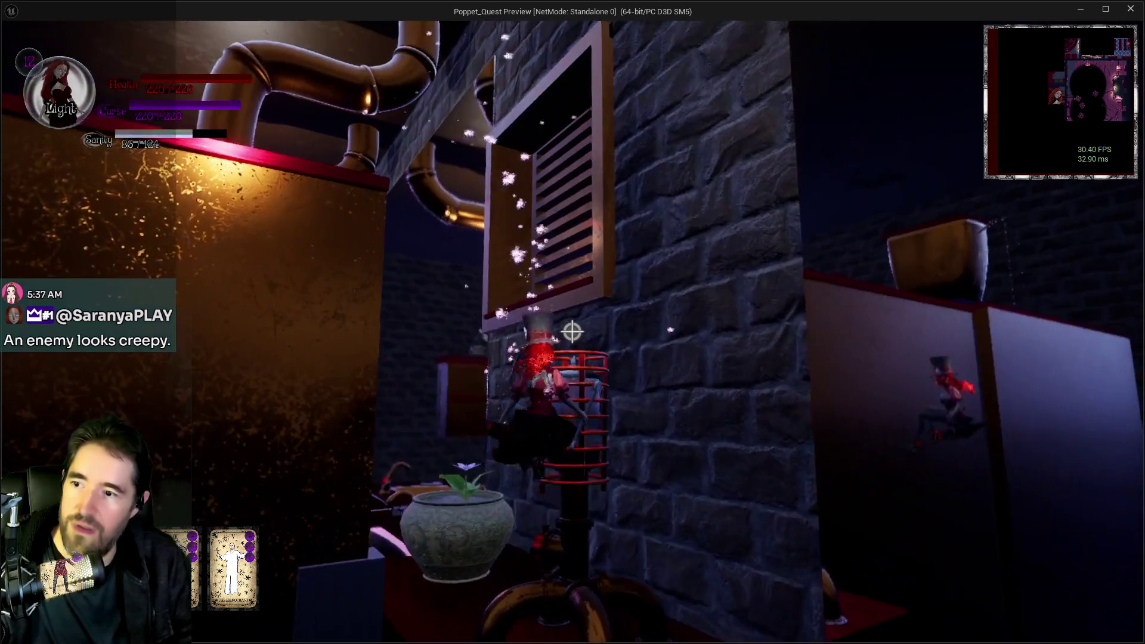
key("w")
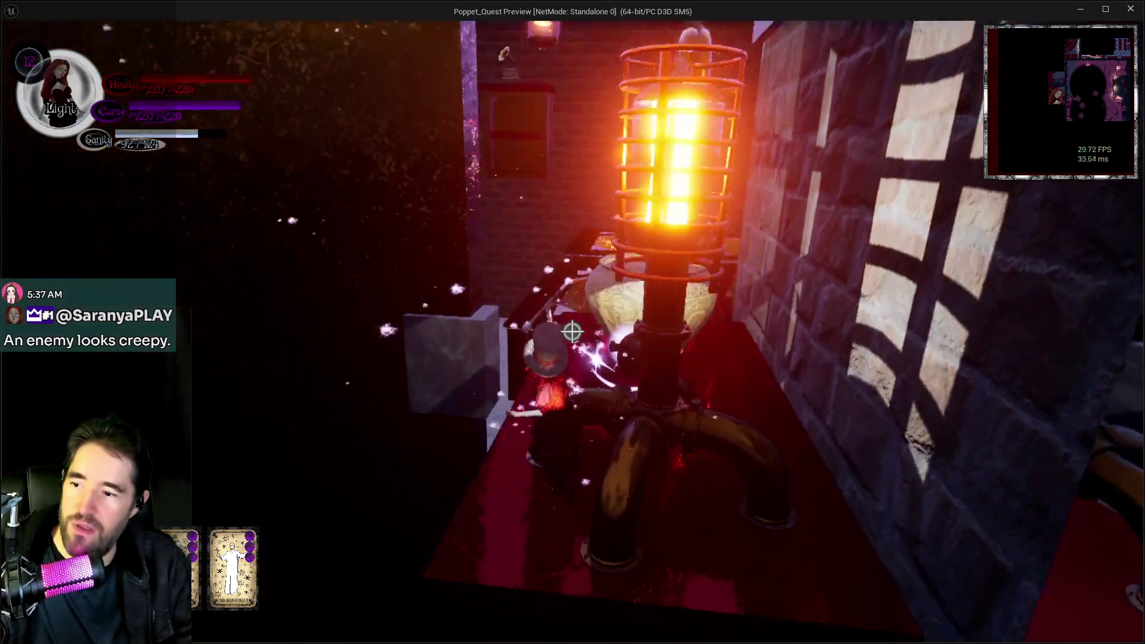
key("w")
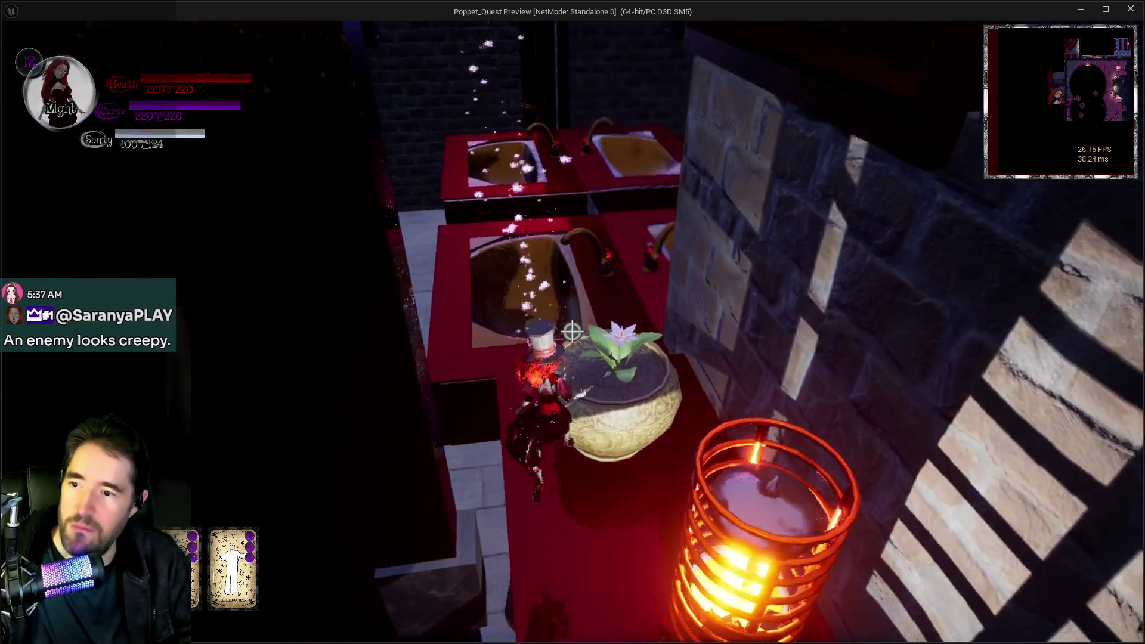
key("w")
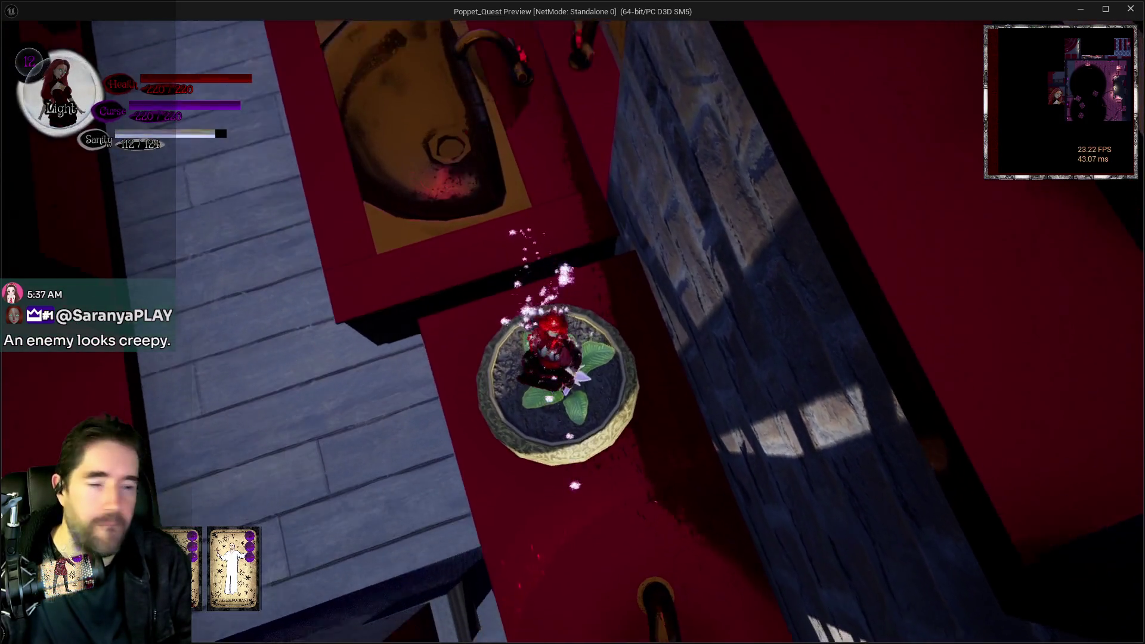
key("space")
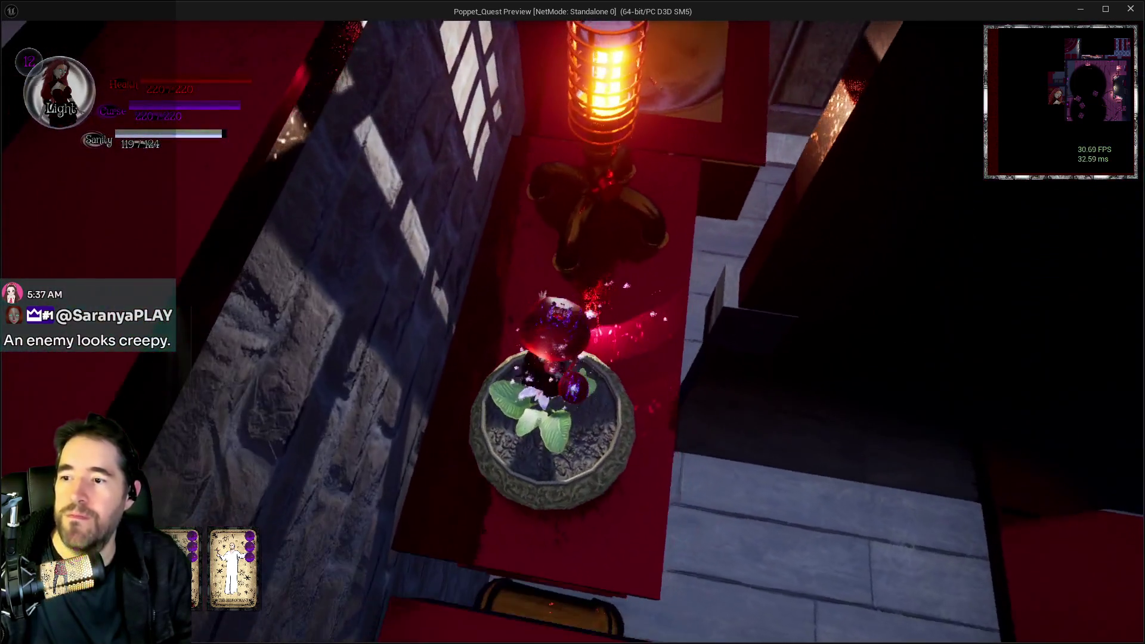